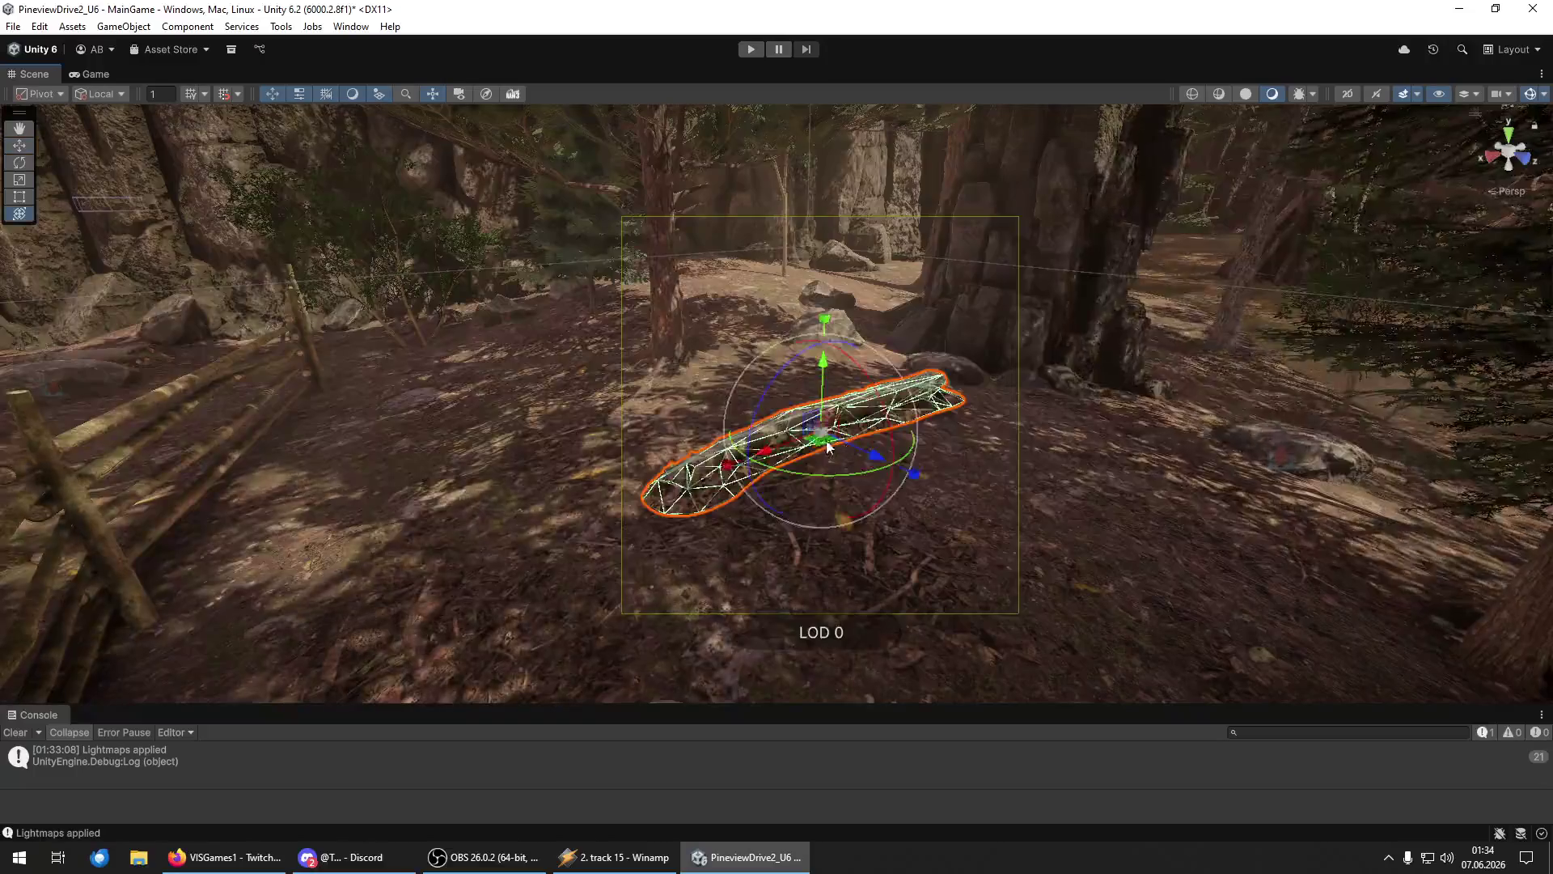
Tilt and lower the path log, then drop a second log on the swamp bank and rotate it.
mouse_move(827, 446)
left_mouse_down()
mouse_move(677, 506)
mouse_move(768, 468)
left_mouse_up()
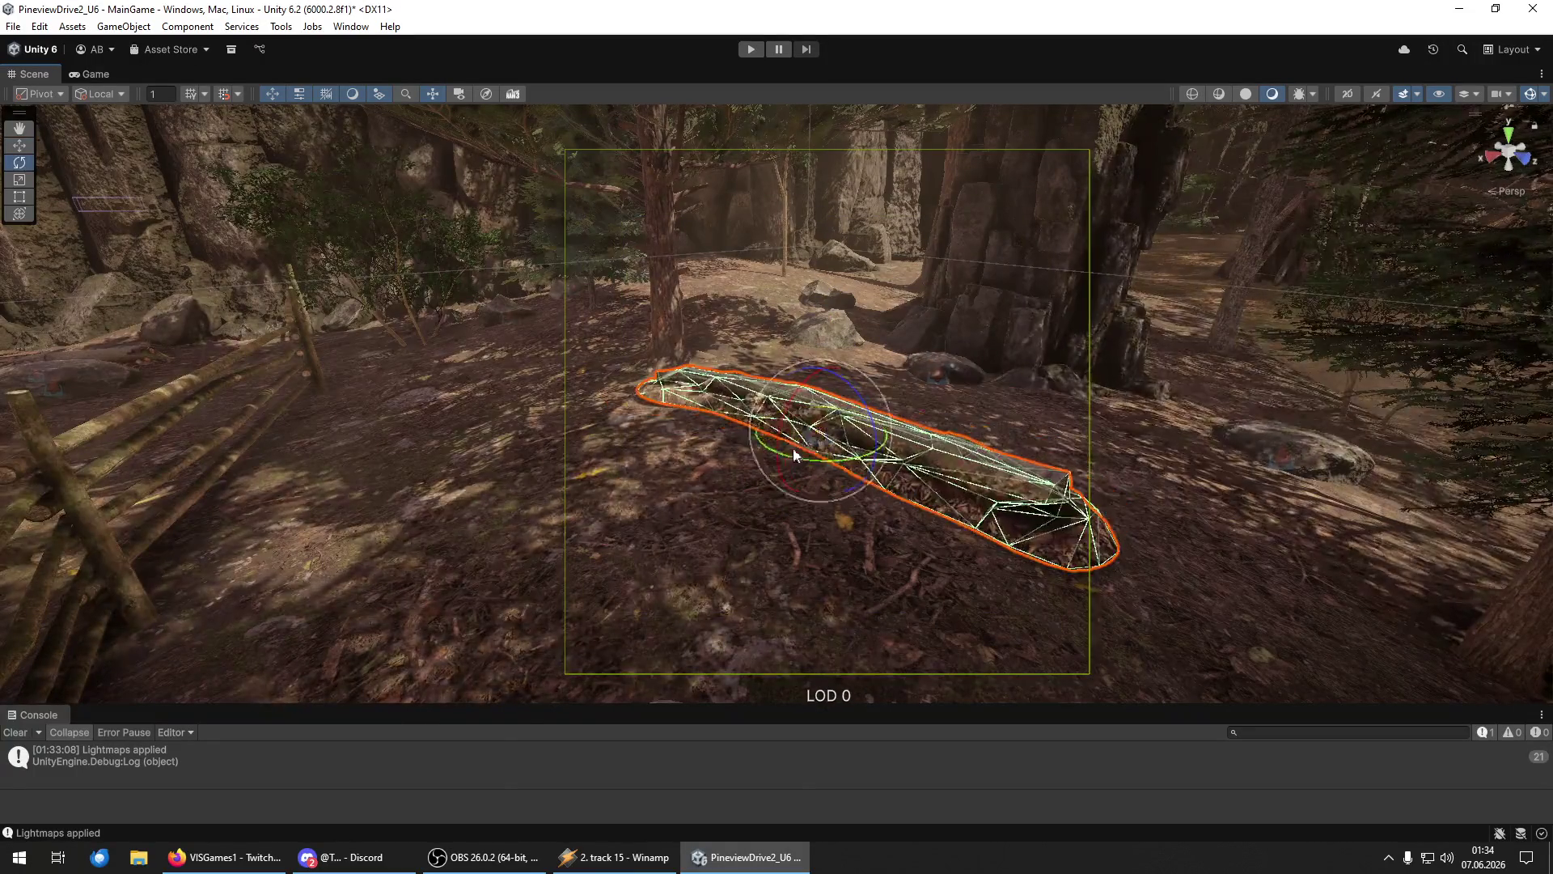
mouse_move(826, 391)
left_mouse_down()
mouse_move(607, 468)
mouse_move(936, 409)
mouse_move(1130, 405)
mouse_move(1258, 463)
mouse_move(1132, 454)
left_mouse_up()
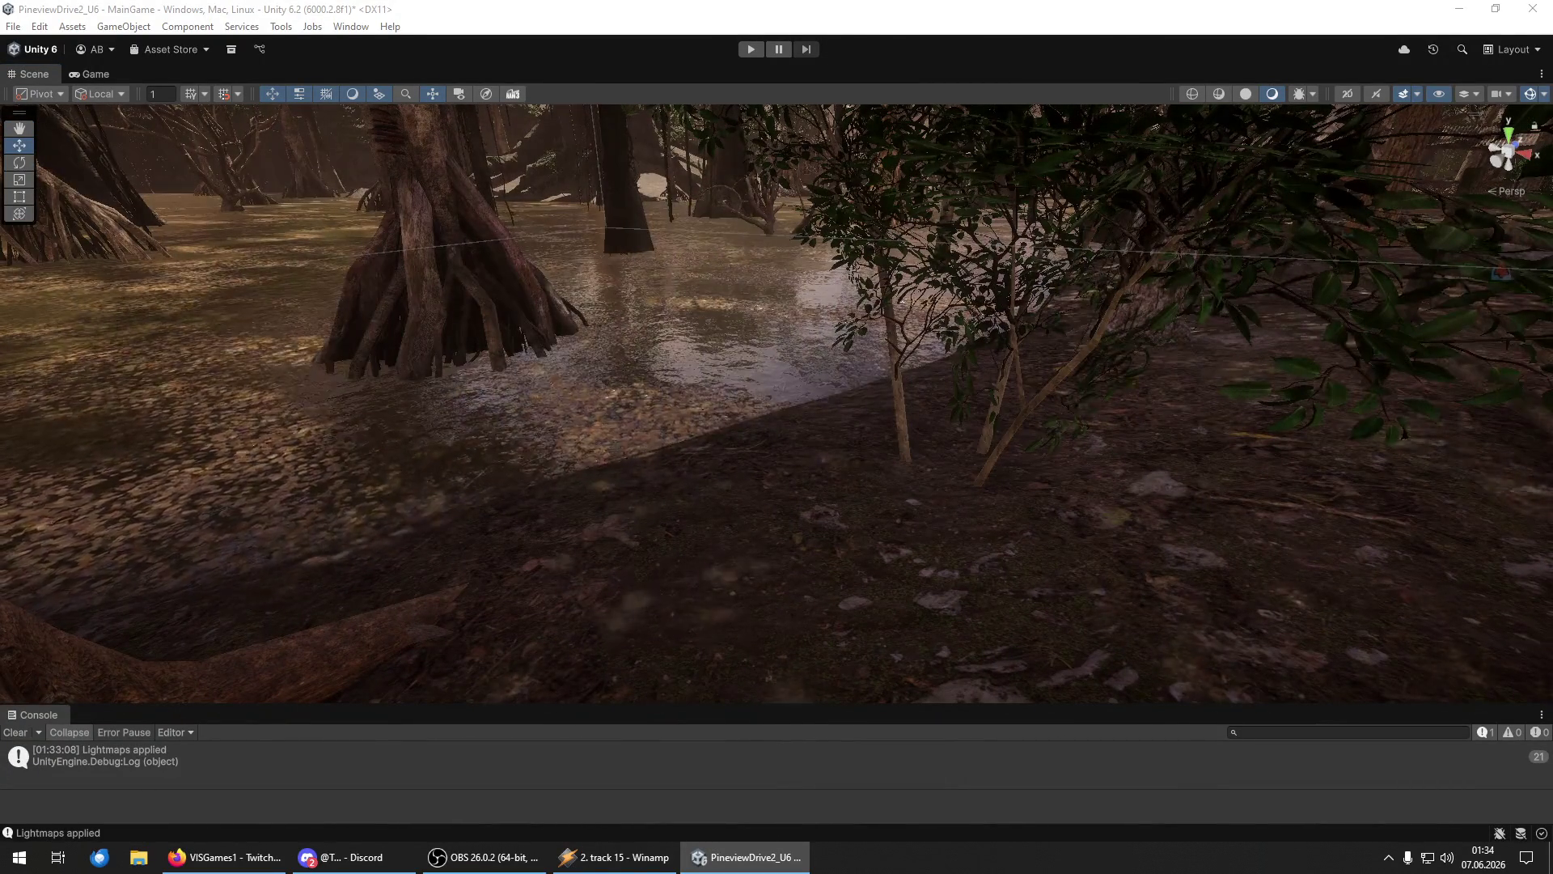
mouse_move(1125, 651)
left_mouse_down()
mouse_move(1299, 590)
mouse_move(802, 501)
mouse_move(836, 508)
mouse_move(790, 468)
mouse_move(694, 469)
mouse_move(631, 433)
left_mouse_up()
key("w")
left_click_drag(714, 510, 304, 553)
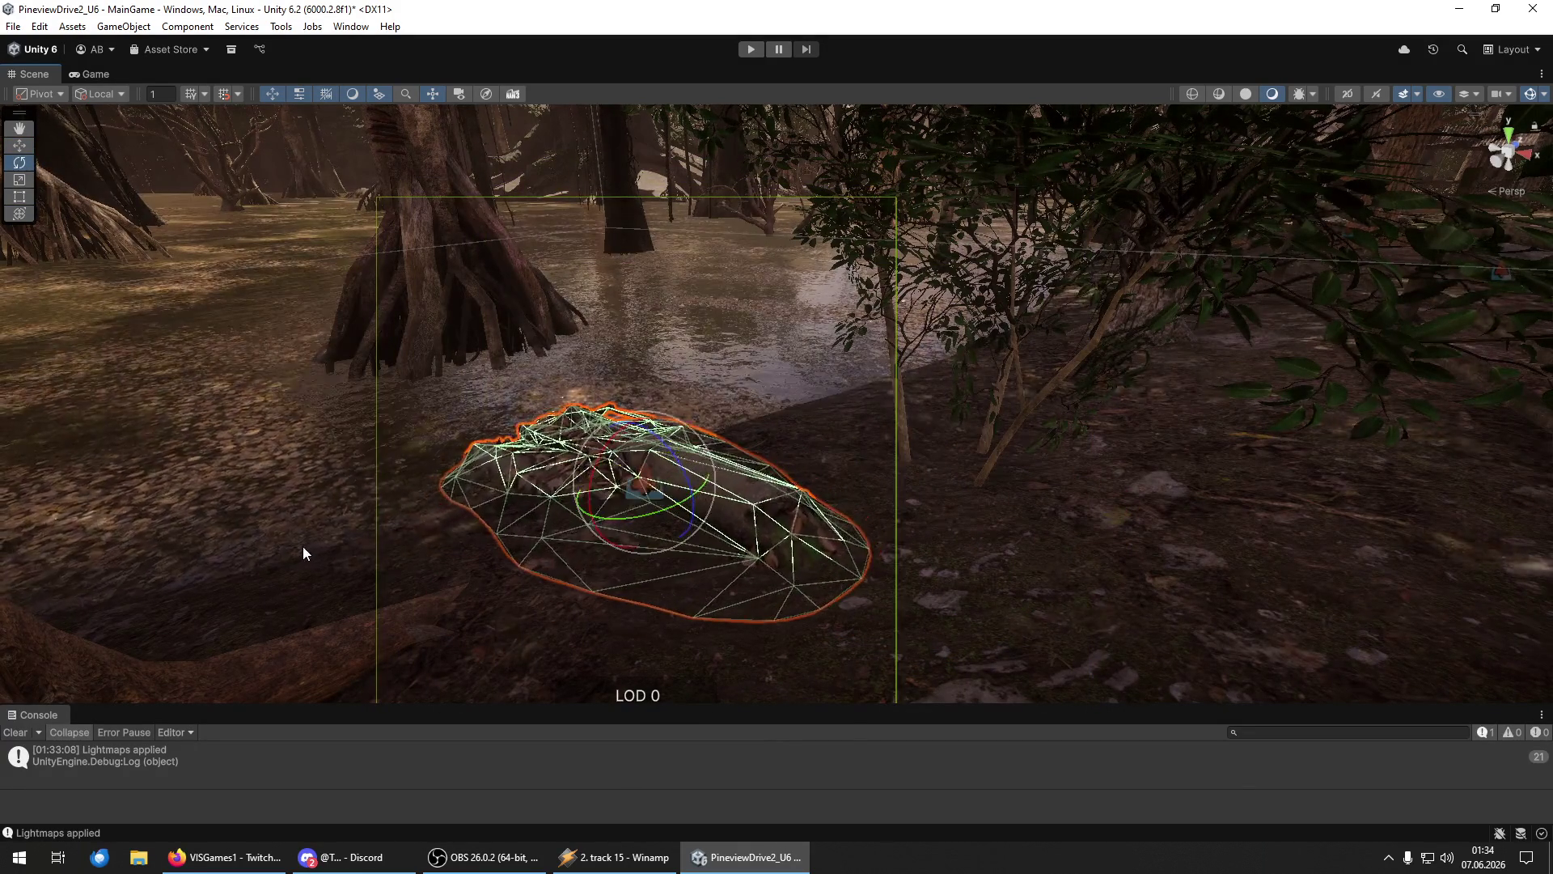
scroll(729, 445, "down", 5)
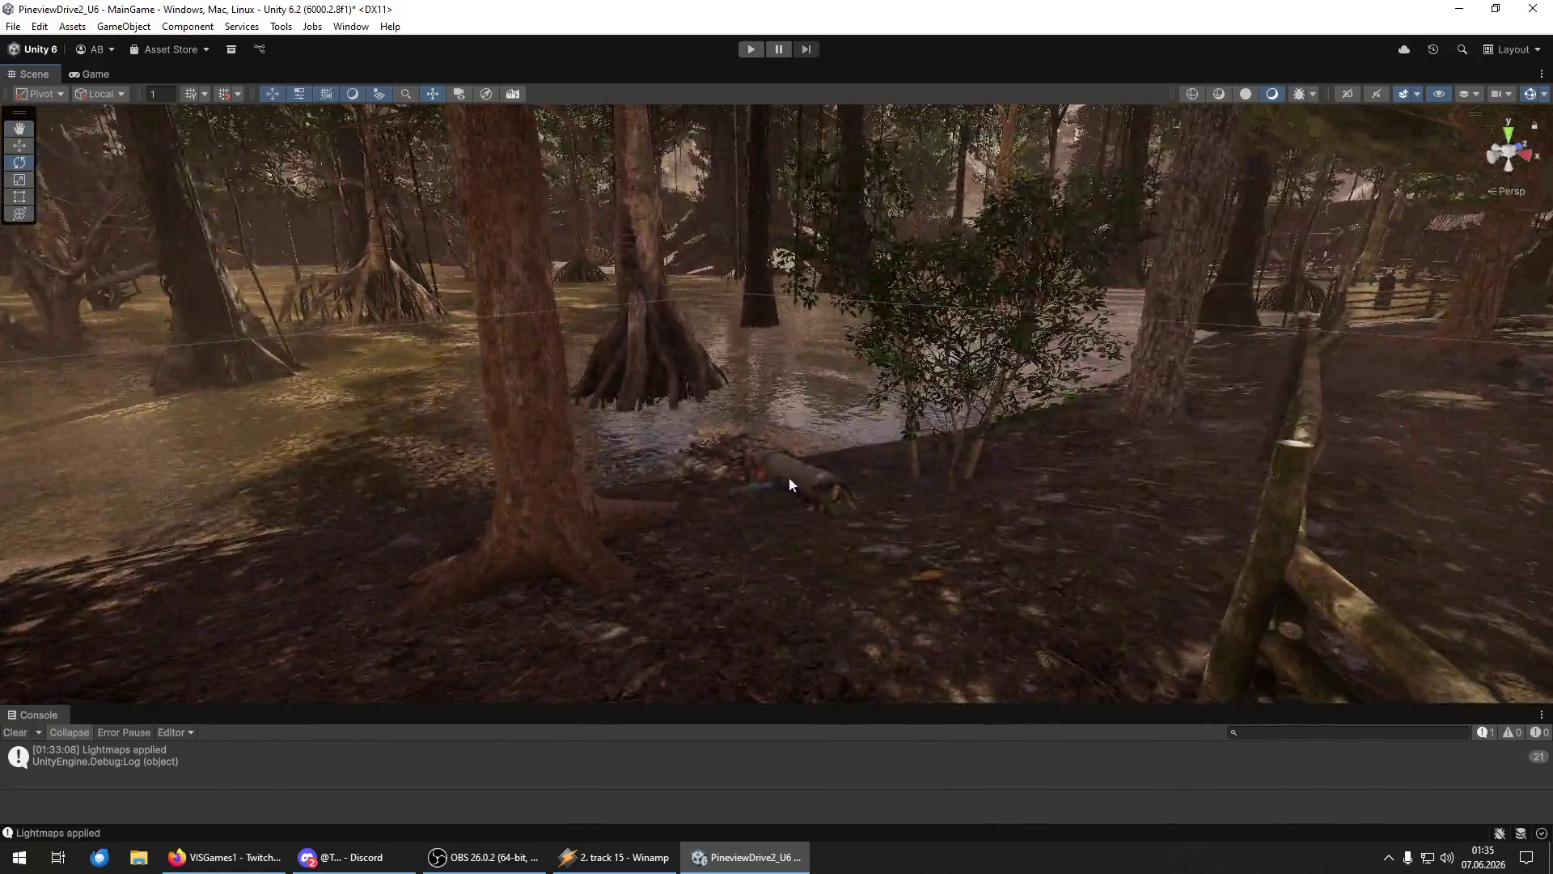
Select the log beside the water with the Transform tool and lay it flatter on the ground.
left_click(788, 478)
key("y")
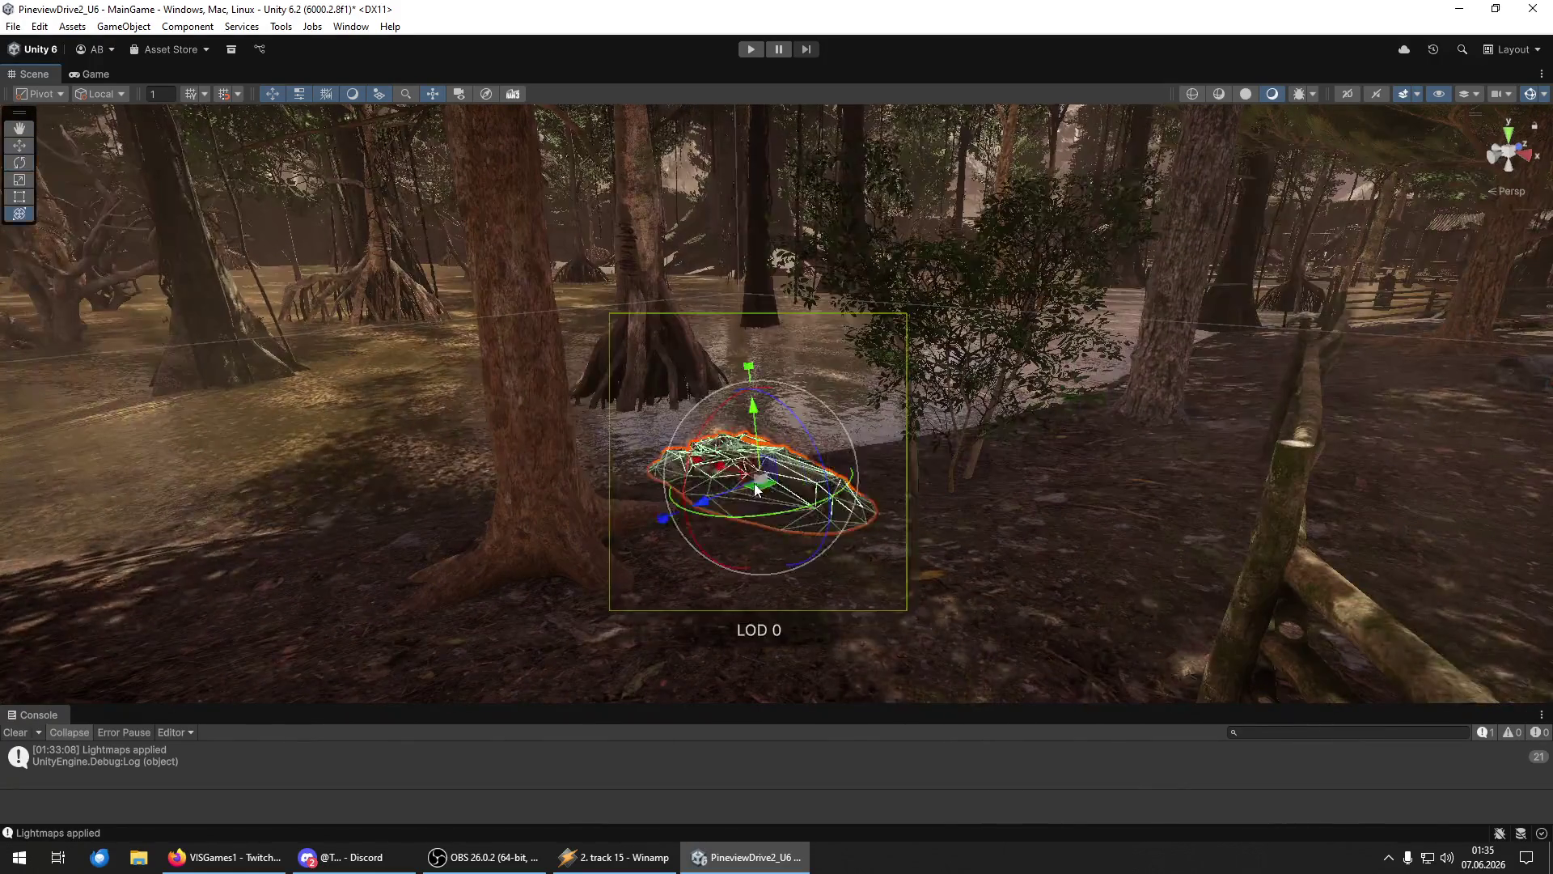
left_click(698, 497)
left_click(788, 474)
left_click(700, 498)
left_click(739, 497)
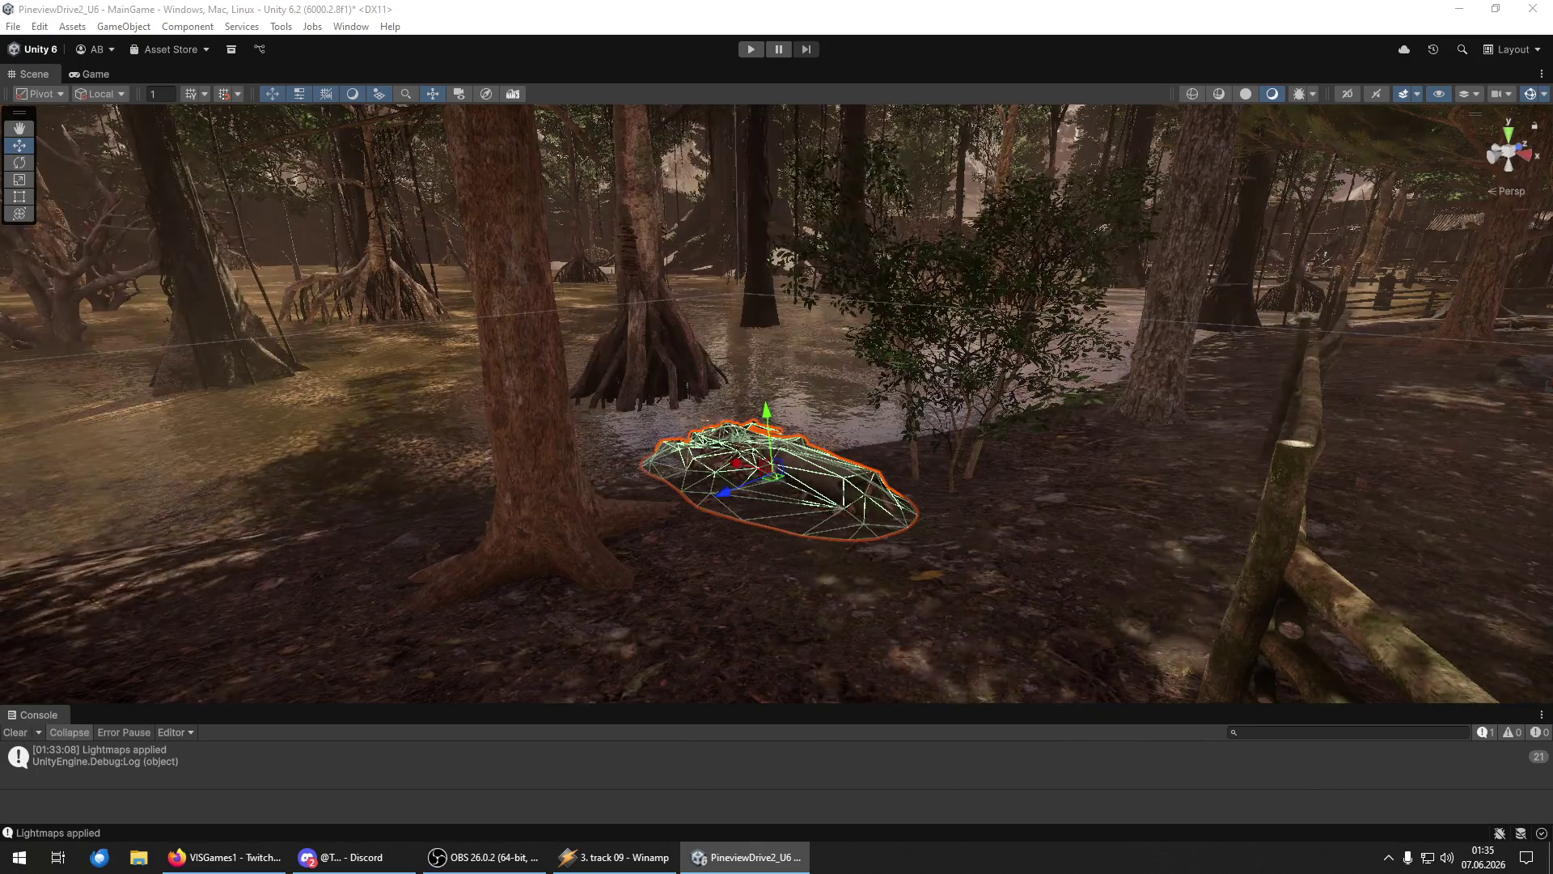
mouse_move(704, 573)
left_mouse_down()
mouse_move(1119, 531)
mouse_move(1095, 461)
mouse_move(1005, 493)
mouse_move(1518, 503)
left_mouse_up()
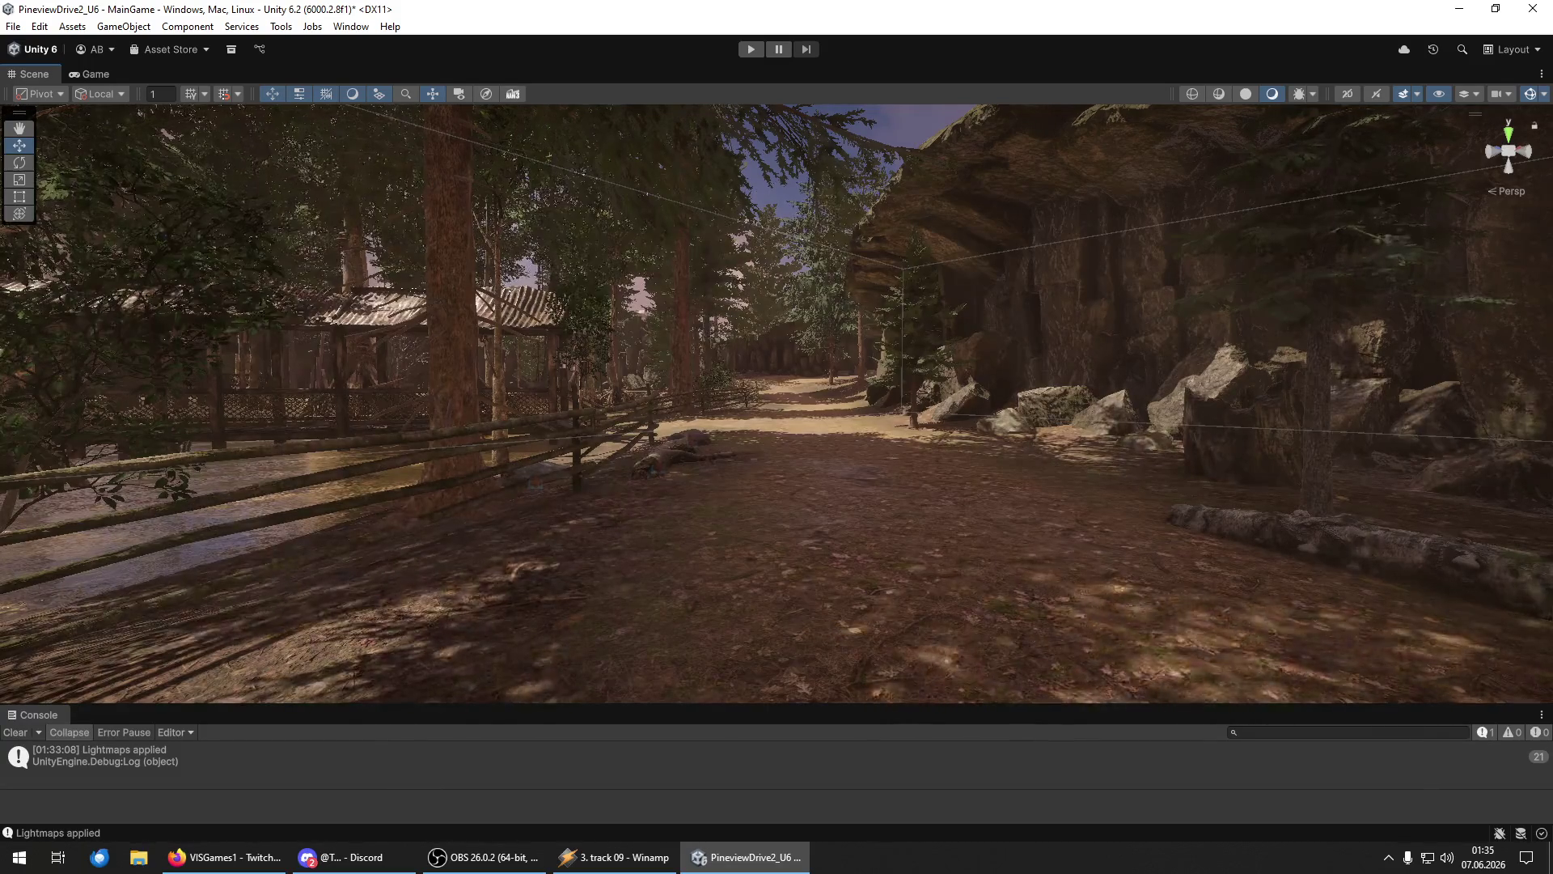
Fly the Scene camera through the forest to the covered hut on the swamp boardwalk.
mouse_move(1493, 422)
left_mouse_down()
mouse_move(961, 429)
mouse_move(995, 392)
mouse_move(1026, 393)
mouse_move(430, 440)
mouse_move(427, 458)
mouse_move(402, 423)
mouse_move(576, 422)
mouse_move(662, 471)
left_mouse_up()
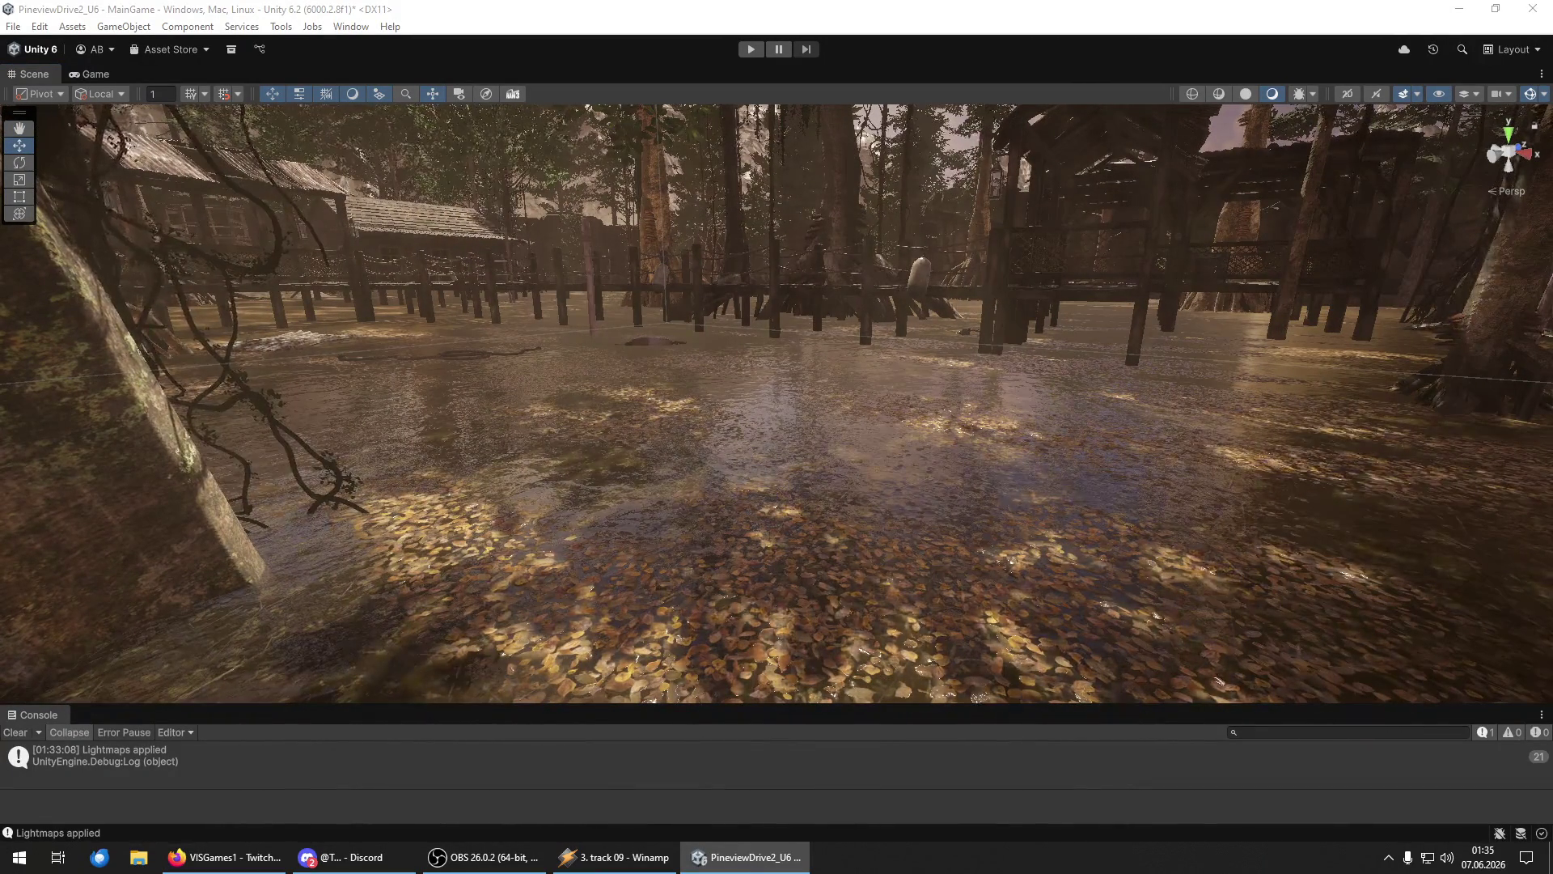
mouse_move(728, 494)
left_mouse_down()
mouse_move(743, 499)
mouse_move(456, 520)
left_mouse_up()
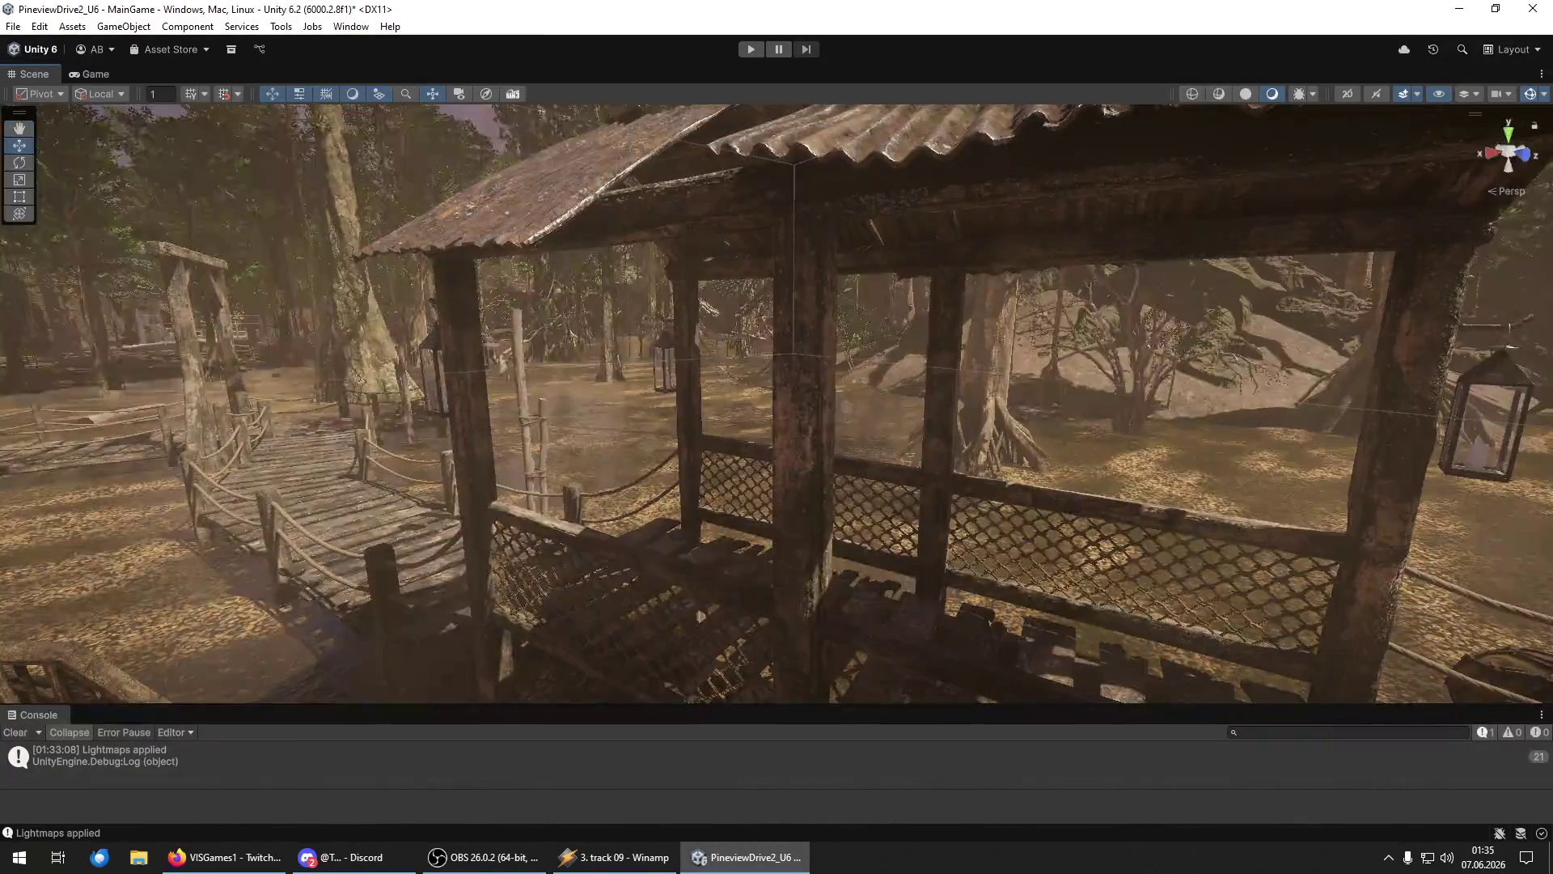
left_click_drag(822, 563, 824, 564)
Frame the dropped vine and slide it sideways and down against the hut's front porch post.
key("f")
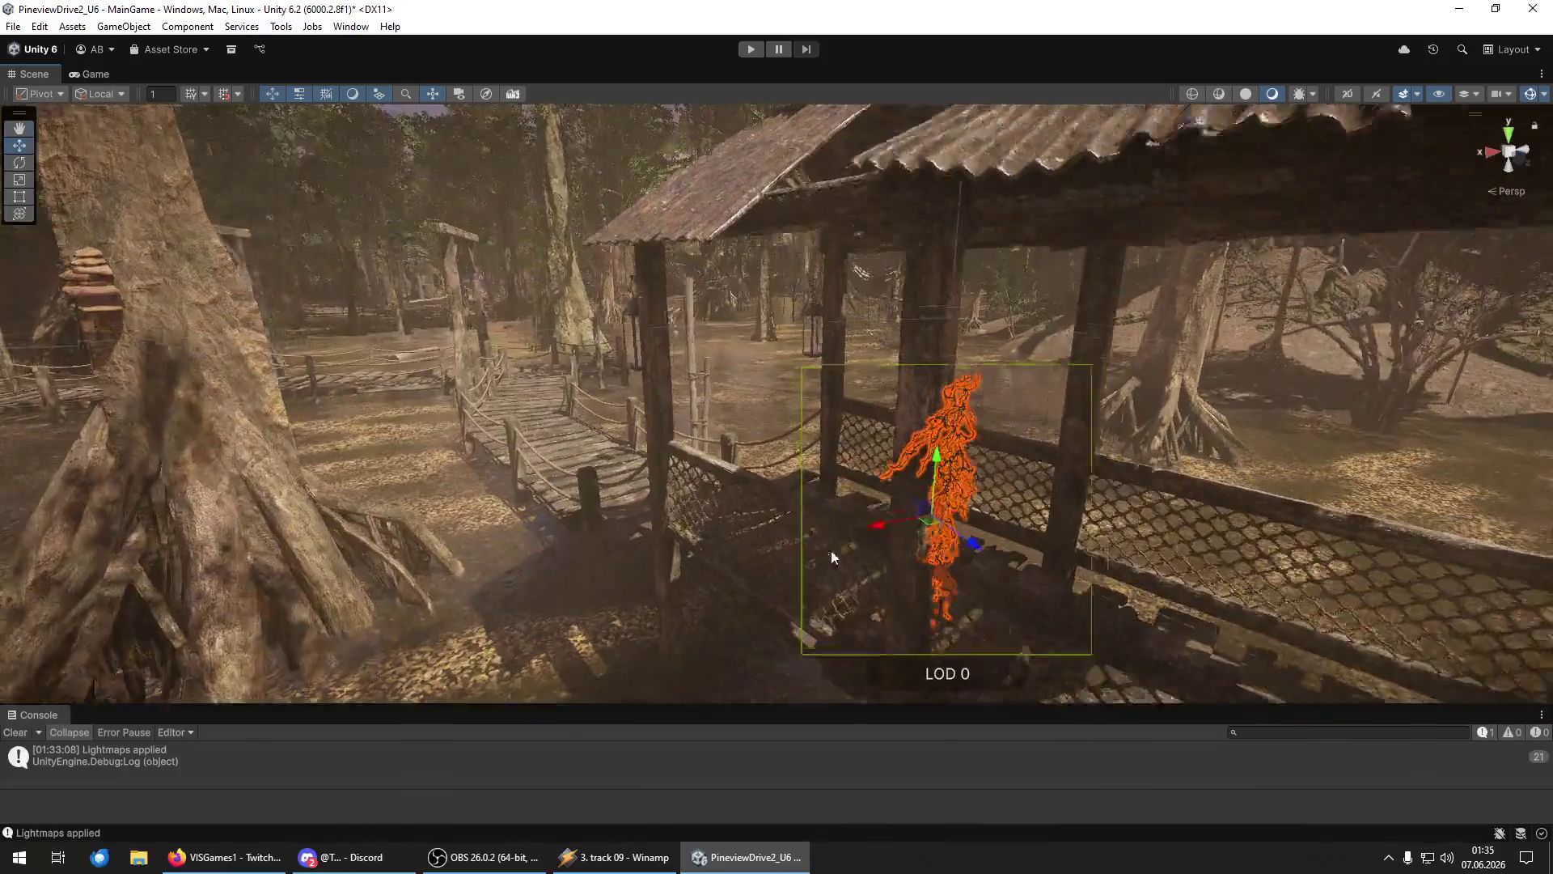
mouse_move(794, 457)
left_mouse_down()
mouse_move(799, 286)
mouse_move(906, 435)
left_mouse_up()
left_click_drag(836, 559, 884, 511)
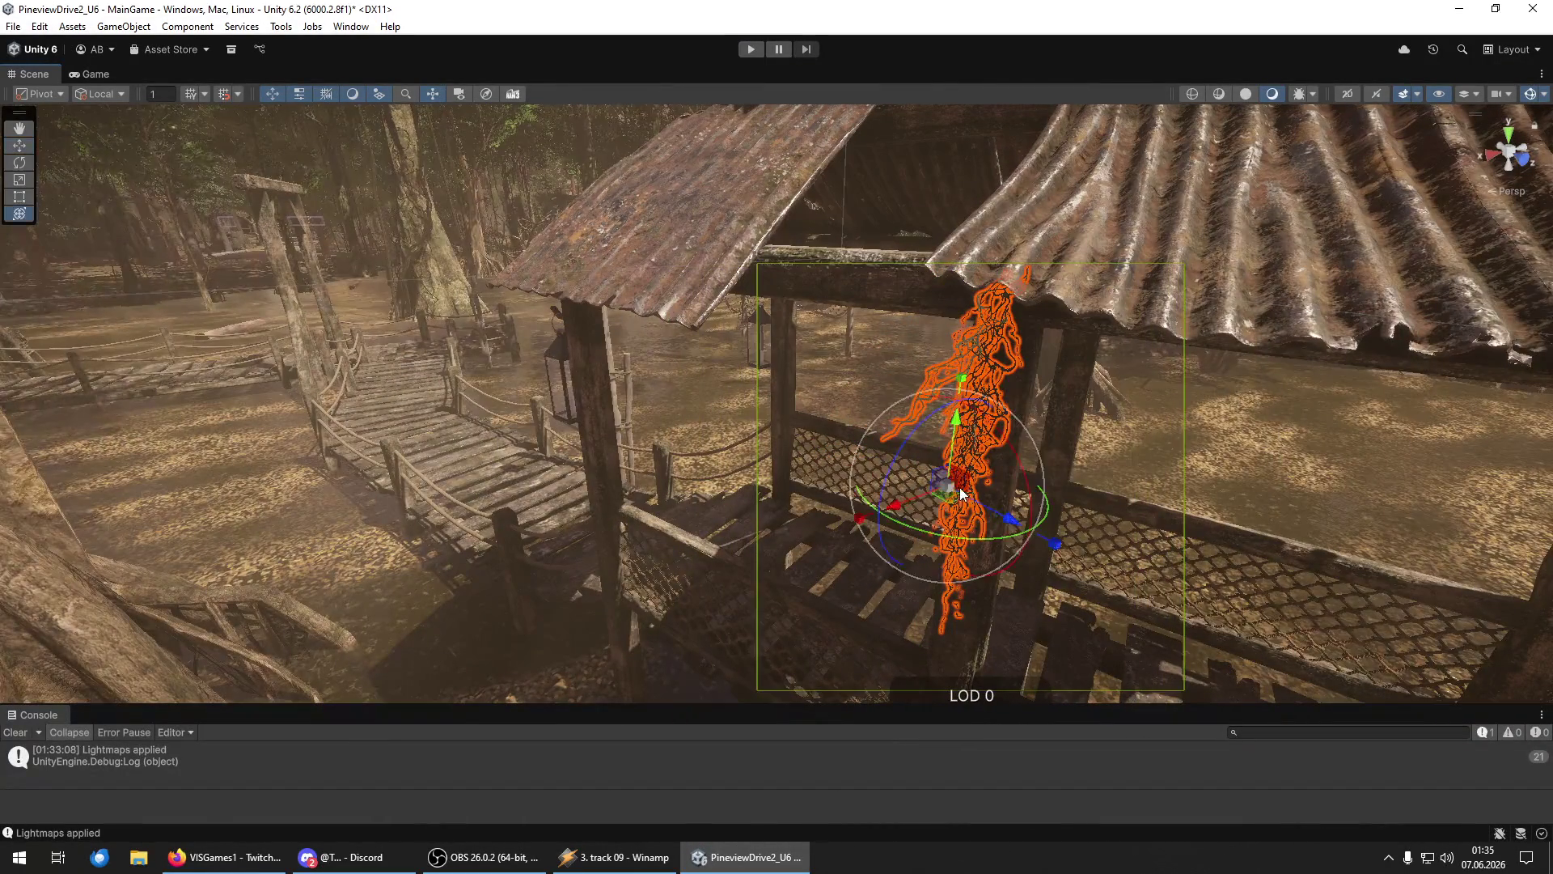
mouse_move(960, 438)
left_mouse_down()
mouse_move(949, 532)
mouse_move(596, 478)
mouse_move(978, 517)
mouse_move(1026, 454)
mouse_move(1037, 469)
mouse_move(617, 486)
mouse_move(656, 326)
mouse_move(582, 436)
mouse_move(515, 492)
left_mouse_up()
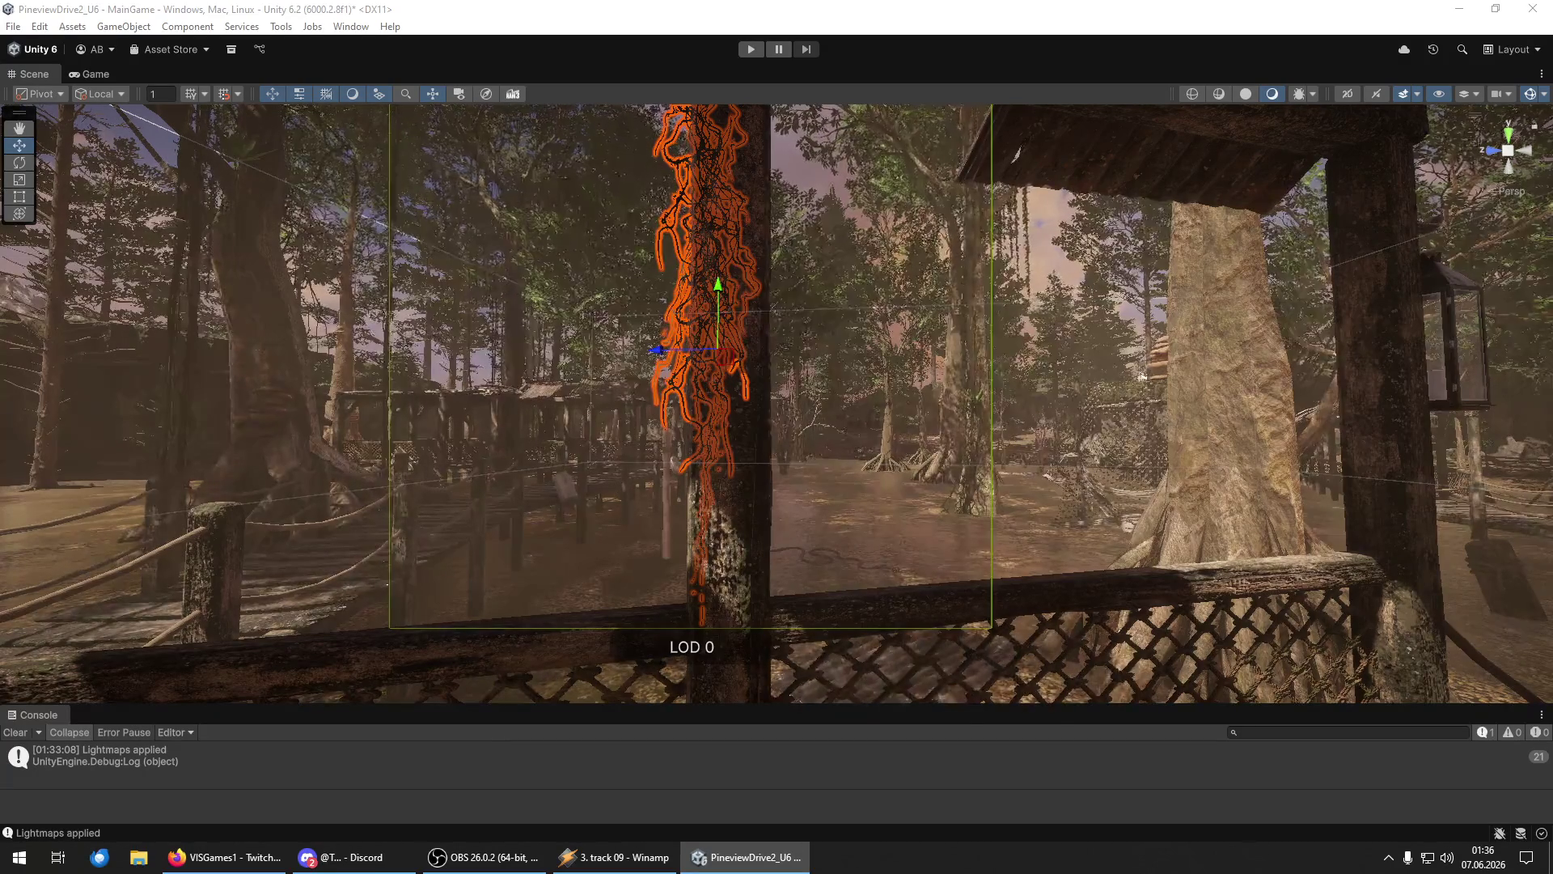
key("shift+d")
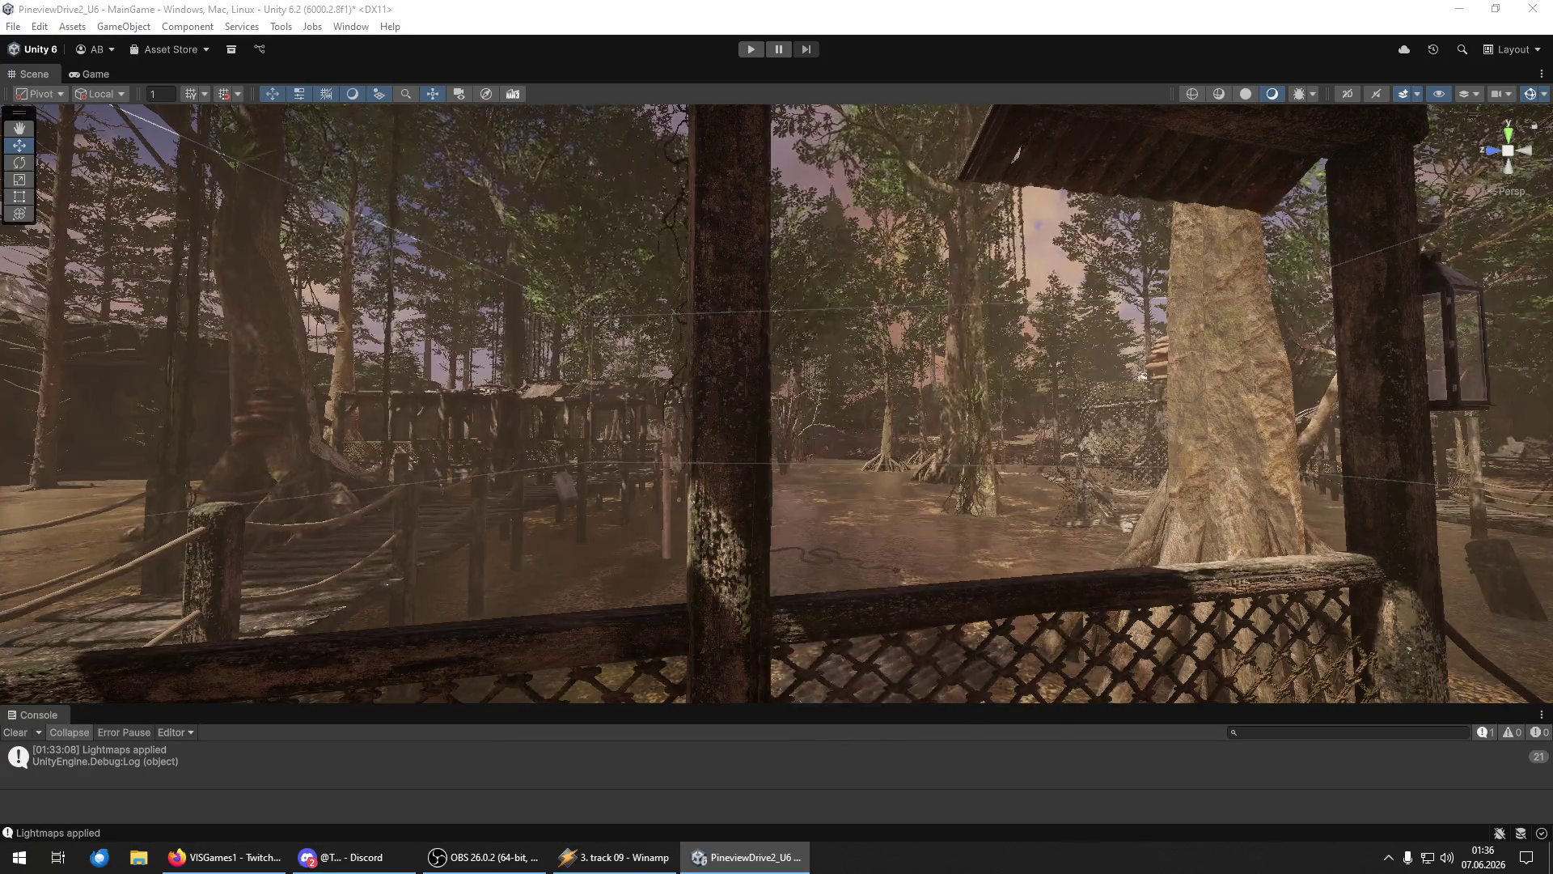
Select the floating leaf cluster near the tree trunk and raise it upward.
key("w")
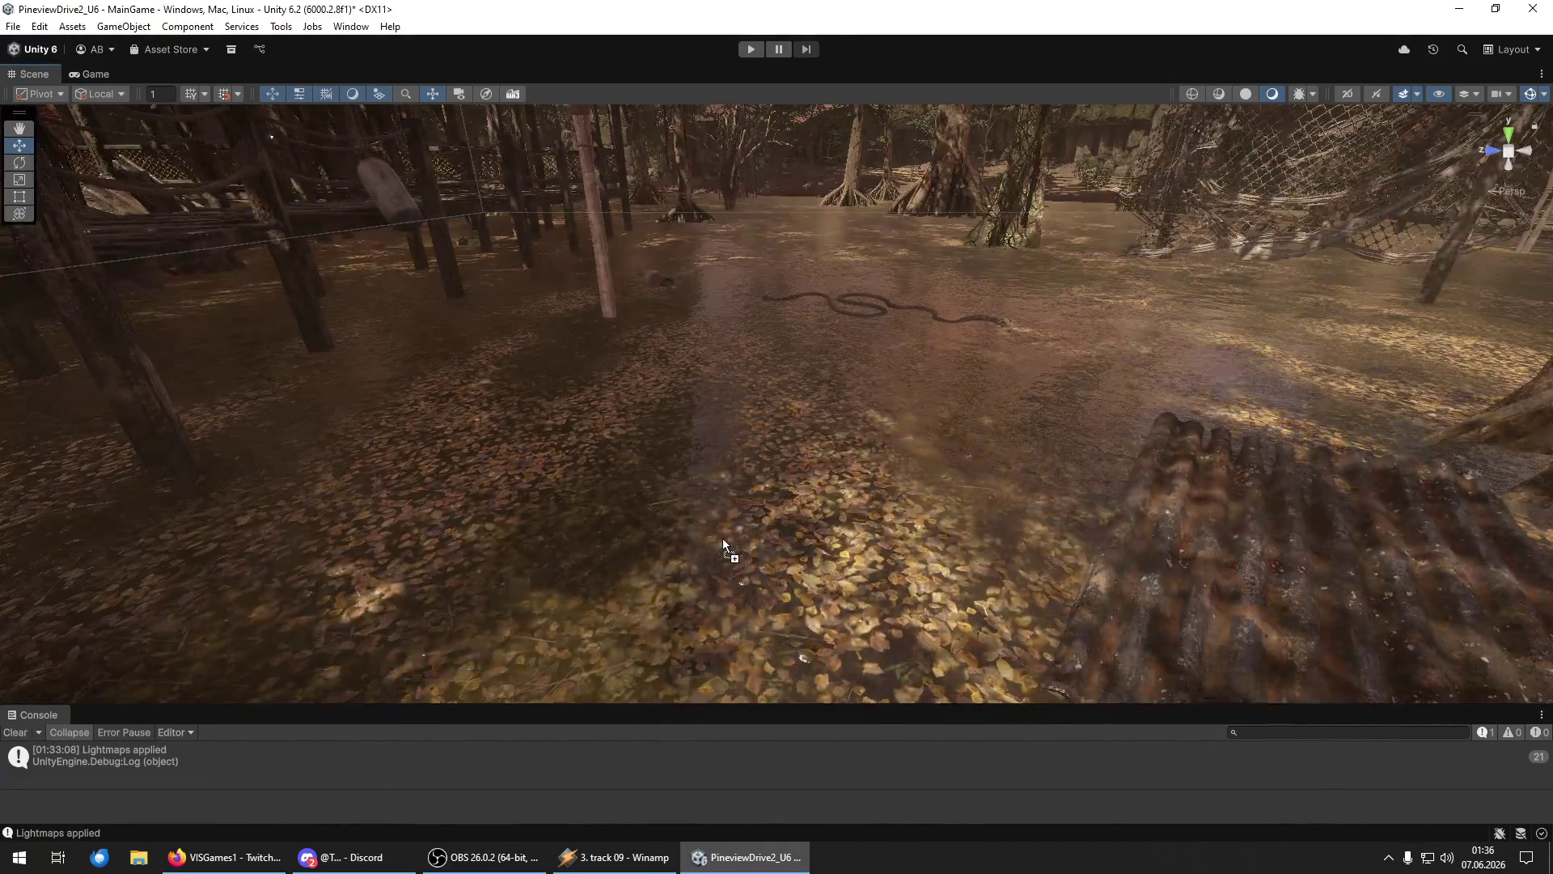
key("y")
left_click(727, 548)
left_click(726, 548)
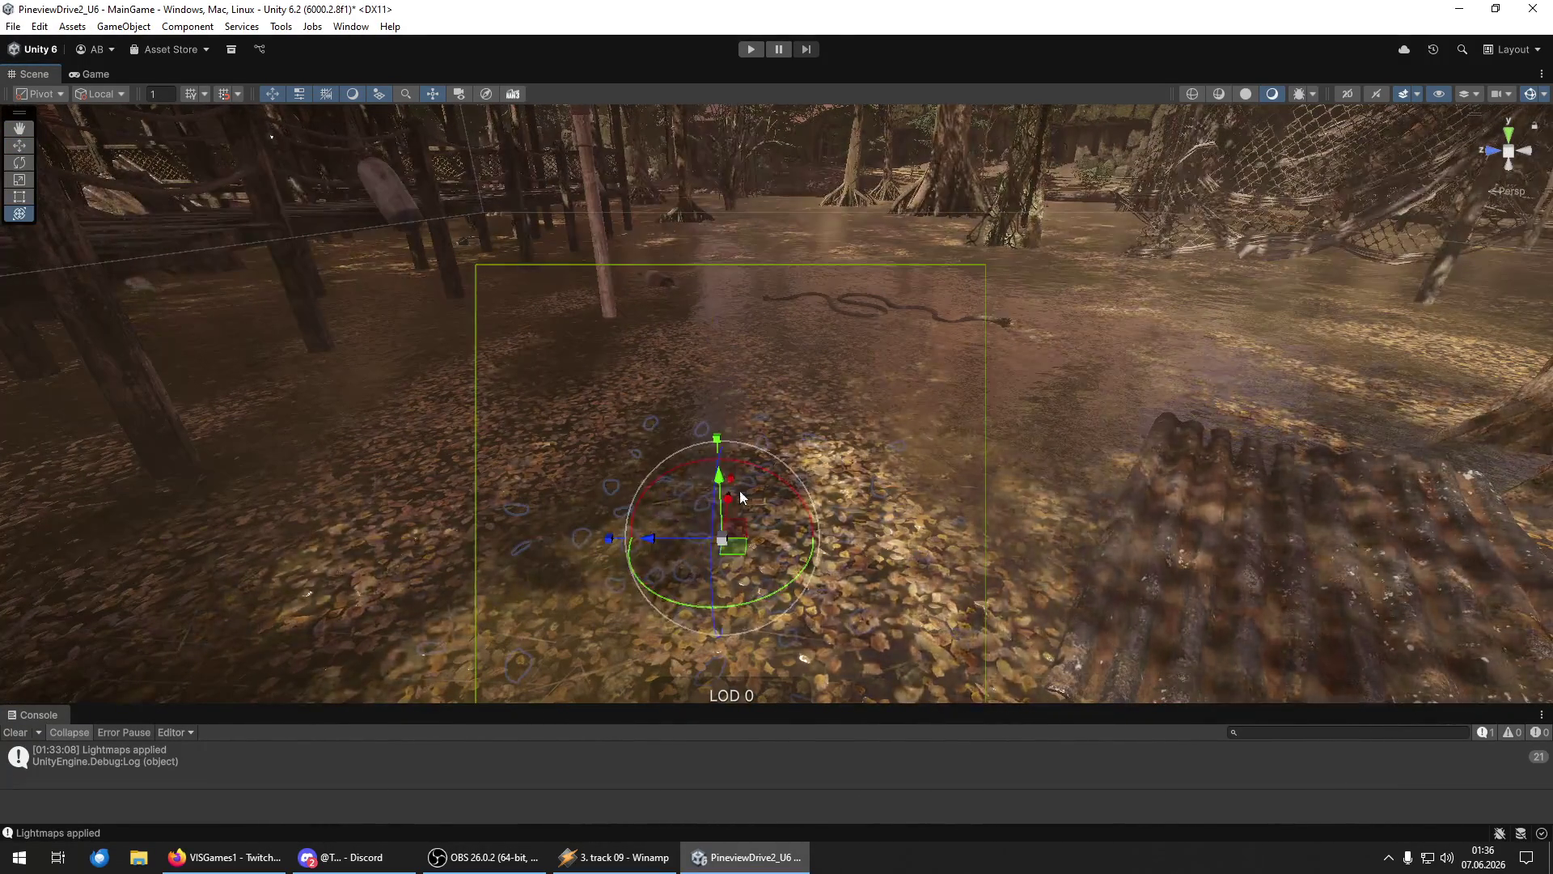
mouse_move(714, 480)
left_mouse_down()
mouse_move(687, 225)
mouse_move(687, 242)
left_mouse_up()
key("e")
Push the leaf cluster farther out and rotate it, ending with a top-down view.
mouse_move(712, 316)
left_mouse_down()
mouse_move(803, 321)
mouse_move(774, 333)
left_mouse_up()
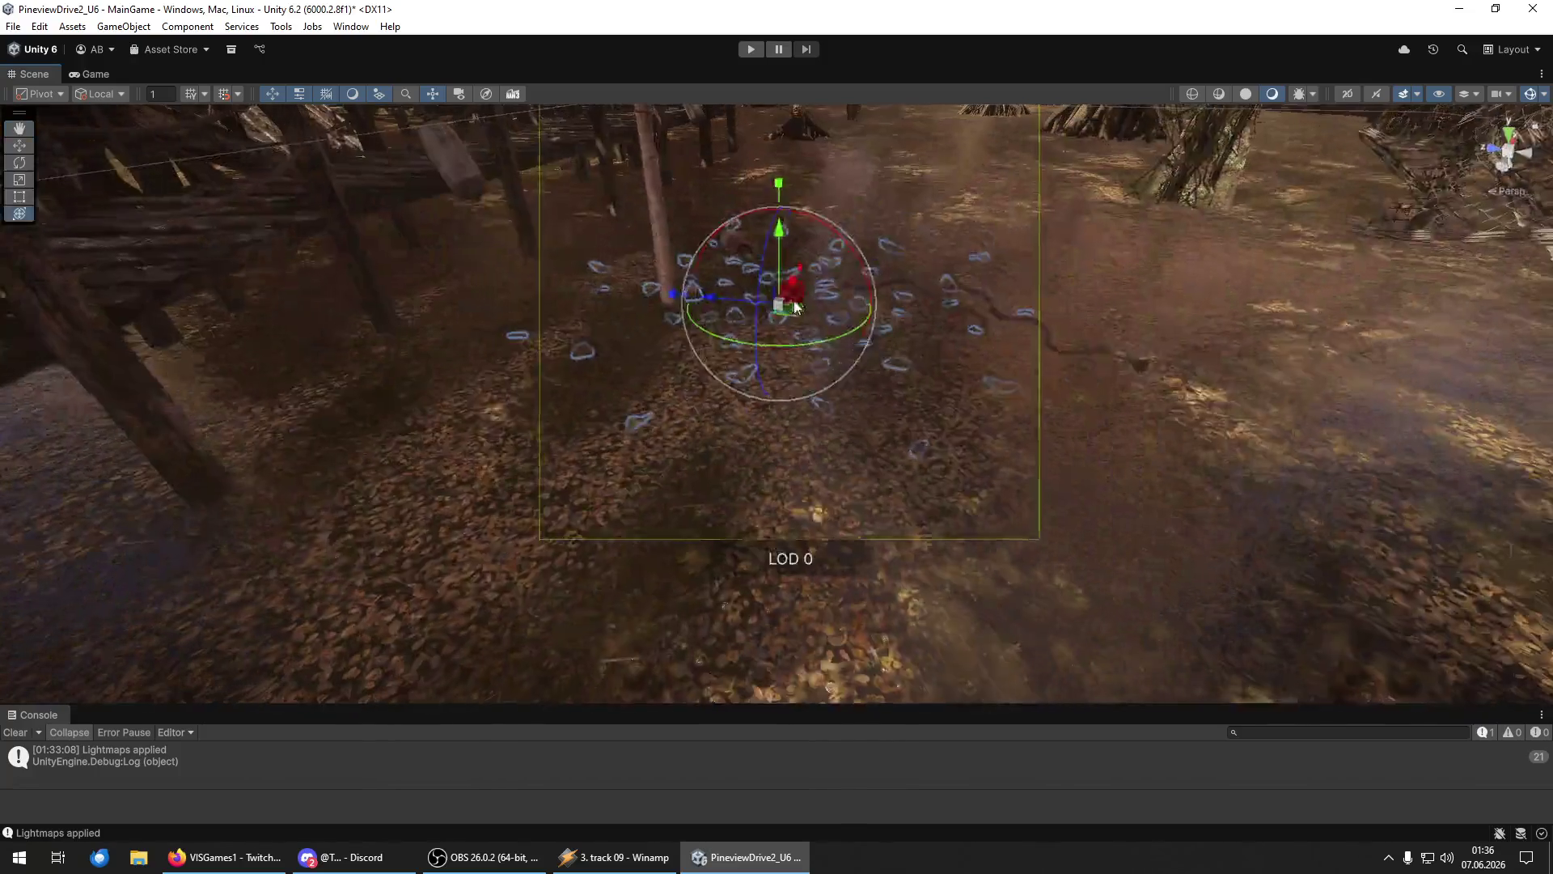
mouse_move(760, 488)
left_mouse_down()
mouse_move(836, 538)
mouse_move(1116, 507)
mouse_move(659, 454)
mouse_move(524, 421)
mouse_move(520, 436)
mouse_move(1524, 461)
left_mouse_up()
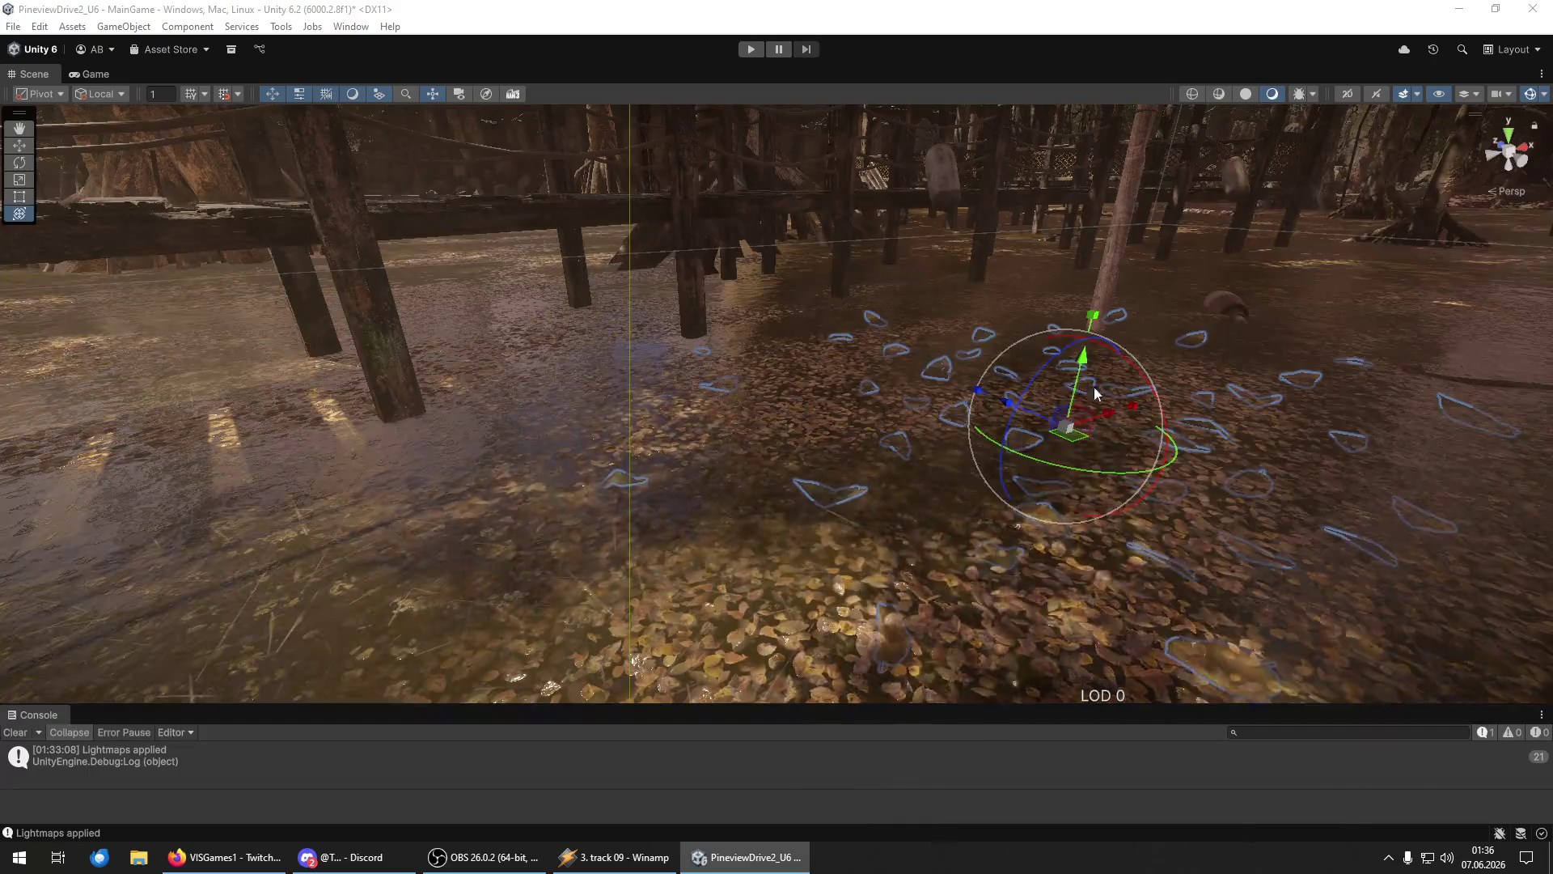
mouse_move(687, 441)
left_mouse_down()
mouse_move(1434, 577)
mouse_move(208, 513)
mouse_move(191, 444)
mouse_move(88, 473)
mouse_move(80, 430)
mouse_move(56, 548)
mouse_move(1238, 488)
mouse_move(830, 520)
mouse_move(855, 377)
mouse_move(703, 334)
mouse_move(1139, 341)
mouse_move(1041, 281)
mouse_move(1050, 269)
mouse_move(1069, 411)
mouse_move(765, 450)
mouse_move(1057, 451)
left_mouse_up()
mouse_move(1008, 405)
left_mouse_down()
mouse_move(995, 317)
mouse_move(1334, 405)
mouse_move(1328, 364)
mouse_move(1311, 357)
mouse_move(1293, 538)
mouse_move(1213, 506)
mouse_move(971, 463)
mouse_move(993, 439)
mouse_move(1277, 453)
left_mouse_up()
left_click_drag(1182, 395, 1087, 208)
mouse_move(1182, 404)
left_mouse_down()
mouse_move(1094, 197)
mouse_move(1149, 267)
mouse_move(1071, 334)
mouse_move(862, 299)
left_mouse_up()
mouse_move(798, 247)
left_mouse_down()
mouse_move(530, 610)
mouse_move(718, 507)
left_mouse_up()
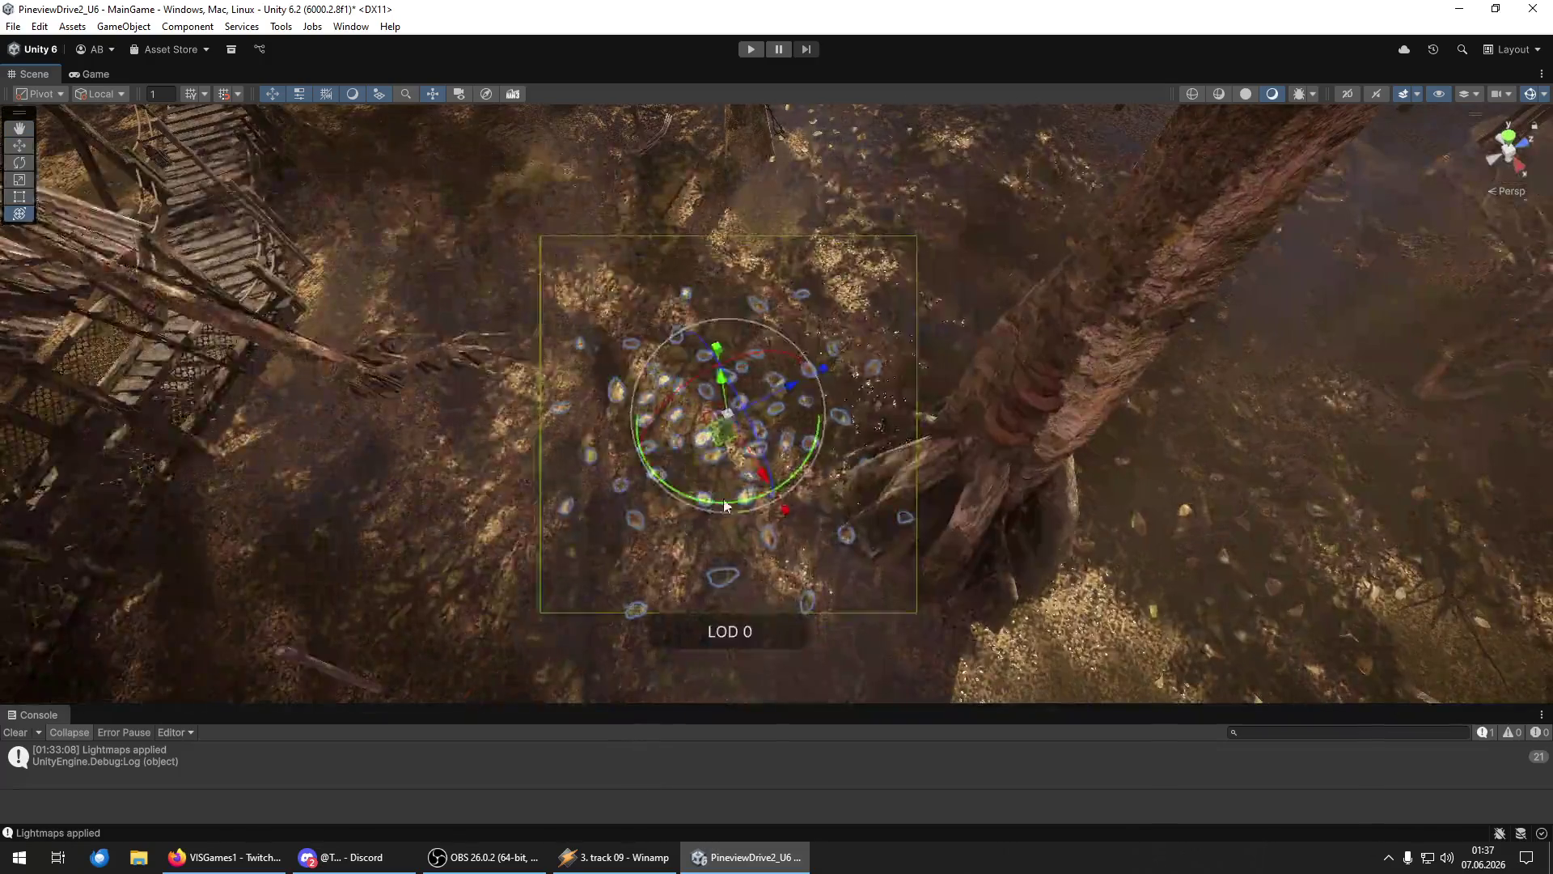
Drag the leaf cluster up and left onto the open swamp, then frame it from ground level.
mouse_move(744, 445)
left_mouse_down()
mouse_move(726, 312)
mouse_move(707, 316)
mouse_move(799, 395)
mouse_move(705, 352)
mouse_move(1088, 437)
mouse_move(458, 615)
left_mouse_up()
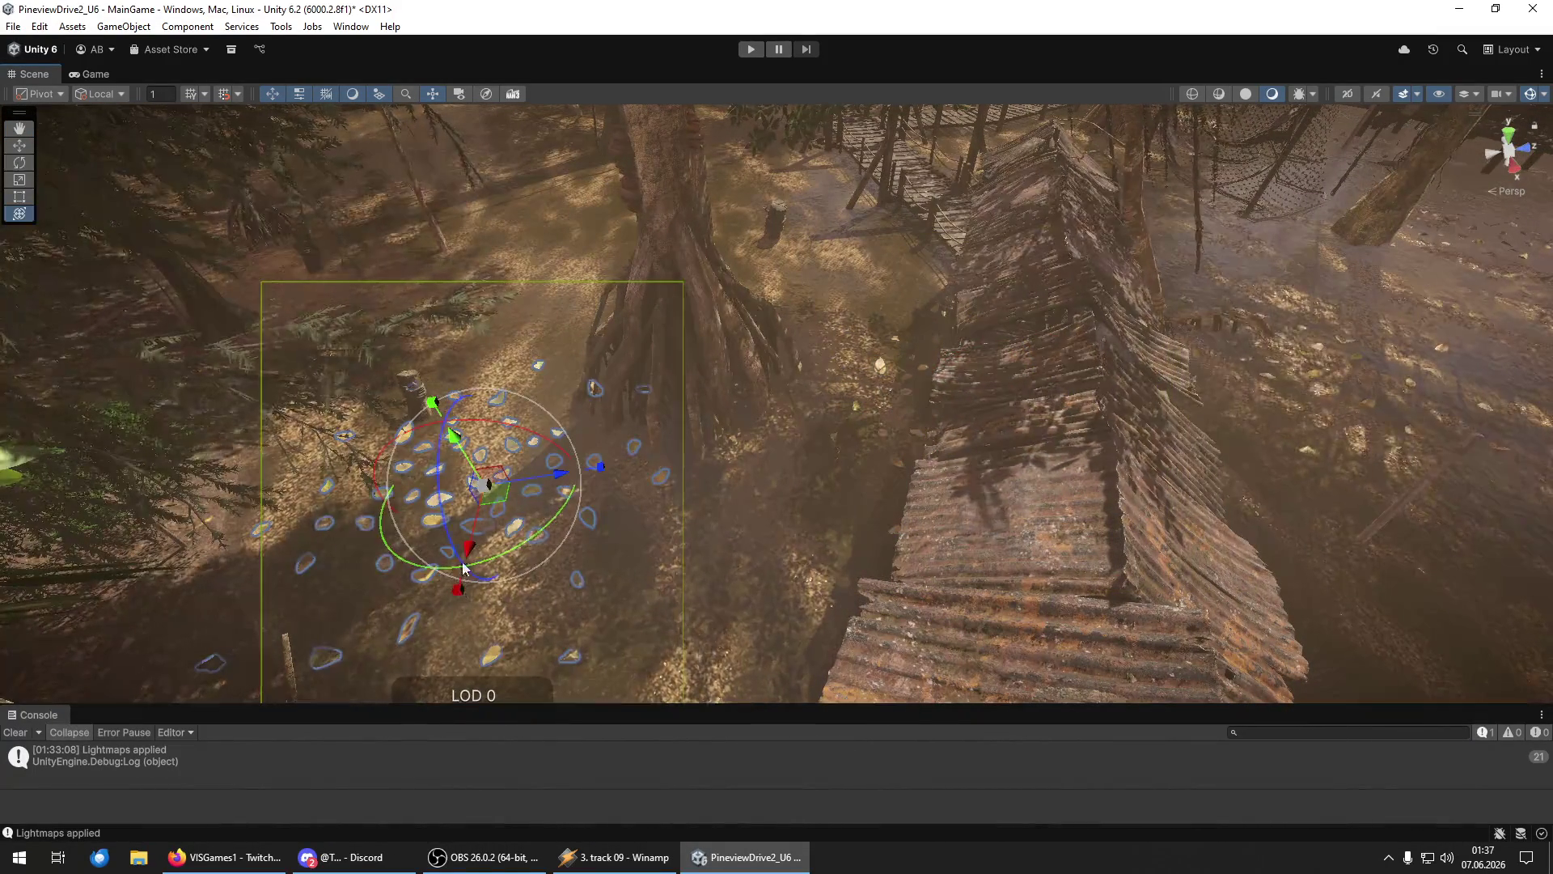
key("f")
left_click_drag(526, 558, 654, 542)
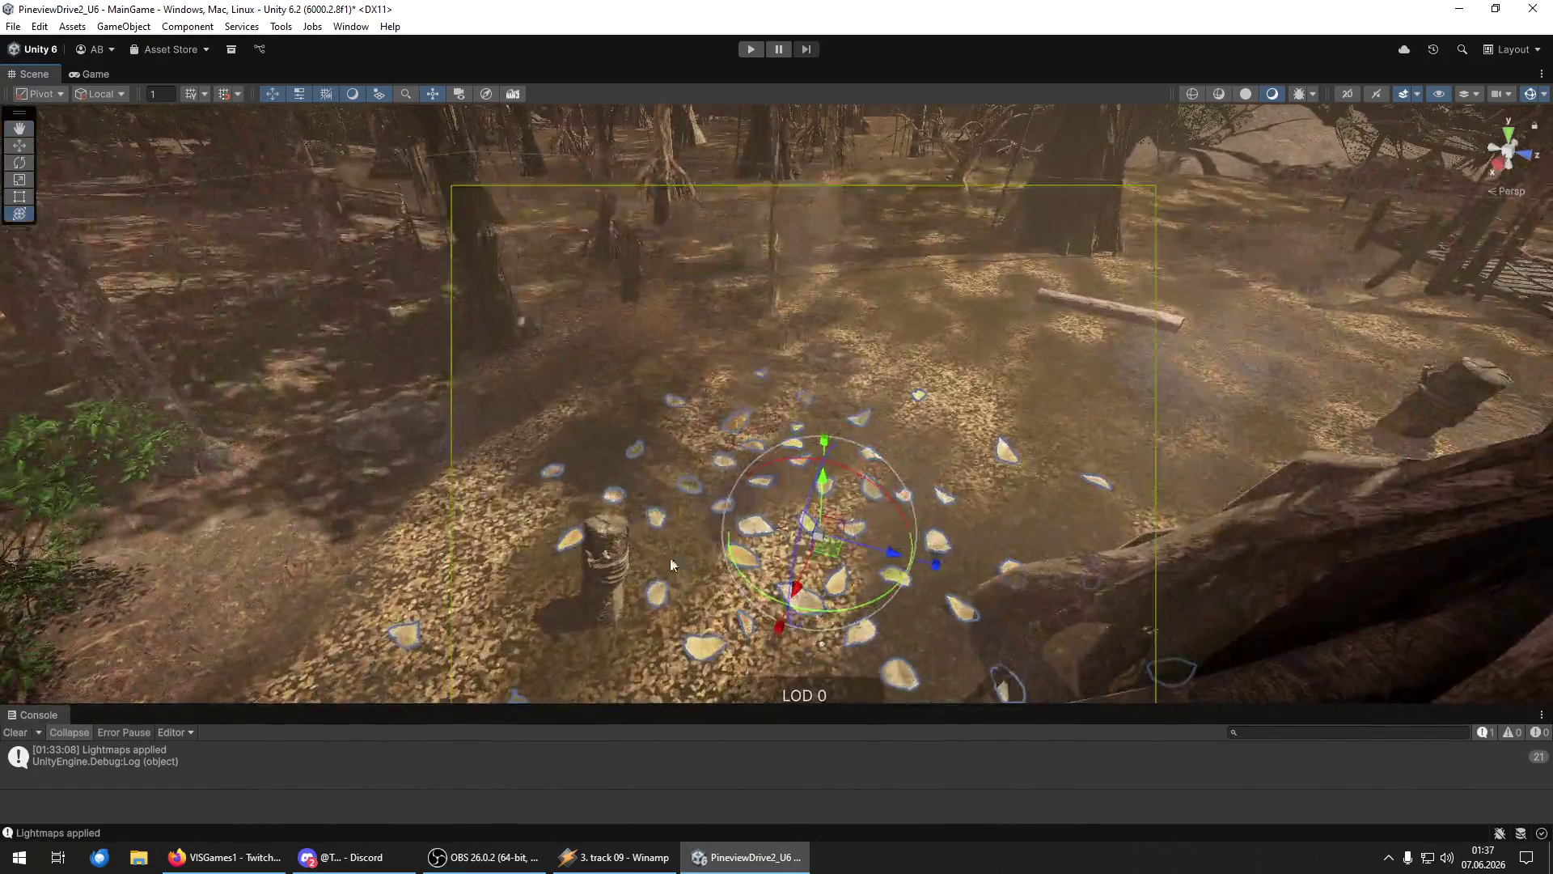
left_click_drag(796, 593, 967, 479)
mouse_move(618, 560)
left_mouse_down()
mouse_move(510, 364)
mouse_move(830, 480)
mouse_move(530, 352)
mouse_move(348, 416)
mouse_move(429, 486)
mouse_move(705, 394)
mouse_move(541, 384)
mouse_move(925, 493)
left_mouse_up()
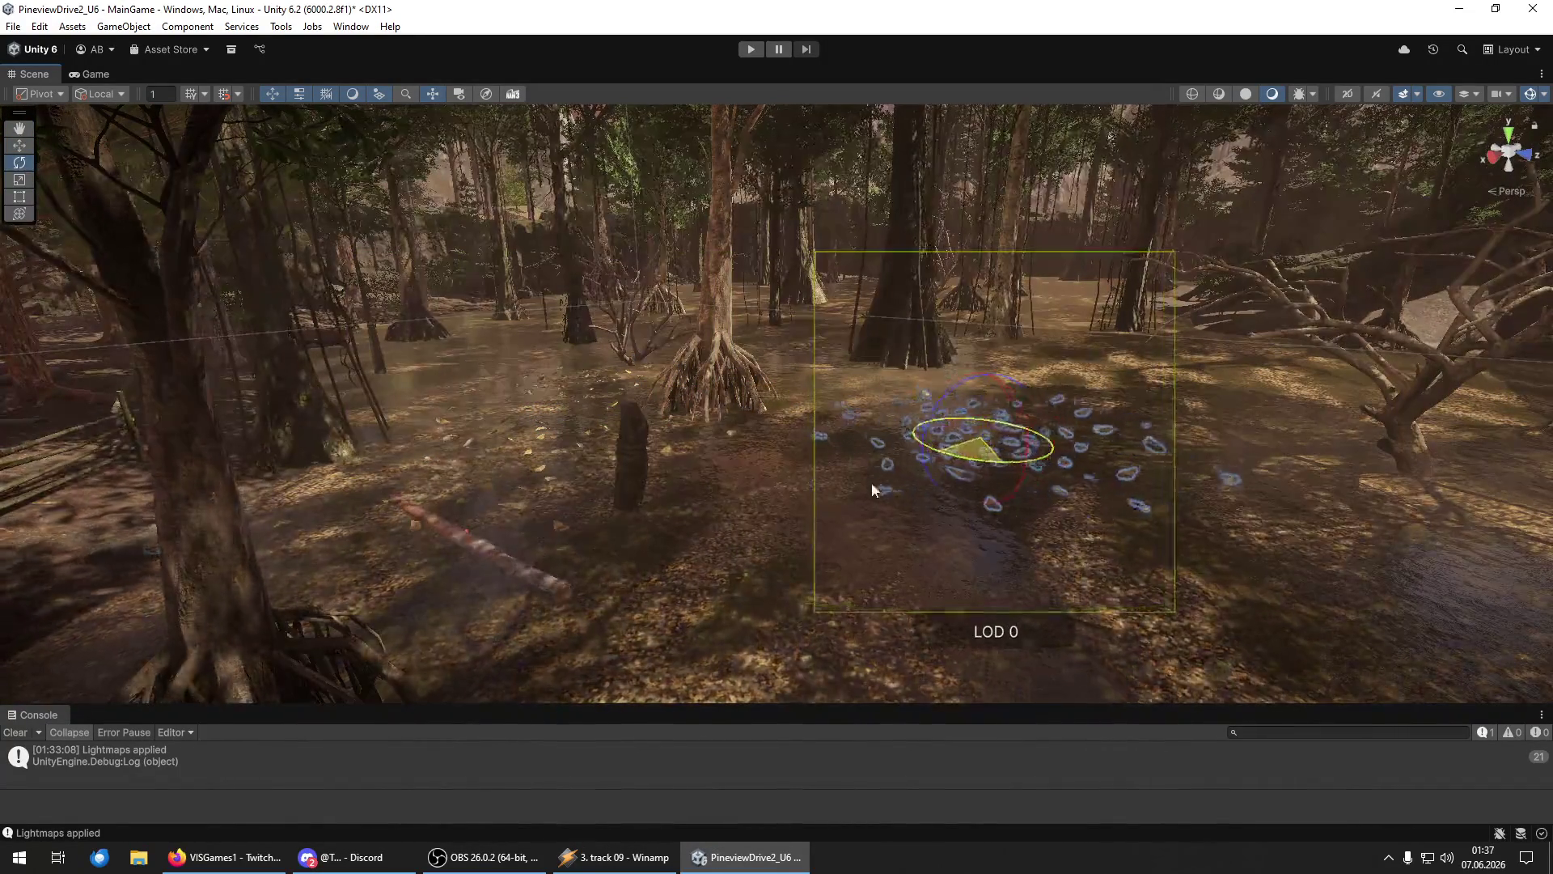
mouse_move(718, 523)
left_mouse_down()
mouse_move(697, 555)
mouse_move(1092, 590)
mouse_move(1154, 558)
mouse_move(1266, 540)
mouse_move(1524, 296)
left_mouse_up()
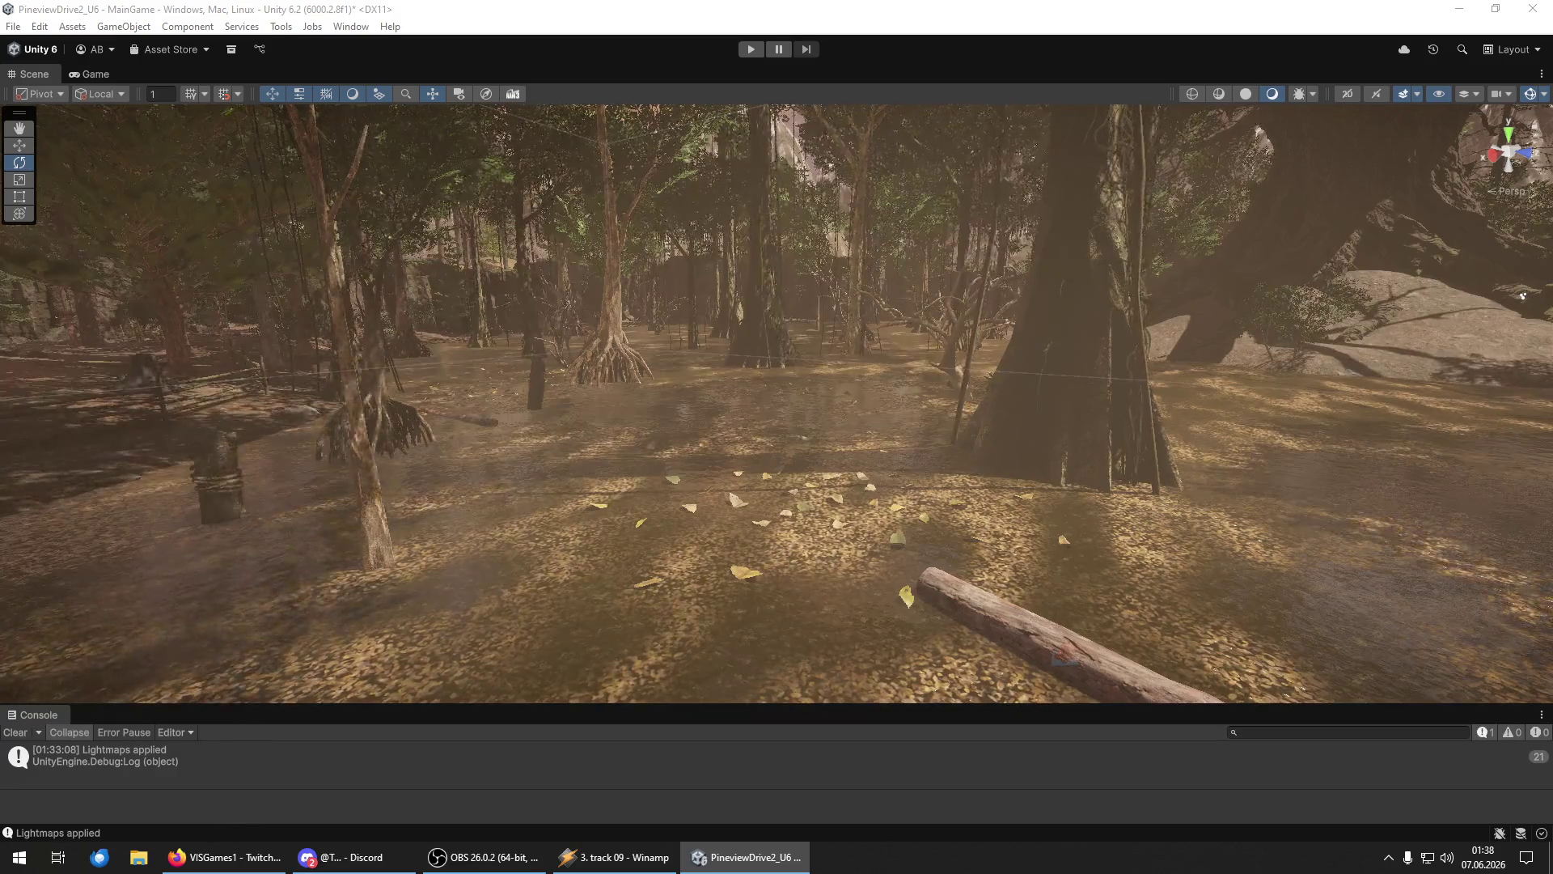
Select the scattered leaf group and fly the camera to the open water by the boardwalk.
left_click(758, 390)
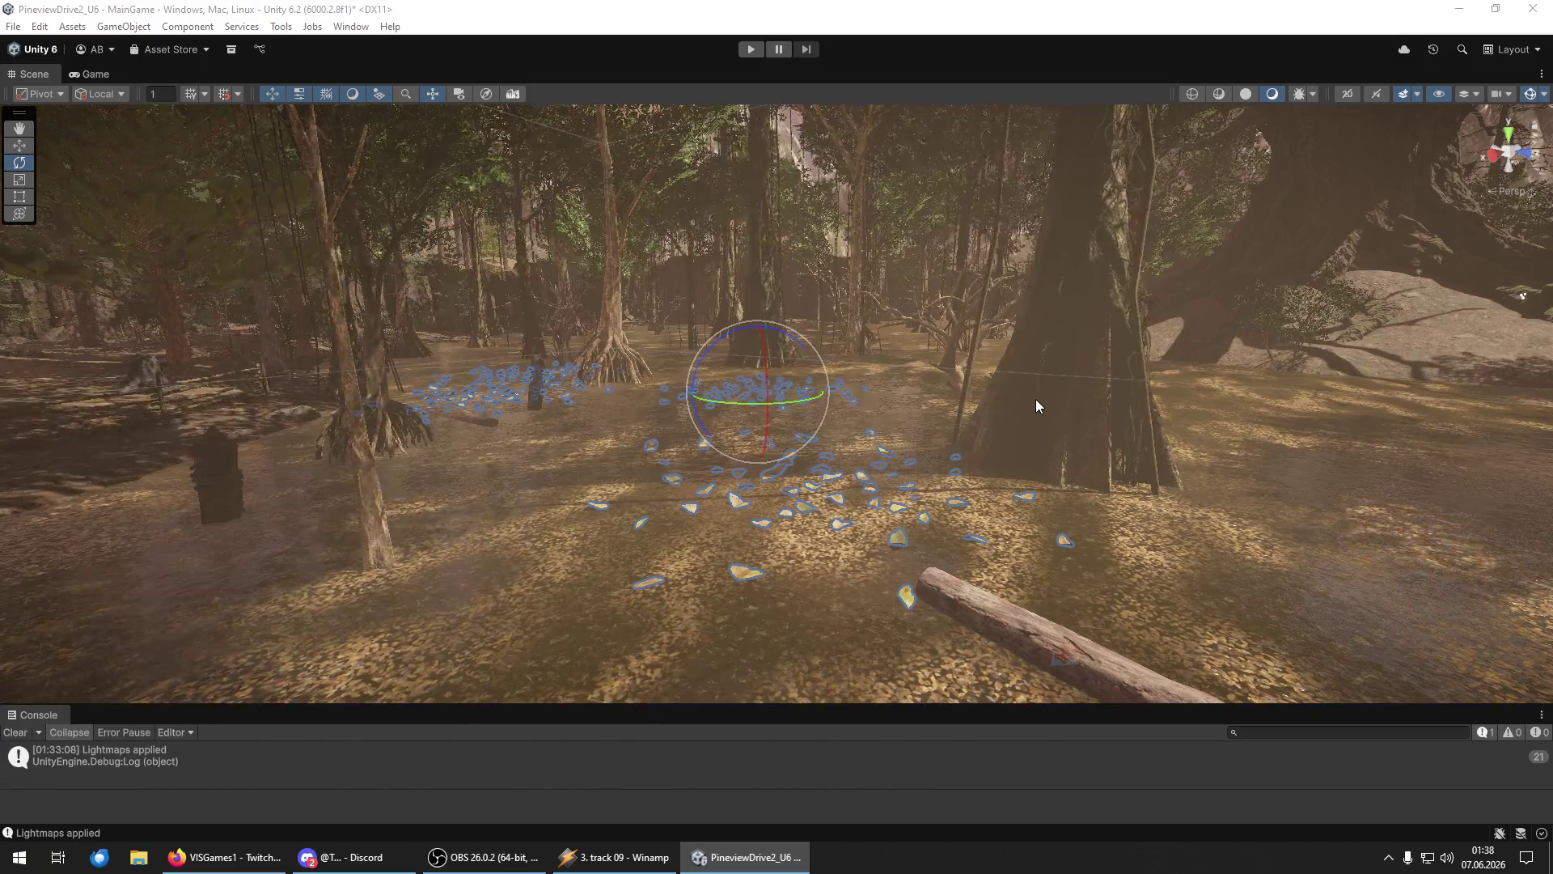
mouse_move(1035, 400)
left_mouse_down()
mouse_move(973, 428)
mouse_move(852, 406)
mouse_move(1020, 350)
mouse_move(1002, 319)
mouse_move(876, 275)
mouse_move(939, 330)
mouse_move(1213, 305)
mouse_move(1198, 284)
mouse_move(1352, 291)
mouse_move(1355, 307)
left_mouse_up()
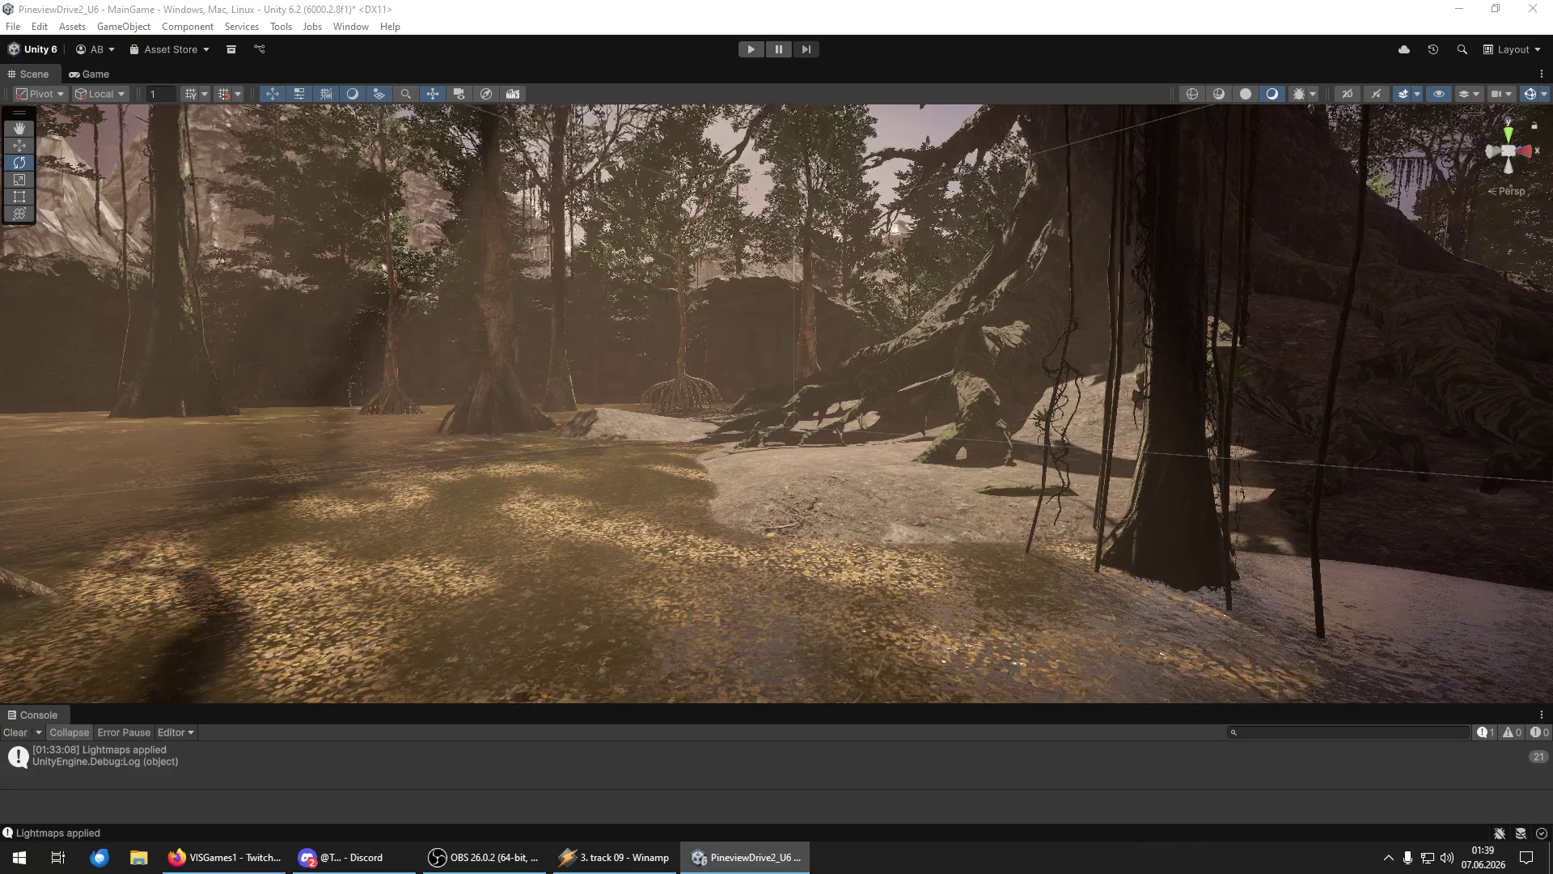
left_click_drag(1242, 605, 1242, 605)
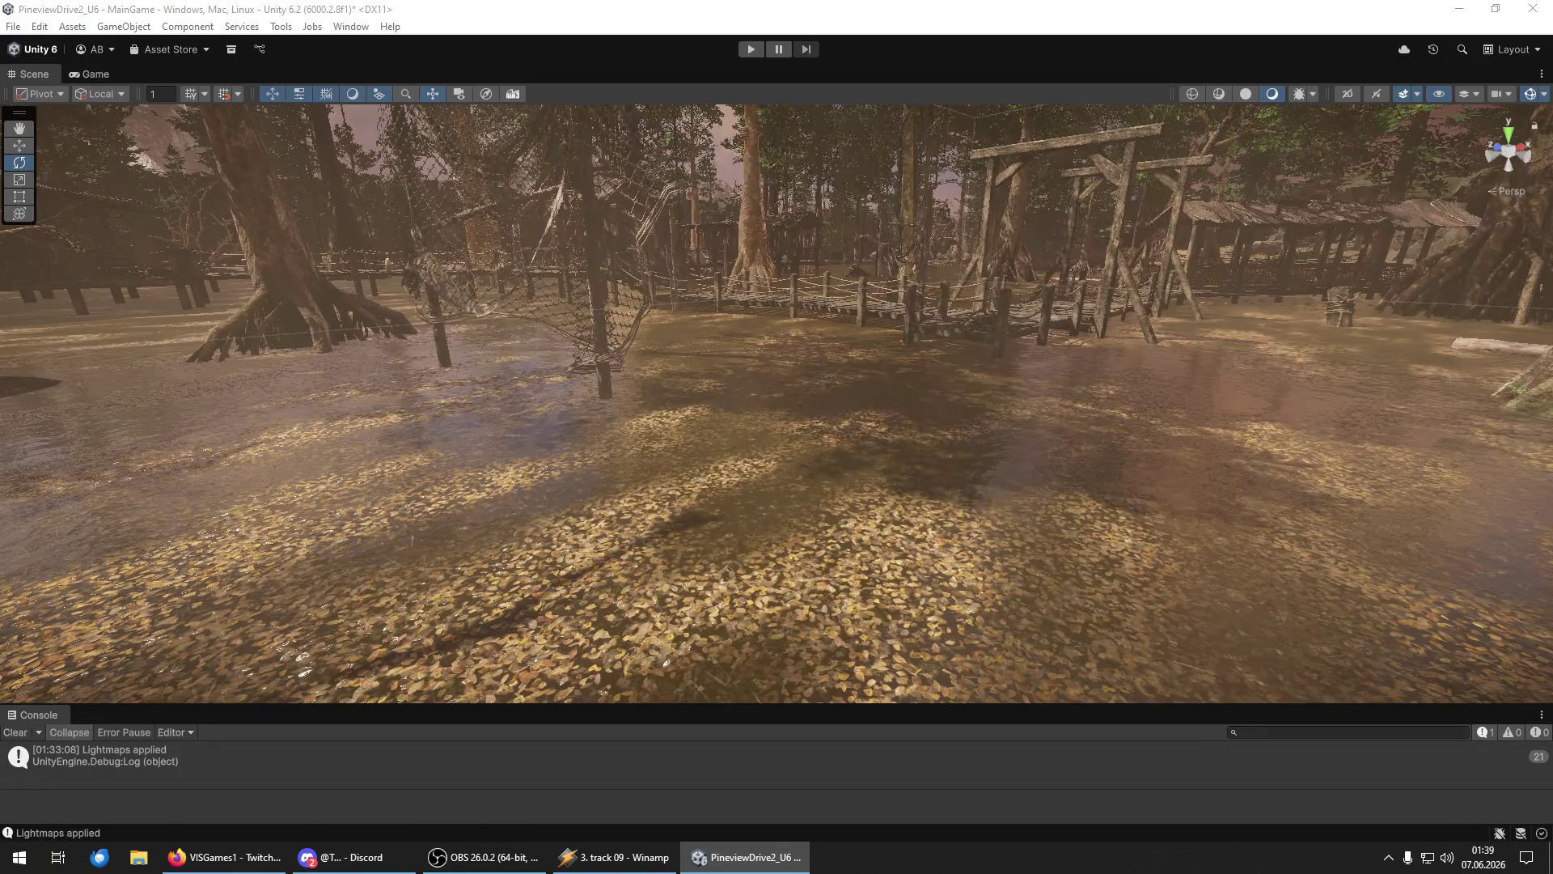
Raise the lily pad cluster to the water surface and slide it left toward the net bridge.
left_click(527, 530)
key("y")
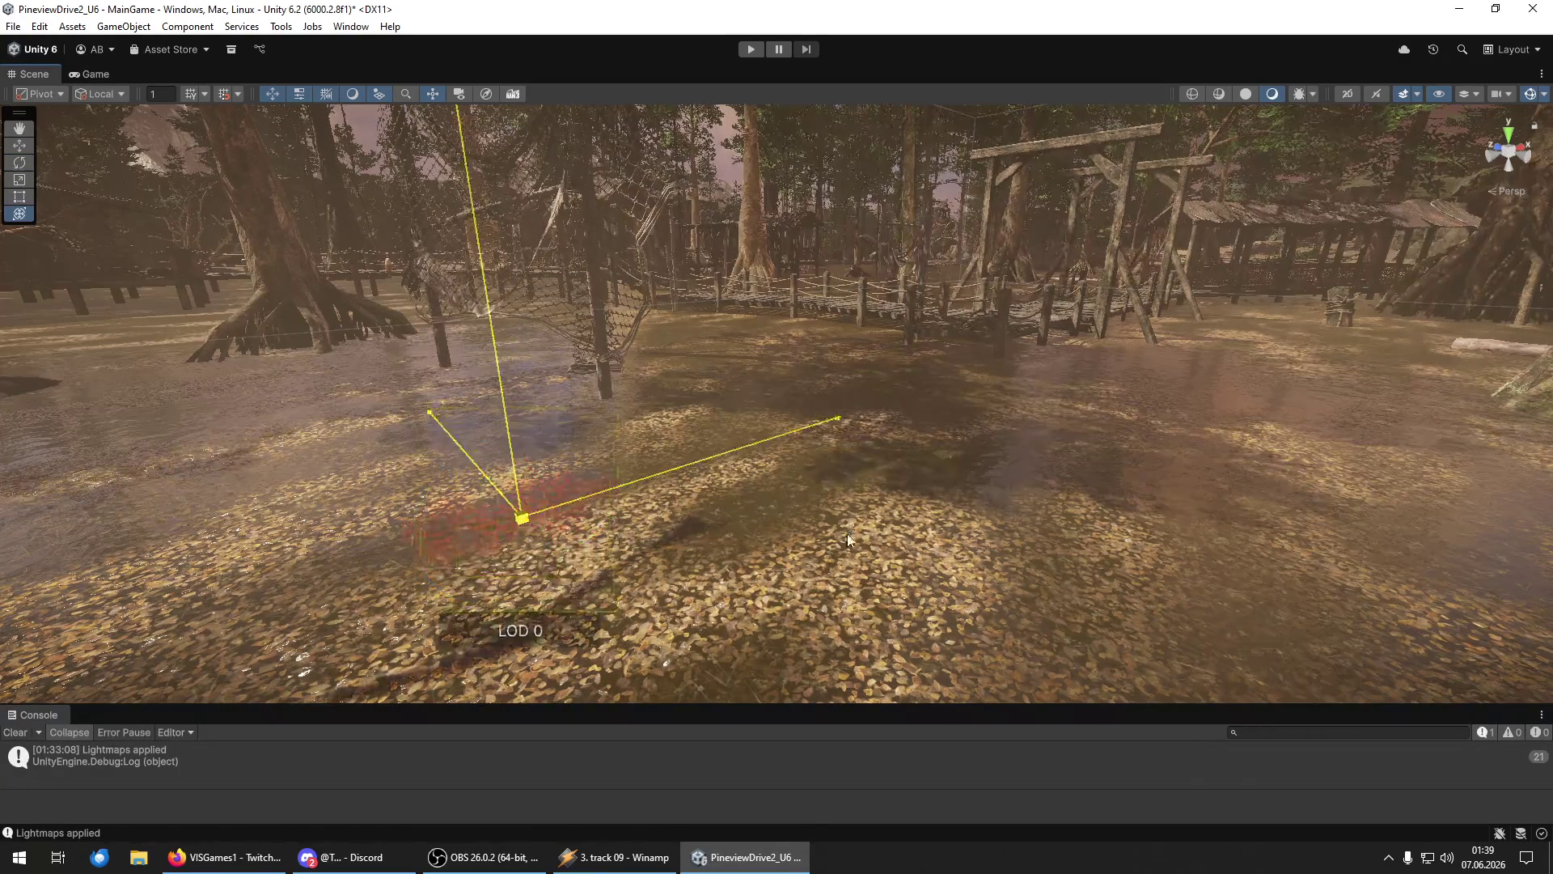
key("f")
left_click_drag(768, 436, 712, 285)
key("f")
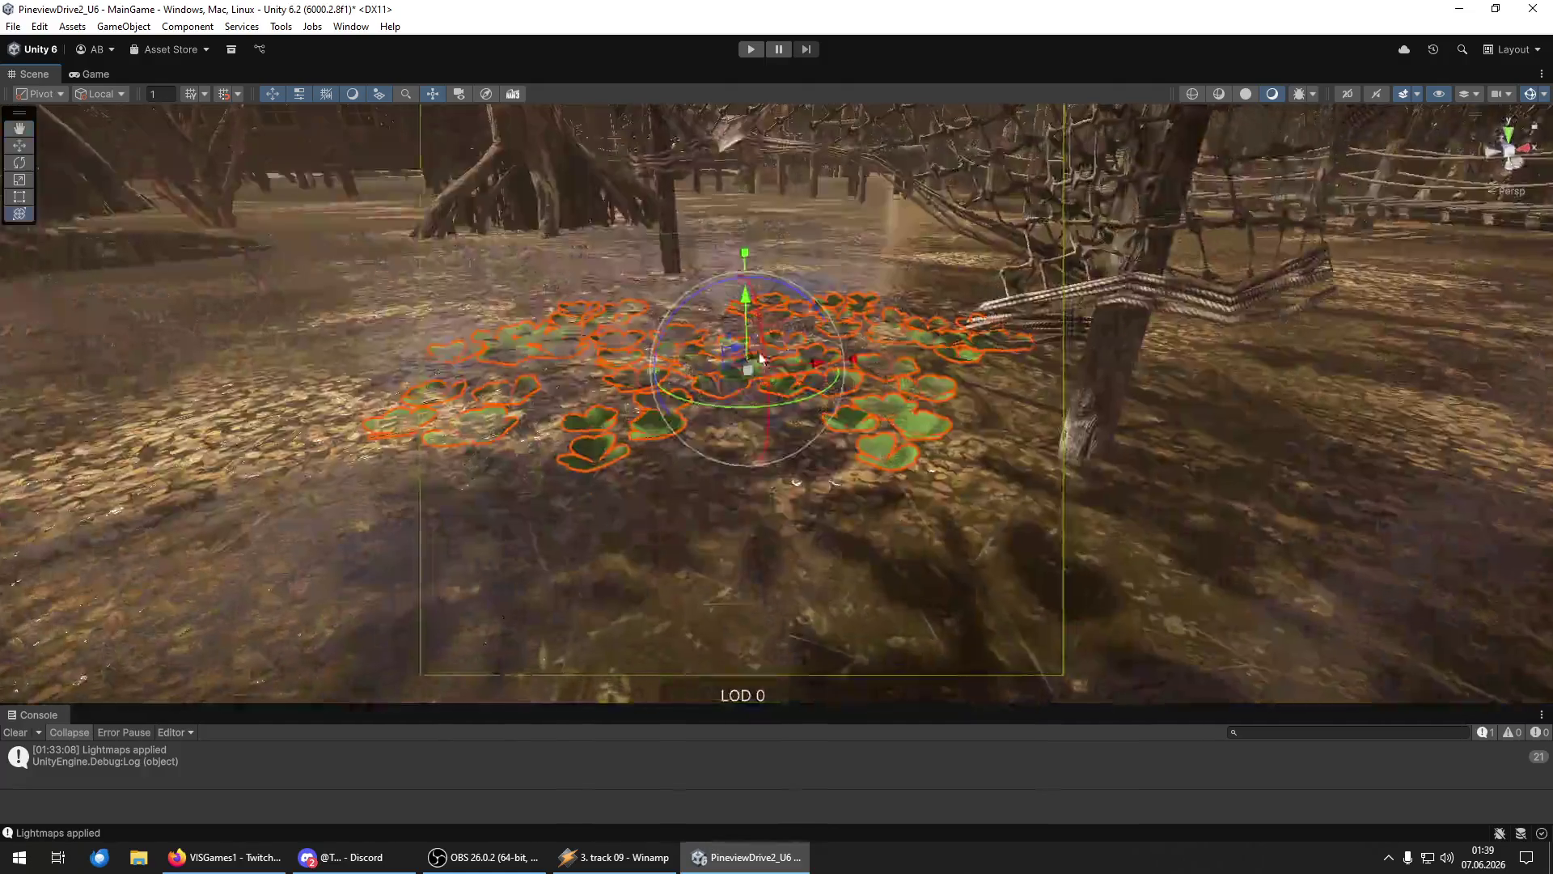
mouse_move(771, 372)
left_mouse_down()
mouse_move(509, 374)
mouse_move(523, 368)
mouse_move(503, 396)
left_mouse_up()
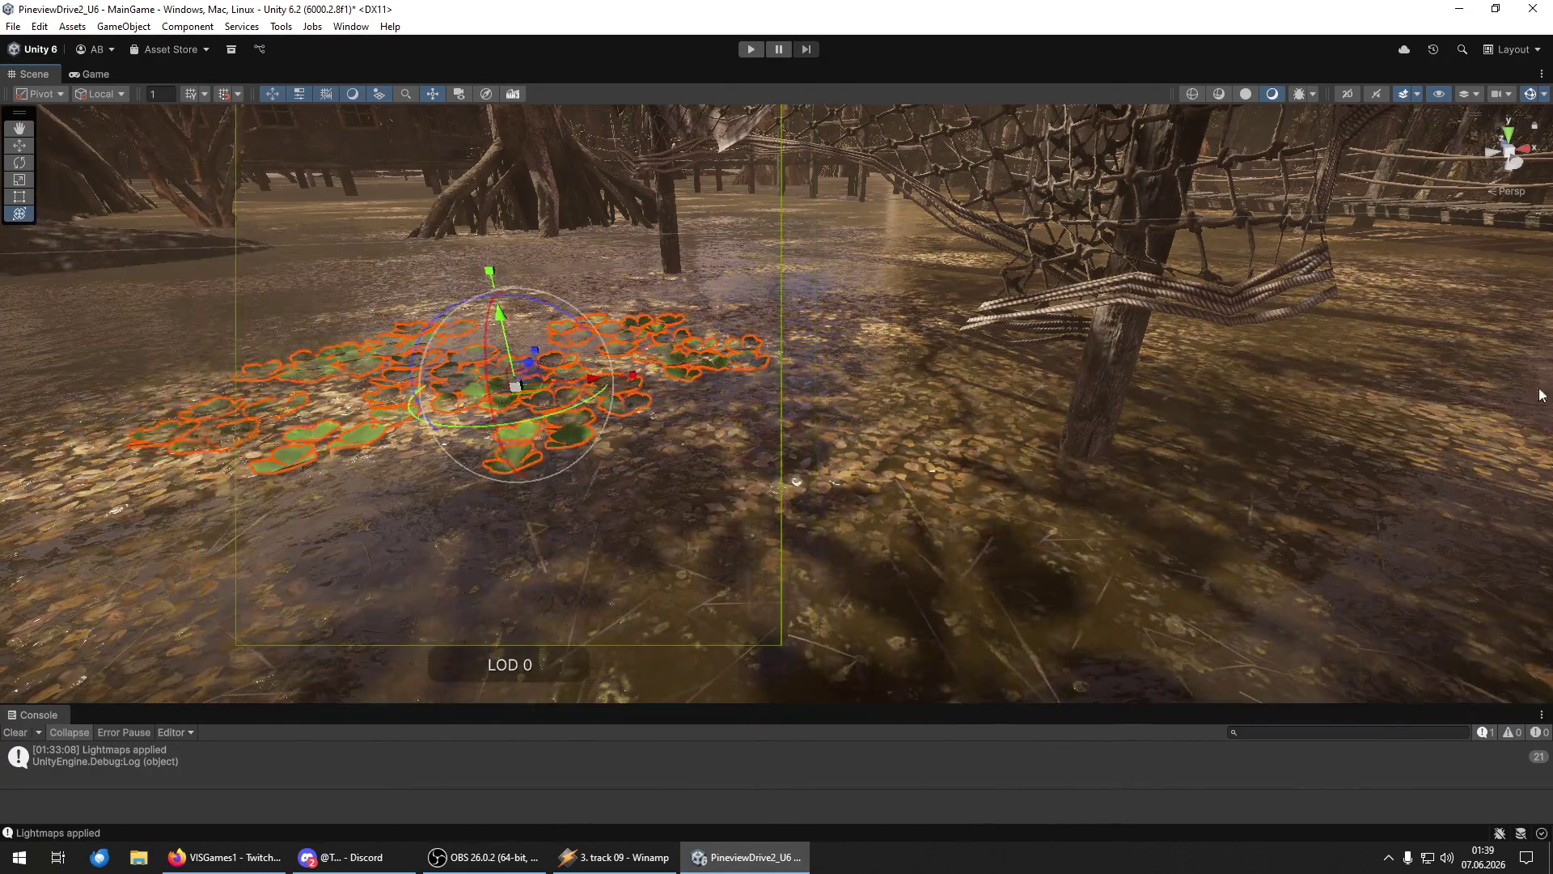
left_click(1542, 414)
mouse_move(1542, 415)
left_mouse_down()
mouse_move(305, 208)
mouse_move(936, 537)
mouse_move(1077, 546)
mouse_move(902, 473)
left_mouse_up()
left_click(900, 464)
Frame the lily pad cluster and slide it along the X axis.
key("f")
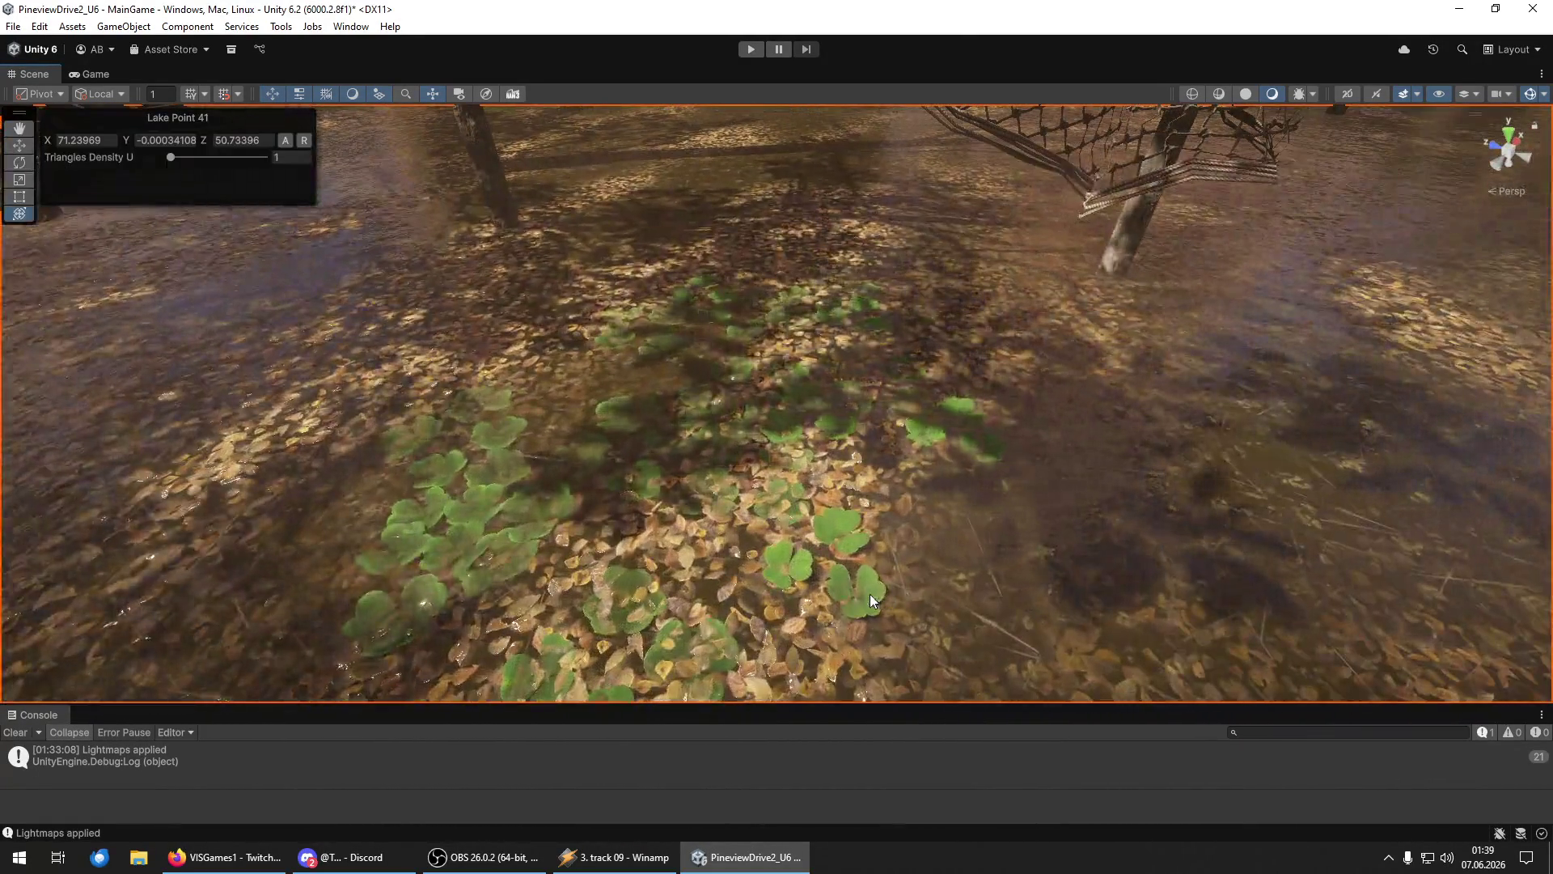
left_click(870, 593)
key("f")
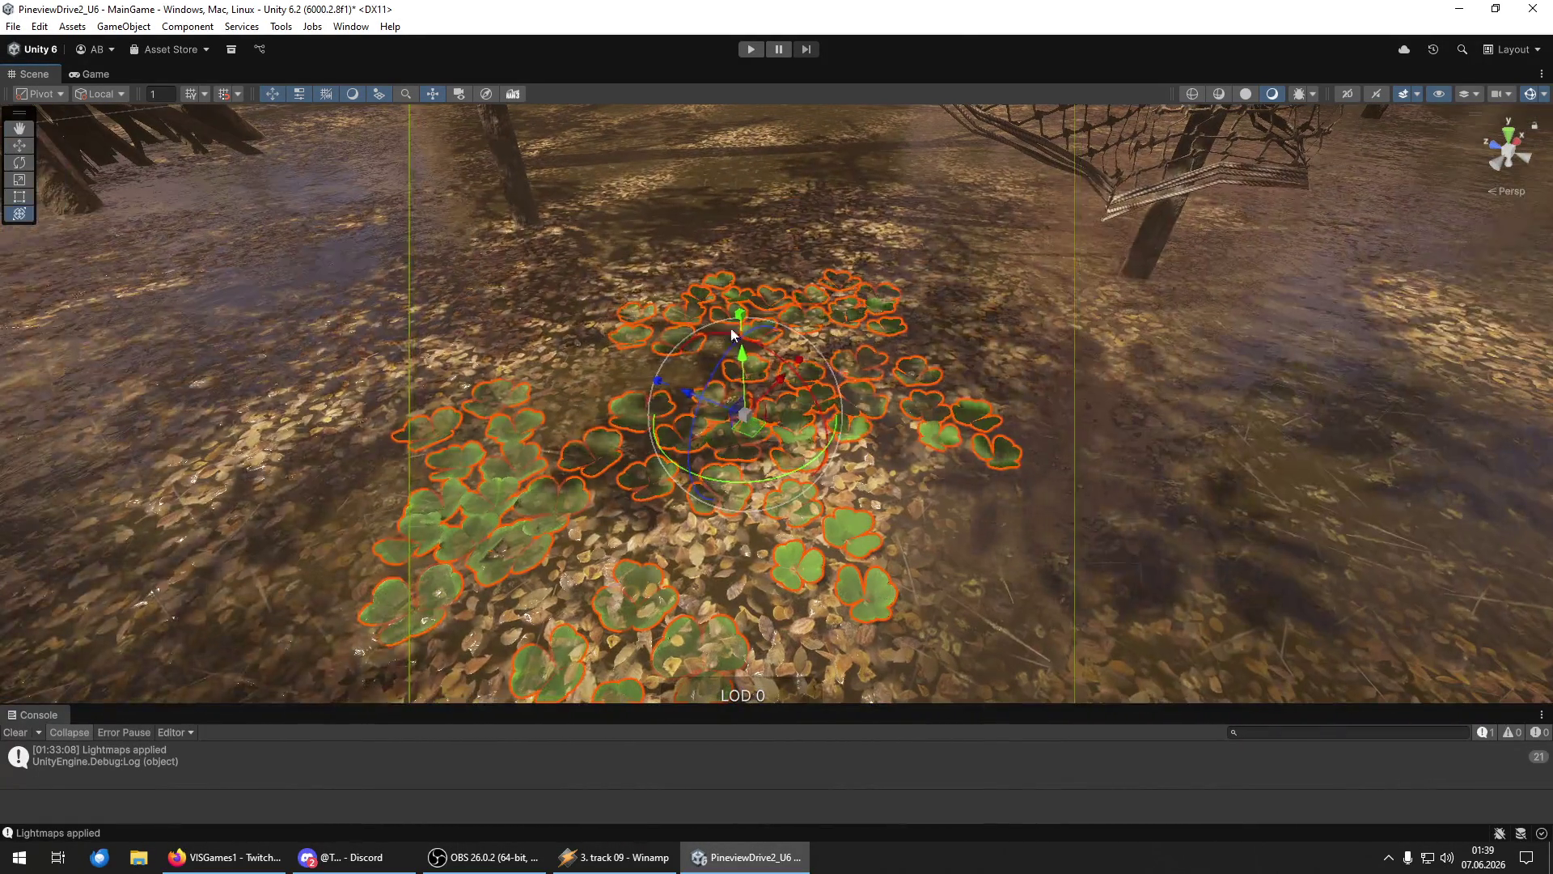
scroll(745, 361, "down", 5)
mouse_move(745, 361)
left_mouse_down()
mouse_move(734, 318)
mouse_move(803, 341)
mouse_move(542, 295)
left_mouse_up()
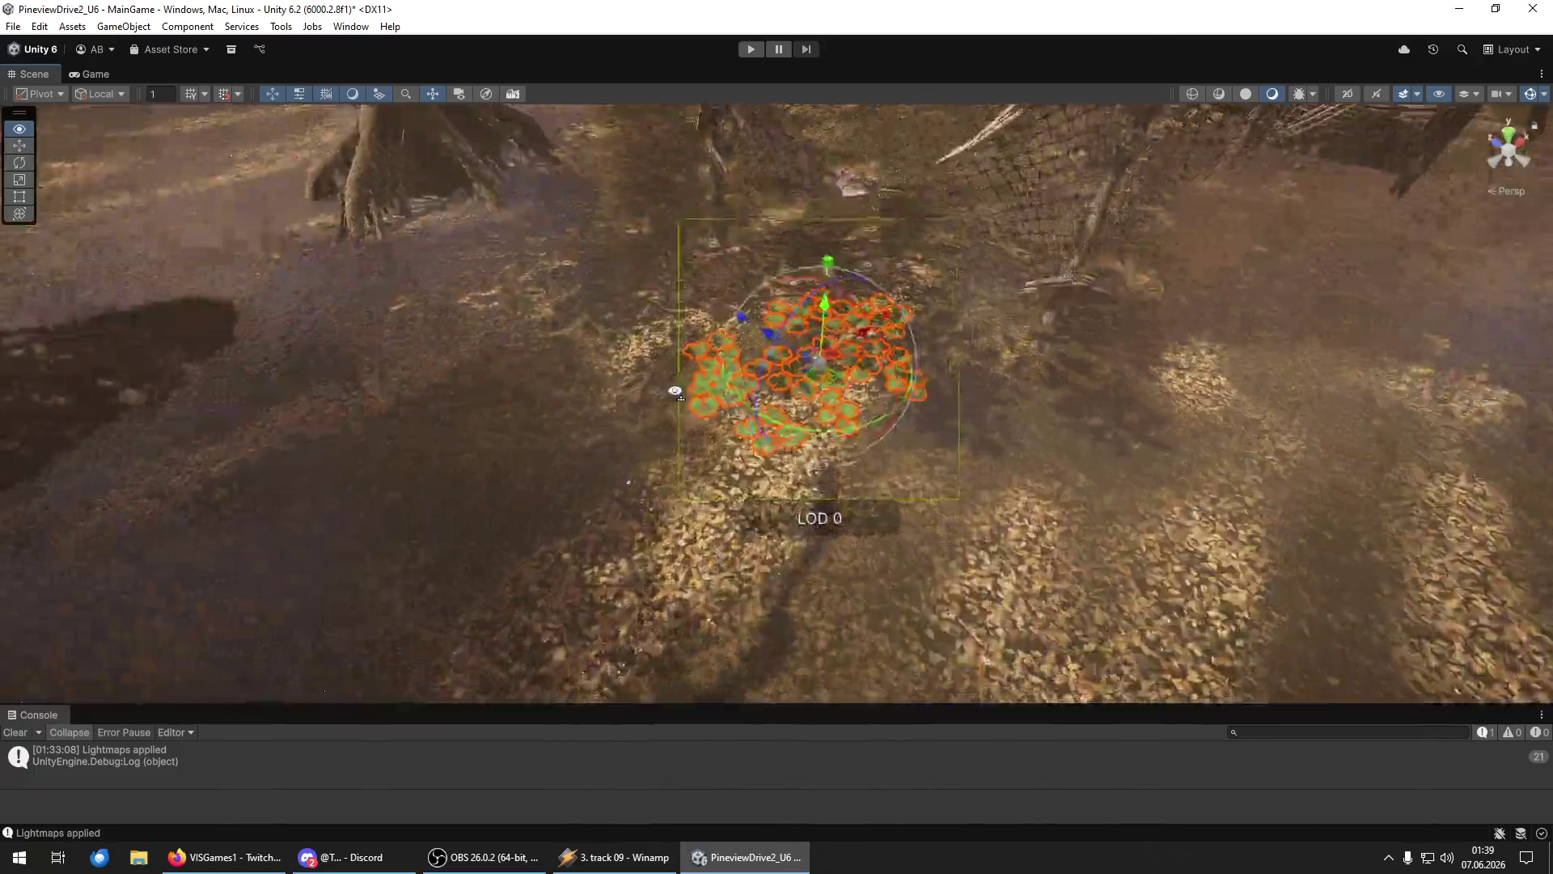
mouse_move(639, 260)
left_mouse_down()
mouse_move(679, 257)
mouse_move(678, 274)
left_mouse_up()
Adjust the lily-pad group with the rotate and move tools, then save the scene.
key("e")
mouse_move(540, 354)
left_mouse_down()
mouse_move(537, 340)
mouse_move(904, 252)
left_mouse_up()
key("w")
key("e")
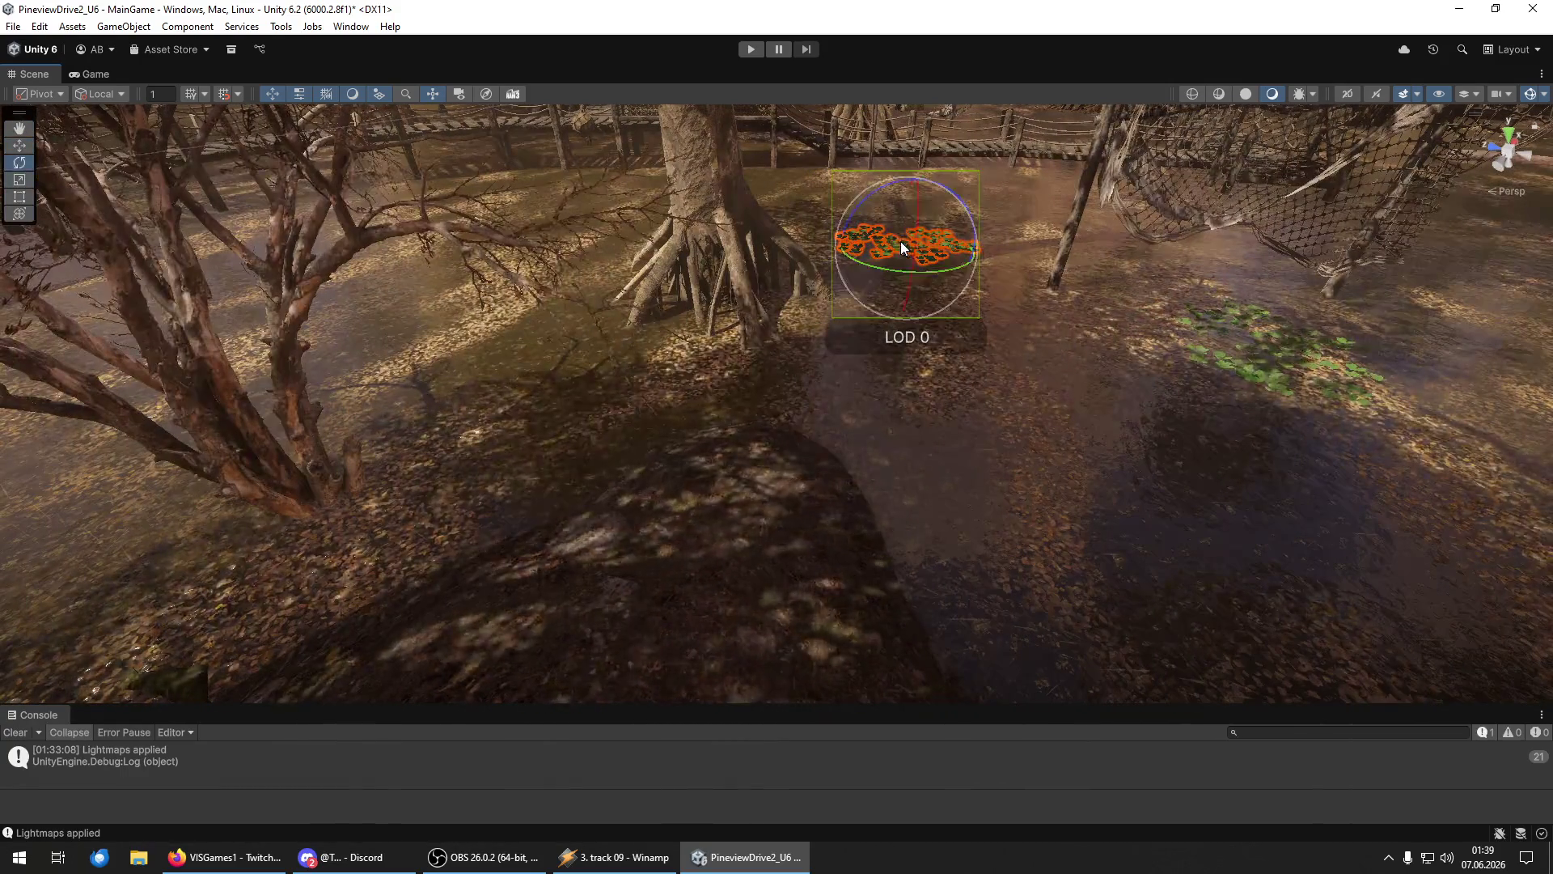
key("w")
mouse_move(901, 252)
left_mouse_down()
mouse_move(819, 294)
mouse_move(974, 617)
mouse_move(912, 509)
mouse_move(817, 537)
left_mouse_up()
key("y")
key("e")
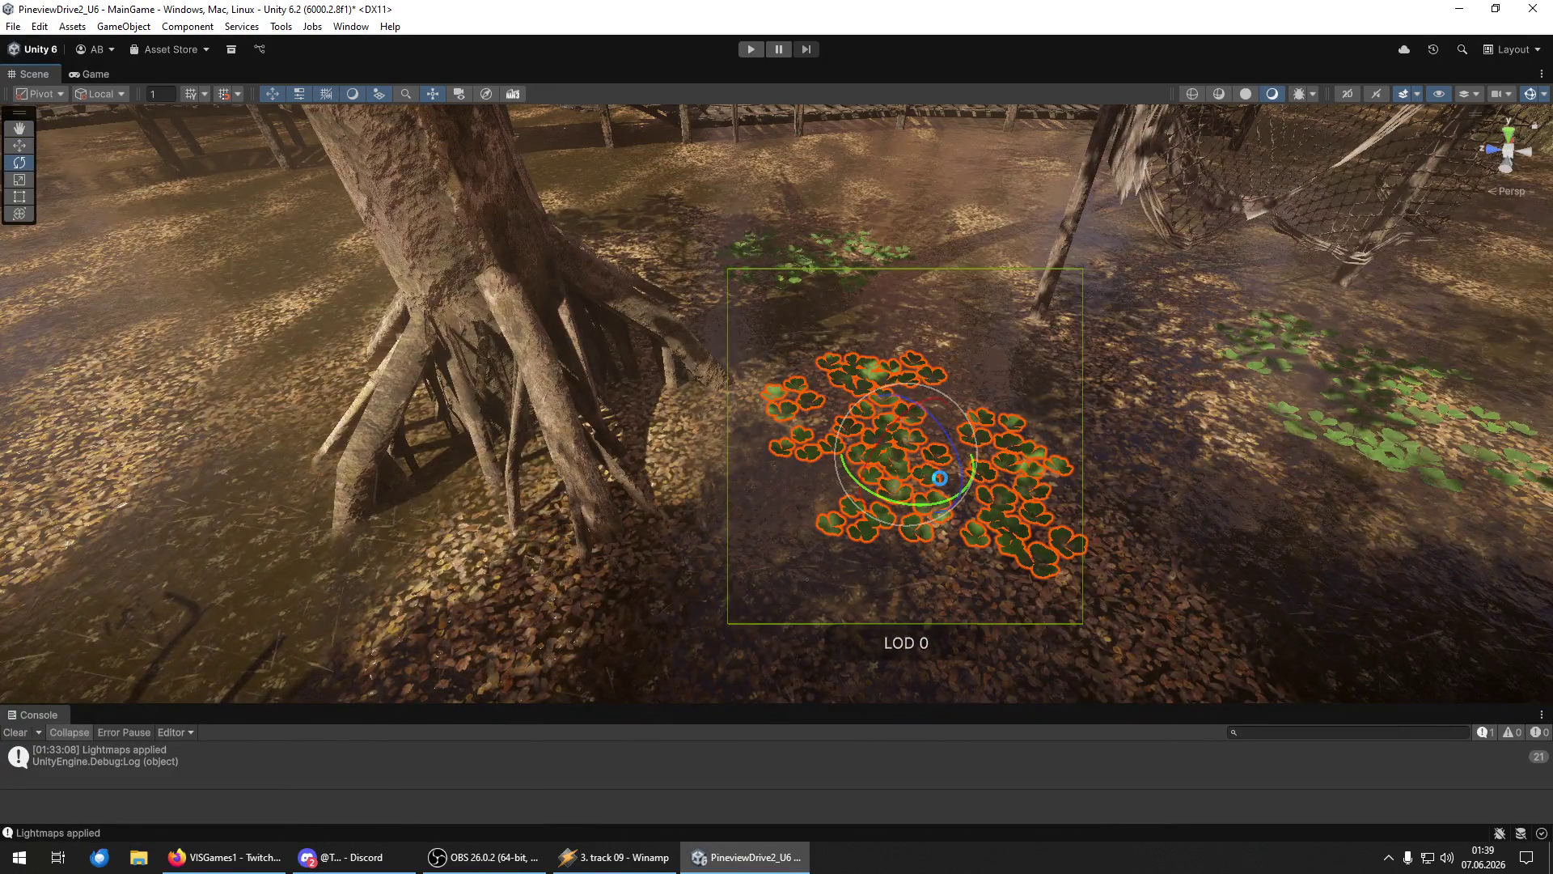
key("ctrl+s")
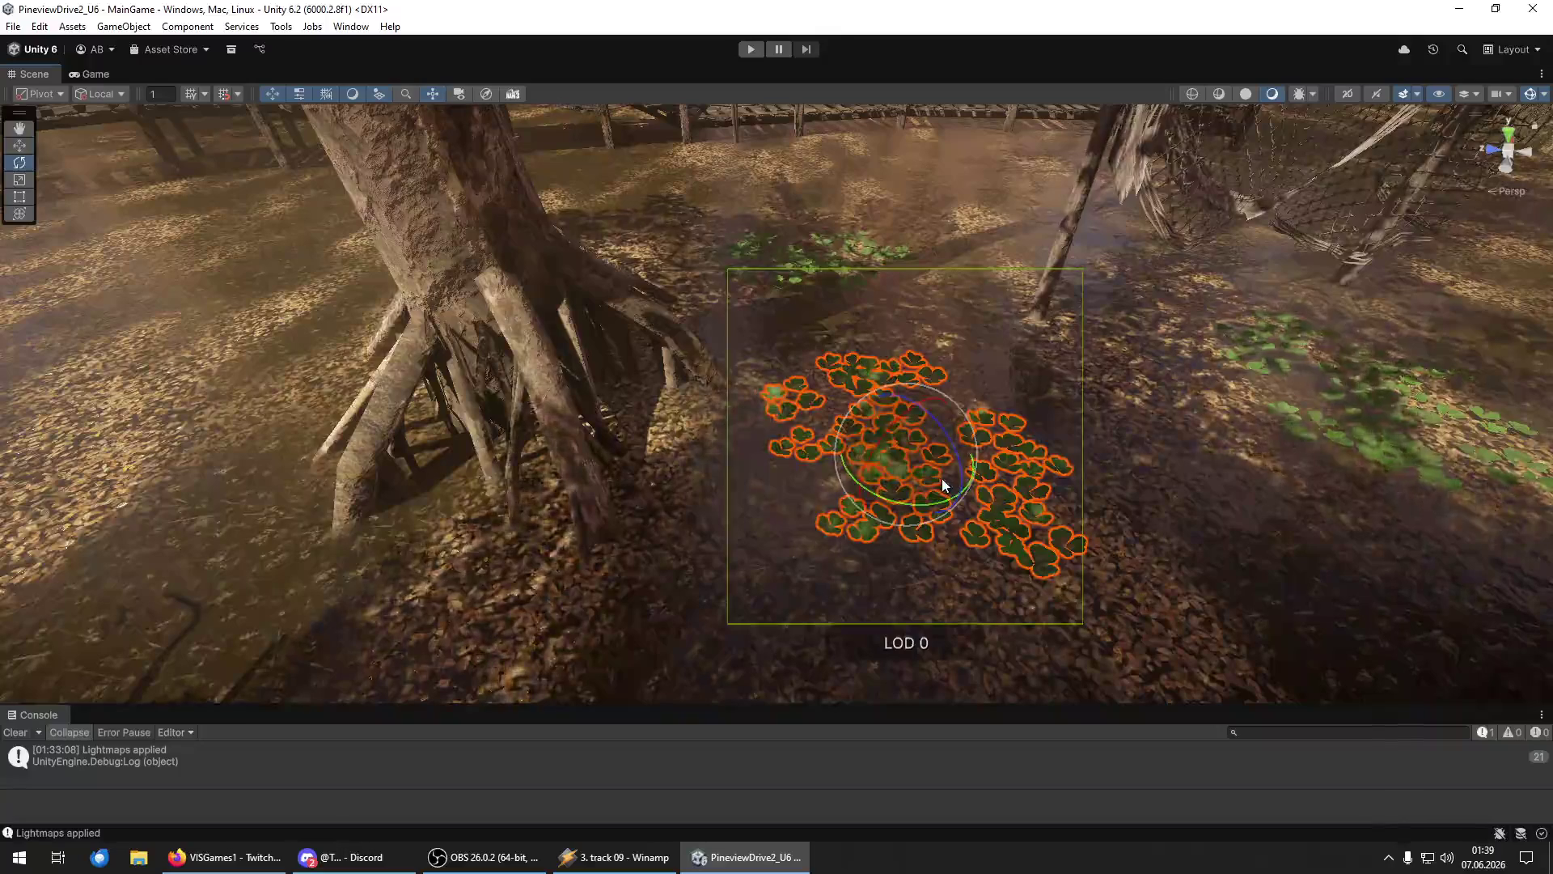
Try a new position for the lily-pad group, undo it, and tilt the group flat.
key("w")
mouse_move(950, 463)
left_mouse_down()
mouse_move(944, 507)
mouse_move(972, 467)
mouse_move(778, 537)
mouse_move(587, 551)
mouse_move(516, 584)
mouse_move(552, 592)
mouse_move(495, 338)
mouse_move(510, 312)
mouse_move(461, 314)
left_mouse_up()
key("f")
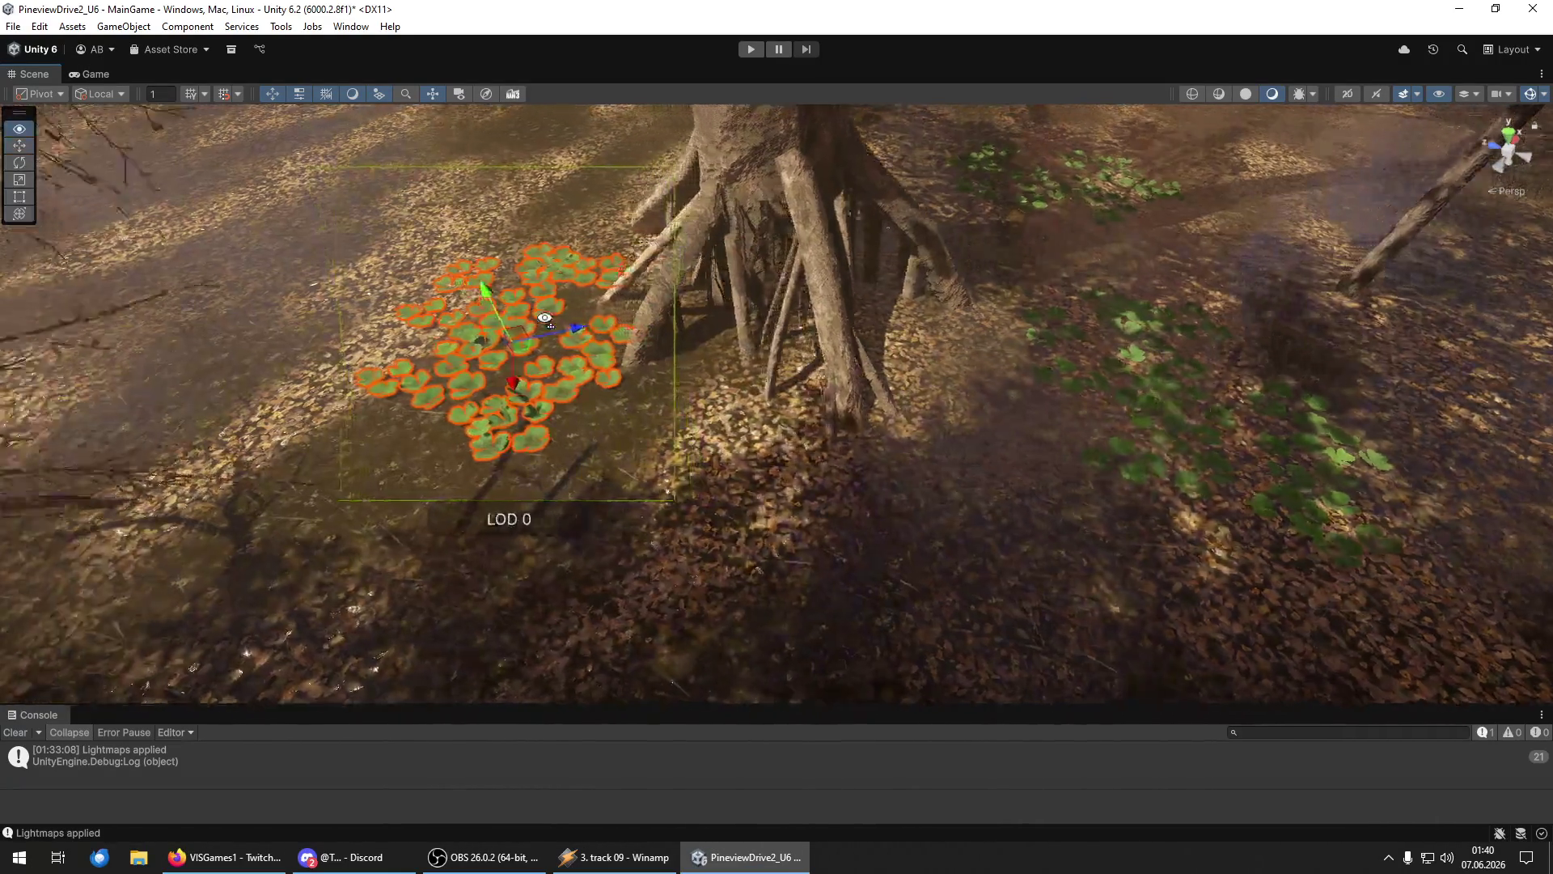
key("ctrl+z")
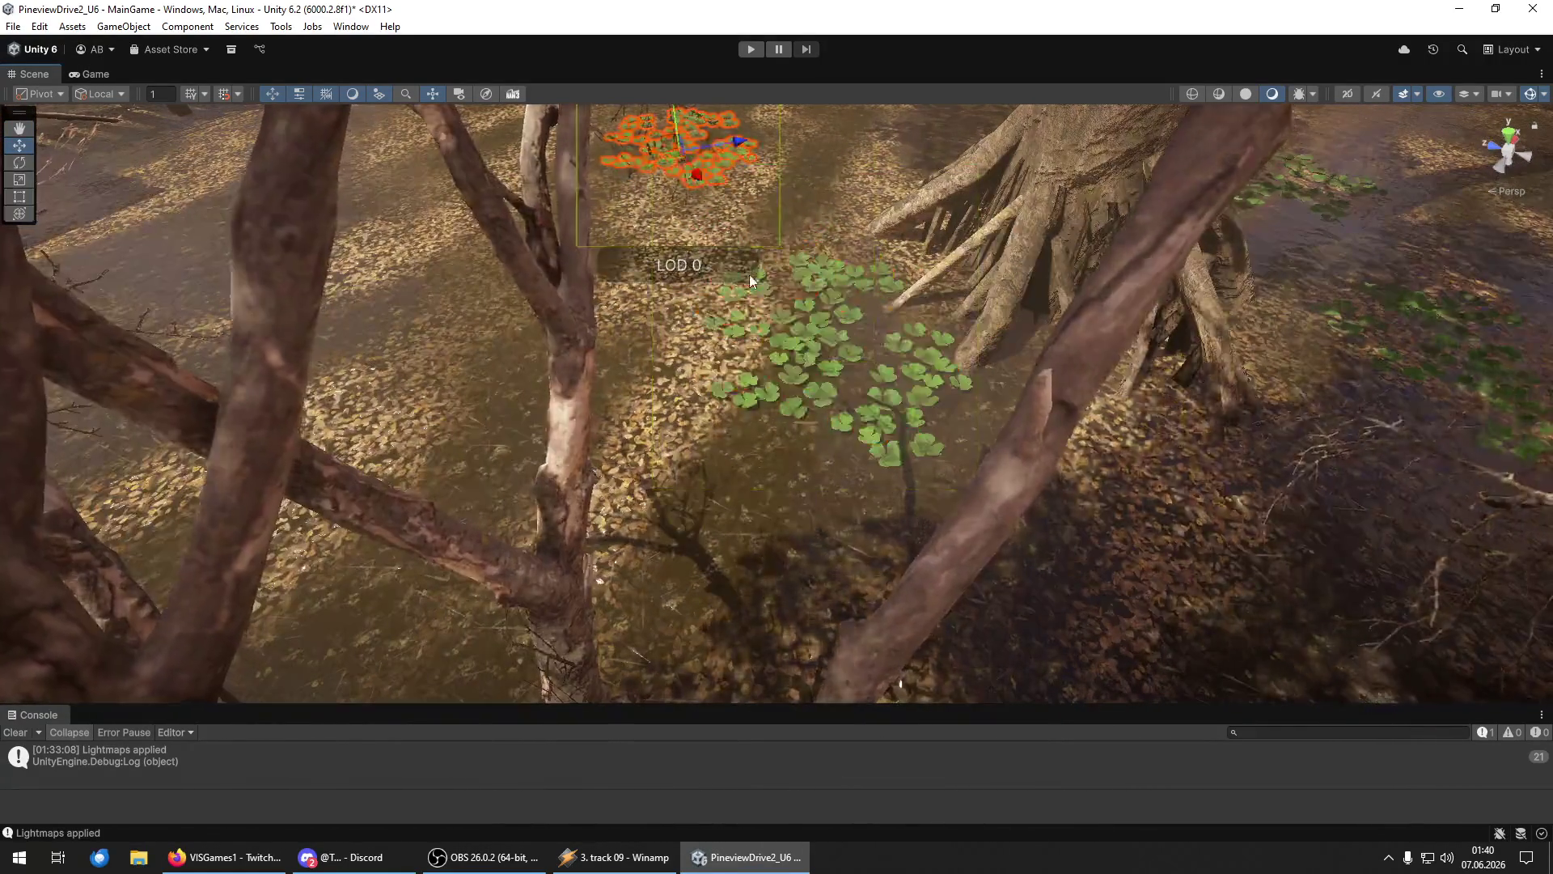
key("f")
key("e")
mouse_move(796, 327)
left_mouse_down()
mouse_move(789, 309)
mouse_move(775, 317)
mouse_move(728, 394)
mouse_move(754, 494)
mouse_move(710, 581)
mouse_move(672, 603)
mouse_move(659, 586)
mouse_move(561, 570)
mouse_move(870, 548)
mouse_move(837, 551)
left_mouse_up()
key("w")
Duplicate the lily-pad group for a foreground copy, then launch Paint Shop Pro.
left_click(709, 396)
left_click(770, 328)
key("ctrl+d")
key("e")
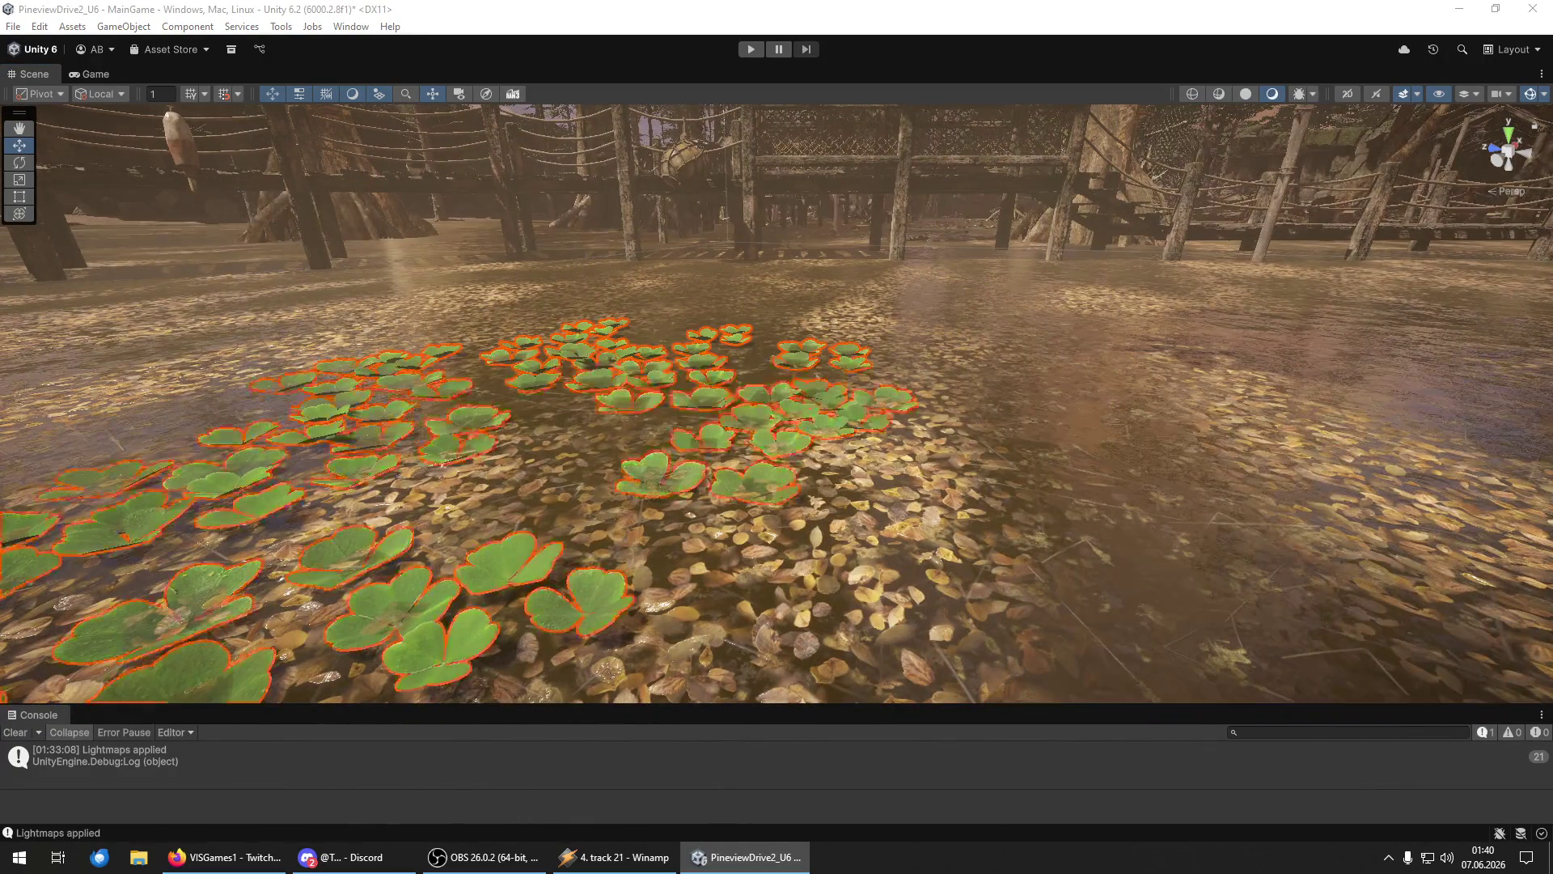
mouse_move(865, 446)
left_mouse_down()
mouse_move(537, 392)
mouse_move(337, 405)
mouse_move(25, 360)
mouse_move(407, 553)
left_mouse_up()
left_click(706, 538)
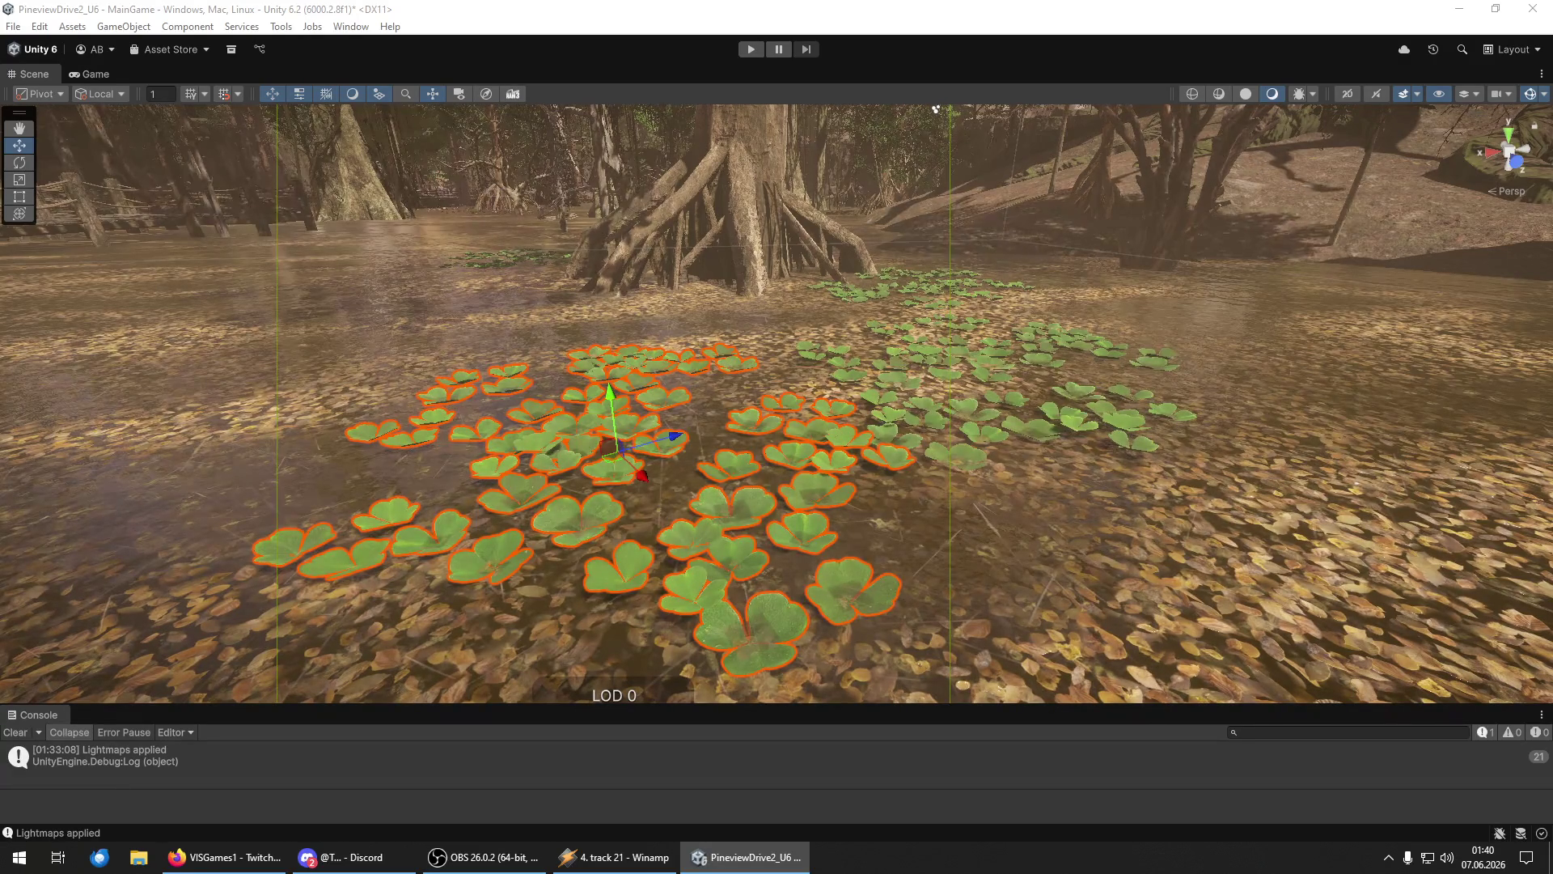
key("Escape")
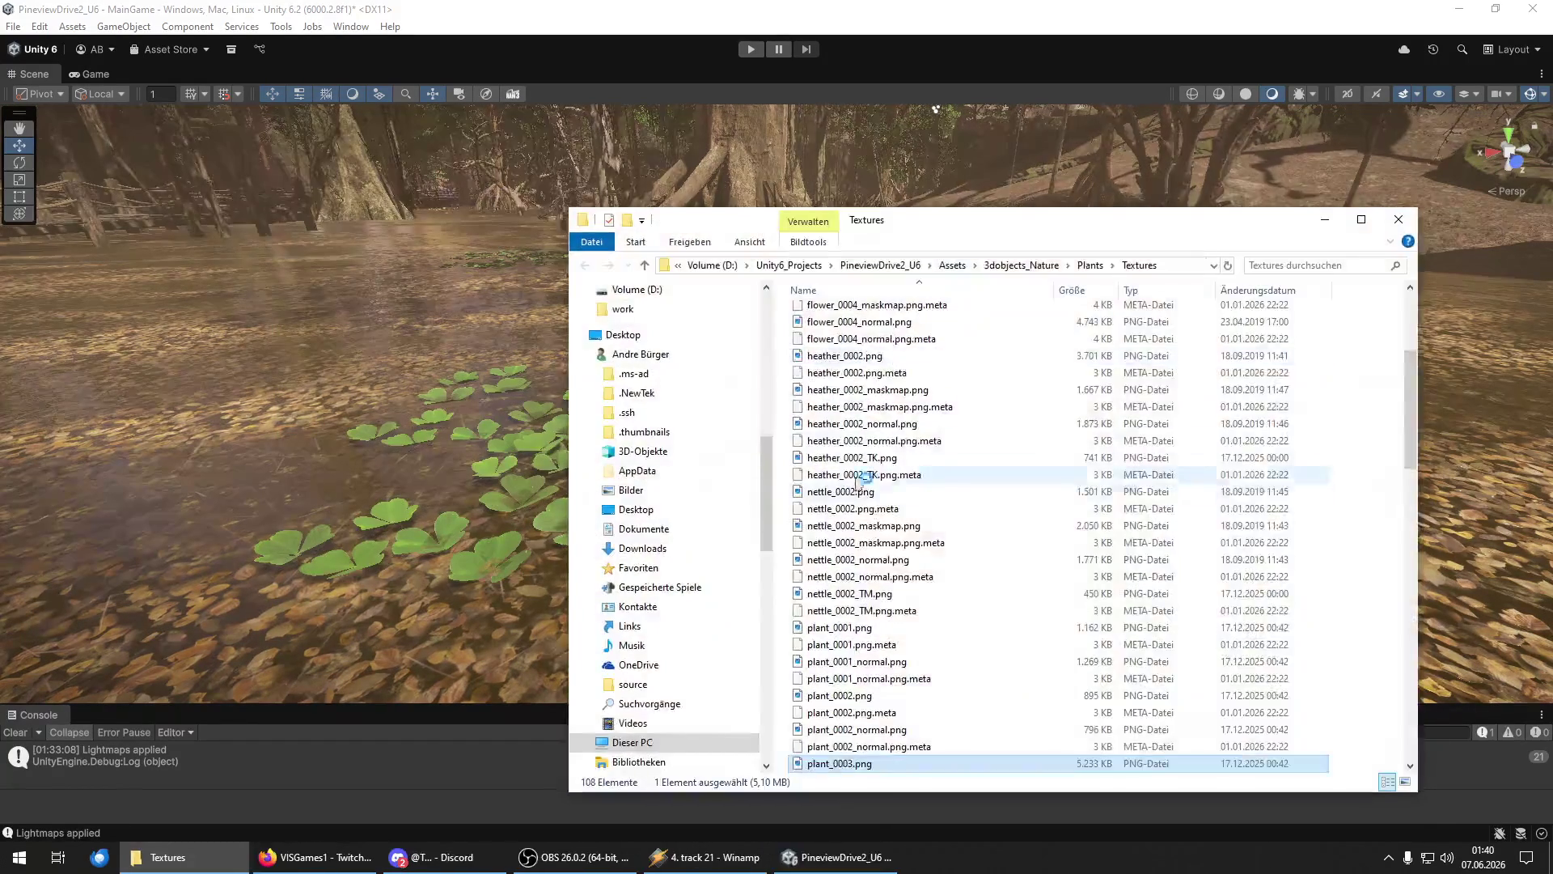
key("super")
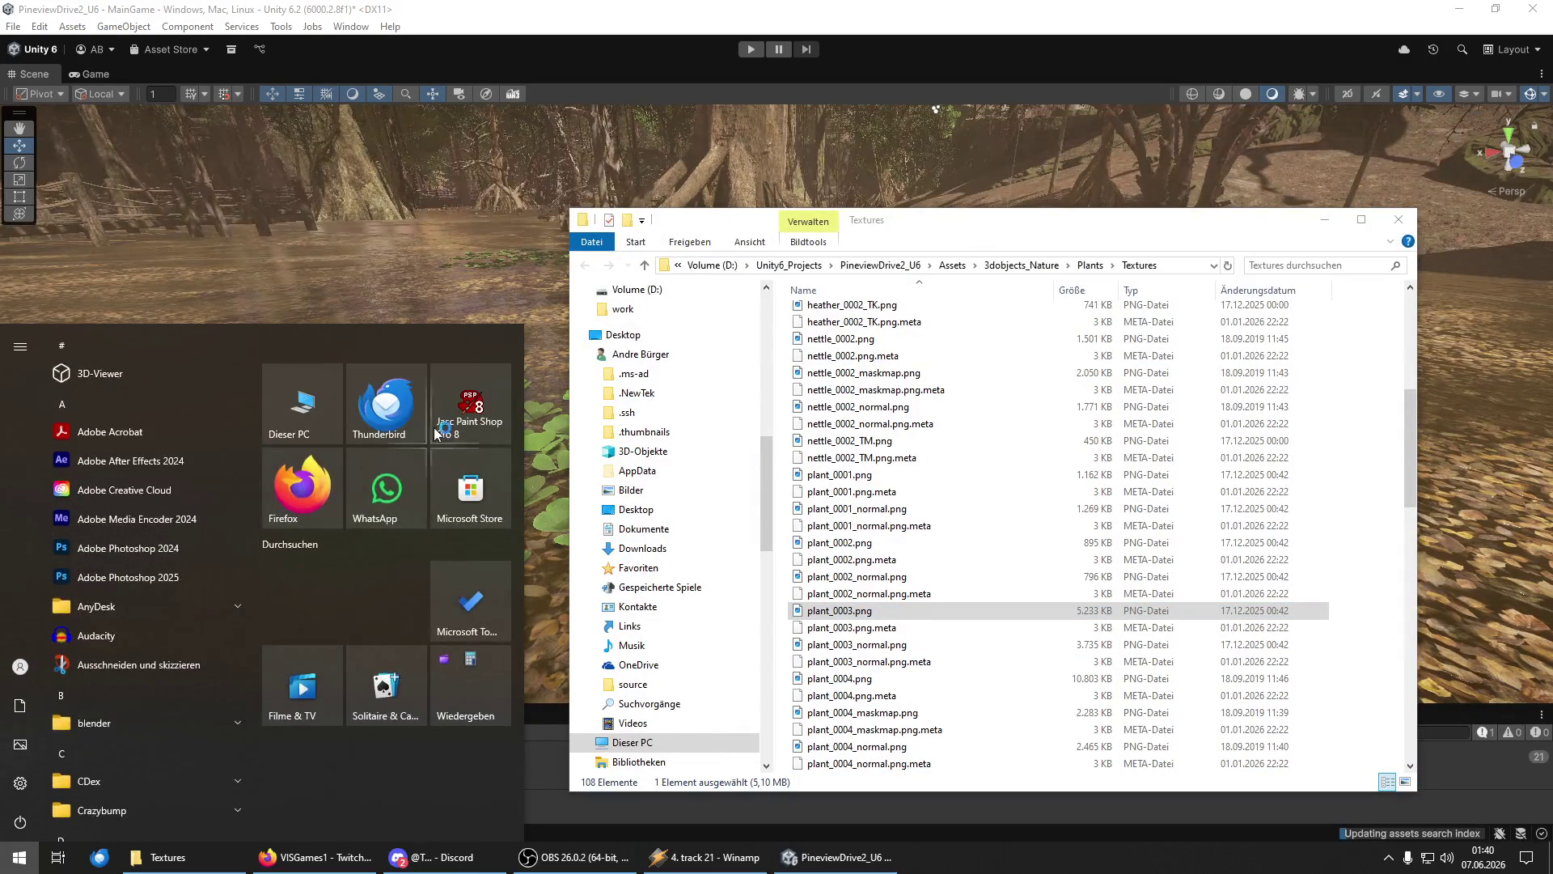
left_click(393, 416)
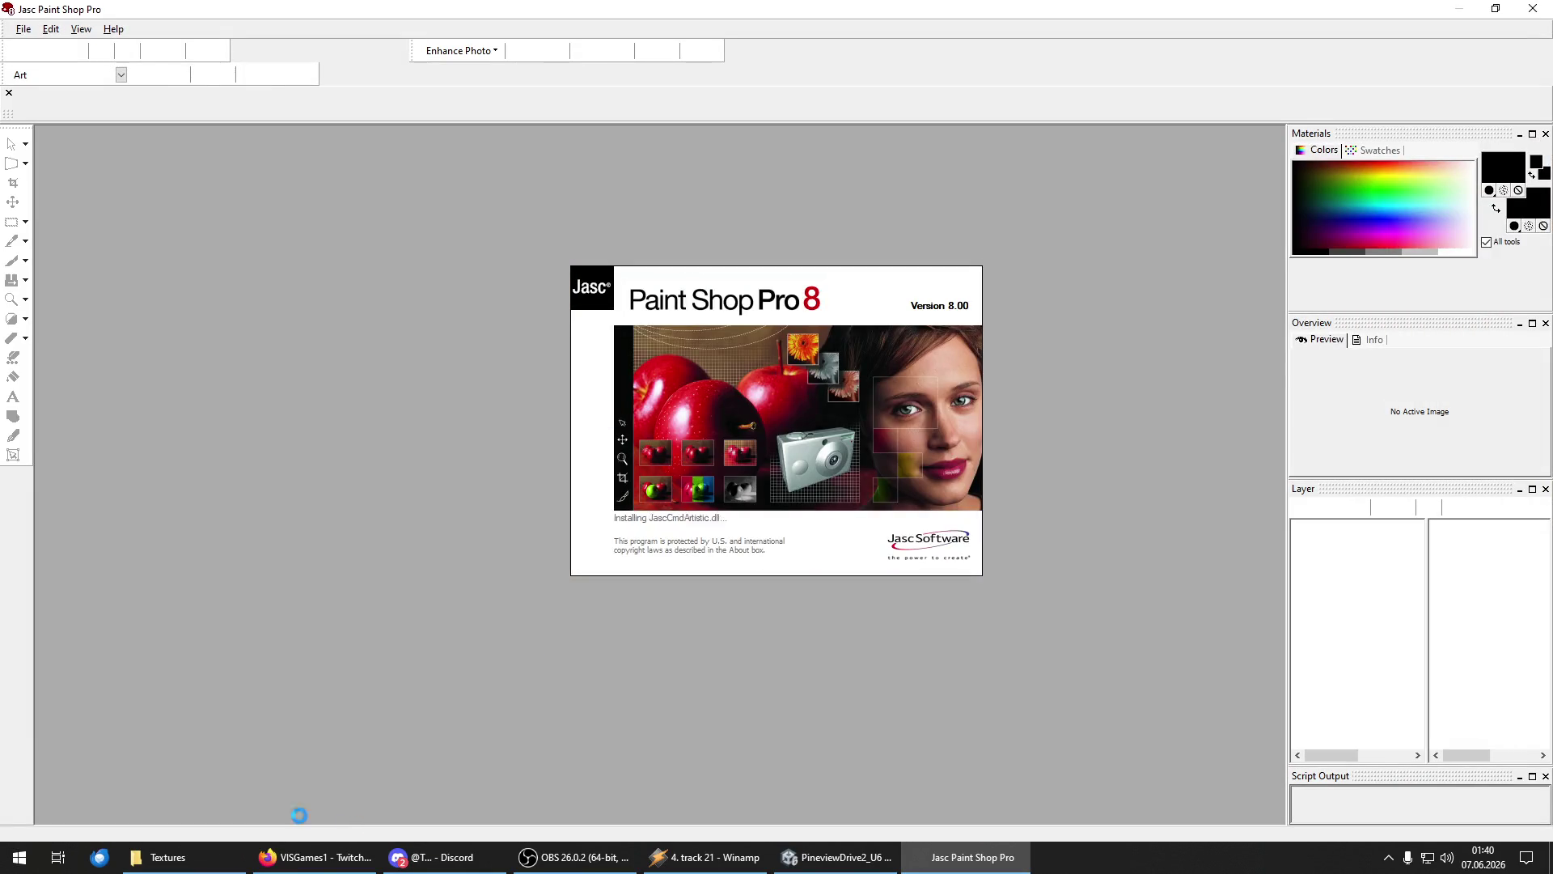
Open plant_0003.png in Paint Shop Pro and lower its saturation by 48.
left_click(167, 857)
left_click_drag(859, 614, 294, 535)
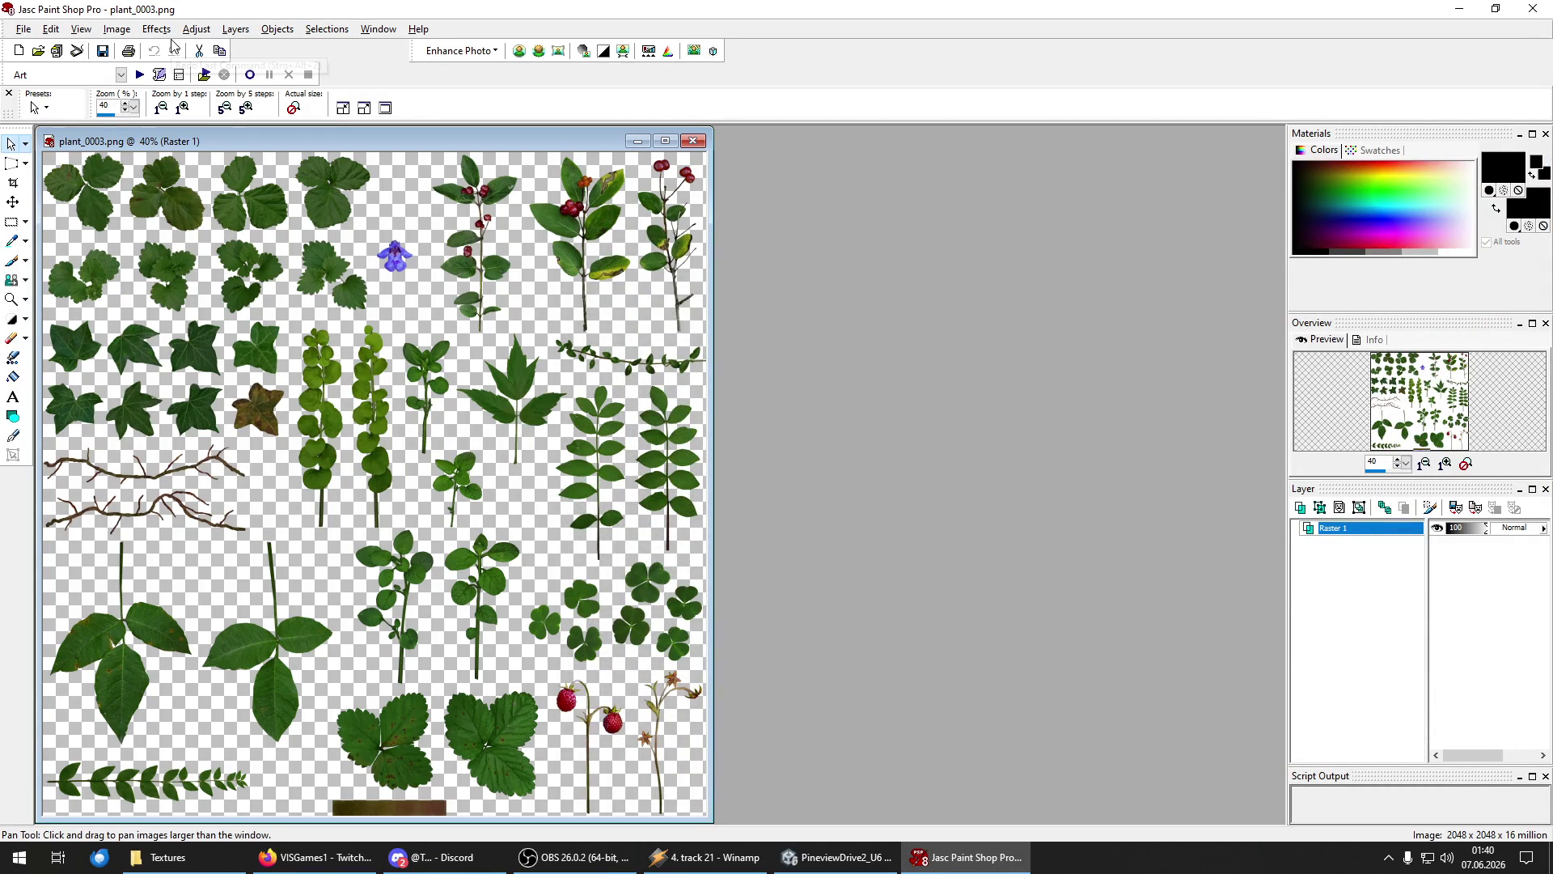
left_click(196, 29)
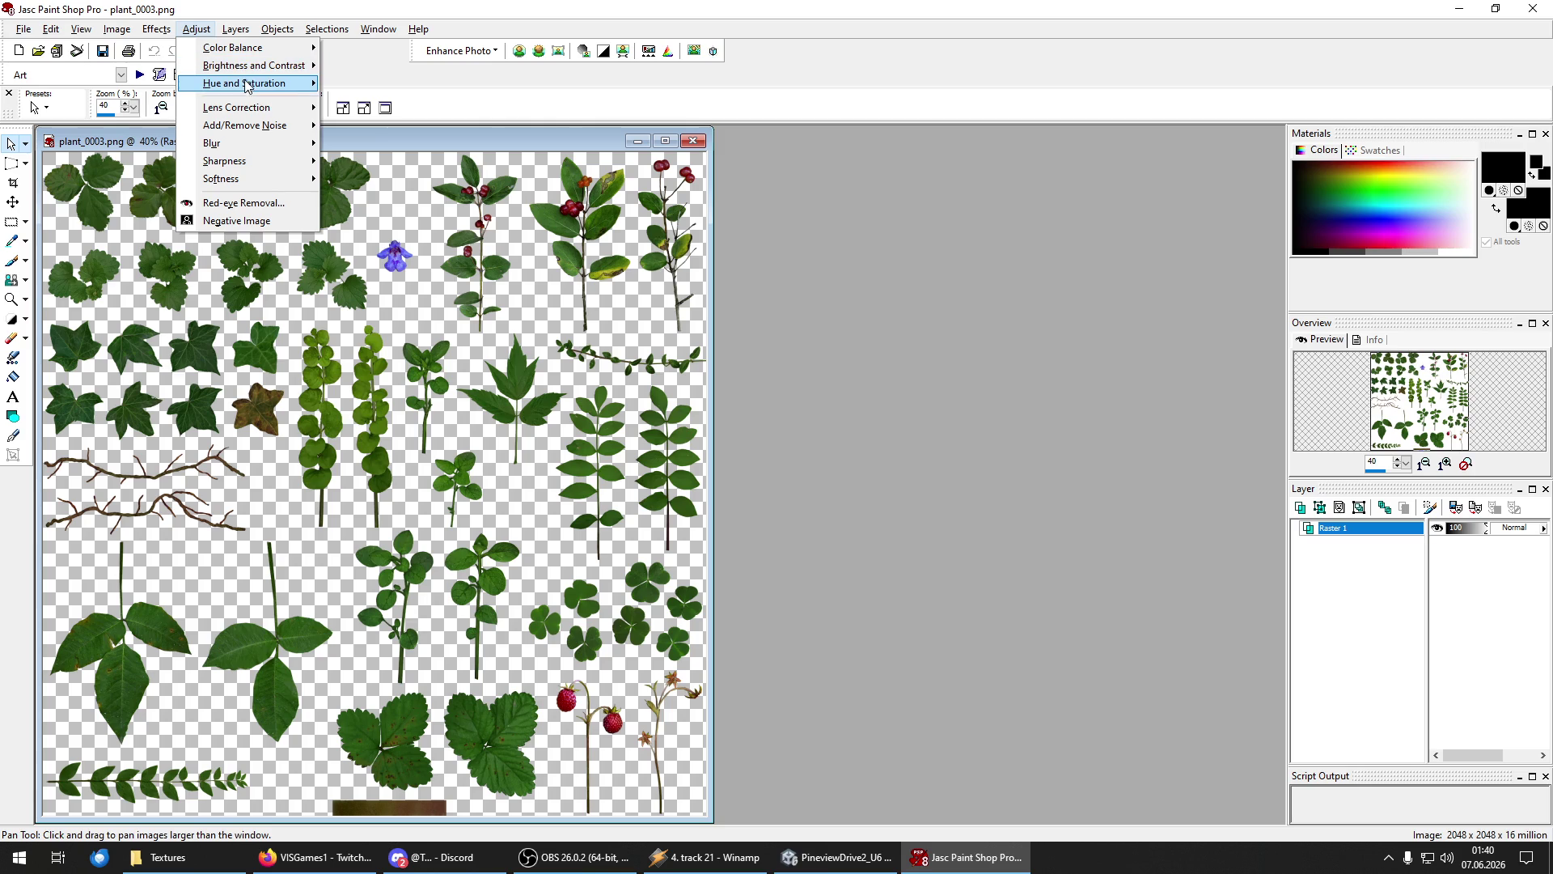
mouse_move(247, 84)
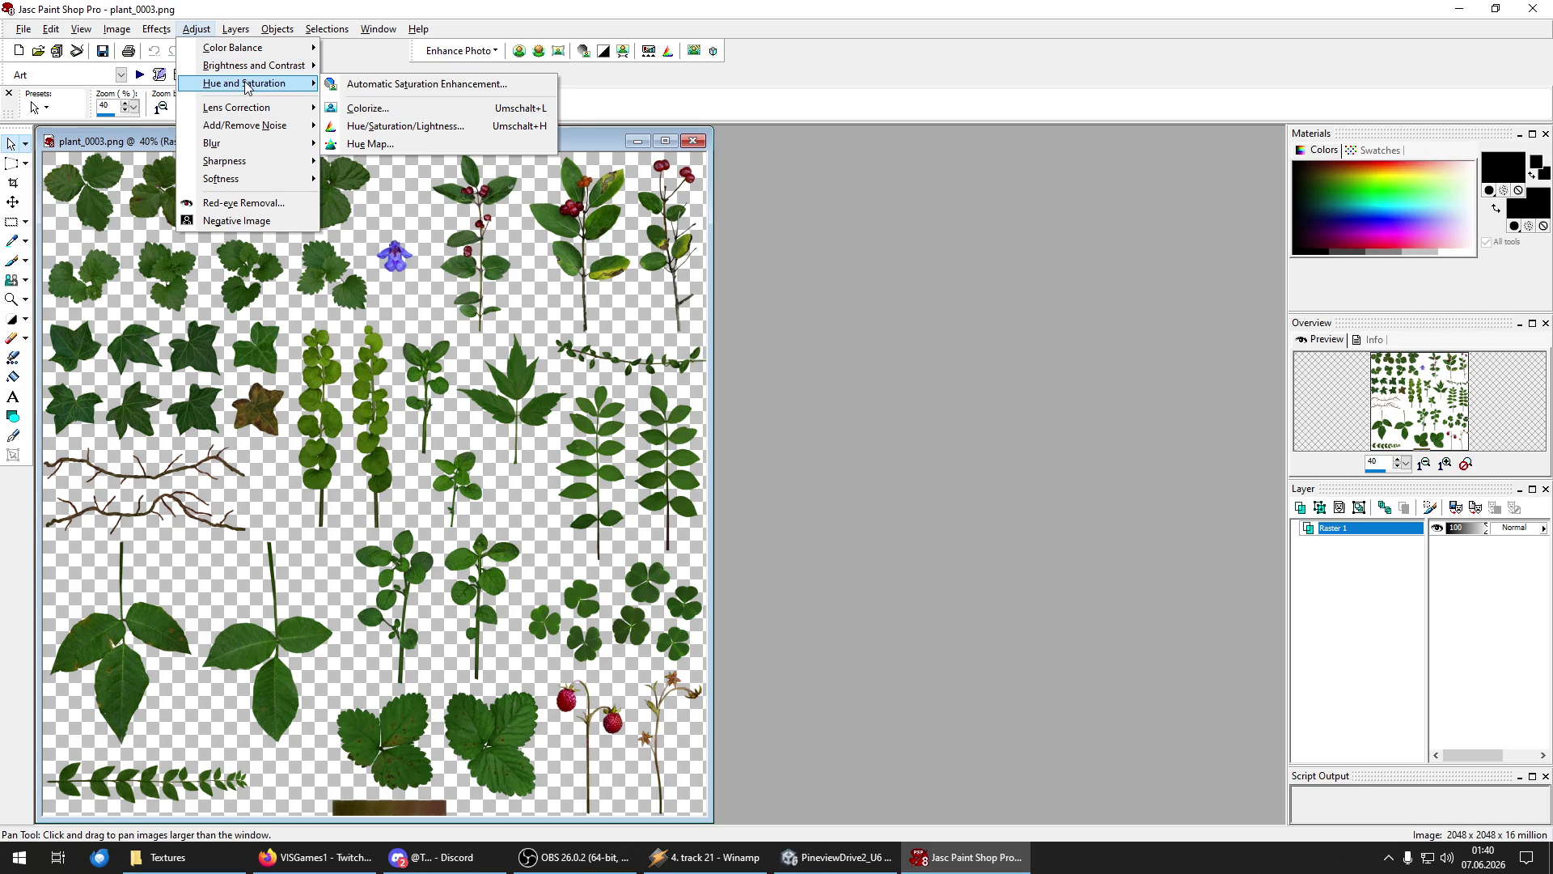
left_click(407, 127)
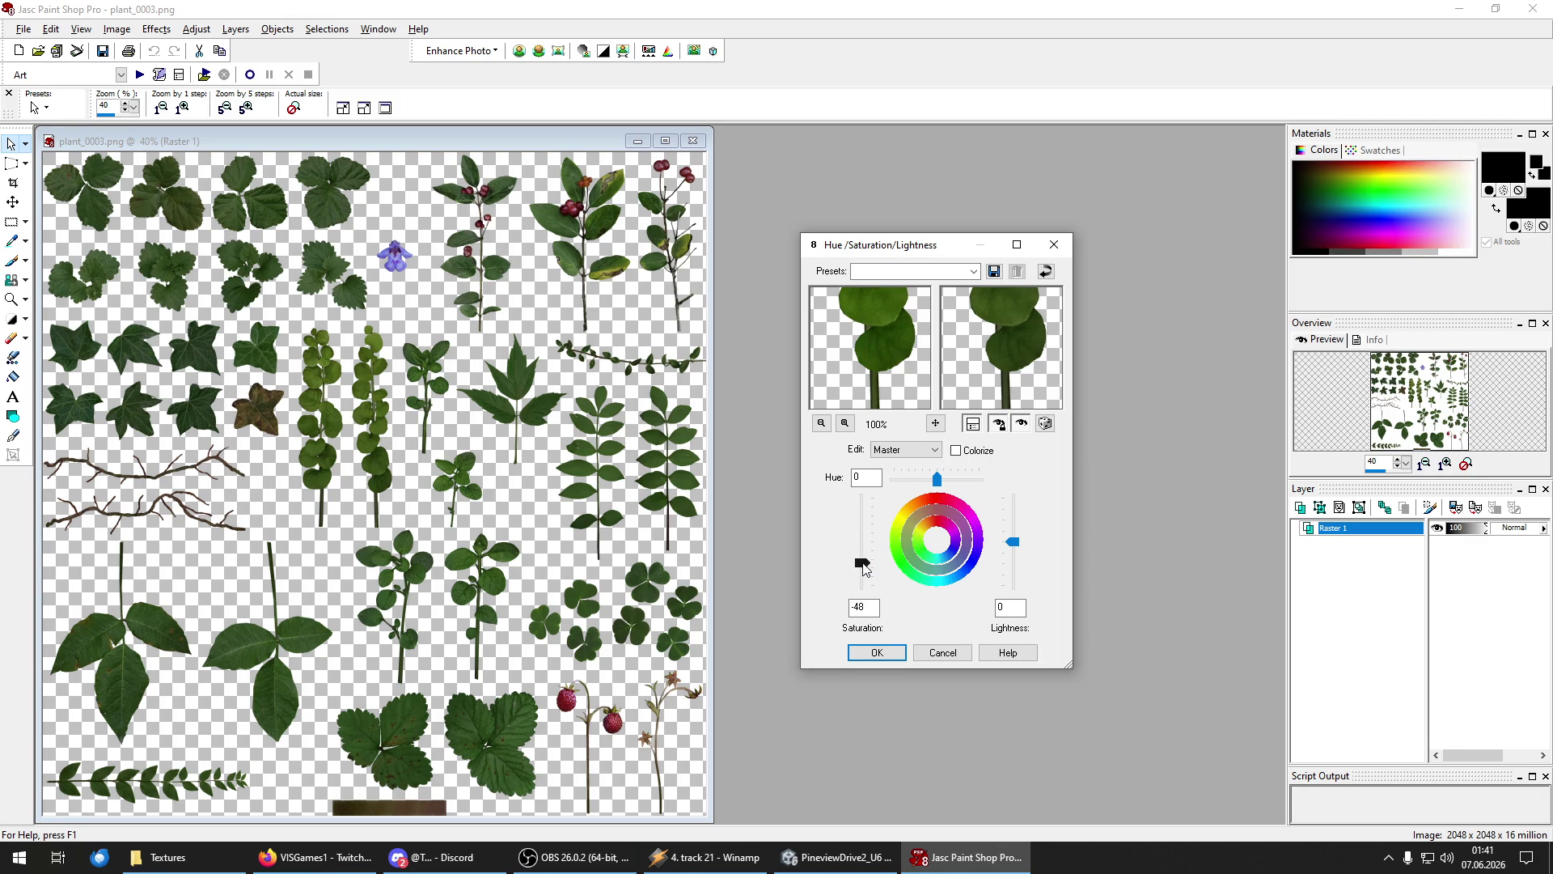
left_click(879, 653)
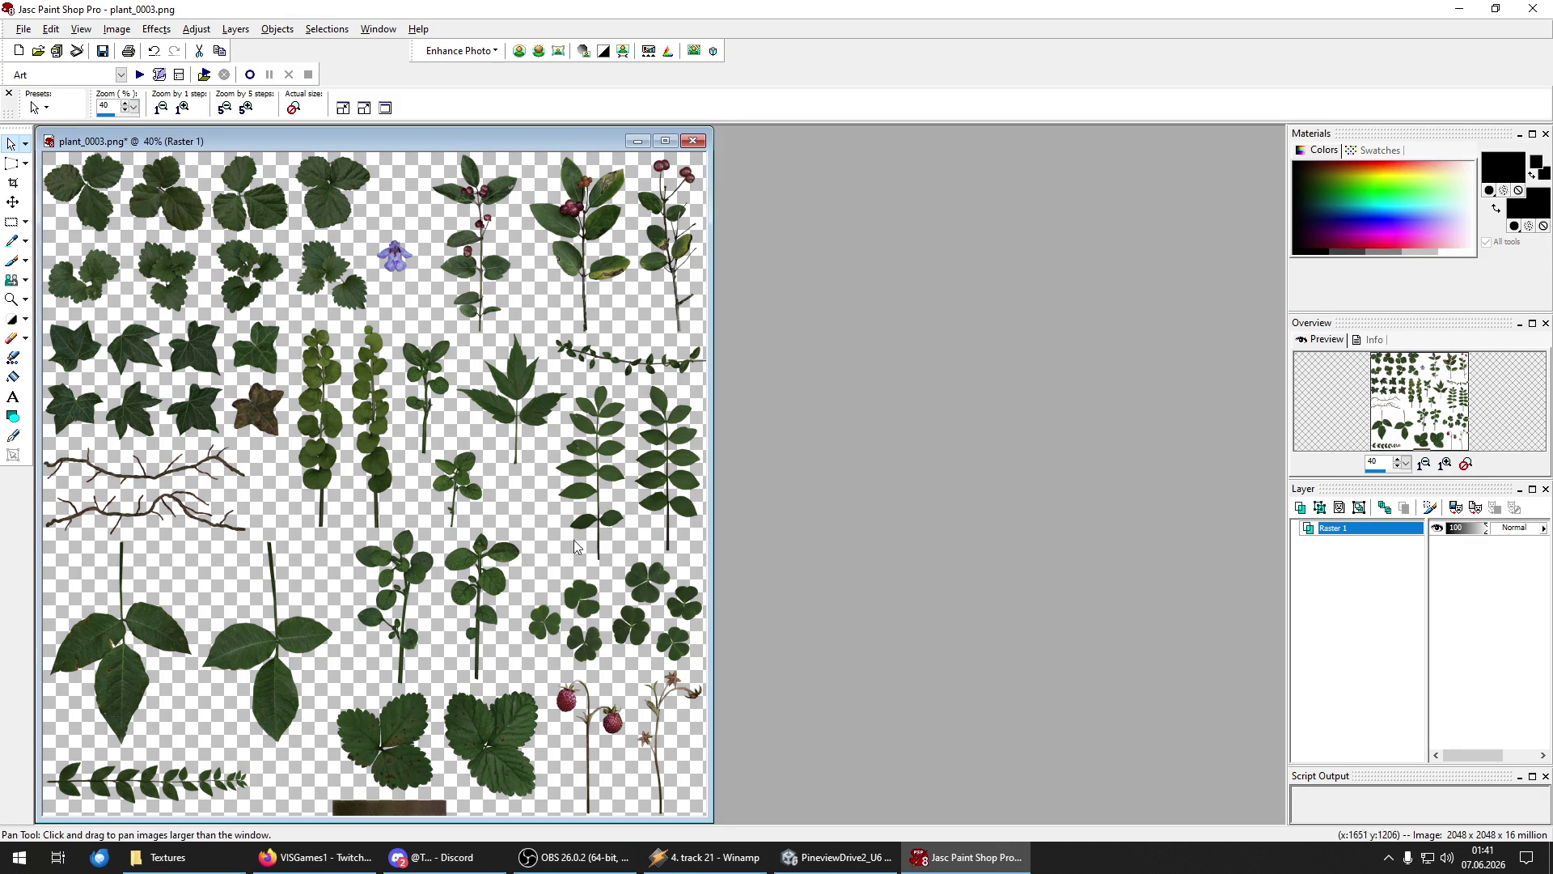
Save plant_0003.png, close the image and return to the Unity swamp scene.
key("ctrl+s")
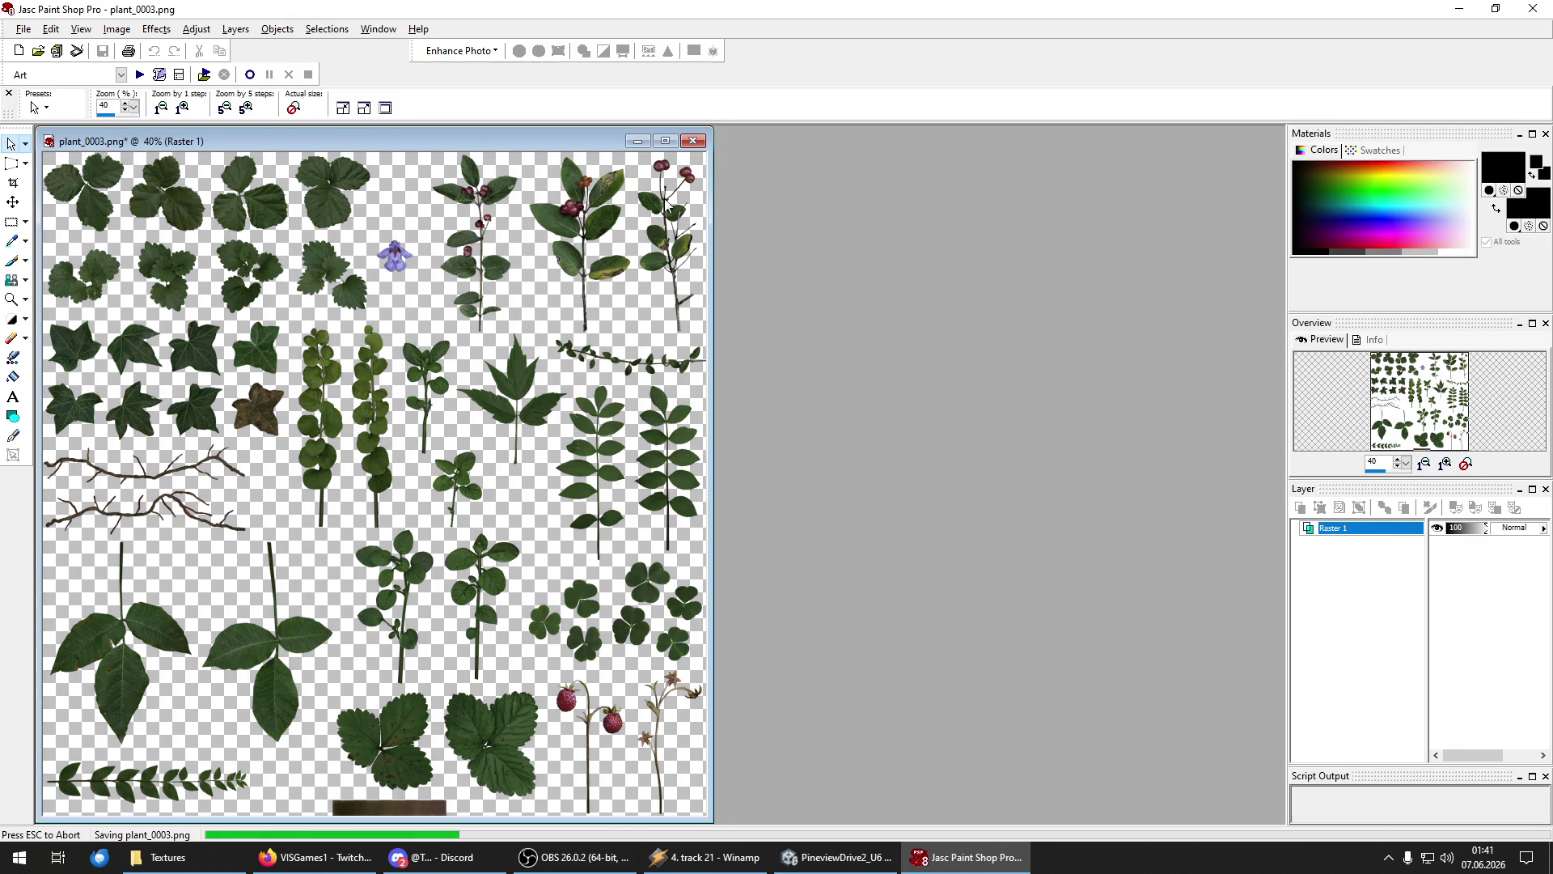
left_click(693, 142)
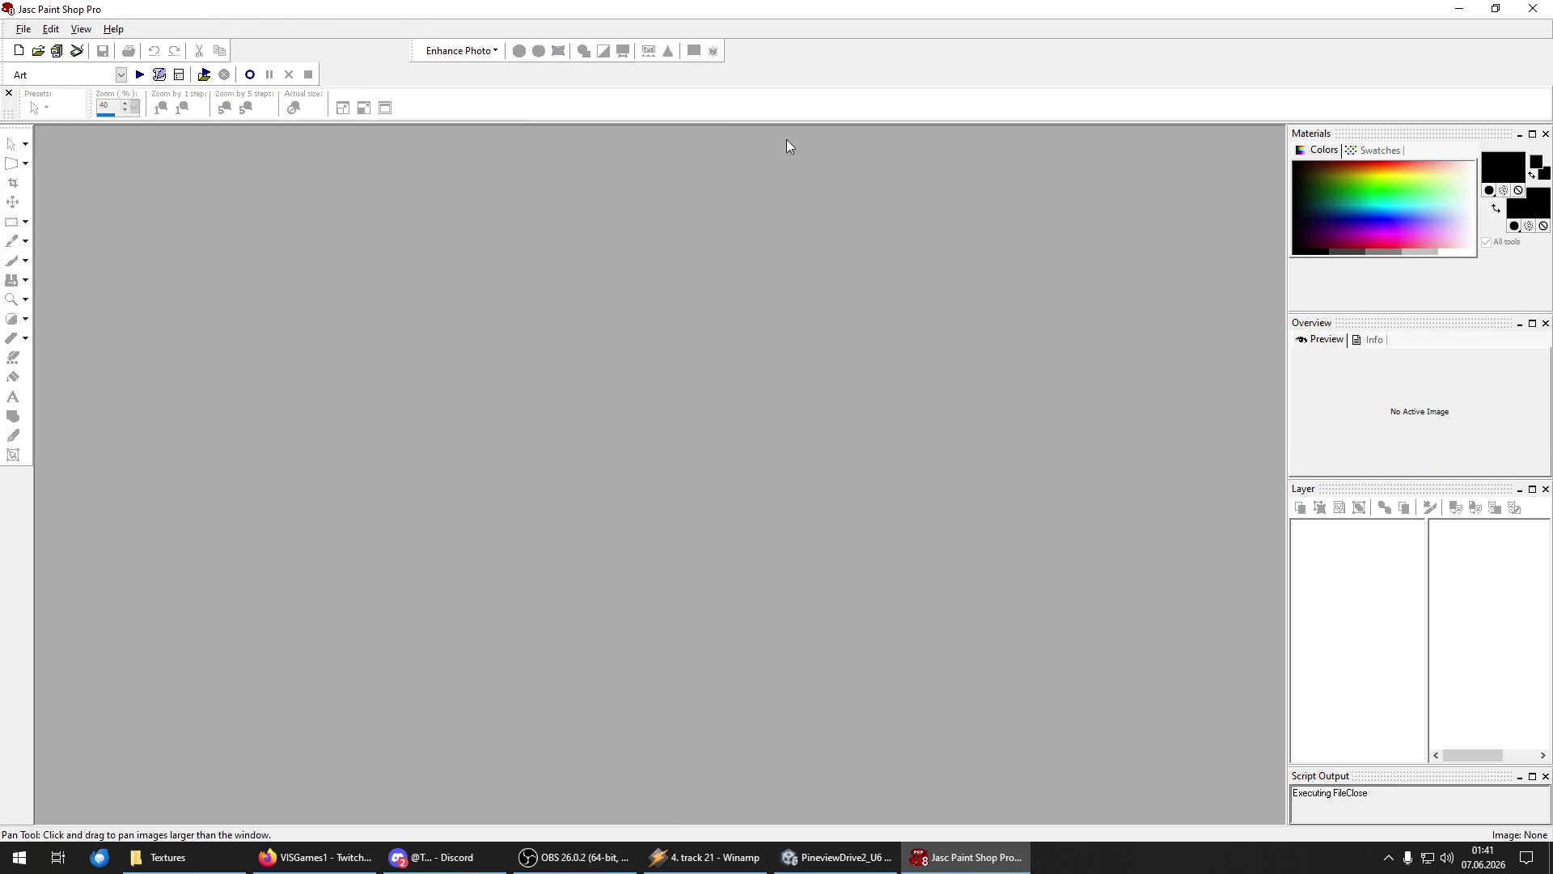
key("alt+Tab")
mouse_move(667, 479)
left_mouse_down()
mouse_move(730, 419)
mouse_move(1103, 415)
mouse_move(926, 350)
mouse_move(891, 471)
mouse_move(917, 407)
left_mouse_up()
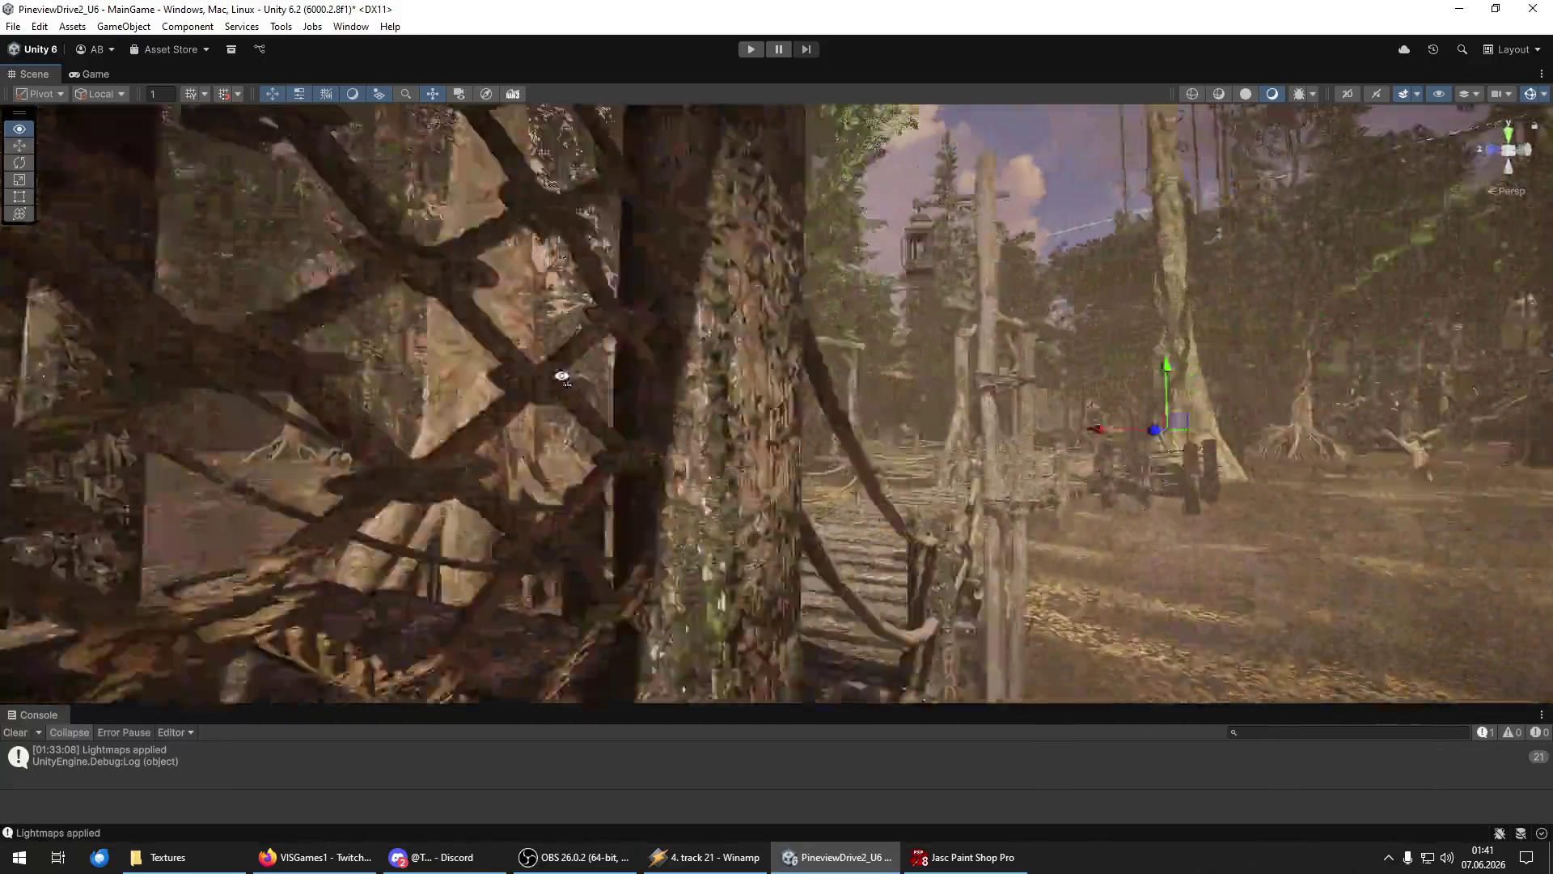
Fly along the wooden bridge and select the lily-pad cluster beside it.
mouse_move(563, 376)
left_mouse_down()
mouse_move(1547, 383)
mouse_move(122, 382)
mouse_move(898, 377)
mouse_move(995, 382)
mouse_move(1000, 399)
mouse_move(1201, 381)
mouse_move(1082, 391)
mouse_move(1040, 423)
mouse_move(1065, 496)
mouse_move(1032, 483)
mouse_move(1127, 461)
mouse_move(1117, 437)
mouse_move(875, 483)
mouse_move(849, 522)
mouse_move(697, 510)
mouse_move(821, 547)
mouse_move(791, 548)
mouse_move(776, 444)
mouse_move(1084, 467)
left_mouse_up()
left_click(840, 522)
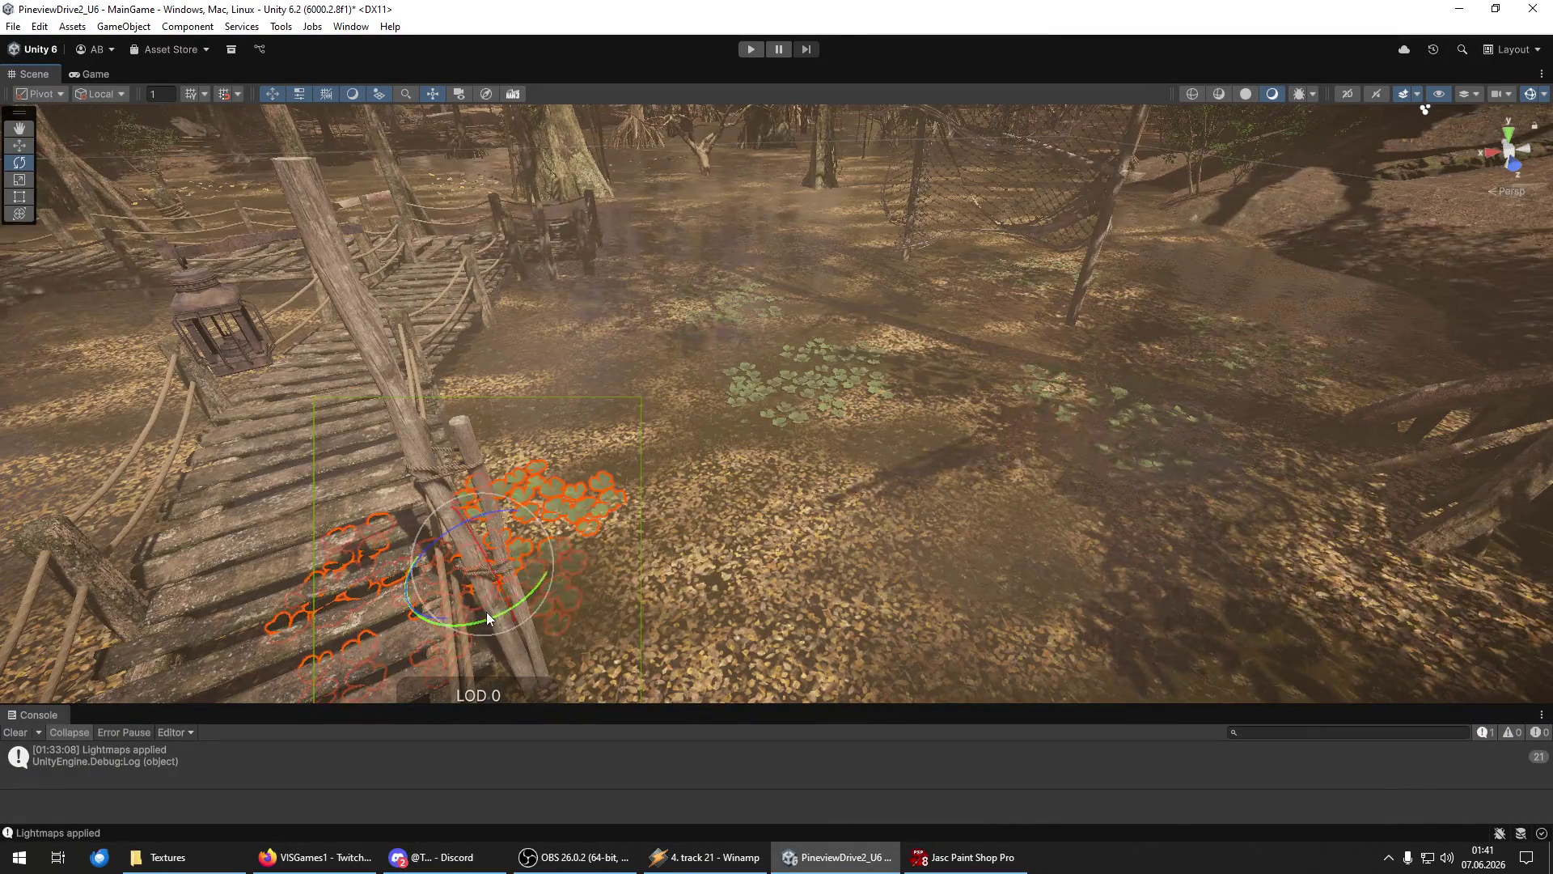
Move the selected lily-pad cluster onto the swamp floor beside the bridge.
mouse_move(420, 648)
left_mouse_down()
mouse_move(434, 593)
mouse_move(956, 456)
mouse_move(727, 385)
mouse_move(722, 324)
mouse_move(701, 331)
mouse_move(822, 407)
mouse_move(967, 407)
left_mouse_up()
key("w")
left_click_drag(843, 366, 715, 296)
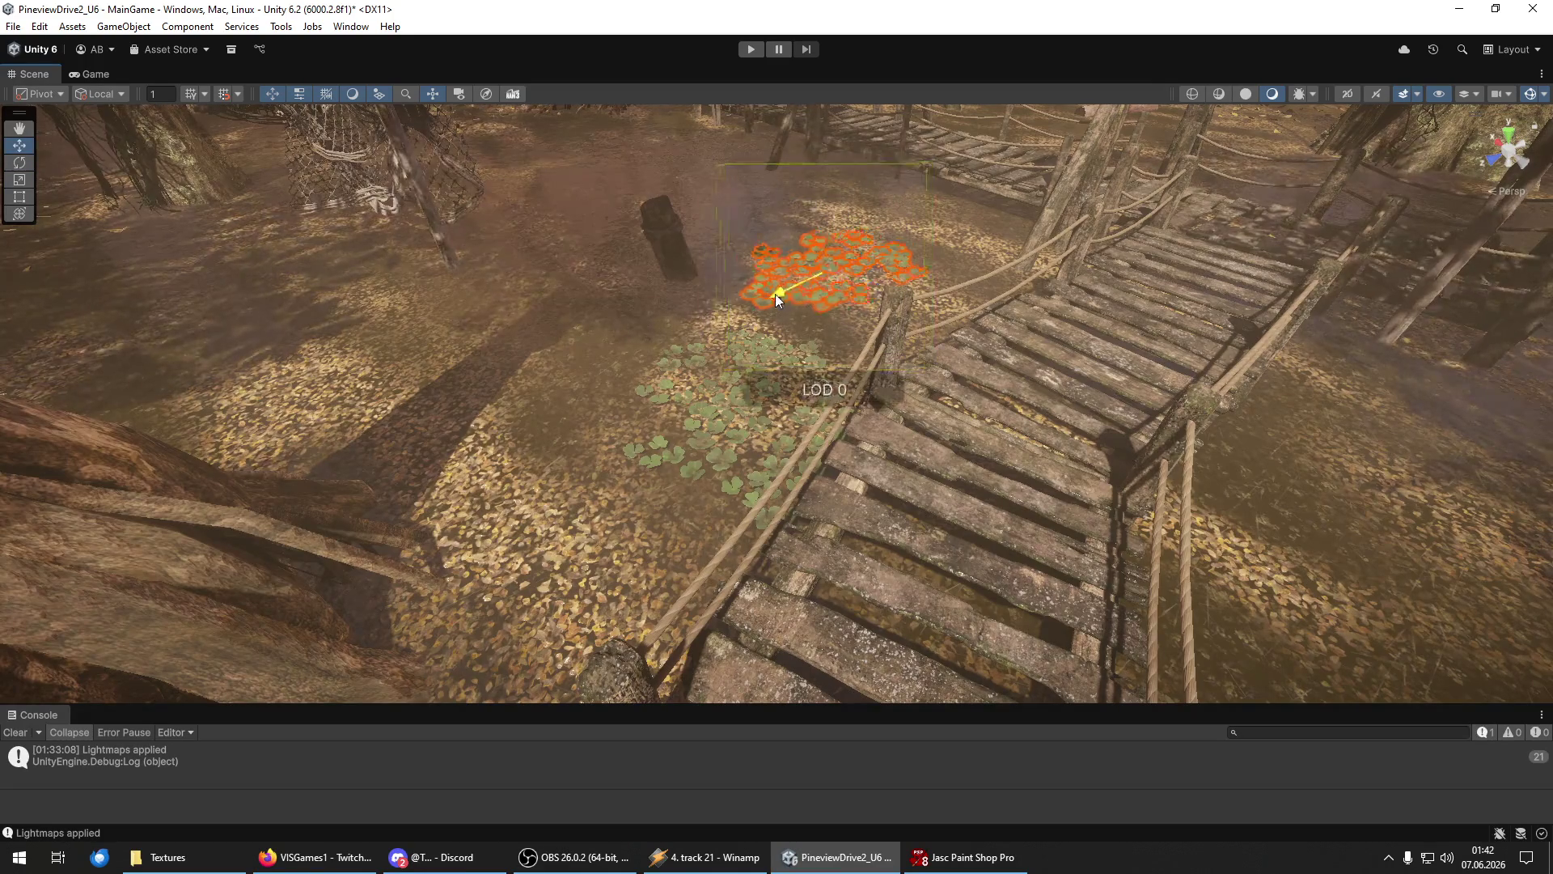
left_click_drag(806, 285, 656, 227)
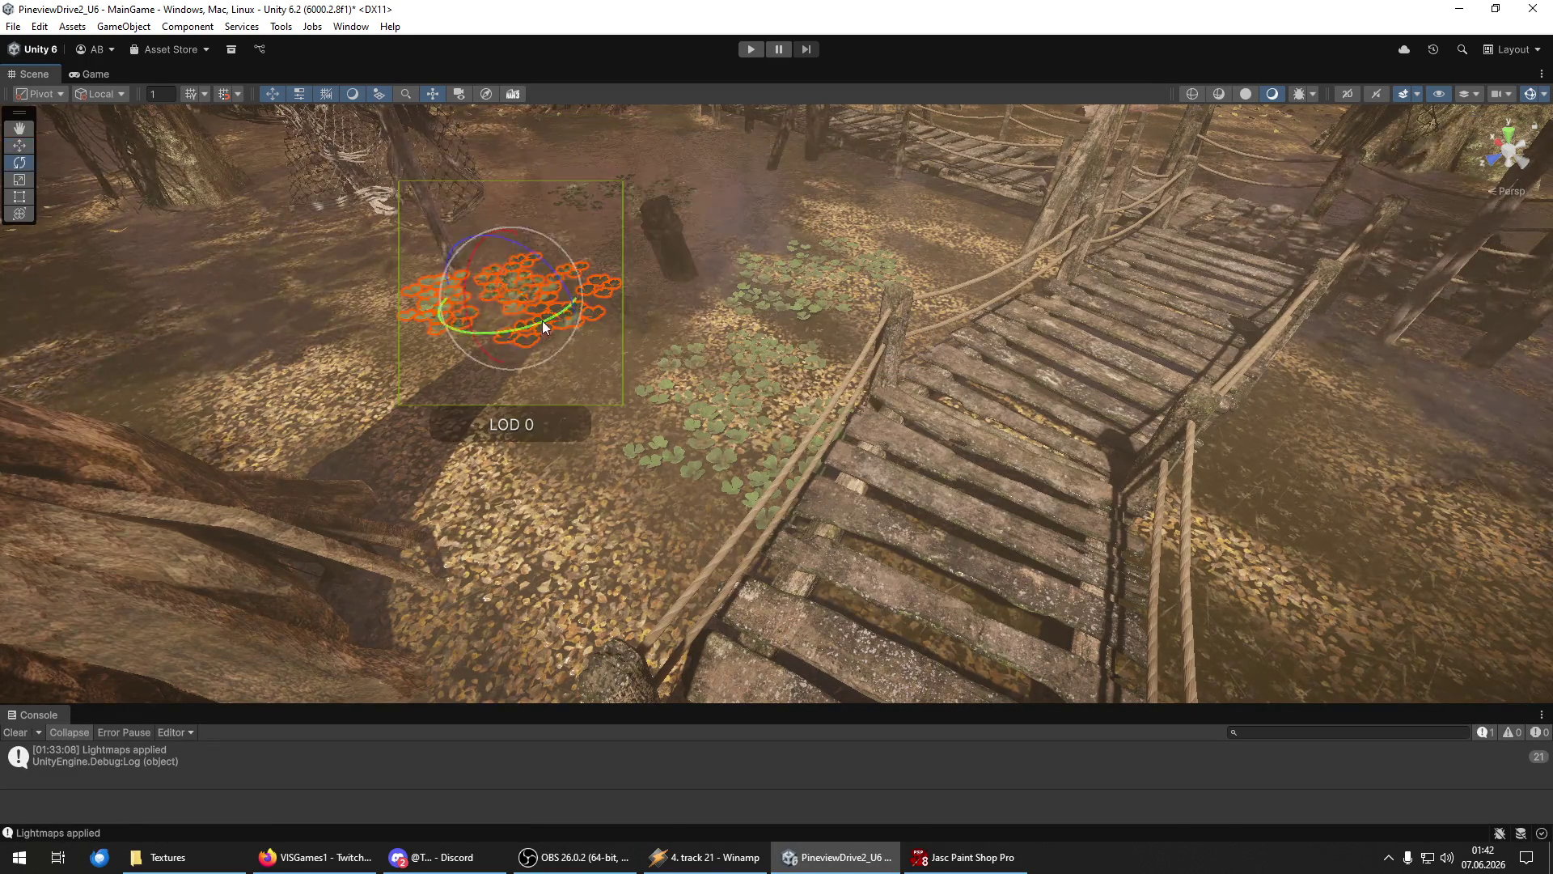
mouse_move(528, 332)
left_mouse_down()
mouse_move(537, 385)
mouse_move(593, 450)
mouse_move(526, 469)
mouse_move(643, 421)
left_mouse_up()
key("w")
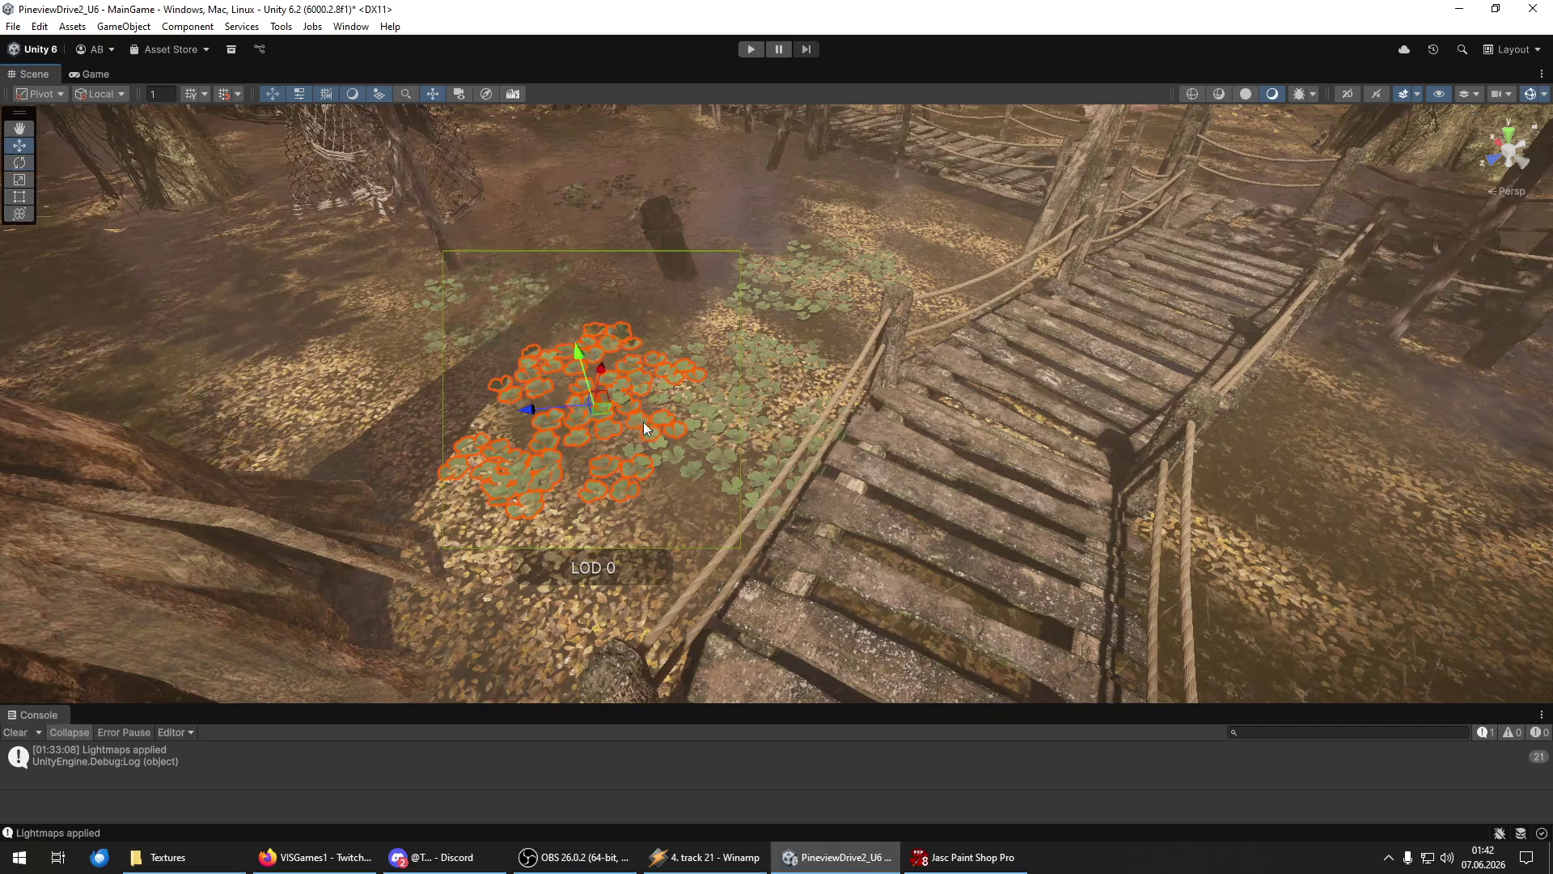
left_click_drag(523, 420, 475, 423)
mouse_move(687, 381)
left_mouse_down()
mouse_move(448, 362)
mouse_move(571, 466)
mouse_move(1234, 408)
mouse_move(890, 348)
mouse_move(1249, 435)
mouse_move(1267, 477)
mouse_move(605, 416)
left_mouse_up()
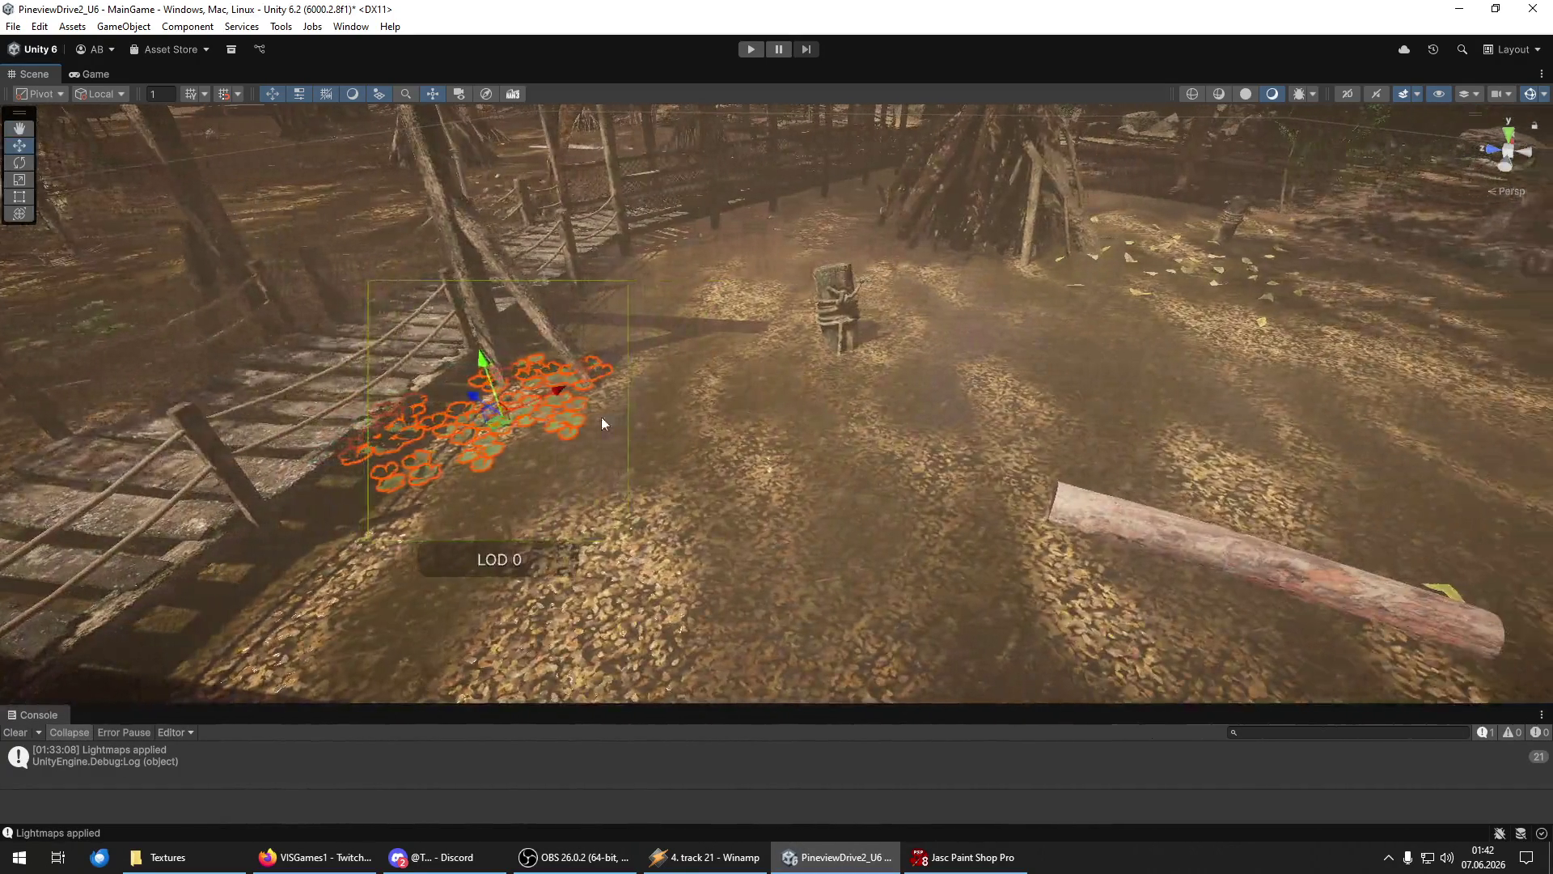
left_click_drag(475, 399, 574, 450)
Duplicate the cluster and slide the copy right toward the stump.
key("ctrl+d")
mouse_move(637, 406)
left_mouse_down()
mouse_move(789, 367)
mouse_move(930, 463)
mouse_move(931, 392)
left_mouse_up()
key("e")
scroll(903, 367, "up", 3)
mouse_move(896, 342)
left_mouse_down()
mouse_move(1175, 377)
mouse_move(984, 327)
left_mouse_up()
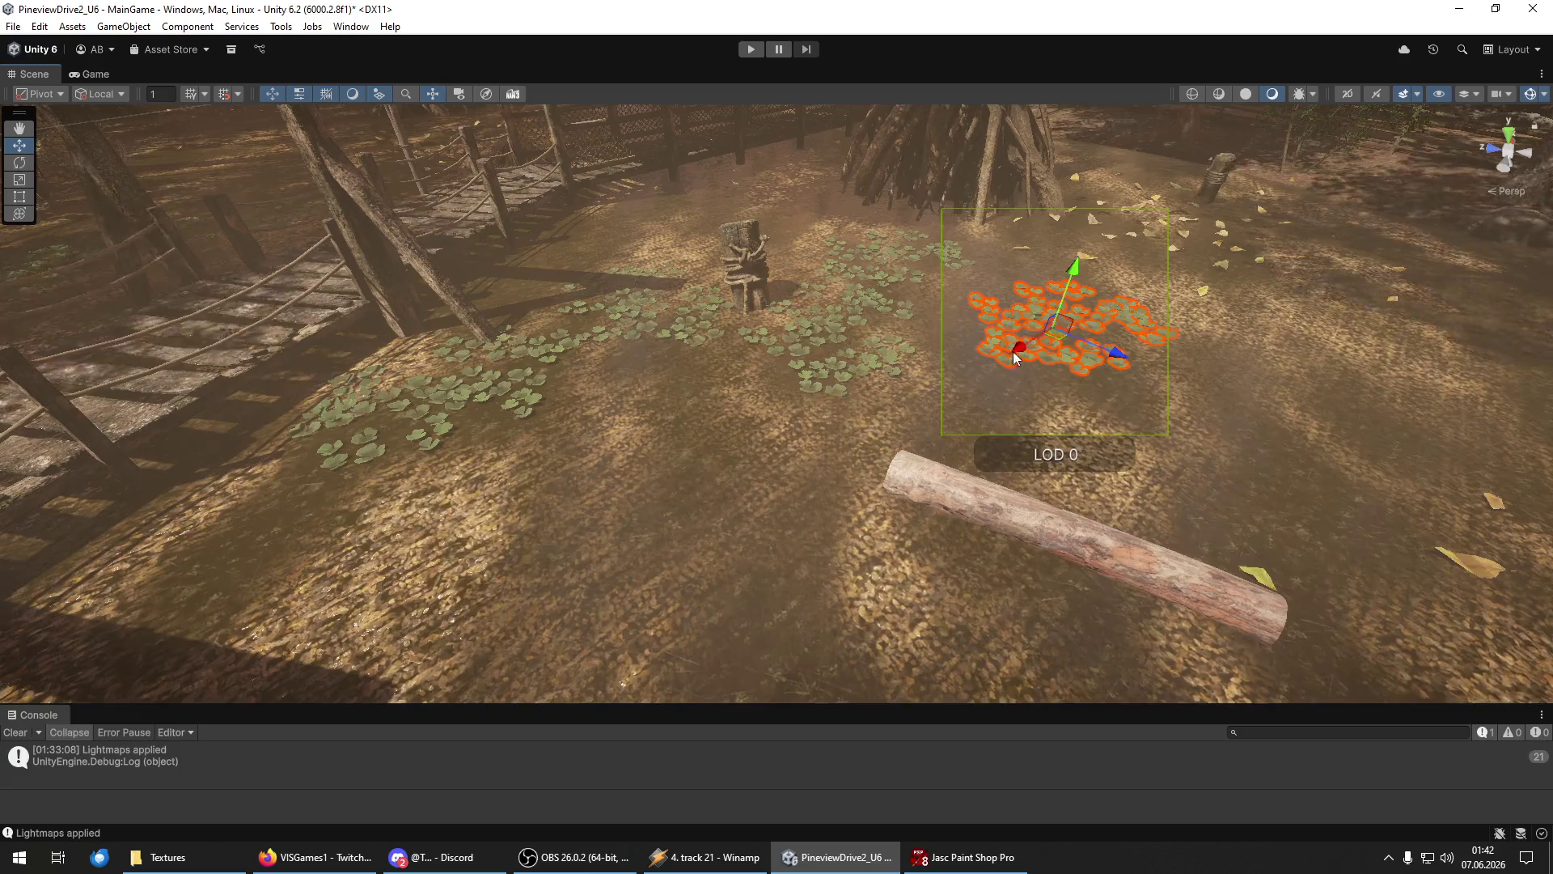
mouse_move(1152, 257)
left_mouse_down()
mouse_move(683, 374)
mouse_move(669, 545)
mouse_move(631, 537)
mouse_move(615, 495)
mouse_move(768, 360)
mouse_move(911, 391)
mouse_move(951, 444)
mouse_move(1055, 284)
mouse_move(1000, 225)
mouse_move(852, 186)
left_mouse_up()
mouse_move(828, 267)
left_mouse_down()
mouse_move(688, 276)
mouse_move(663, 307)
mouse_move(401, 326)
mouse_move(442, 387)
mouse_move(1131, 287)
mouse_move(1100, 310)
mouse_move(934, 304)
mouse_move(930, 376)
left_mouse_up()
Move the copied cluster up and to the left and adjust its rotation.
key("e")
key("w")
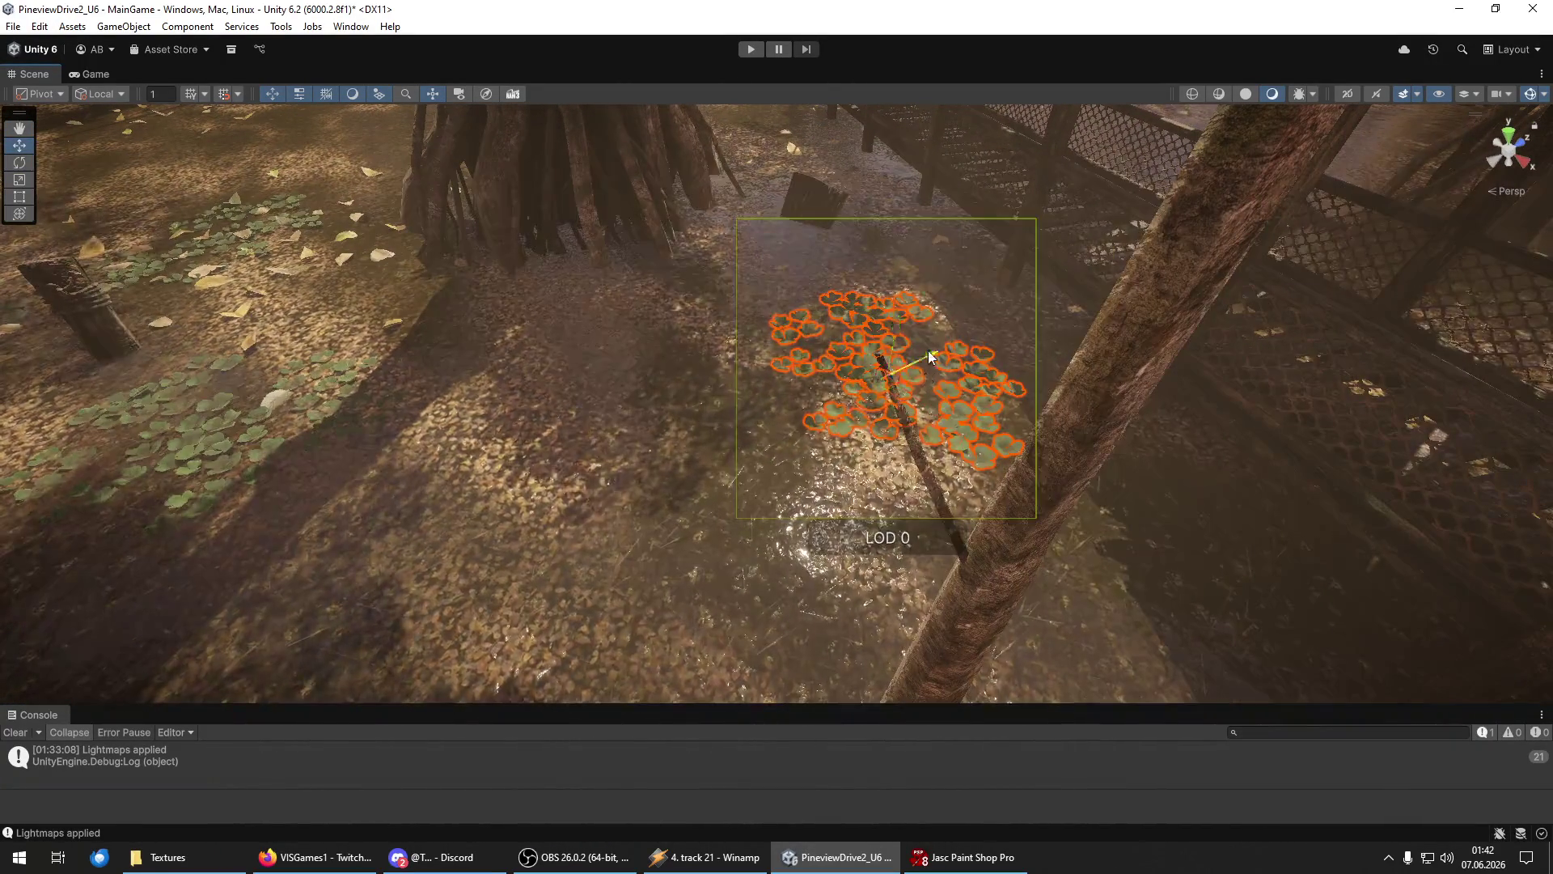
mouse_move(1053, 343)
left_mouse_down()
mouse_move(975, 304)
mouse_move(639, 295)
mouse_move(686, 322)
left_mouse_up()
key("e")
mouse_move(652, 251)
left_mouse_down()
mouse_move(925, 352)
mouse_move(880, 443)
mouse_move(793, 388)
mouse_move(693, 409)
left_mouse_up()
Make another copy of the cluster, move it to the right, and frame it.
key("ctrl+d")
mouse_move(634, 348)
left_mouse_down()
mouse_move(1010, 392)
mouse_move(1060, 502)
mouse_move(1033, 485)
mouse_move(1040, 433)
mouse_move(875, 94)
mouse_move(809, 49)
mouse_move(625, 81)
mouse_move(809, 364)
mouse_move(863, 477)
mouse_move(872, 420)
mouse_move(1115, 421)
mouse_move(1202, 405)
left_mouse_up()
key("f")
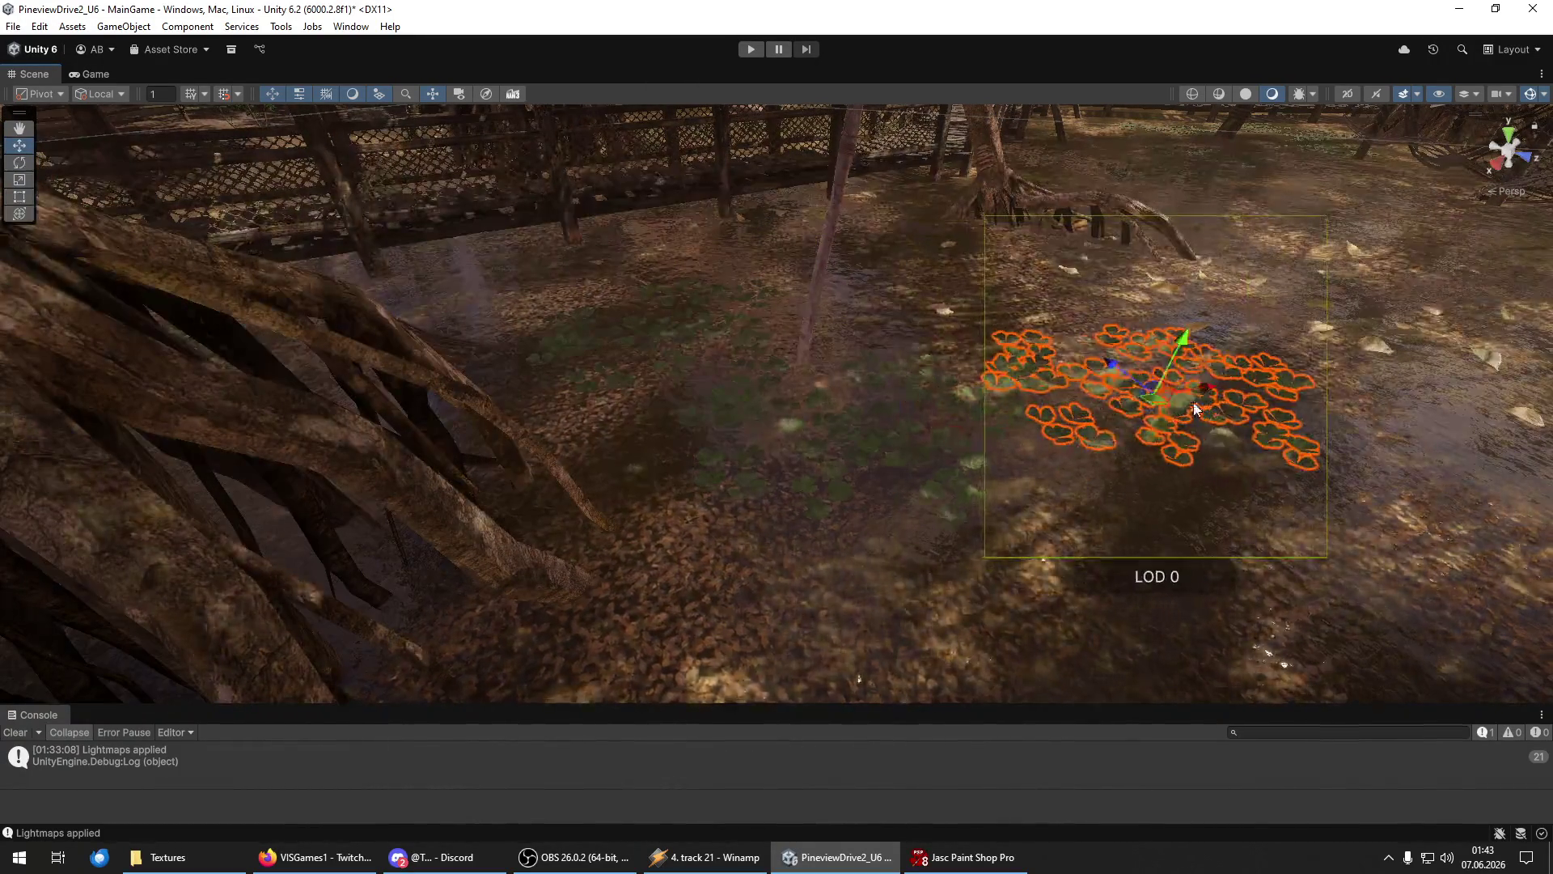
key("y")
mouse_move(1099, 352)
left_mouse_down("alt")
mouse_move(1043, 325)
mouse_move(1020, 383)
mouse_move(947, 362)
mouse_move(804, 445)
mouse_move(822, 416)
mouse_move(1116, 280)
left_mouse_up("alt")
key("w")
Undo the last change, slide the cluster right and down, and reselect it.
key("f")
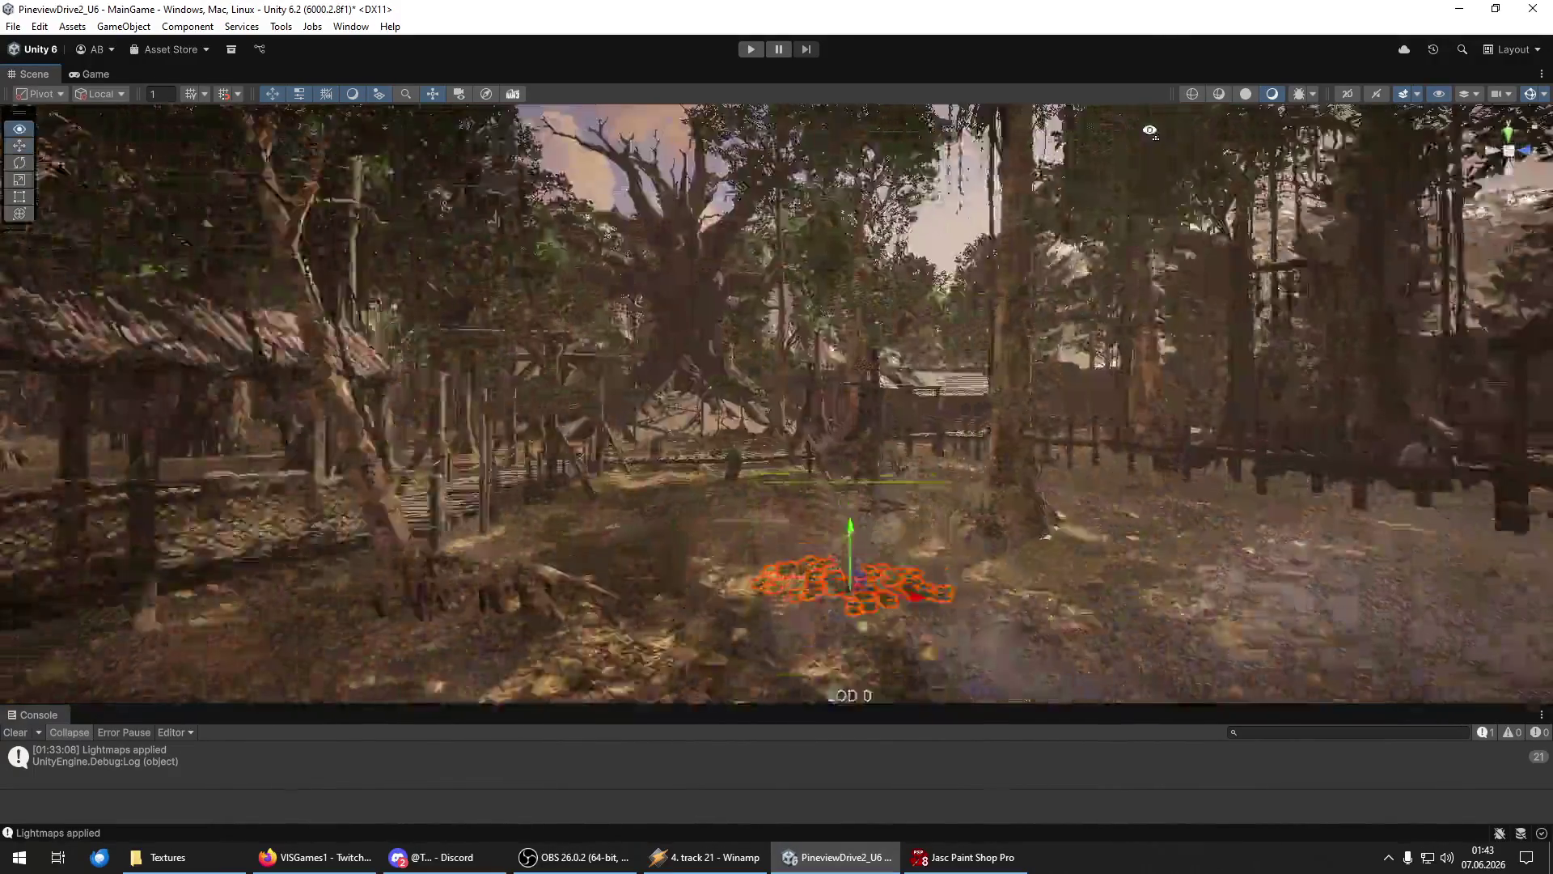
key("e")
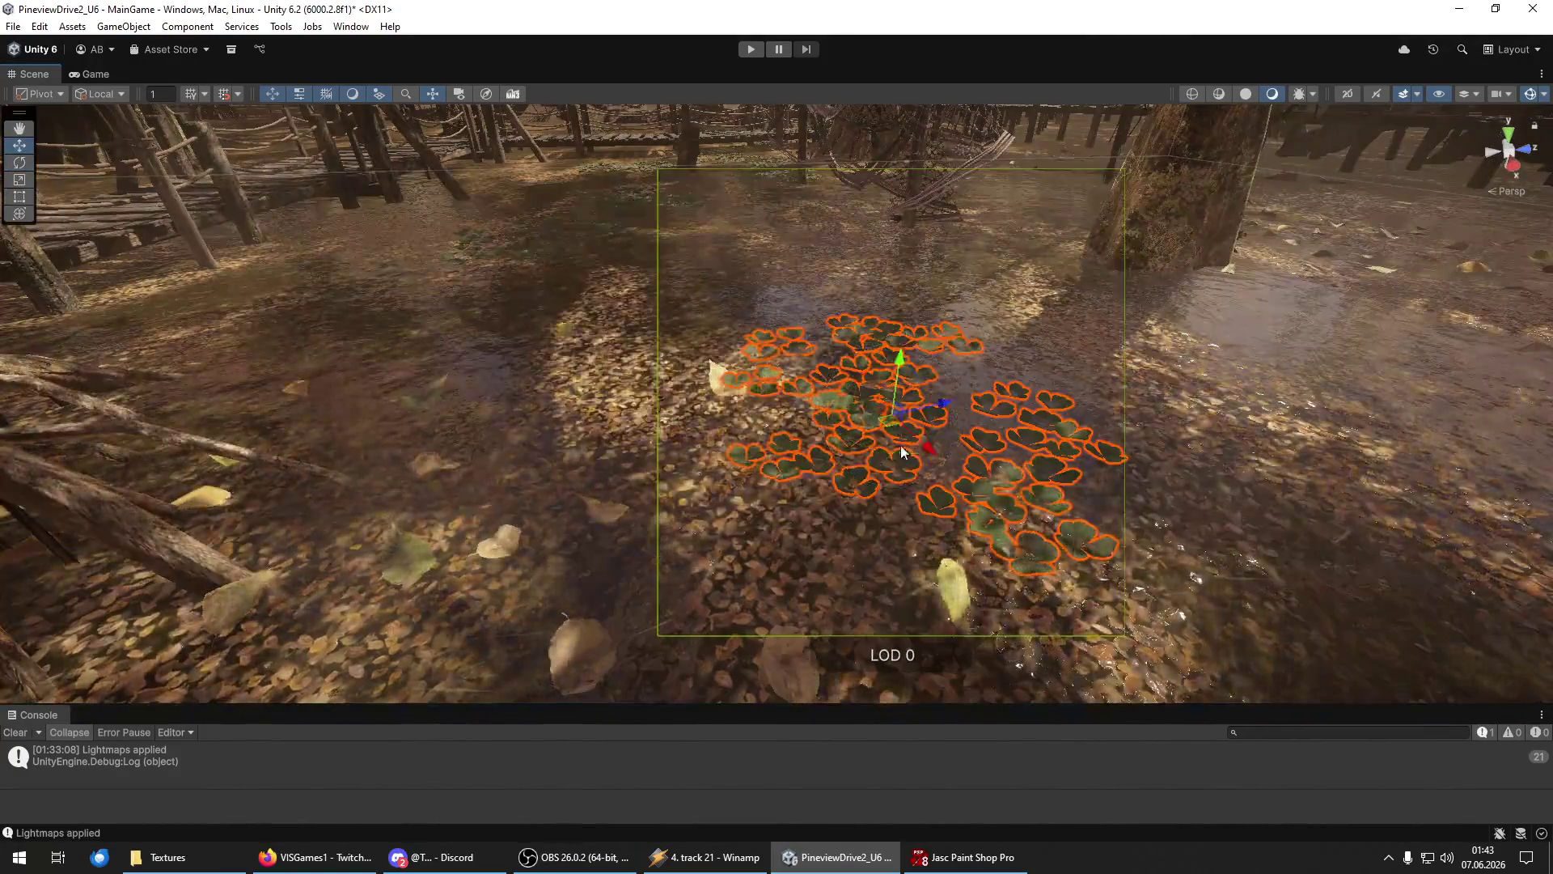
key("ctrl+z")
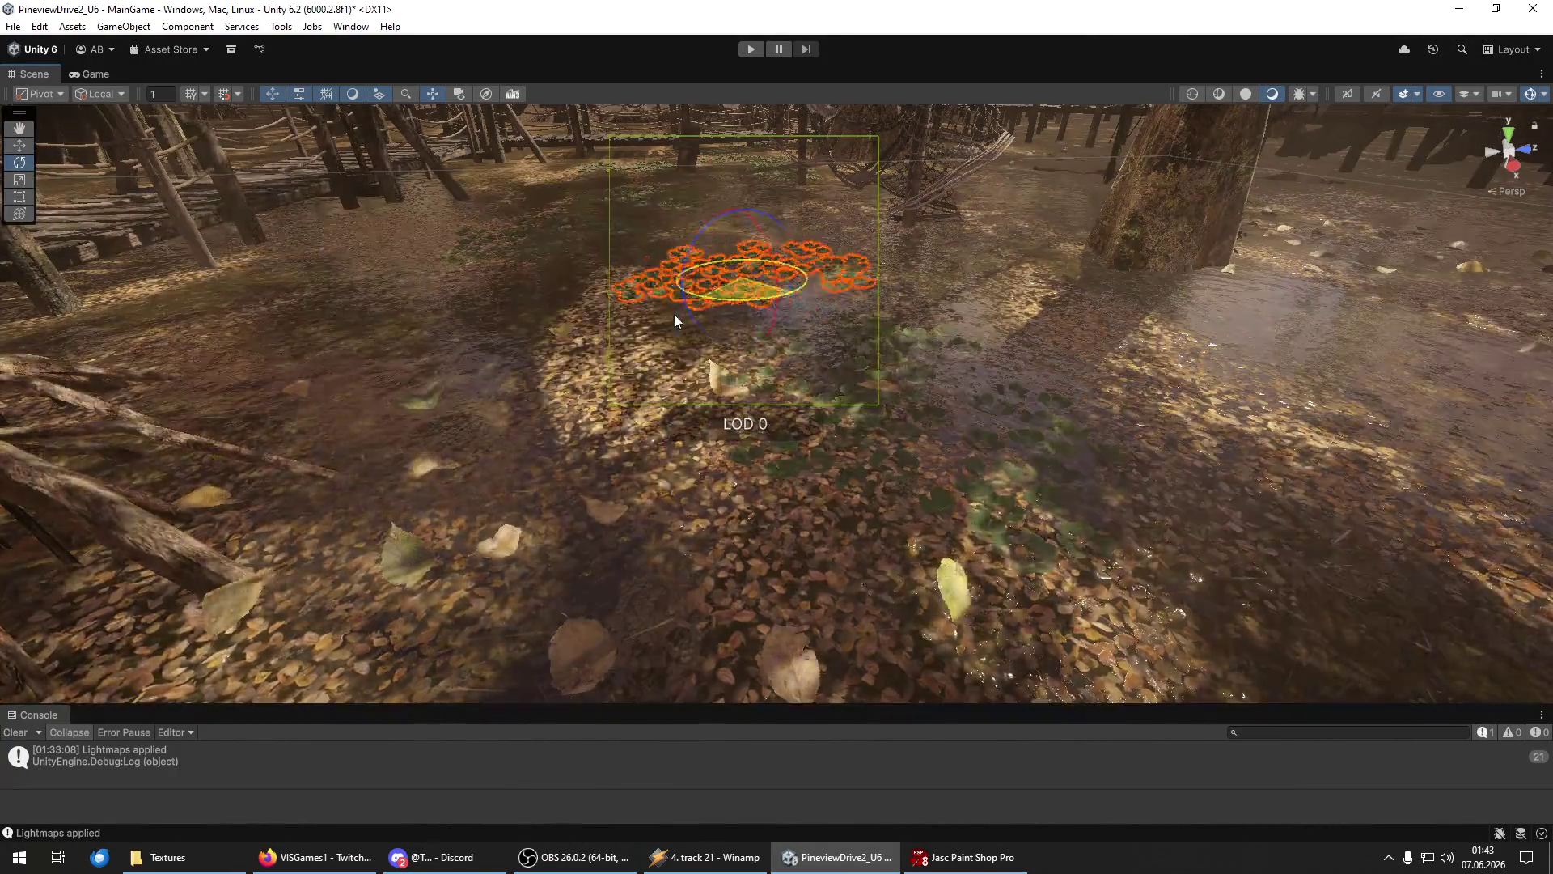
key("w")
mouse_move(797, 301)
left_mouse_down()
mouse_move(890, 355)
mouse_move(1064, 327)
mouse_move(1068, 346)
left_mouse_up()
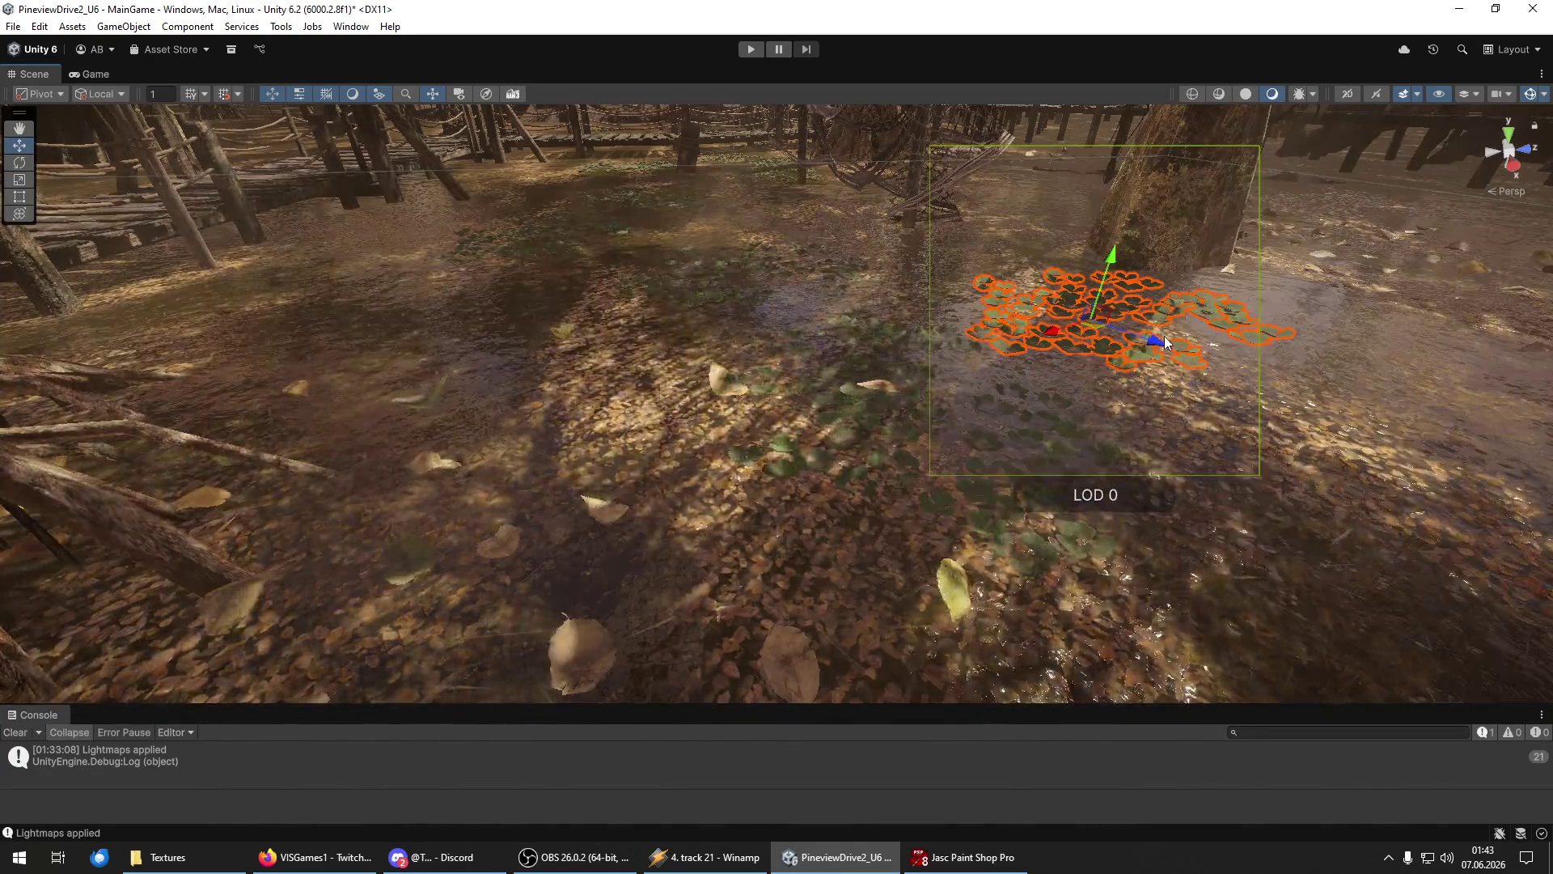
left_click(1188, 353)
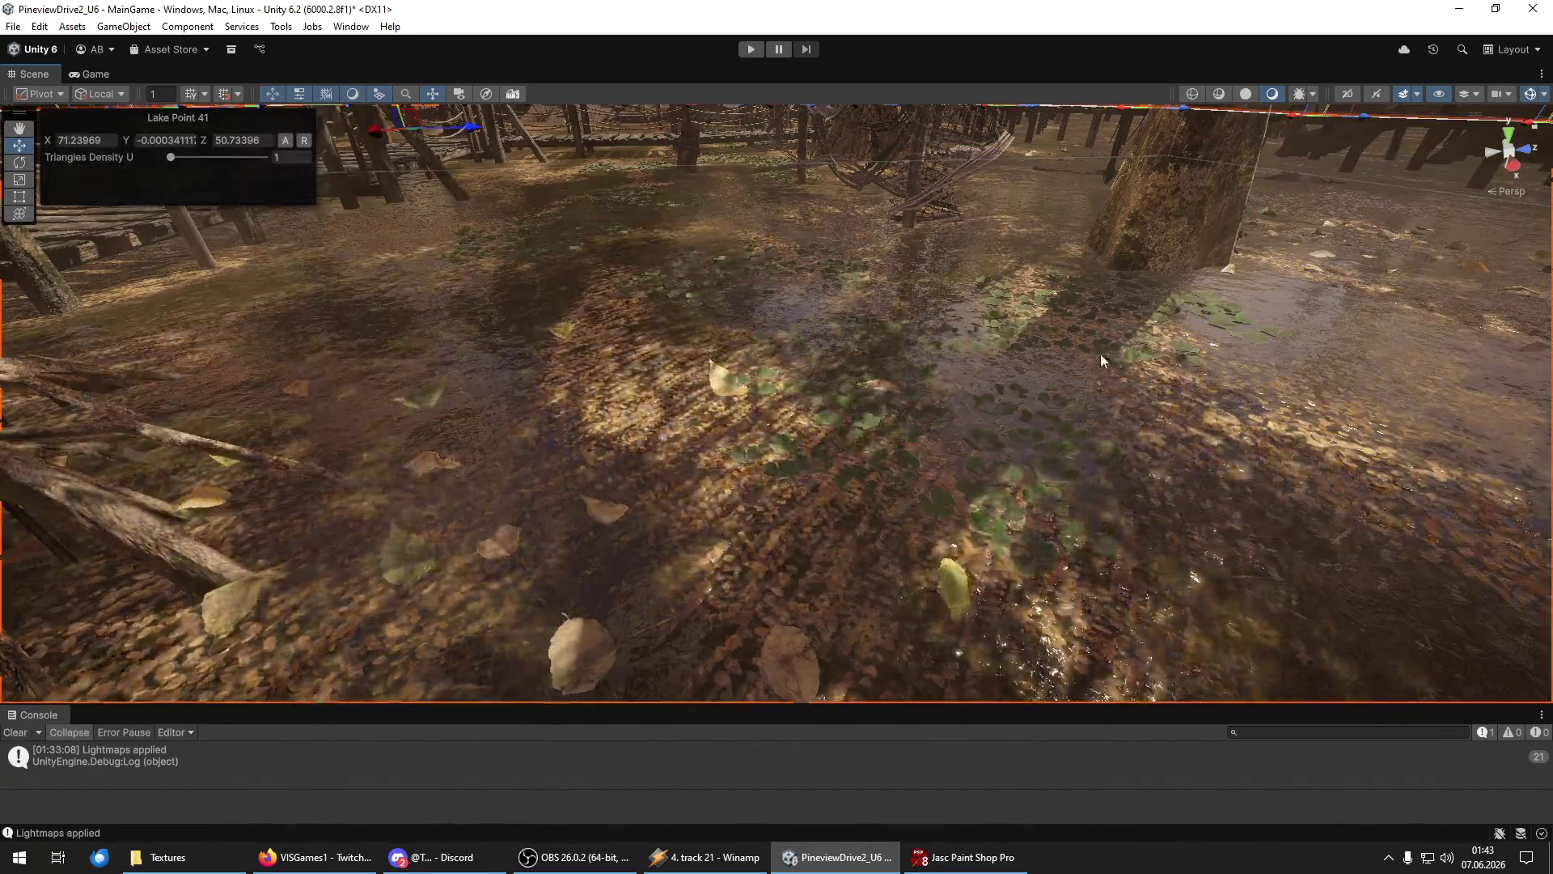
left_click(1089, 348)
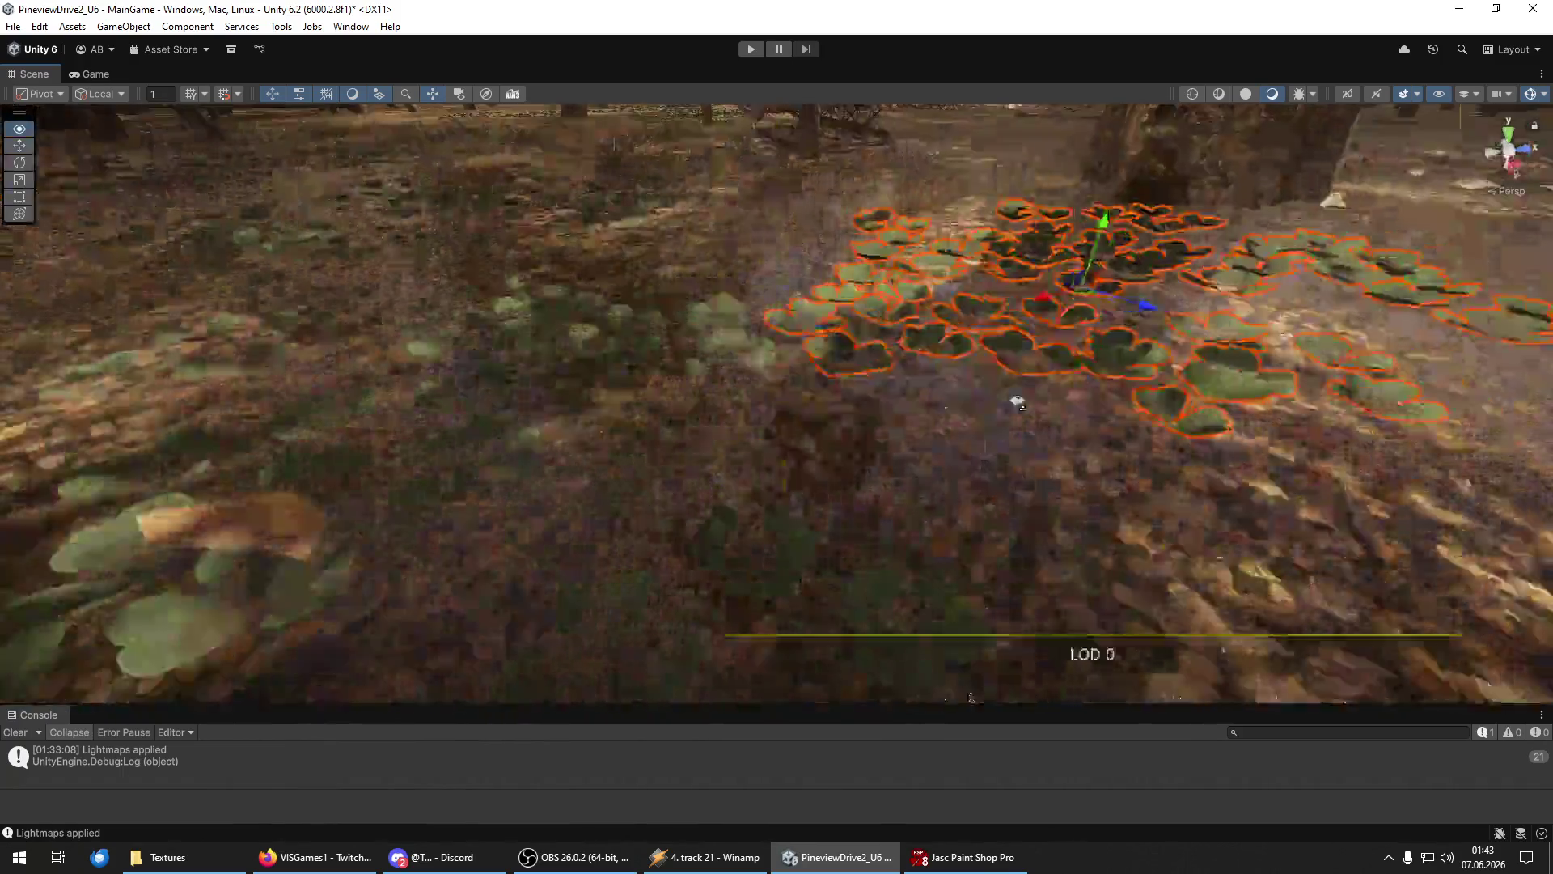
Turn the patch around its pivot and move it farther back across the water.
left_click_drag(1018, 402, 964, 402)
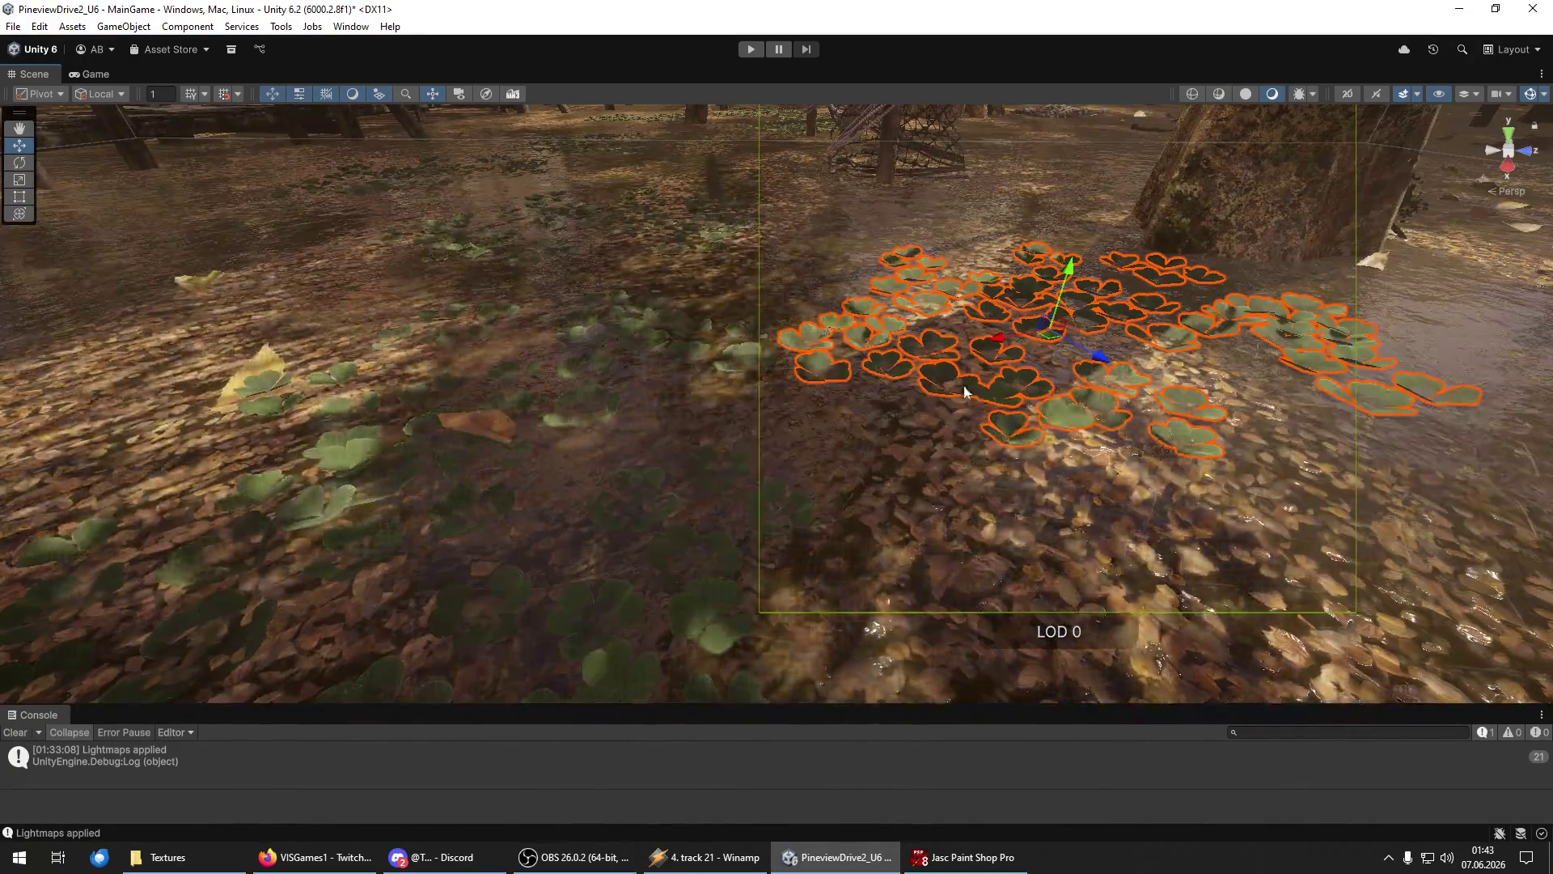
scroll(1001, 398, "down", 3)
mouse_move(1030, 411)
left_mouse_down()
mouse_move(959, 411)
mouse_move(1007, 511)
mouse_move(970, 458)
left_mouse_up()
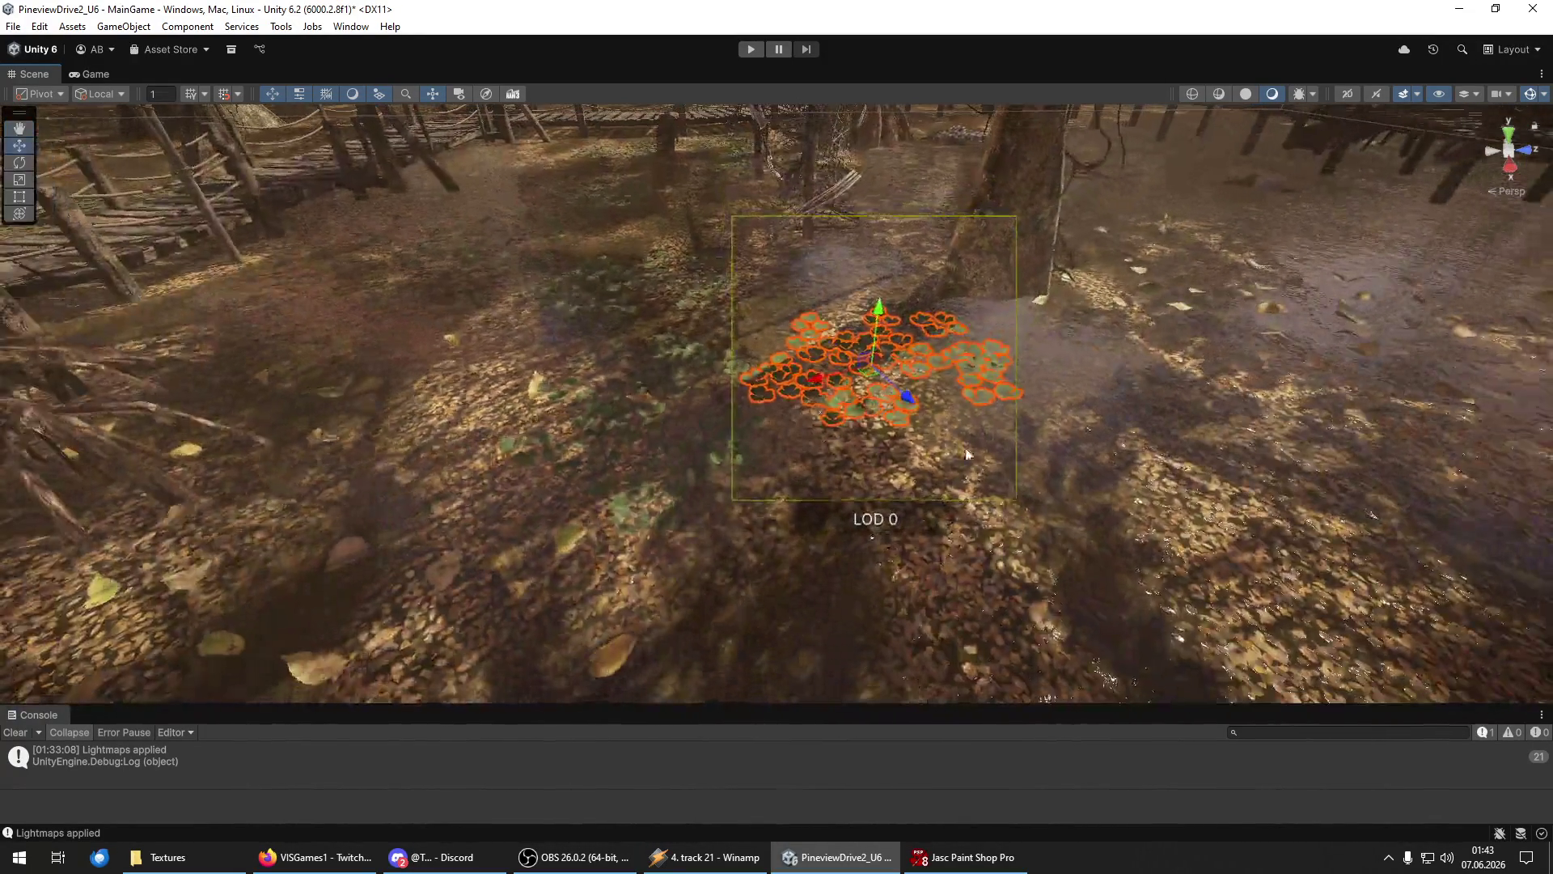
mouse_move(913, 407)
left_mouse_down()
mouse_move(1095, 533)
mouse_move(984, 523)
mouse_move(1212, 442)
mouse_move(1075, 433)
mouse_move(875, 377)
left_mouse_up()
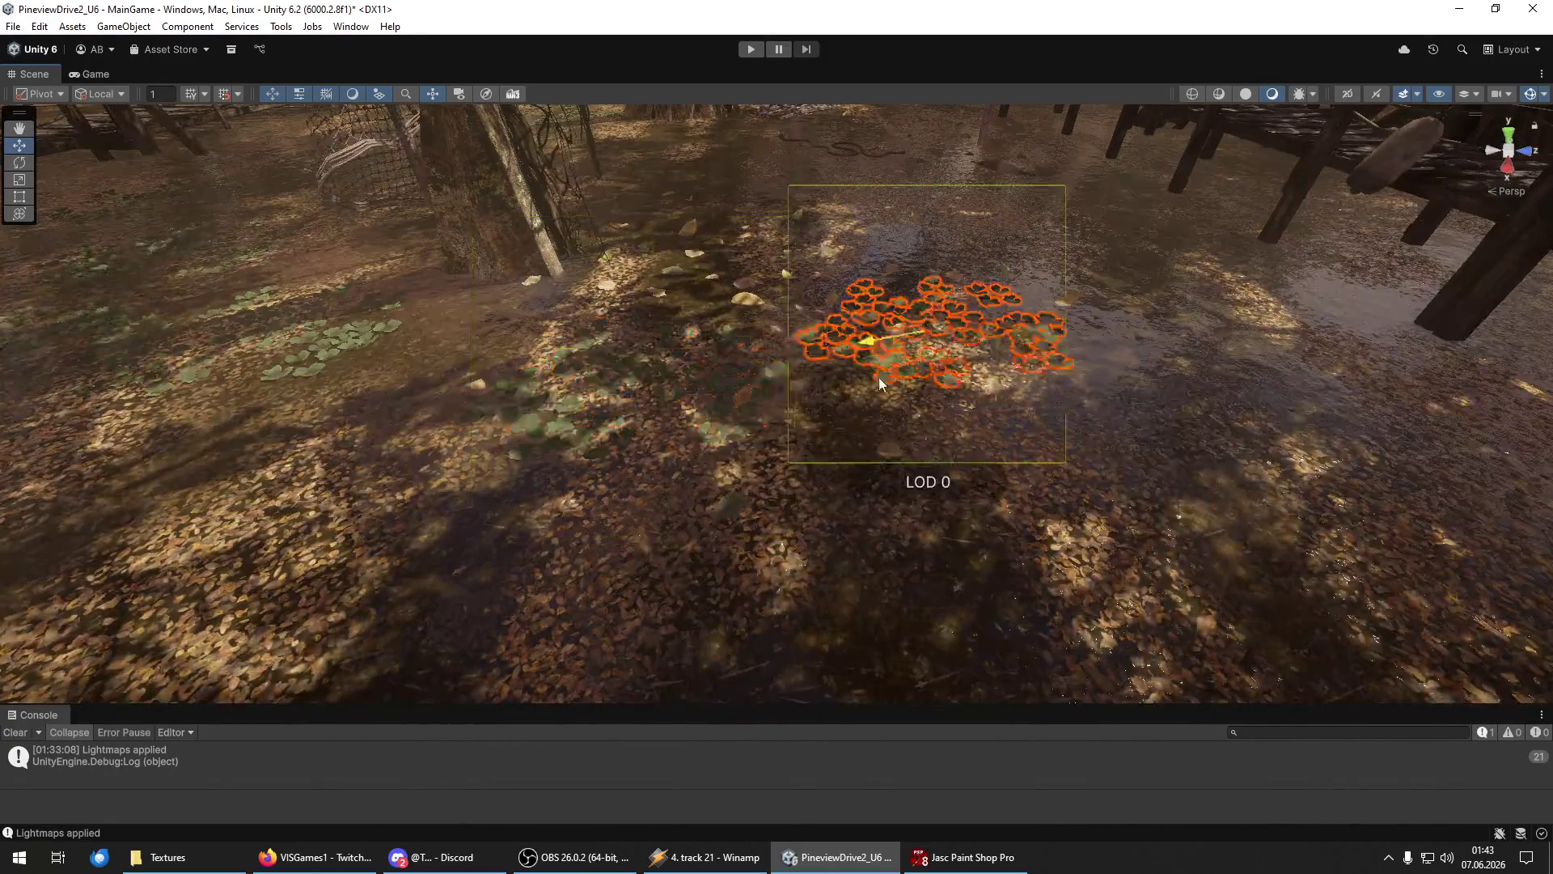
key("e")
mouse_move(966, 409)
left_mouse_down()
mouse_move(871, 379)
mouse_move(885, 386)
left_mouse_up()
mouse_move(890, 324)
left_mouse_down()
mouse_move(809, 316)
mouse_move(901, 241)
mouse_move(1075, 243)
left_mouse_up()
key("e")
key("w")
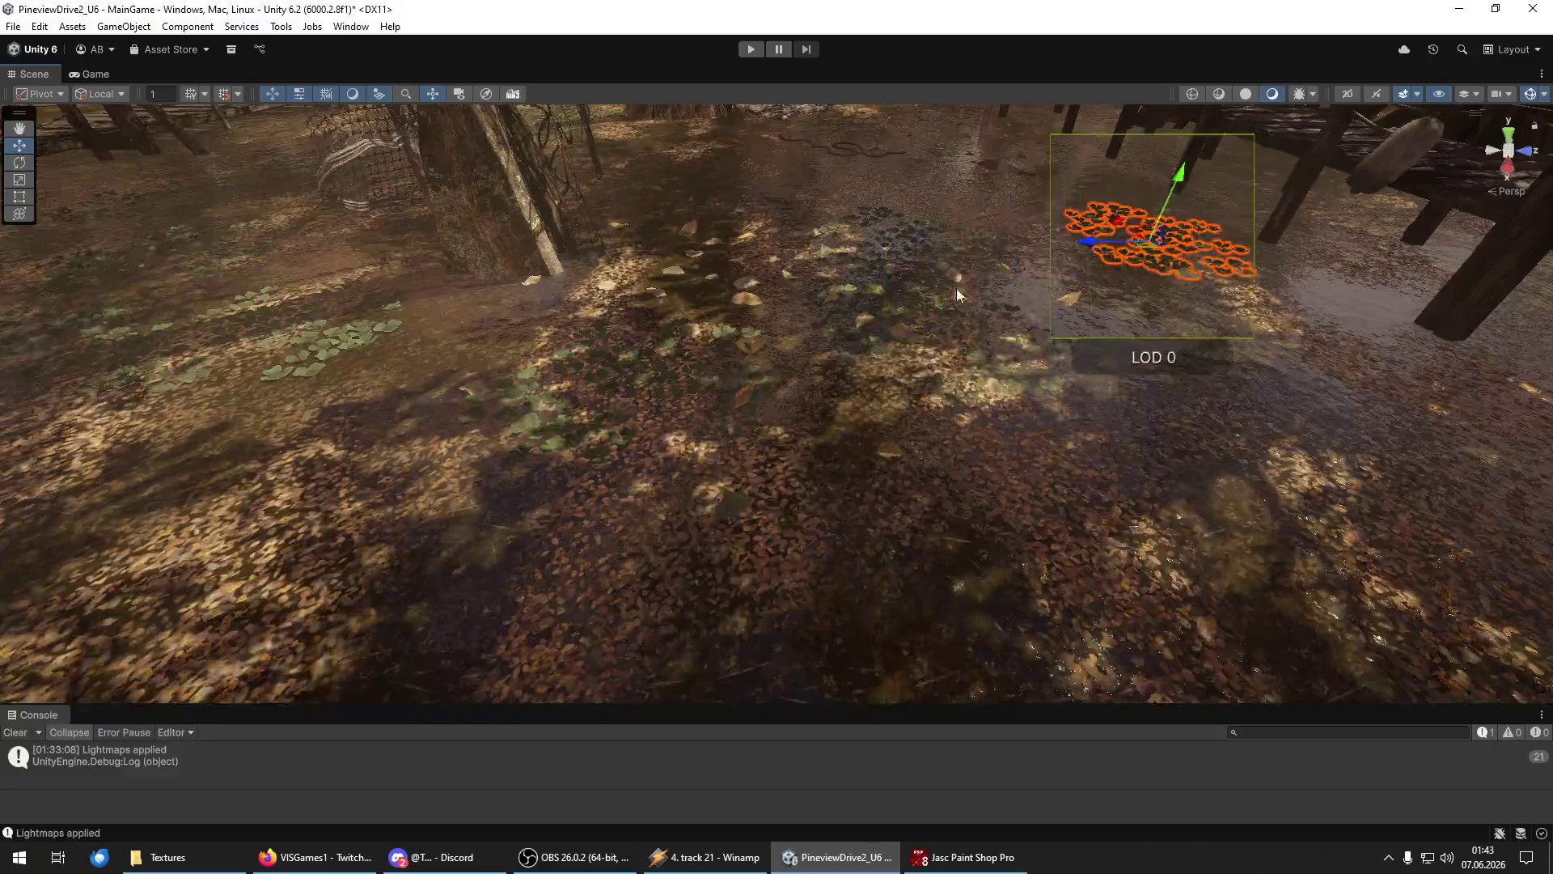
key("f")
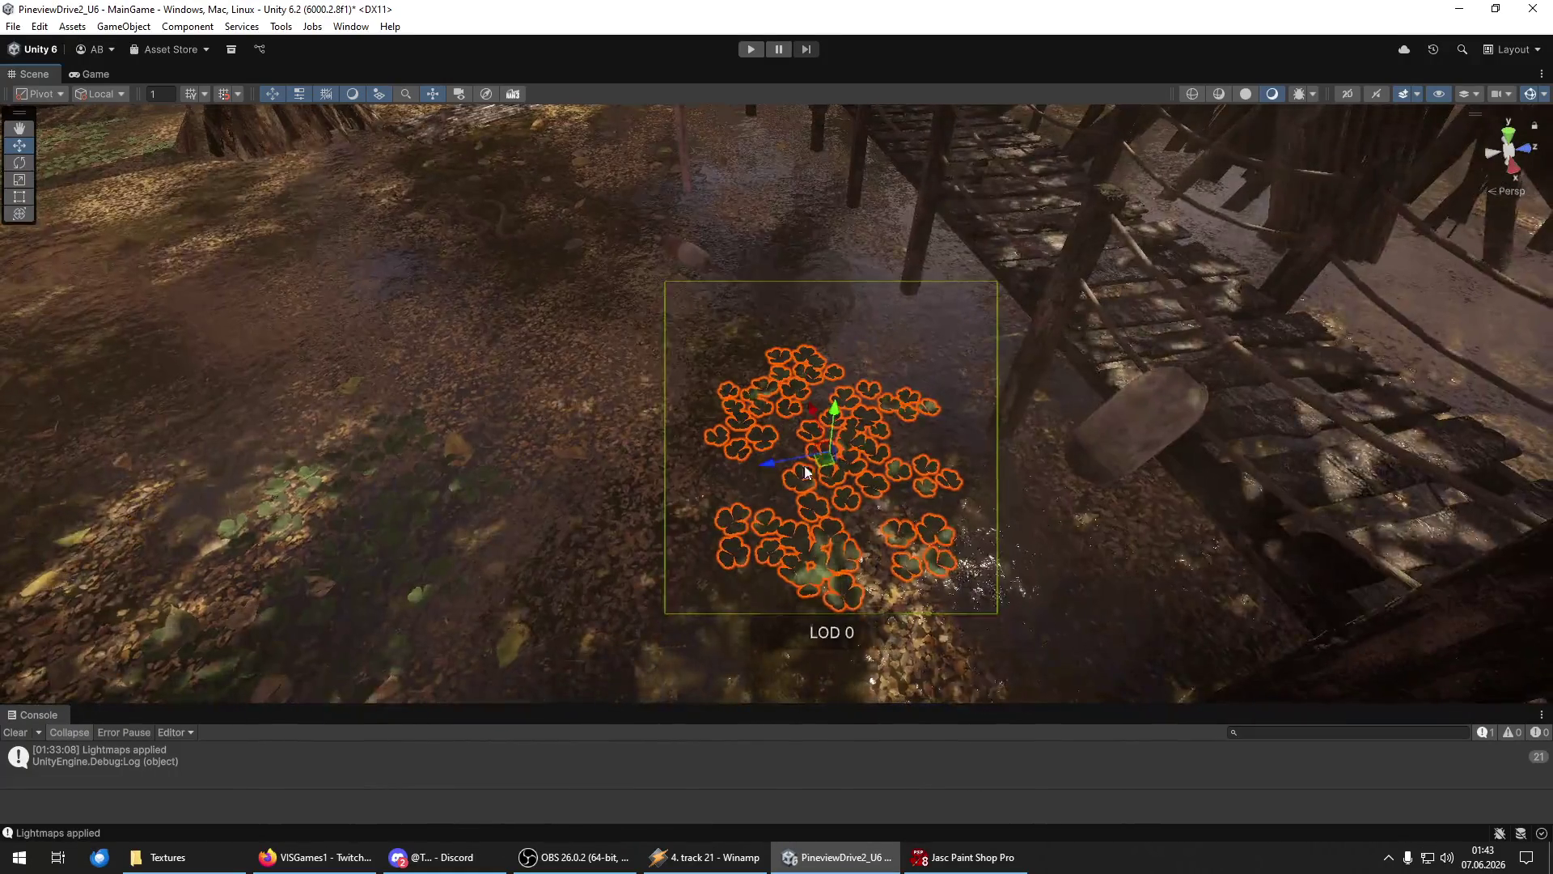
mouse_move(805, 472)
left_mouse_down()
mouse_move(995, 433)
mouse_move(837, 188)
mouse_move(728, 239)
mouse_move(622, 246)
mouse_move(555, 220)
left_mouse_up()
Fine-tune the patch's rotation beneath the boardwalk, then select the larger lily-pad group.
key("e")
key("w")
key("f")
key("e")
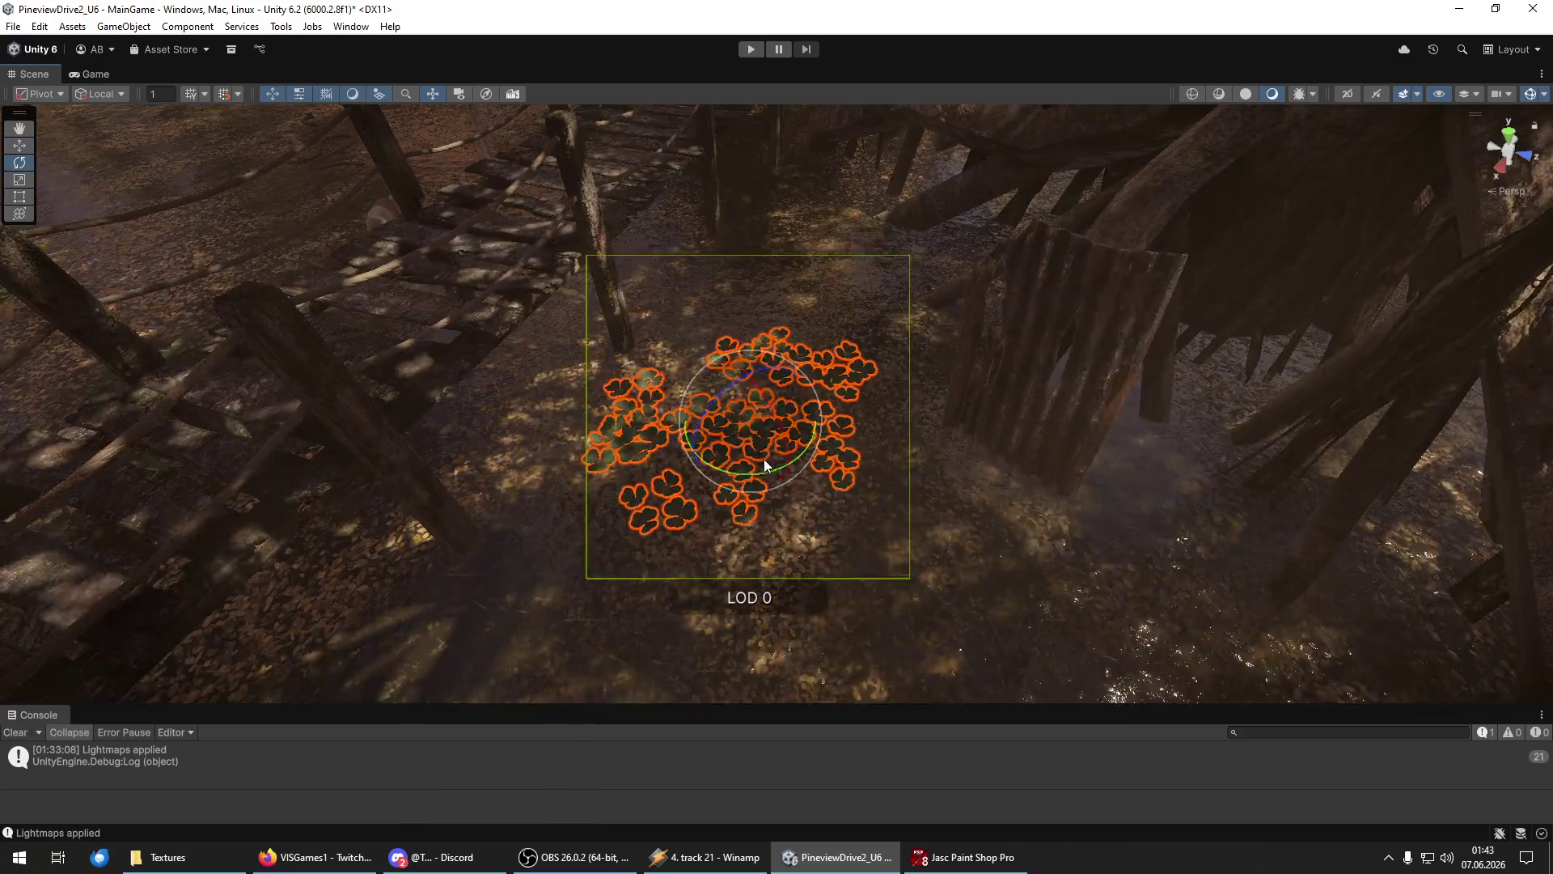
mouse_move(882, 434)
left_mouse_down()
mouse_move(801, 465)
mouse_move(788, 385)
left_mouse_up()
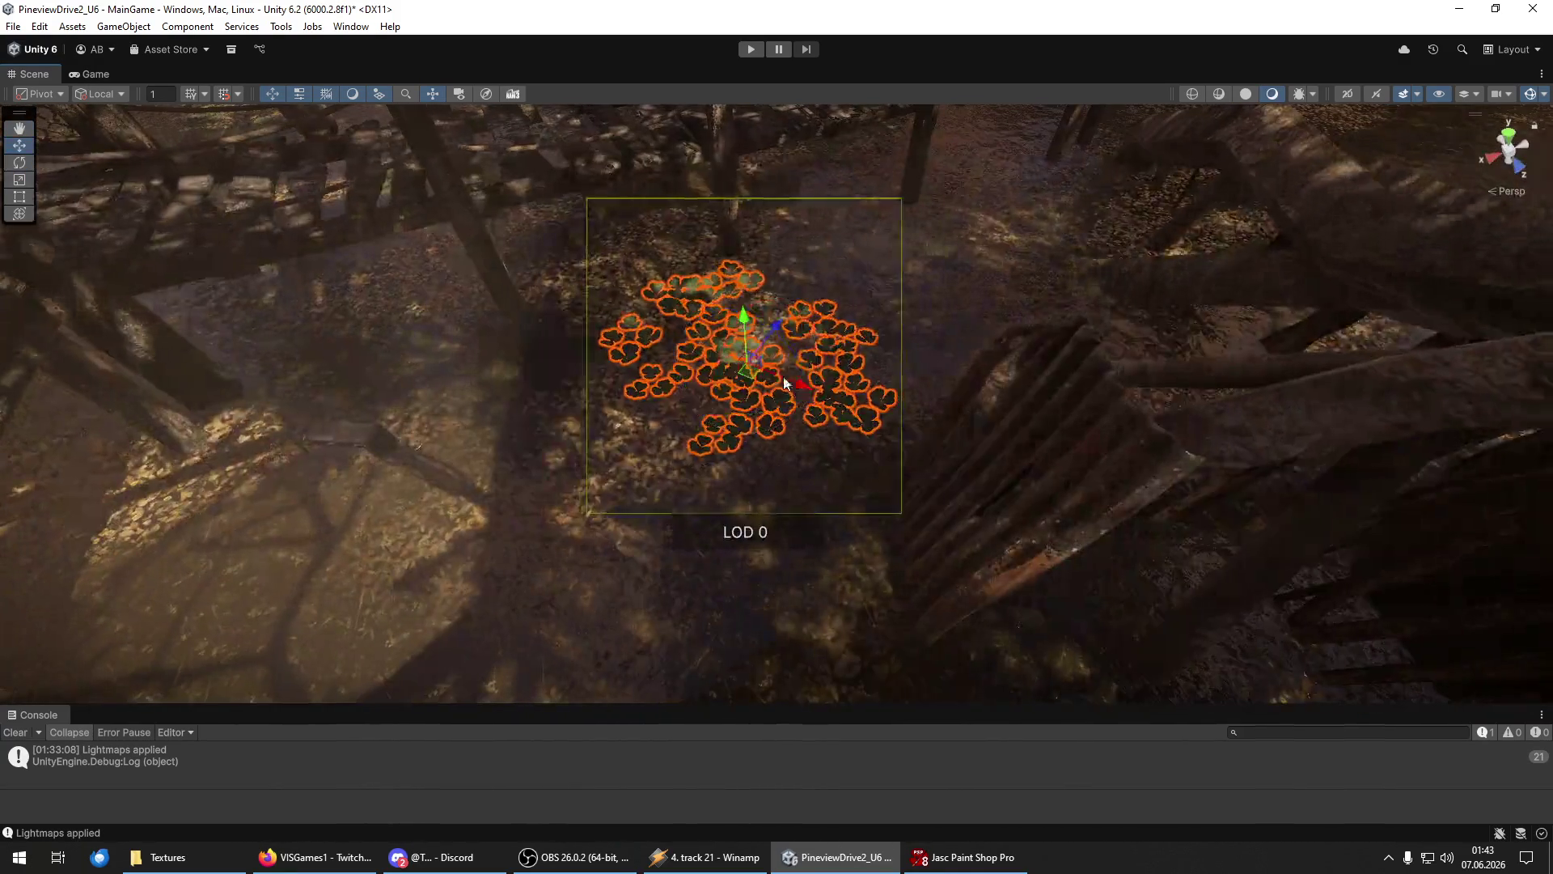
left_click(770, 325)
left_click(769, 394)
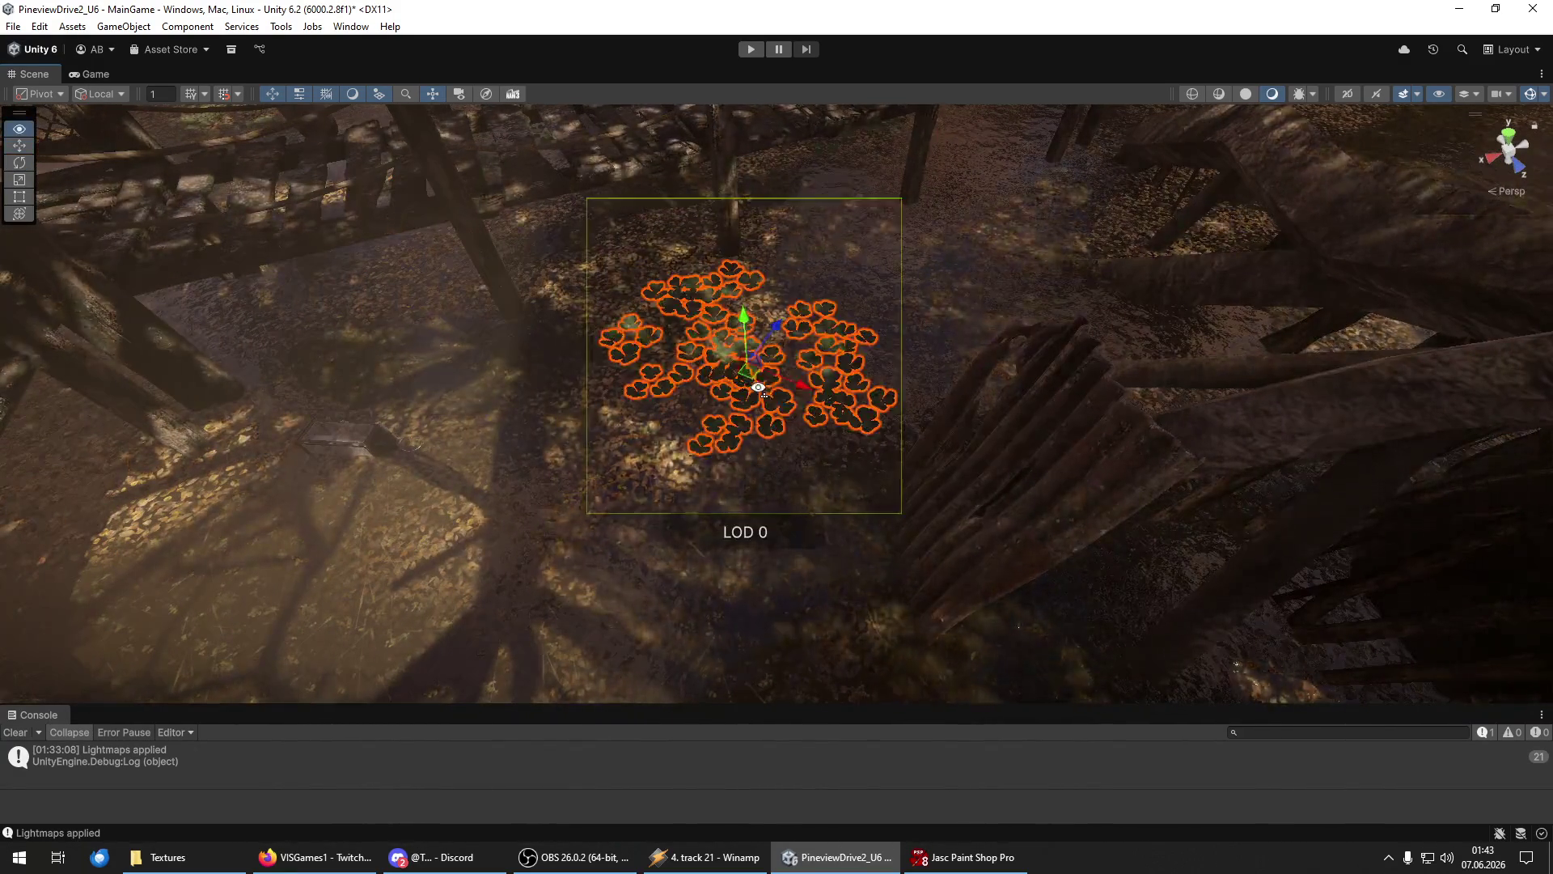
mouse_move(778, 334)
left_mouse_down()
mouse_move(610, 534)
mouse_move(673, 548)
mouse_move(812, 434)
mouse_move(710, 574)
mouse_move(658, 589)
mouse_move(1177, 449)
mouse_move(951, 286)
mouse_move(822, 366)
mouse_move(792, 326)
mouse_move(615, 372)
mouse_move(681, 323)
mouse_move(672, 177)
mouse_move(697, 299)
mouse_move(785, 401)
mouse_move(783, 419)
mouse_move(801, 420)
mouse_move(467, 254)
left_mouse_up()
key("w")
key("e")
key("w")
left_click(1026, 495)
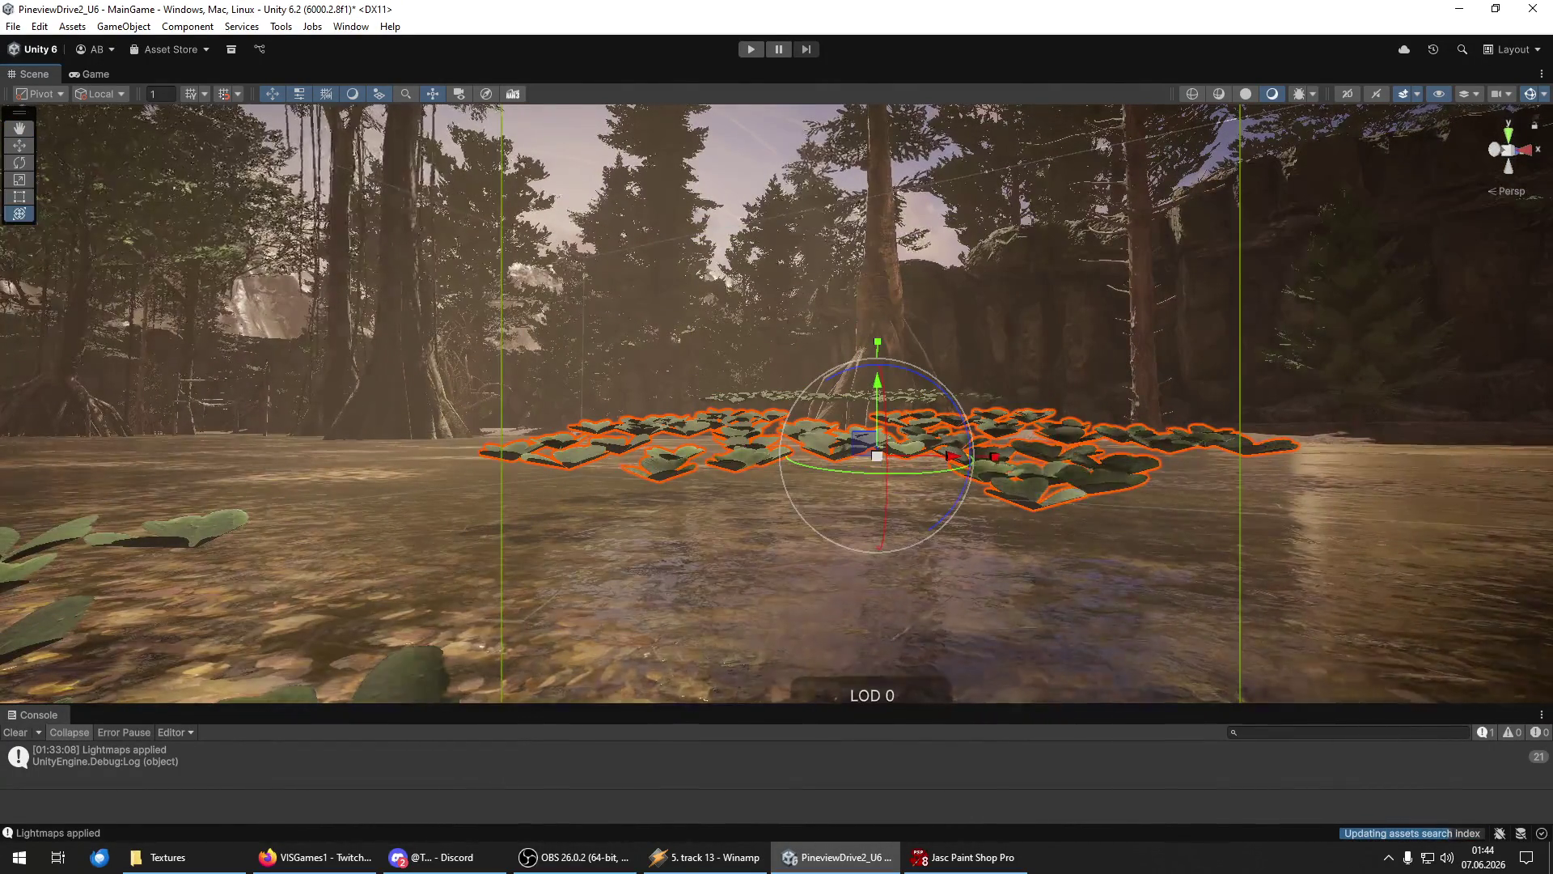
mouse_move(857, 405)
left_mouse_down()
mouse_move(906, 380)
mouse_move(865, 437)
left_mouse_up()
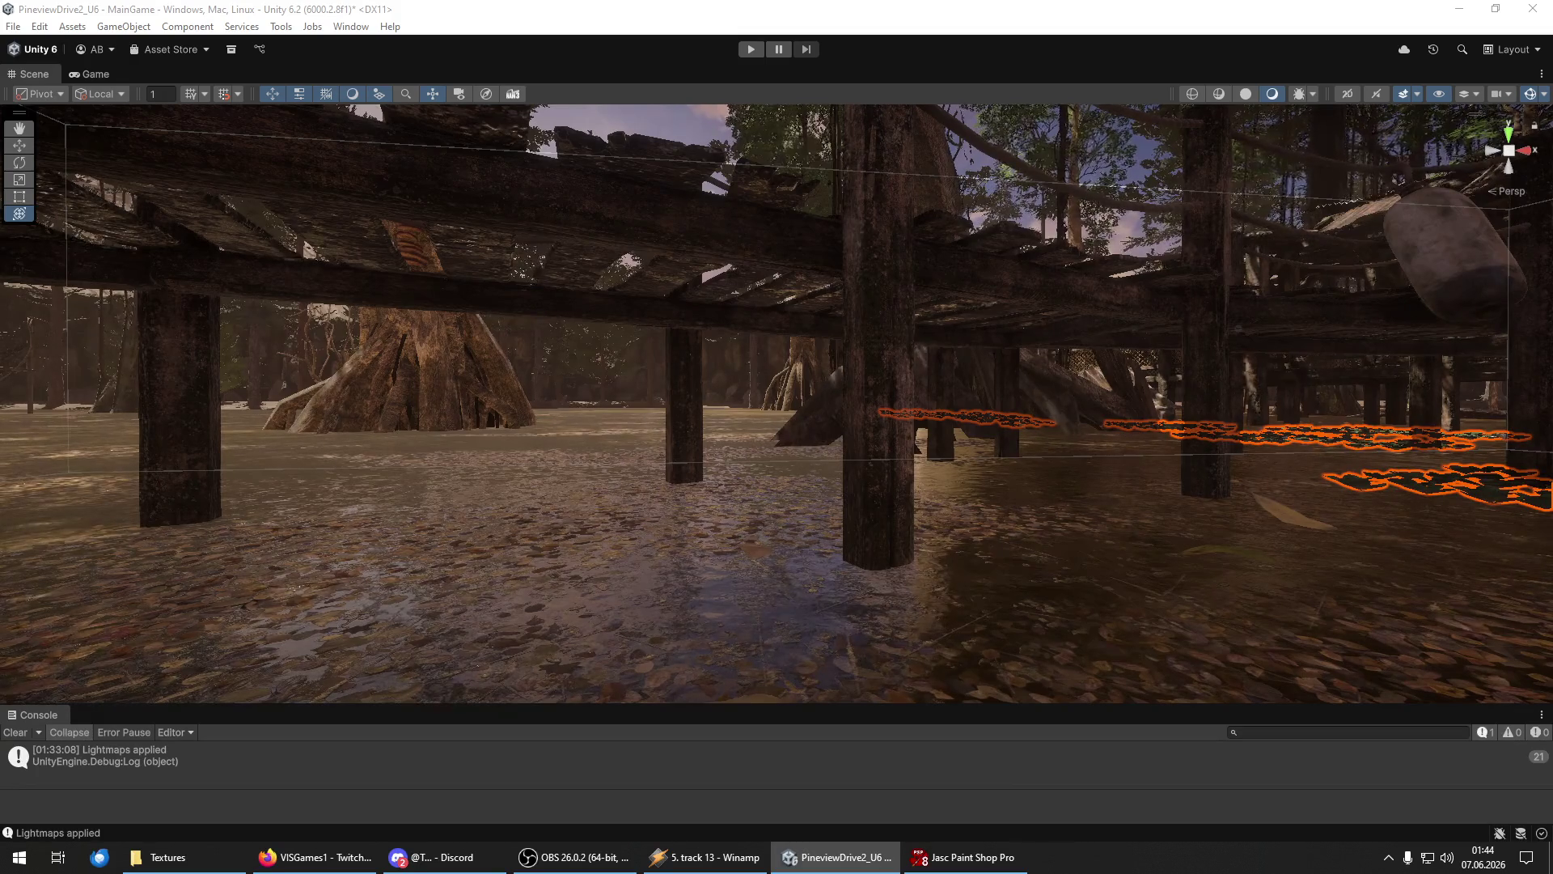
mouse_move(813, 566)
left_mouse_down()
mouse_move(811, 532)
mouse_move(792, 566)
mouse_move(890, 591)
mouse_move(938, 567)
left_mouse_up()
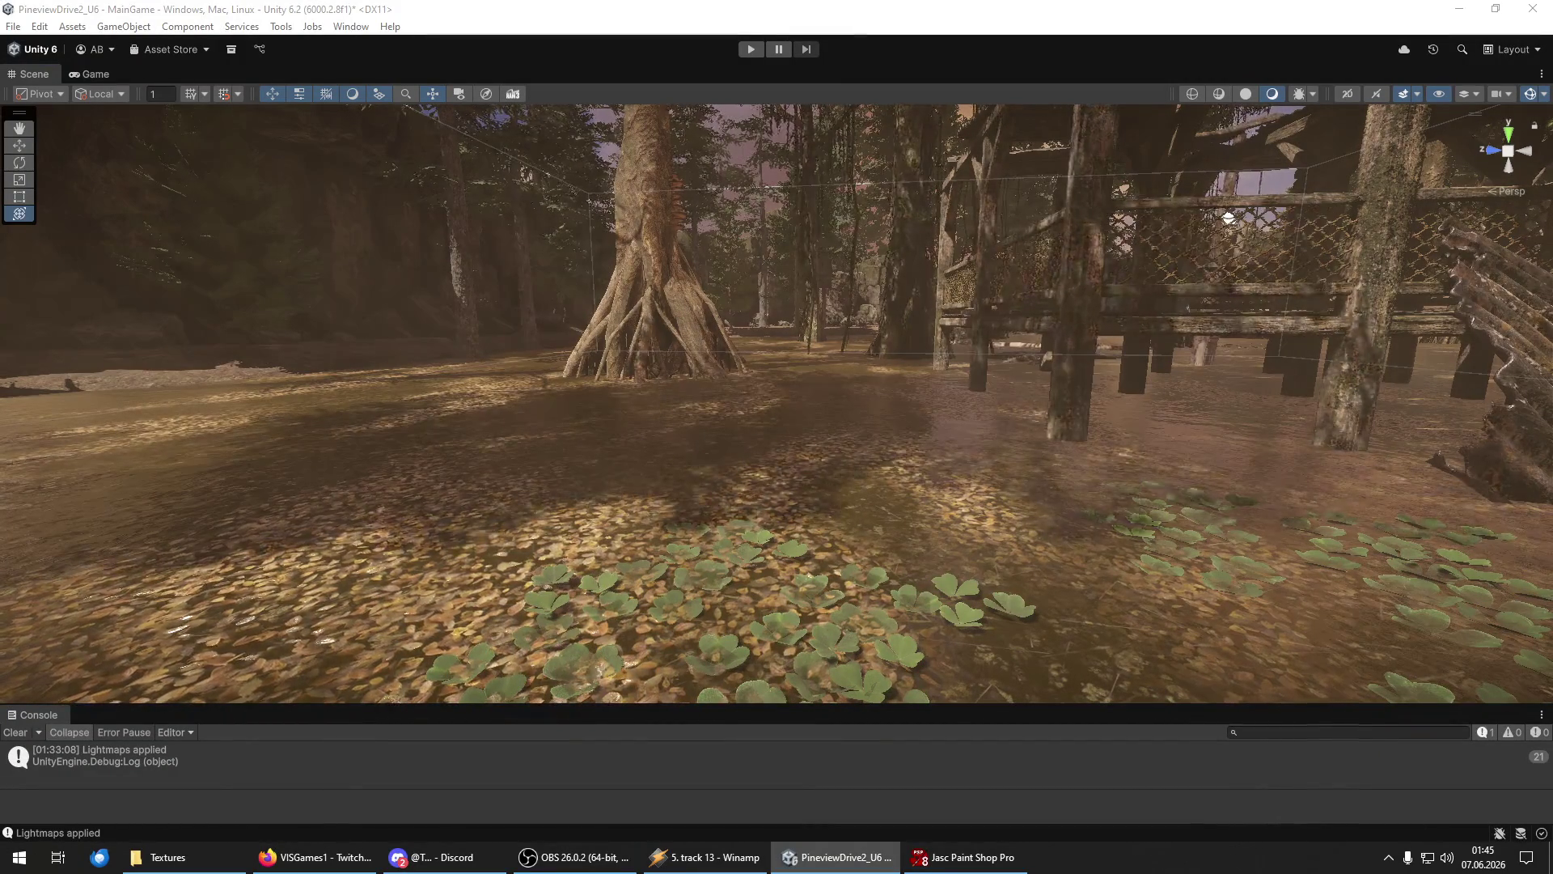
left_click_drag(652, 488, 887, 547)
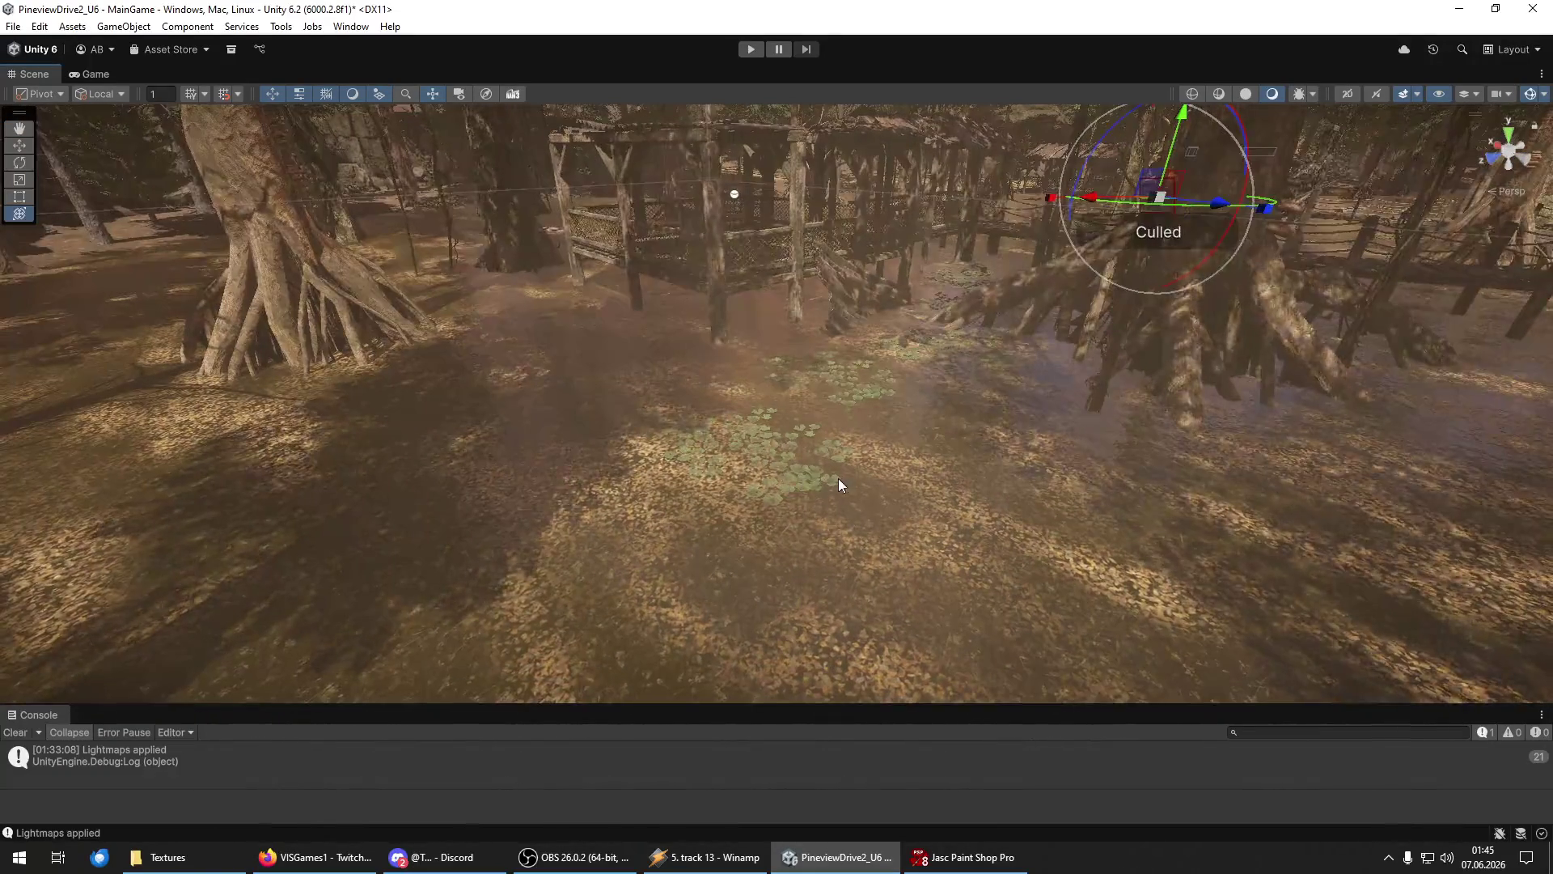
Select the lily-pad group on the water, duplicate it, and move the copy right.
left_click(838, 479)
mouse_move(838, 478)
left_mouse_down()
mouse_move(815, 572)
mouse_move(595, 428)
mouse_move(1169, 523)
mouse_move(914, 453)
mouse_move(939, 458)
left_mouse_up()
key("w")
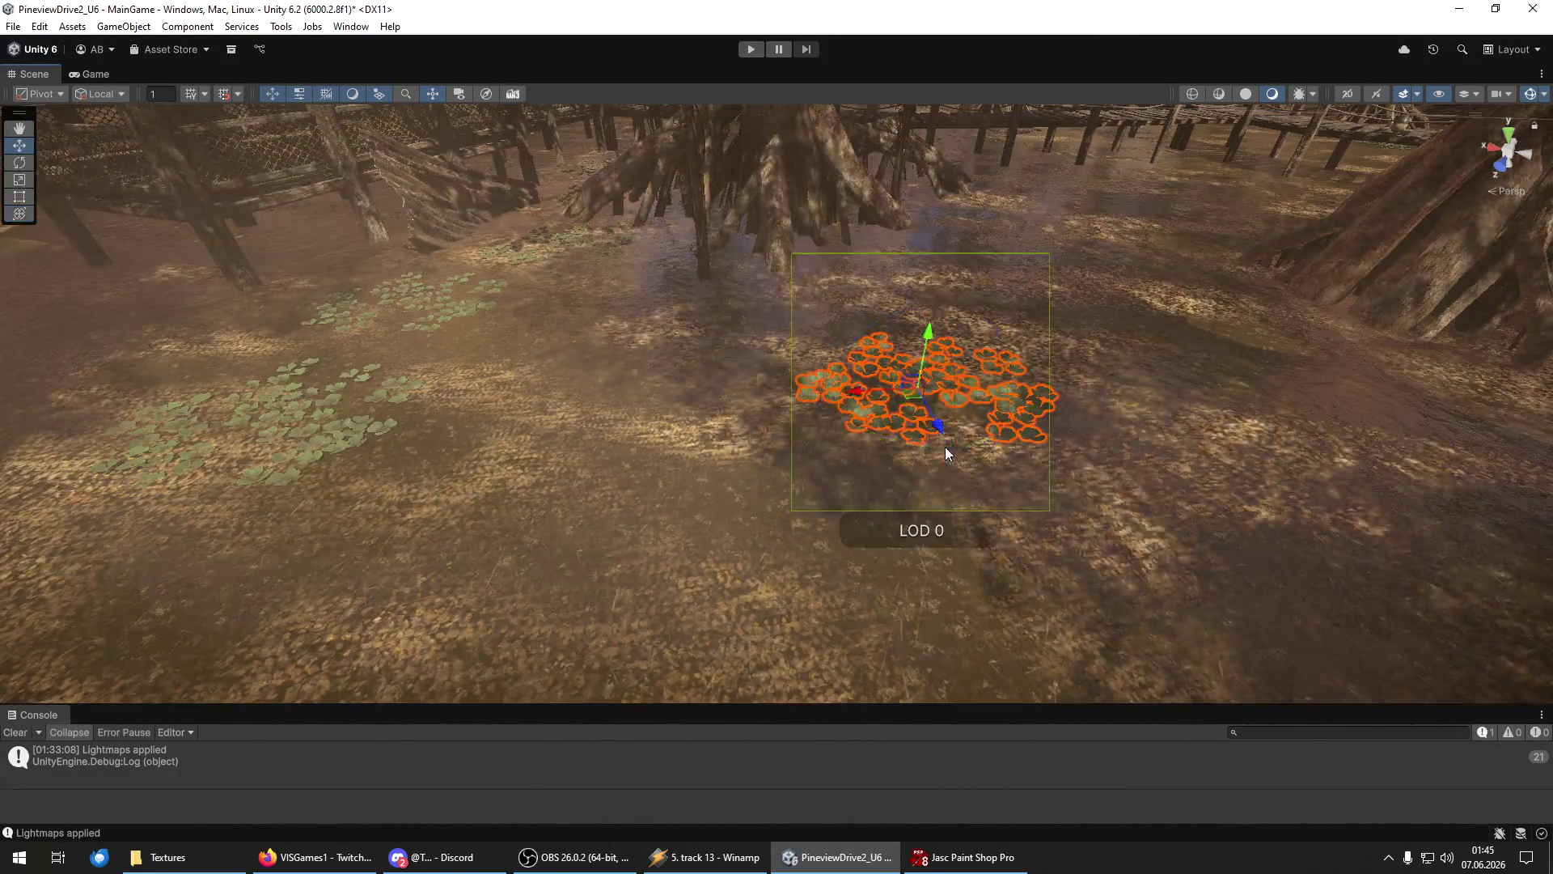
key("ctrl+d")
left_click_drag(930, 396, 1091, 420)
key("e")
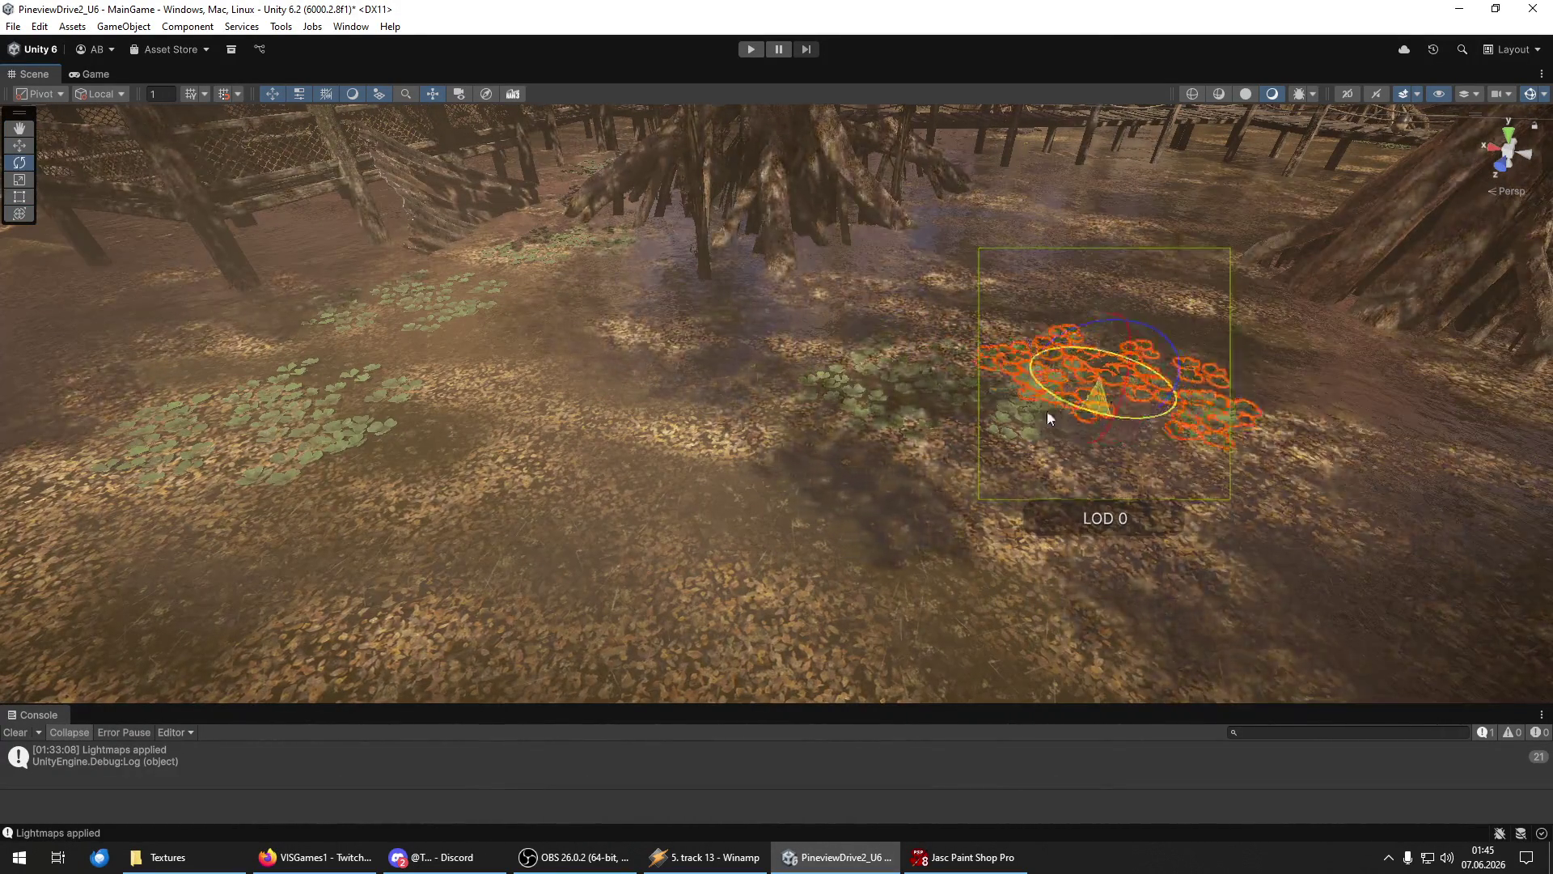
key("w")
Reselect the lily-pad copy and move it right across the water.
left_click(1092, 354)
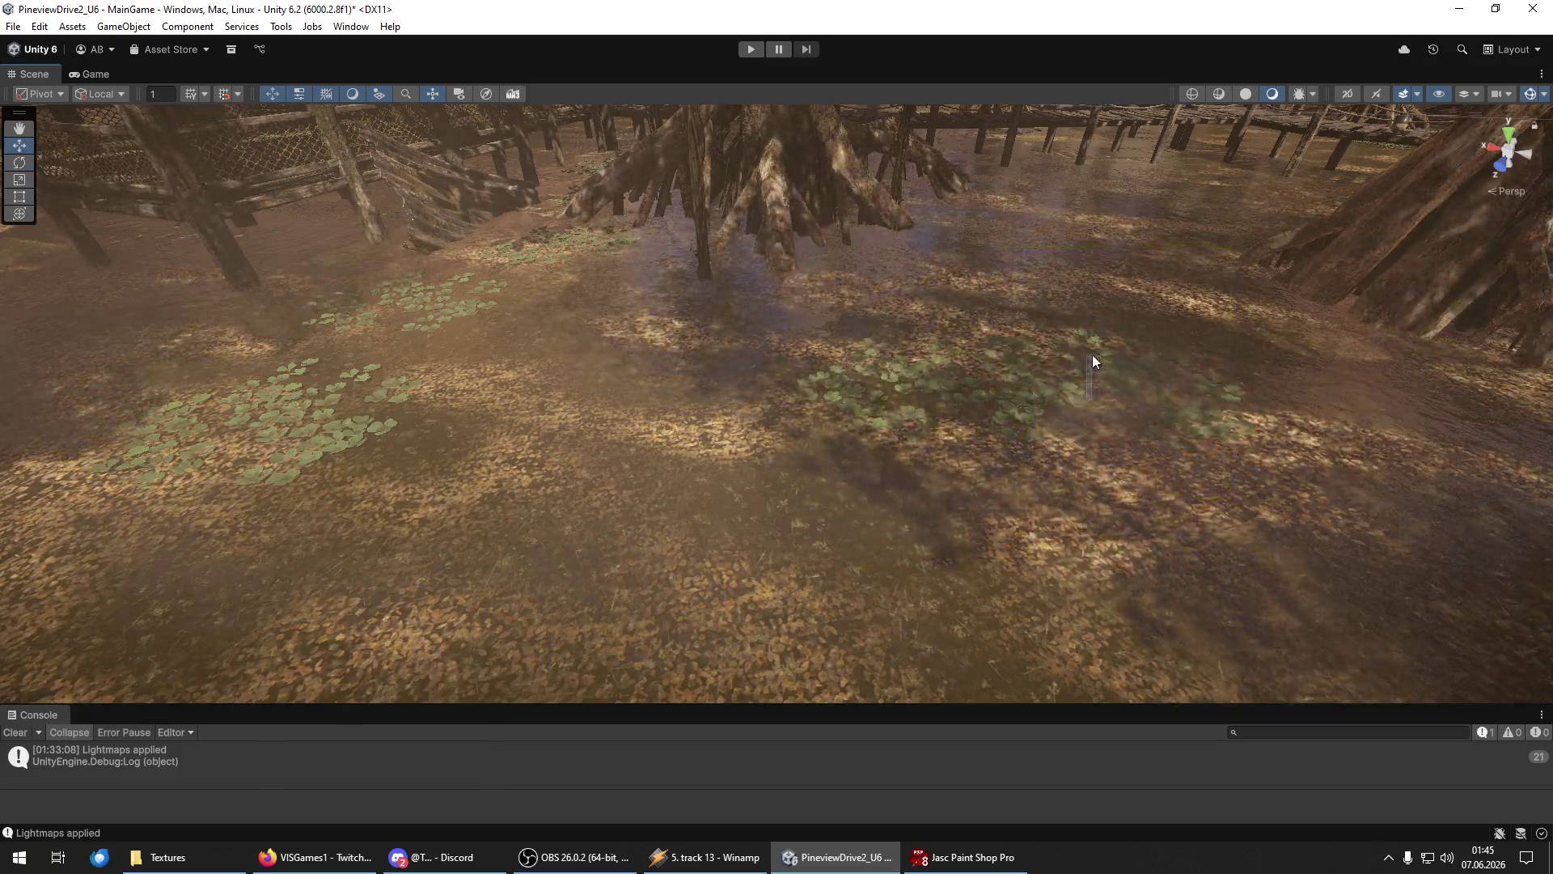
left_click(1086, 396)
scroll(1187, 390, "up", 5)
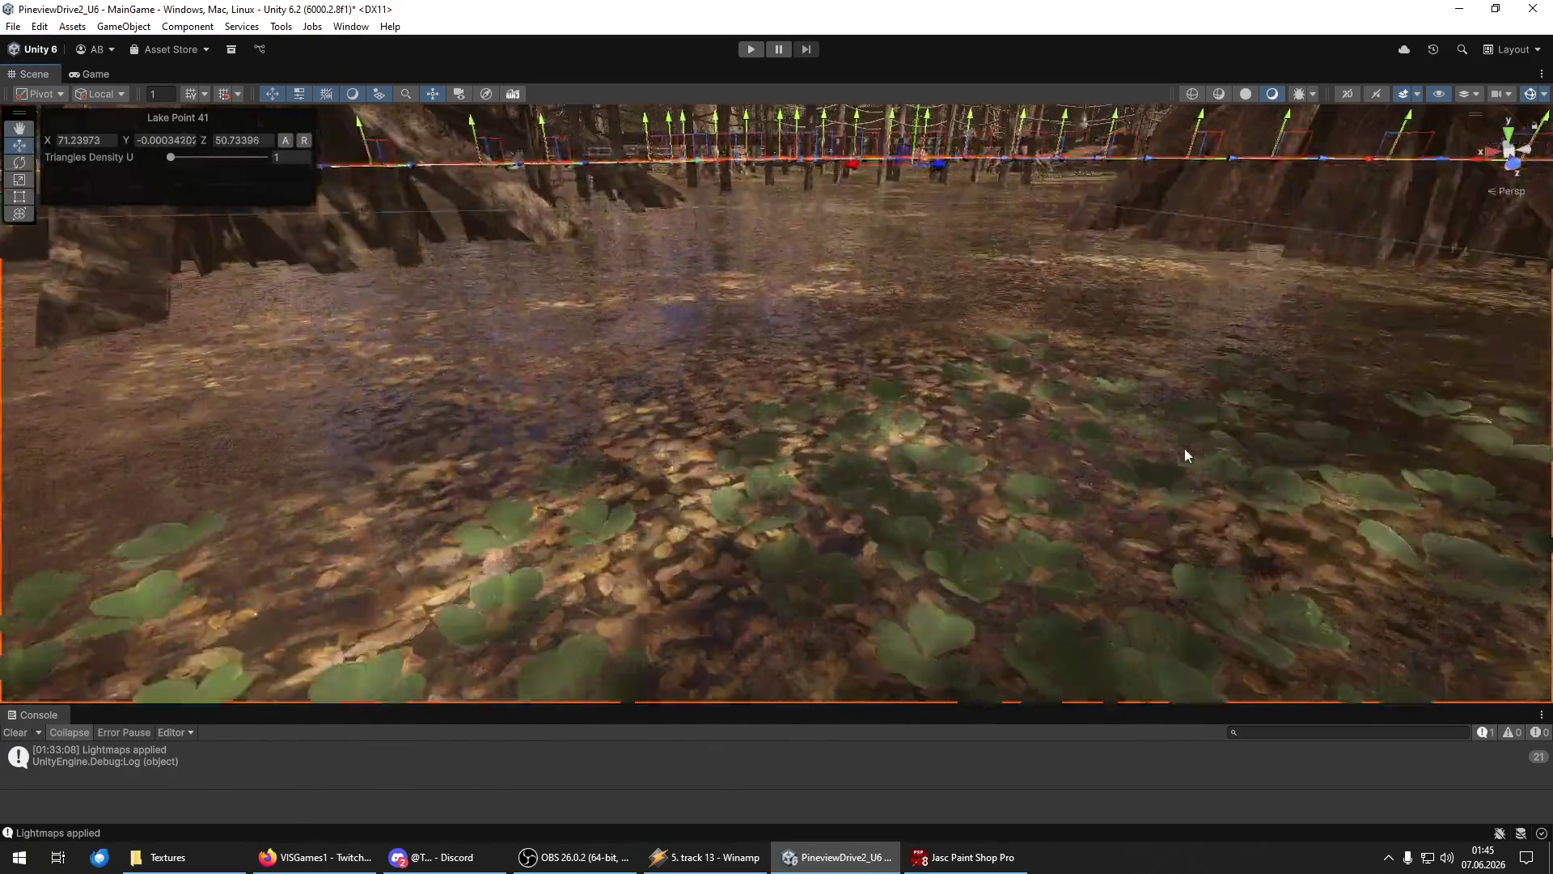
scroll(1177, 463, "down", 3)
left_click(1167, 472)
scroll(1052, 466, "down", 5)
mouse_move(918, 459)
left_mouse_down()
mouse_move(918, 392)
mouse_move(851, 366)
mouse_move(950, 367)
mouse_move(1104, 418)
mouse_move(1173, 518)
mouse_move(1168, 537)
mouse_move(819, 542)
mouse_move(1072, 518)
left_mouse_up()
key("e")
key("w")
Move the lily-pad group left and nearer, then up and to the right.
mouse_move(1189, 465)
left_mouse_down()
mouse_move(1123, 521)
mouse_move(1023, 488)
mouse_move(1031, 534)
mouse_move(539, 425)
mouse_move(885, 351)
mouse_move(898, 315)
mouse_move(1044, 421)
mouse_move(702, 400)
mouse_move(942, 333)
left_mouse_up()
key("e")
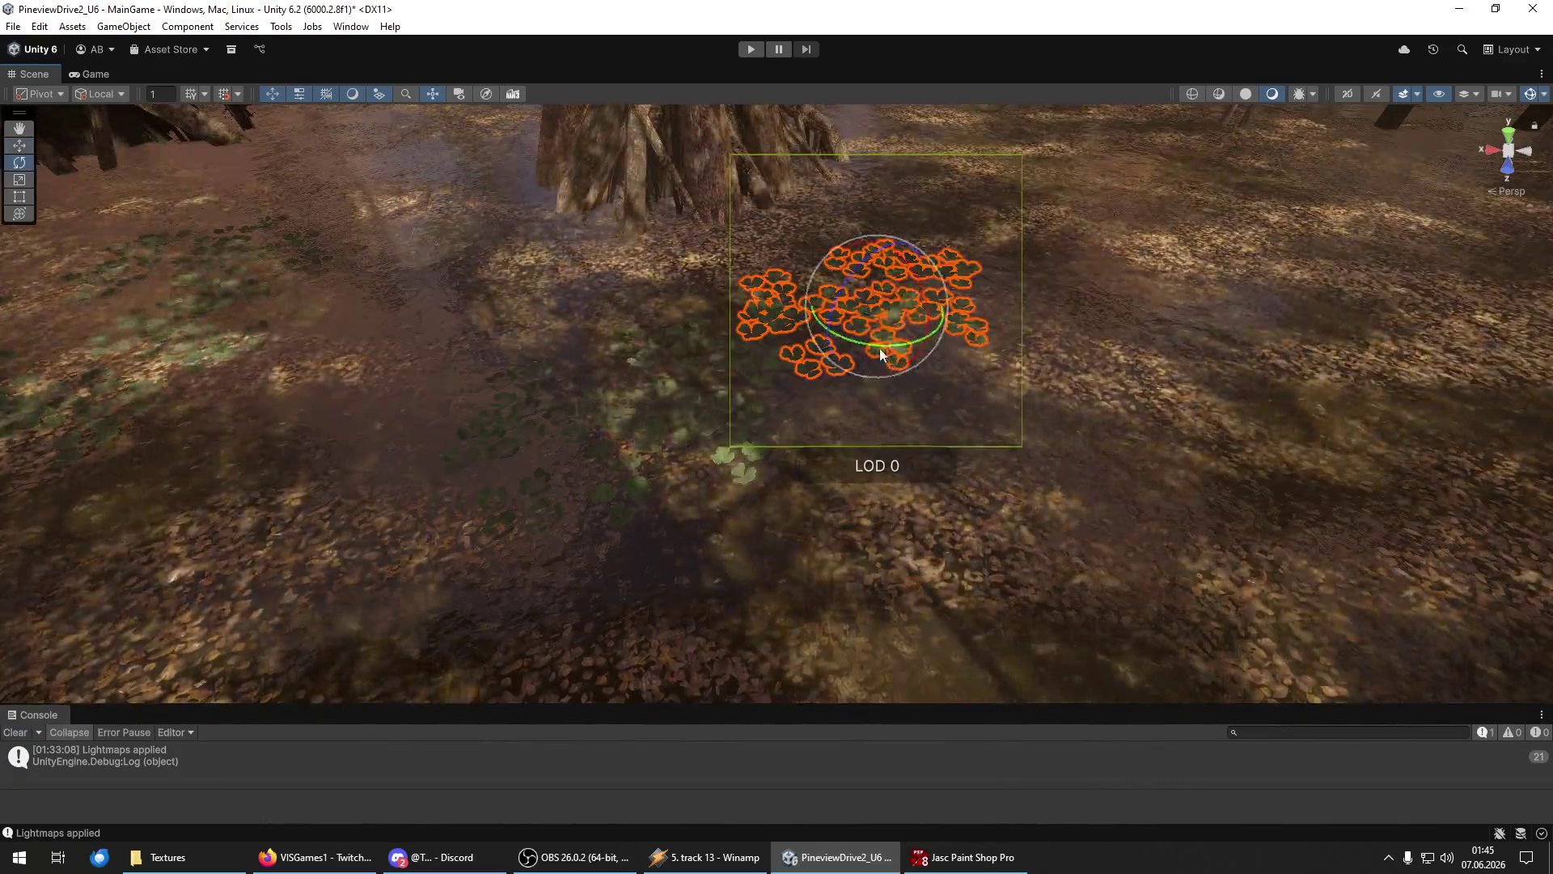
key("w")
mouse_move(884, 277)
left_mouse_down()
mouse_move(920, 217)
mouse_move(1165, 309)
mouse_move(716, 479)
mouse_move(809, 466)
mouse_move(832, 456)
mouse_move(593, 536)
mouse_move(889, 424)
mouse_move(973, 343)
mouse_move(974, 303)
mouse_move(1181, 391)
mouse_move(1221, 388)
mouse_move(946, 374)
mouse_move(1075, 387)
mouse_move(963, 370)
mouse_move(892, 400)
mouse_move(1084, 605)
mouse_move(638, 392)
mouse_move(841, 386)
mouse_move(927, 349)
mouse_move(1000, 362)
mouse_move(1119, 446)
mouse_move(1084, 415)
mouse_move(1037, 452)
left_mouse_up()
key("e")
key("w")
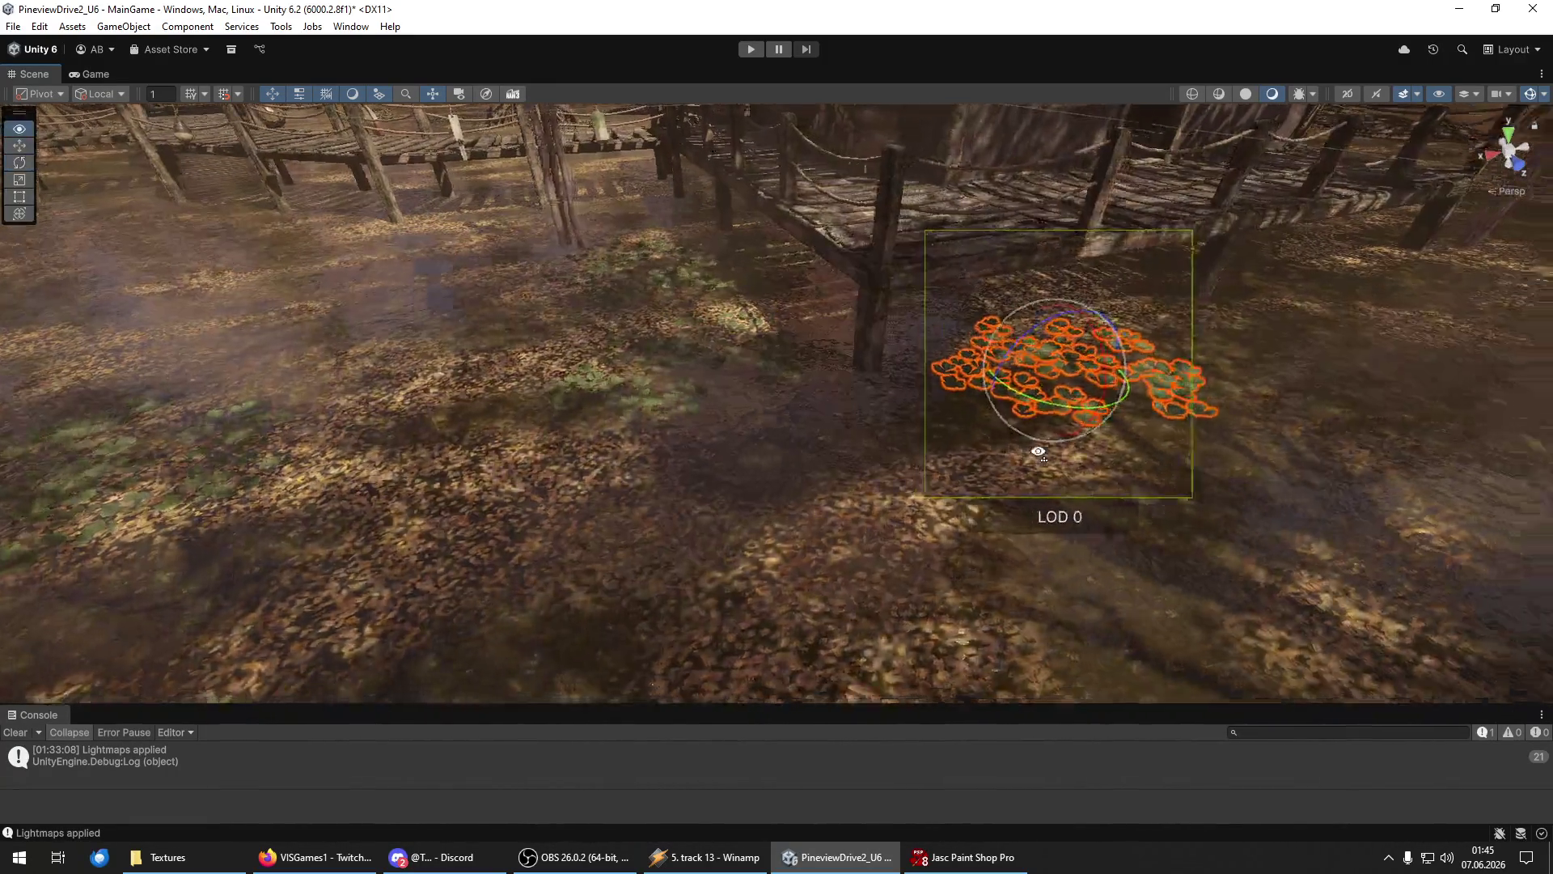
Rotate the group and move it into place left of the boardwalk hut.
key("f")
scroll(791, 453, "down", 3)
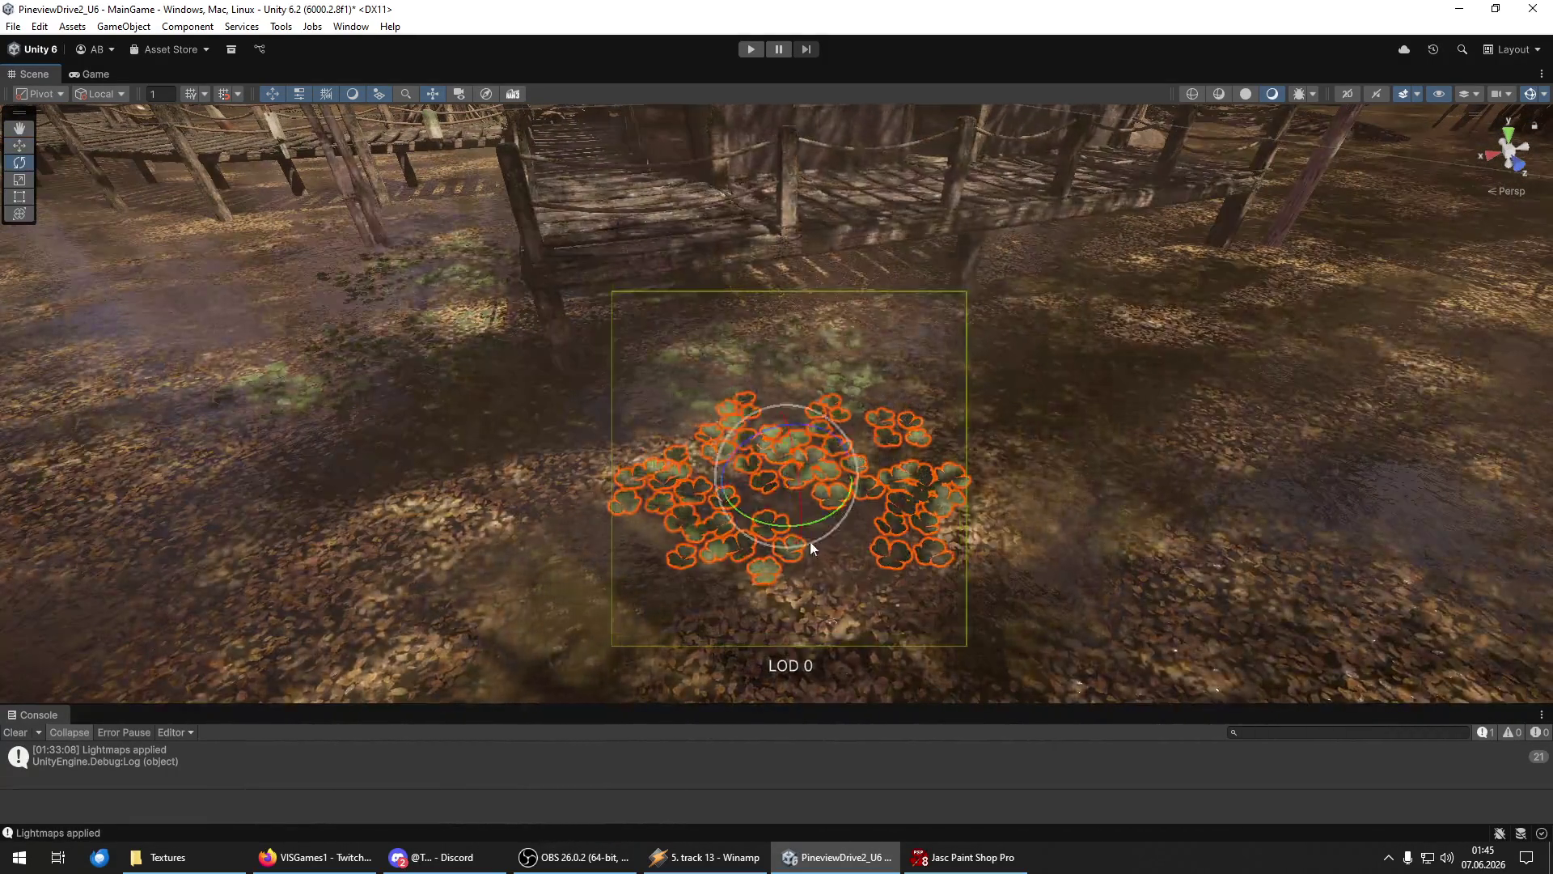
left_click_drag(812, 542, 658, 552)
key("w")
mouse_move(777, 518)
left_mouse_down()
mouse_move(958, 448)
mouse_move(906, 356)
mouse_move(1030, 427)
mouse_move(1158, 538)
mouse_move(1084, 496)
mouse_move(824, 494)
mouse_move(755, 438)
mouse_move(840, 359)
mouse_move(1000, 280)
left_mouse_up()
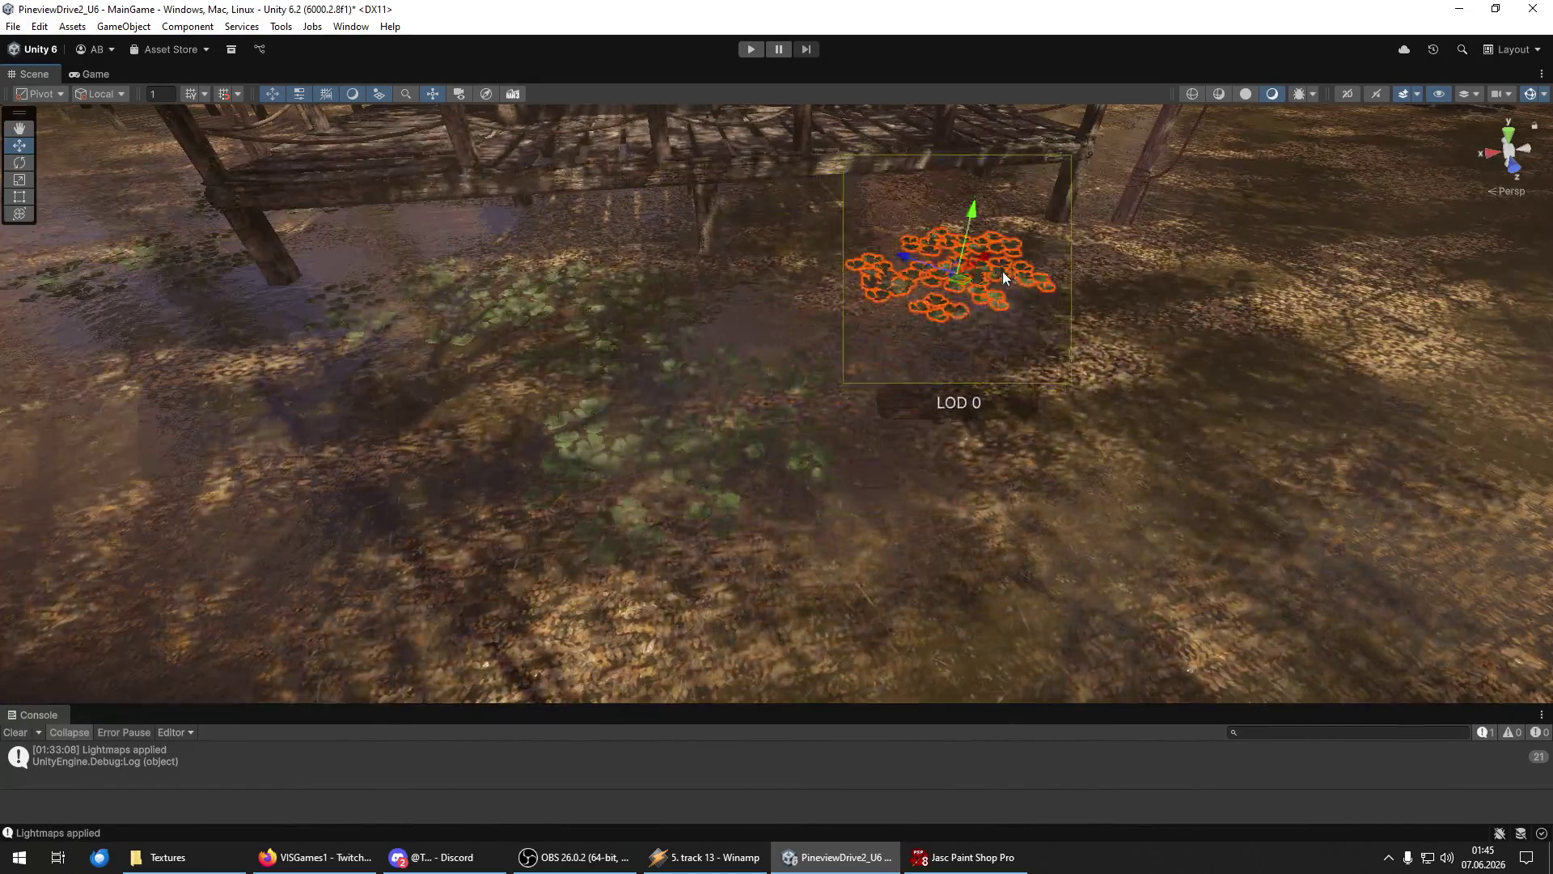
mouse_move(910, 262)
left_mouse_down()
mouse_move(1144, 399)
mouse_move(1068, 441)
mouse_move(1027, 411)
mouse_move(695, 472)
left_mouse_up()
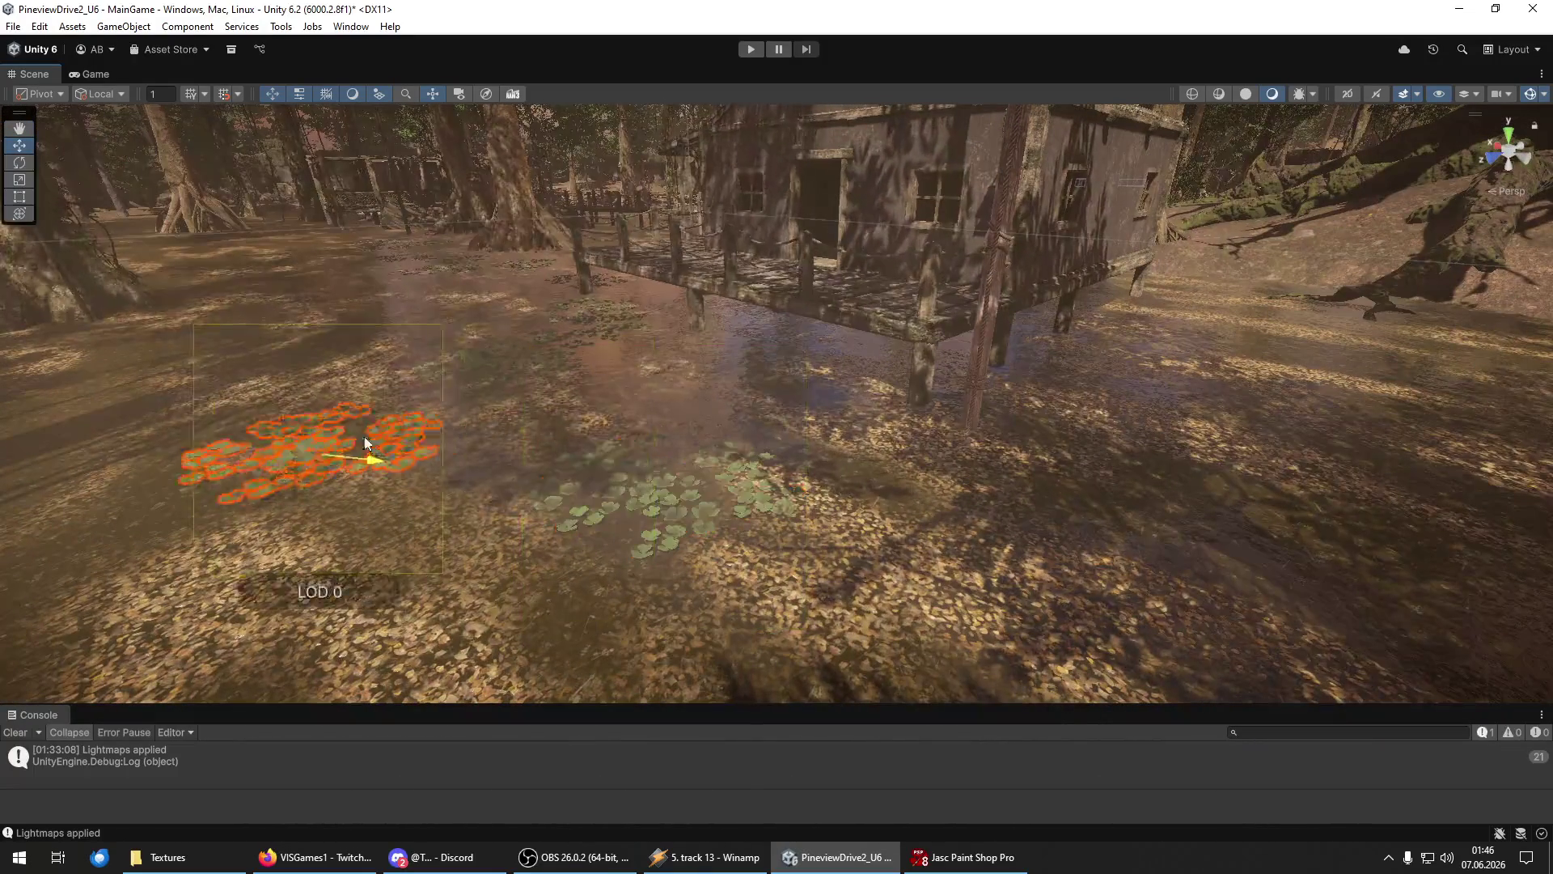
Slide the lily-pad group right along its X axis, then back left onto the water.
mouse_move(250, 467)
left_mouse_down()
mouse_move(1343, 609)
mouse_move(1181, 428)
left_mouse_up()
key("e")
key("f")
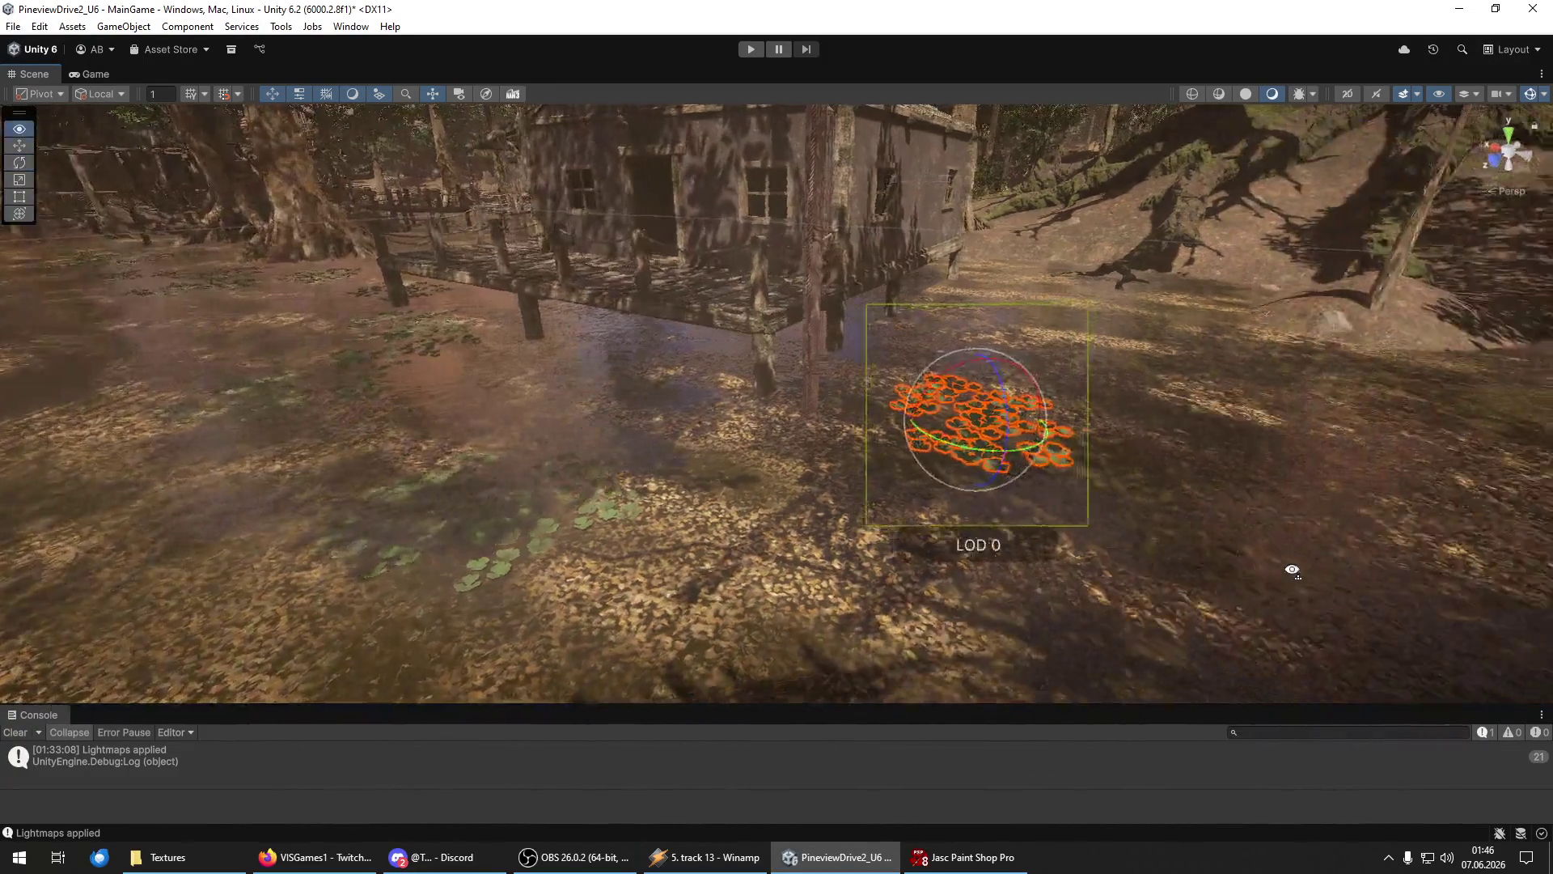
mouse_move(881, 425)
left_mouse_down()
mouse_move(971, 409)
mouse_move(903, 308)
mouse_move(1029, 462)
mouse_move(1045, 433)
mouse_move(997, 382)
mouse_move(1235, 415)
mouse_move(1328, 672)
left_mouse_up()
key("e")
key("w")
key("f")
mouse_move(1235, 618)
left_mouse_down()
mouse_move(767, 599)
mouse_move(830, 528)
left_mouse_up()
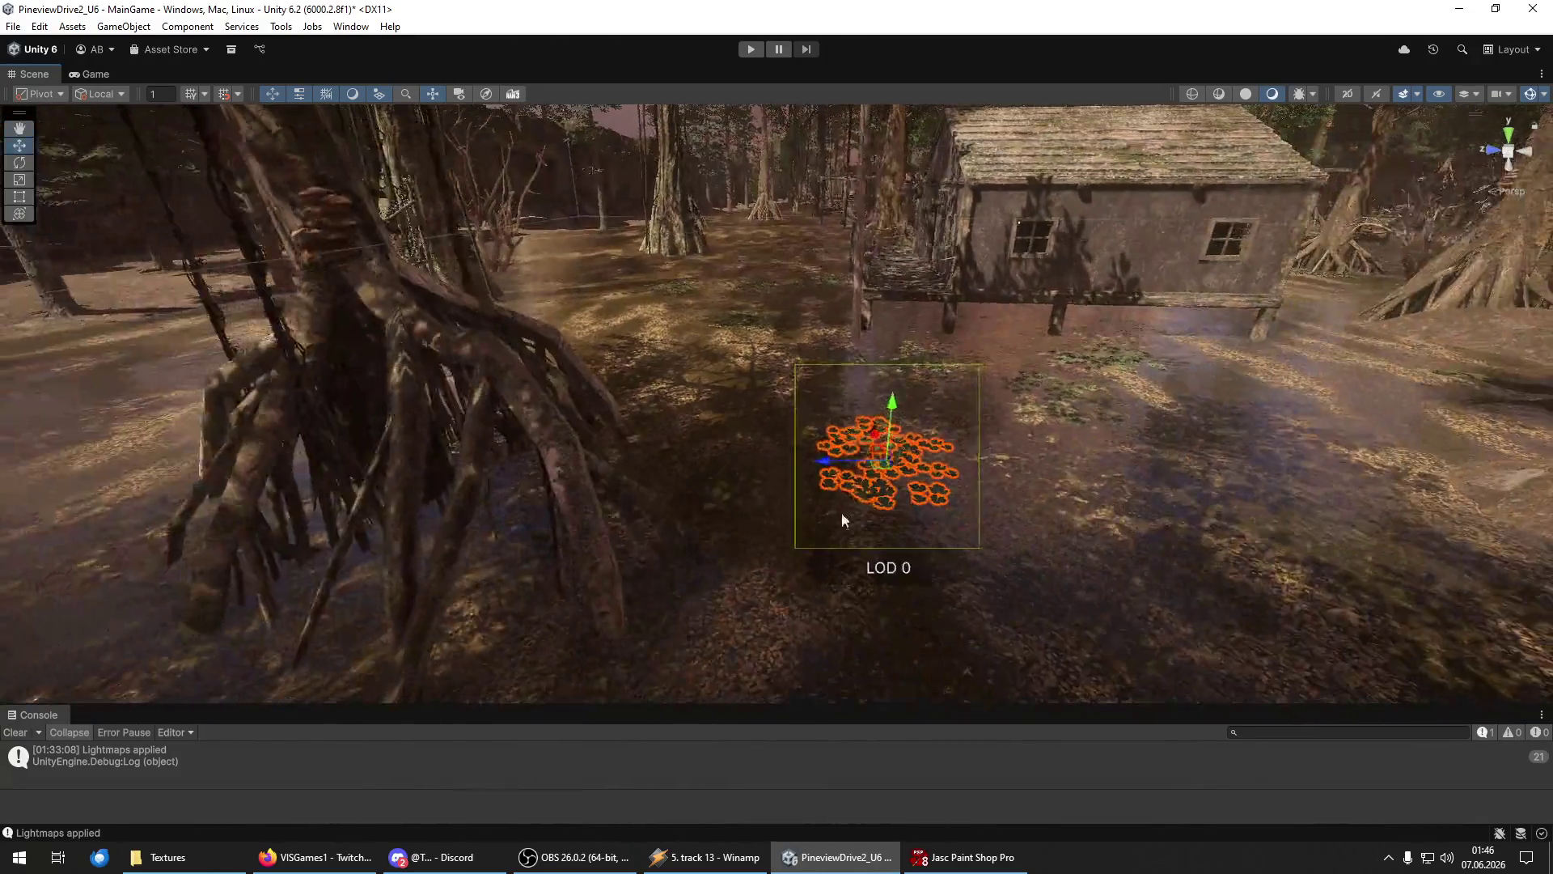
mouse_move(821, 462)
left_mouse_down()
mouse_move(658, 451)
mouse_move(1038, 420)
mouse_move(476, 402)
left_mouse_up()
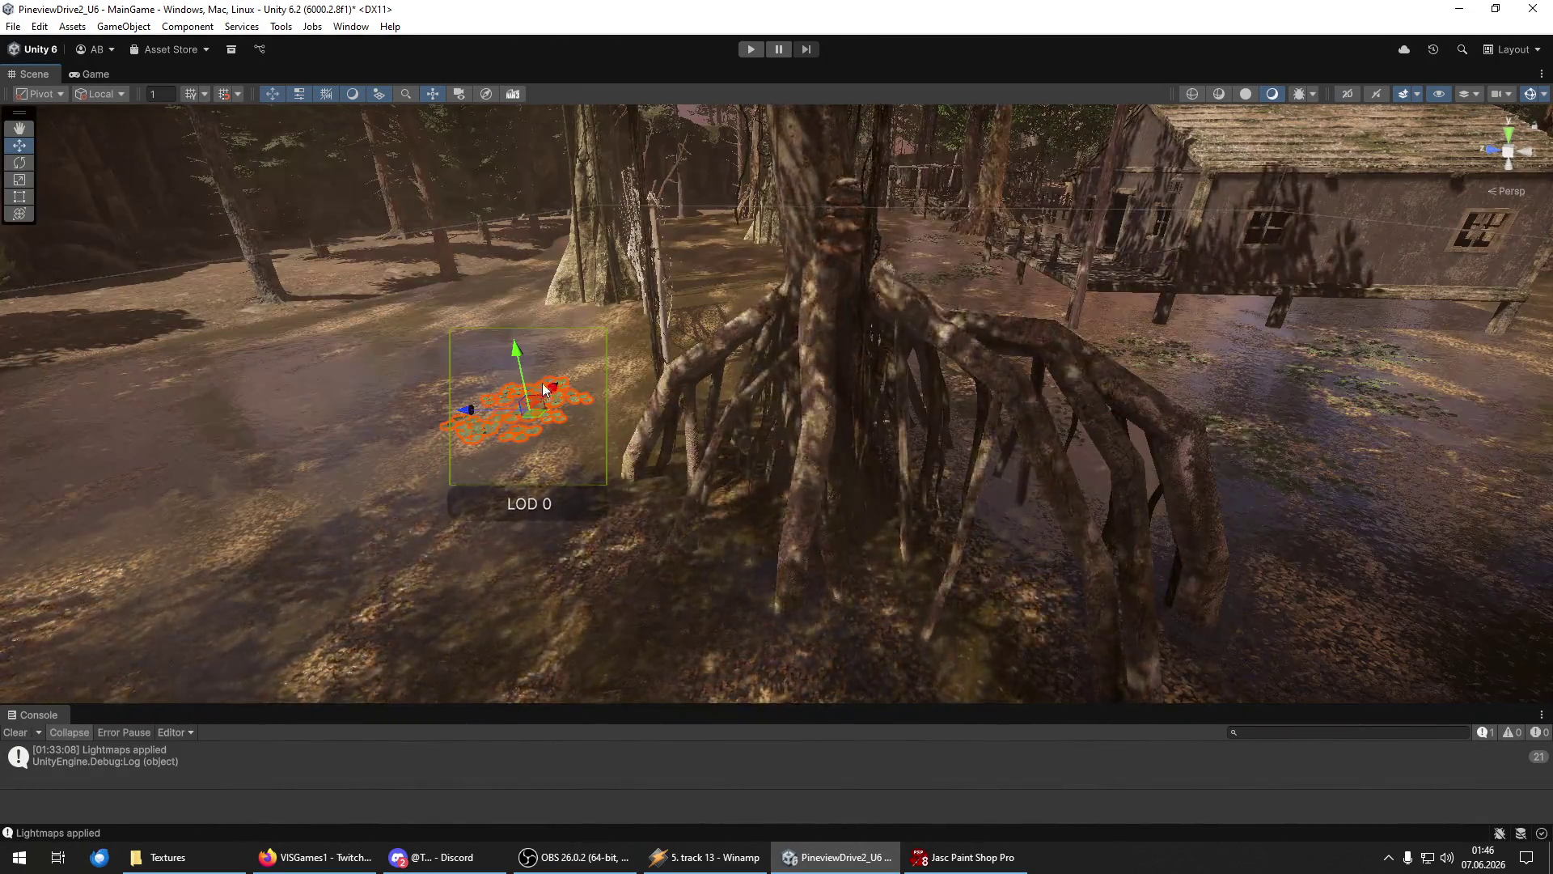
Duplicate the lily pads and move the copy left and down across the water.
left_click(573, 370)
left_click(560, 408)
key("ctrl+d")
mouse_move(559, 408)
left_mouse_down()
mouse_move(580, 330)
mouse_move(578, 372)
left_mouse_up()
key("e")
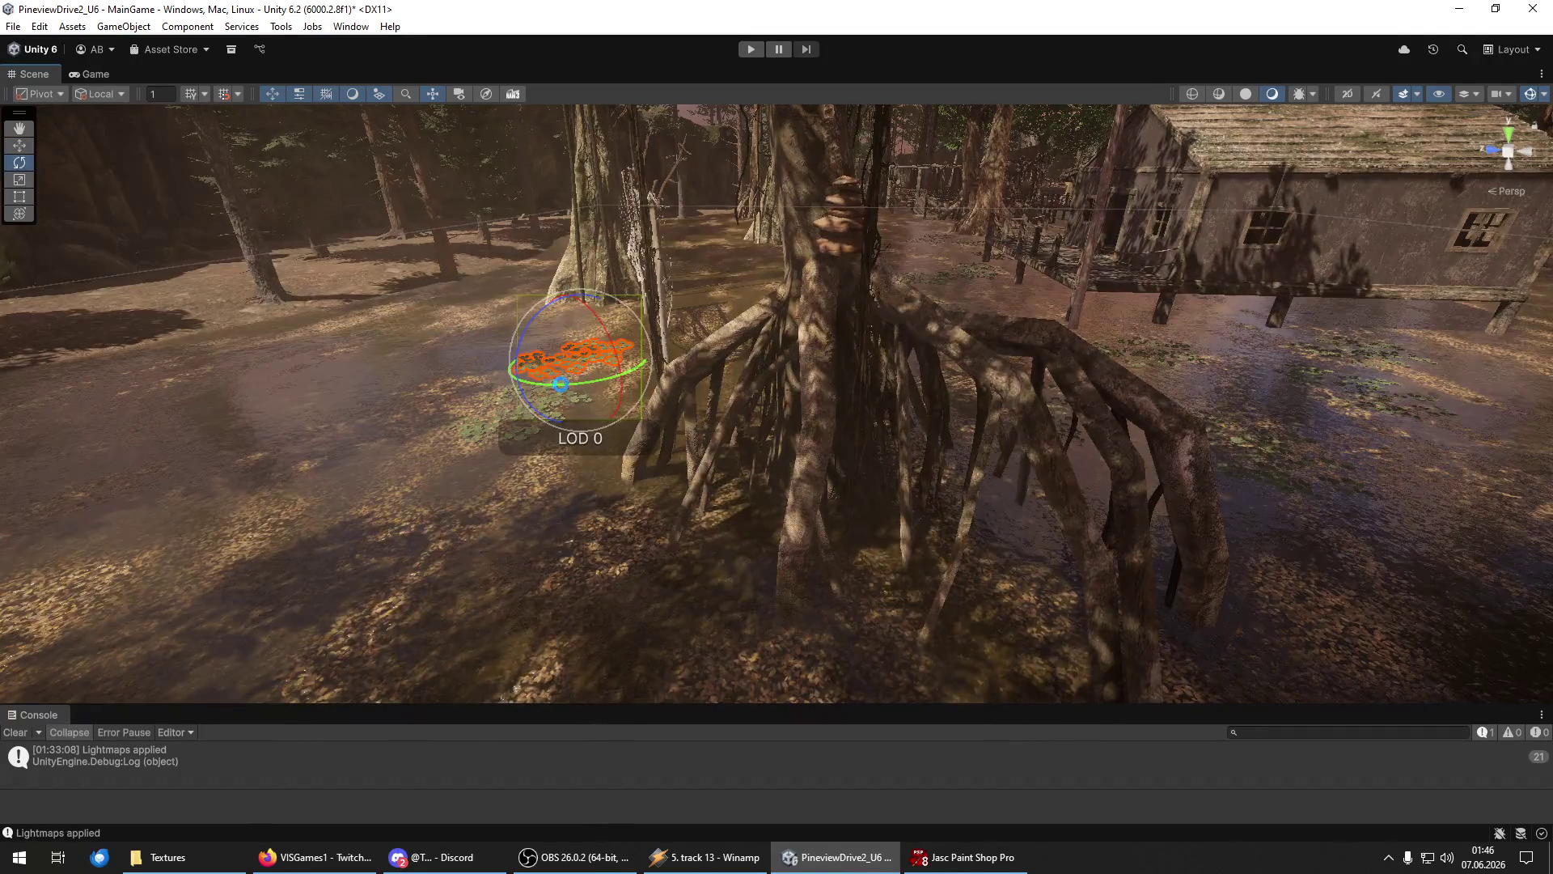
right_click(580, 413)
key("w")
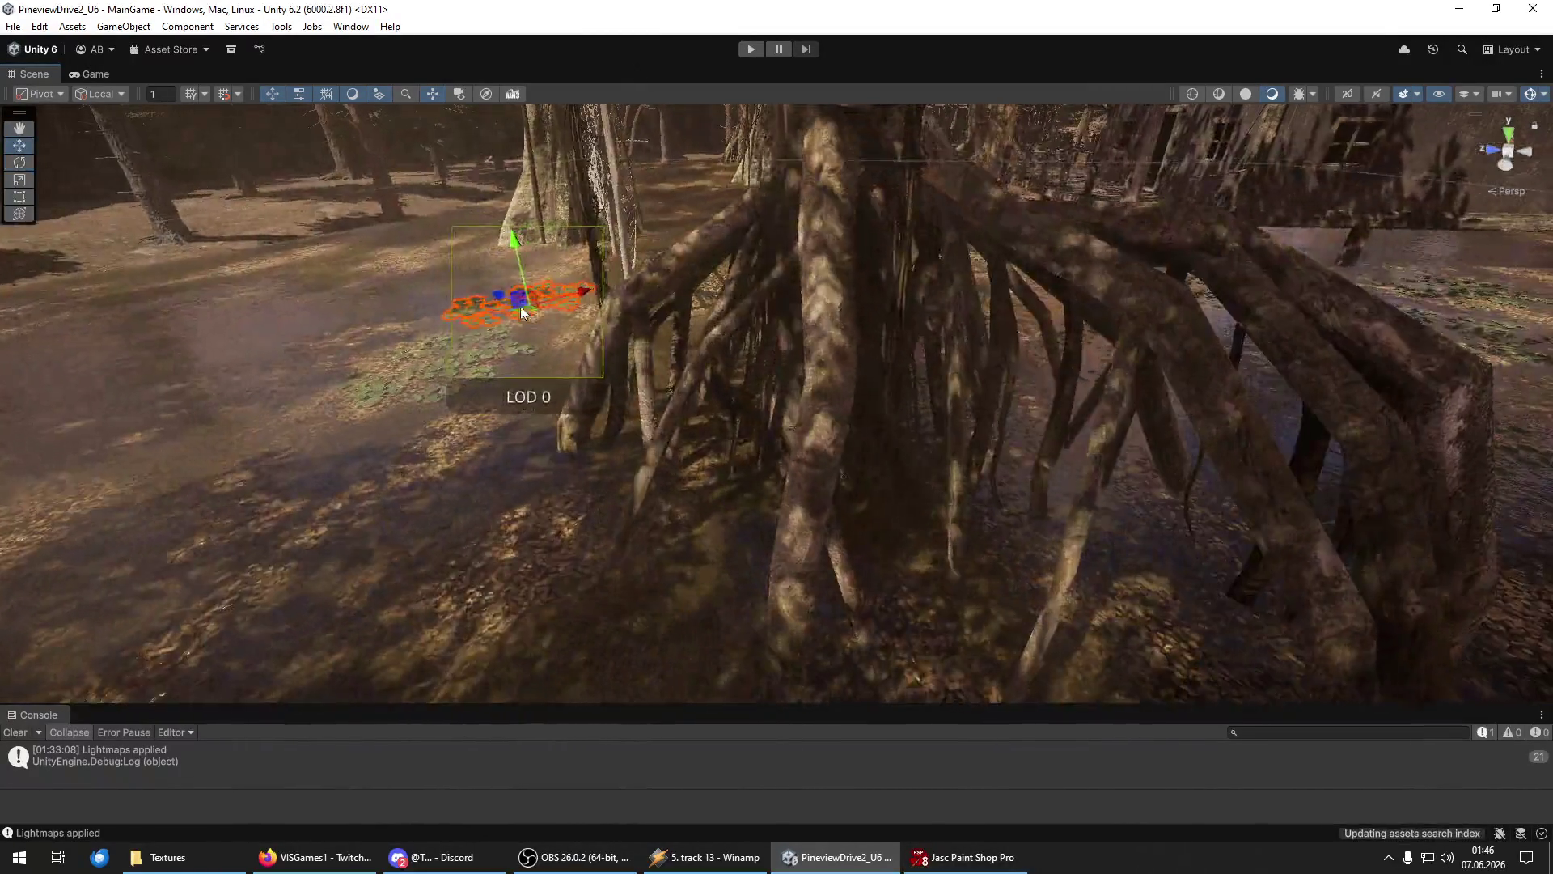
mouse_move(521, 311)
left_mouse_down()
mouse_move(483, 293)
mouse_move(408, 334)
mouse_move(405, 318)
left_mouse_up()
key("e")
key("w")
scroll(400, 321, "down", 5)
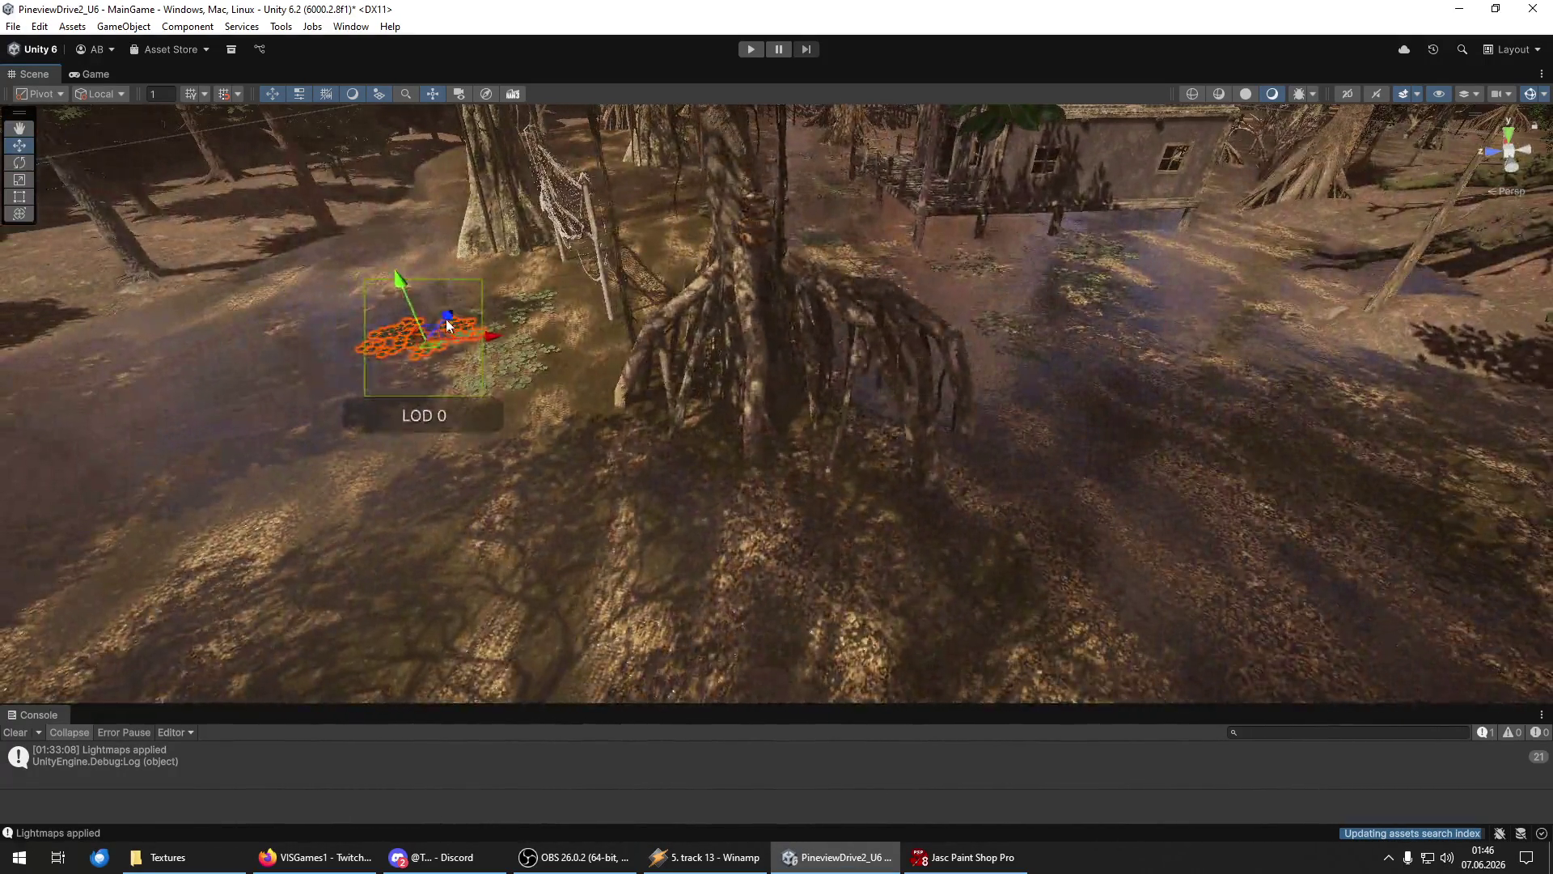
mouse_move(448, 325)
left_mouse_down()
mouse_move(411, 459)
mouse_move(527, 485)
left_mouse_up()
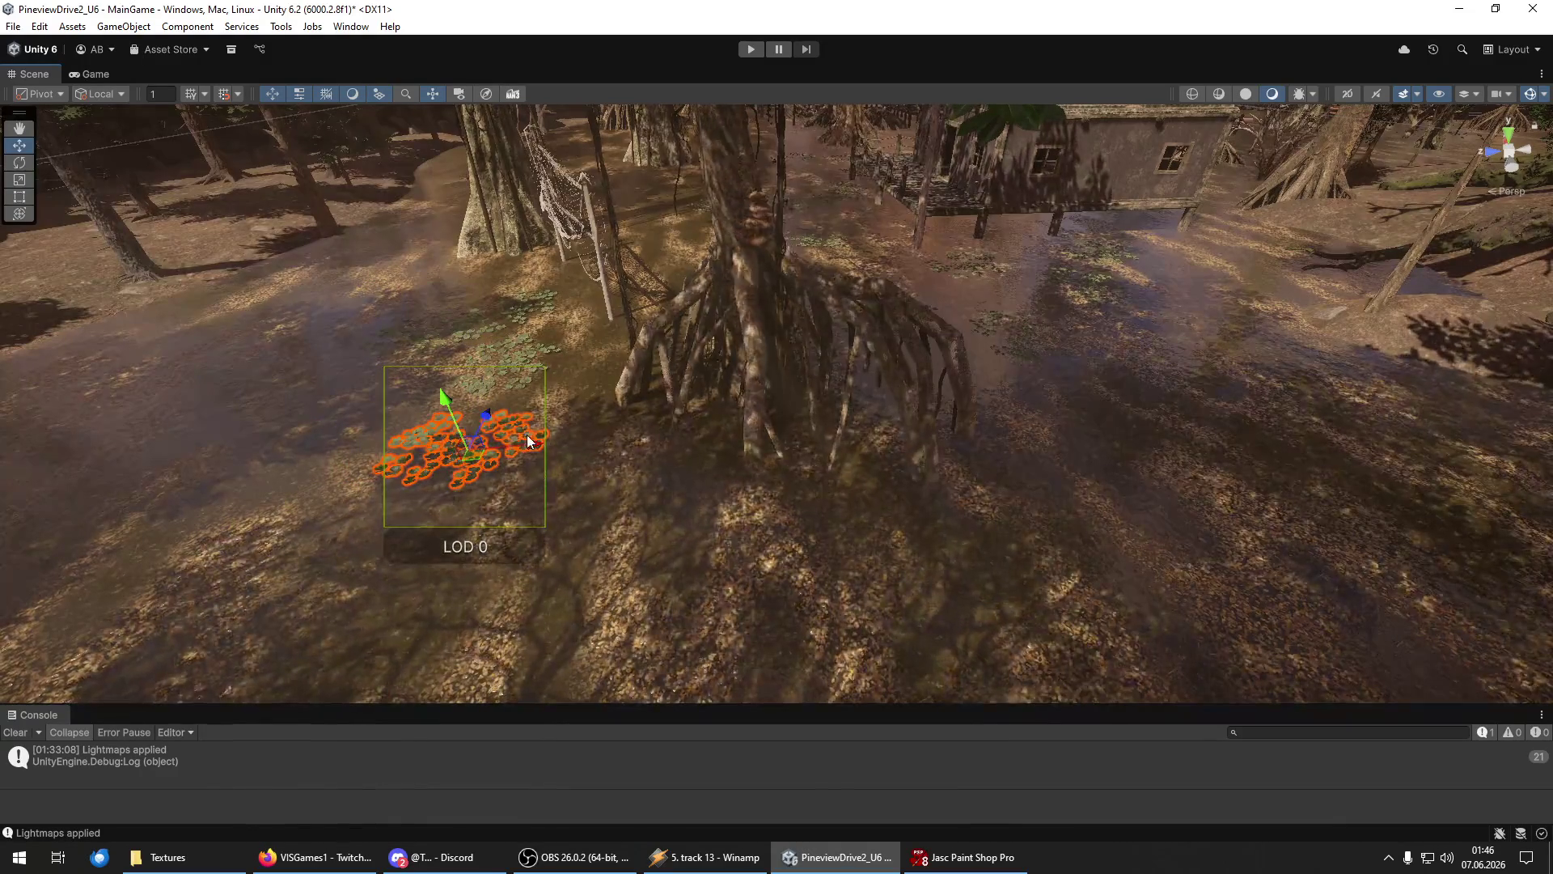
Move the lily-pad cluster away from the tree base.
mouse_move(796, 394)
left_mouse_down()
mouse_move(848, 558)
mouse_move(1178, 553)
left_mouse_up()
key("f")
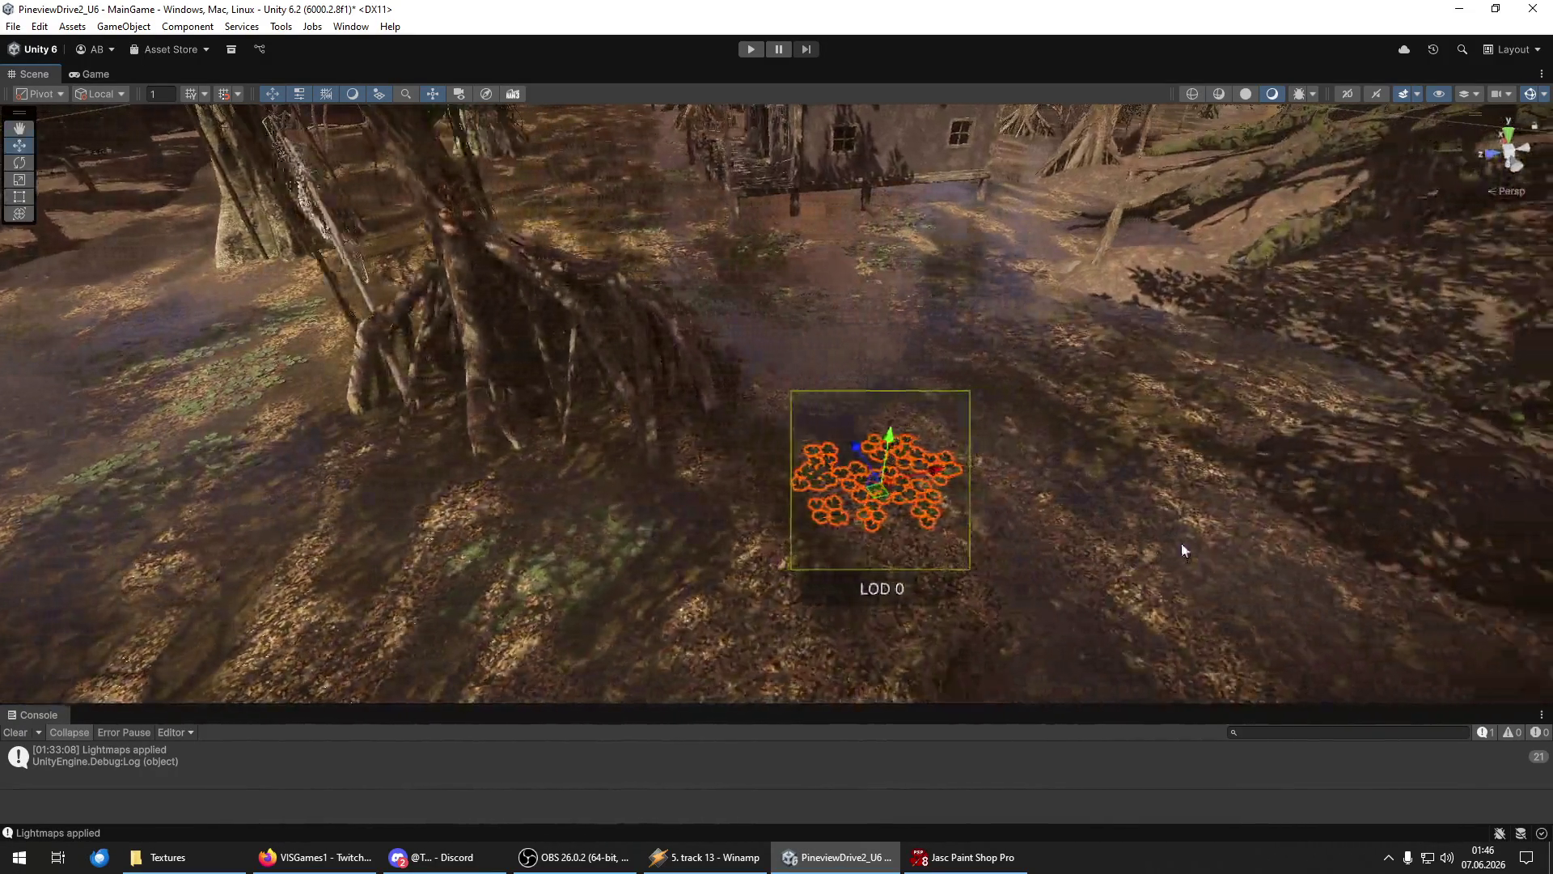
key("e")
key("w")
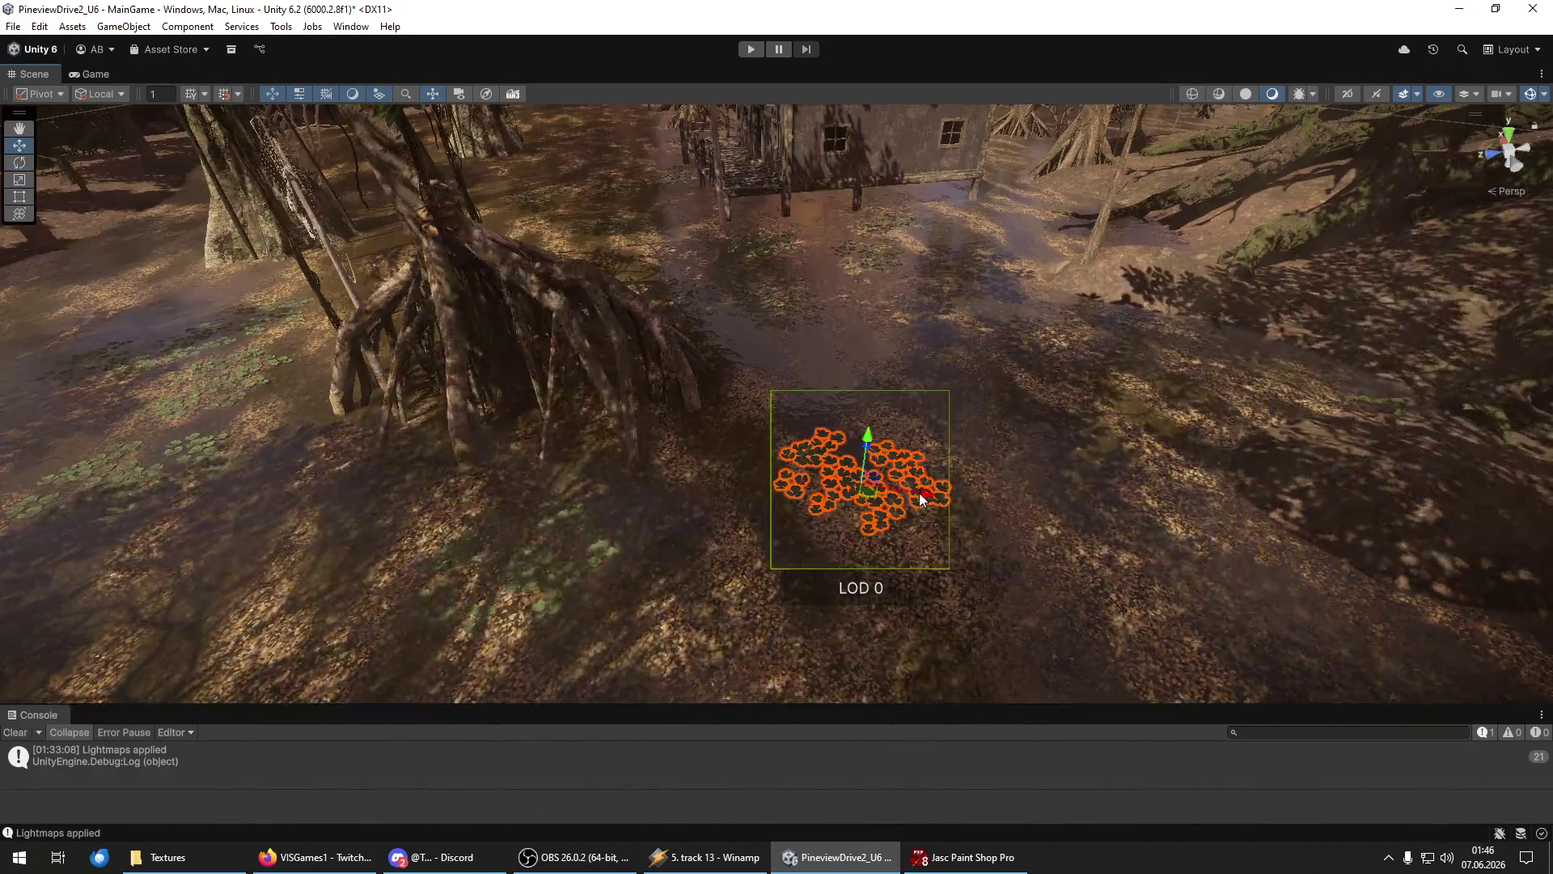
mouse_move(865, 455)
left_mouse_down()
mouse_move(893, 356)
mouse_move(944, 380)
mouse_move(1178, 389)
mouse_move(1052, 242)
mouse_move(1149, 212)
mouse_move(1084, 385)
left_mouse_up()
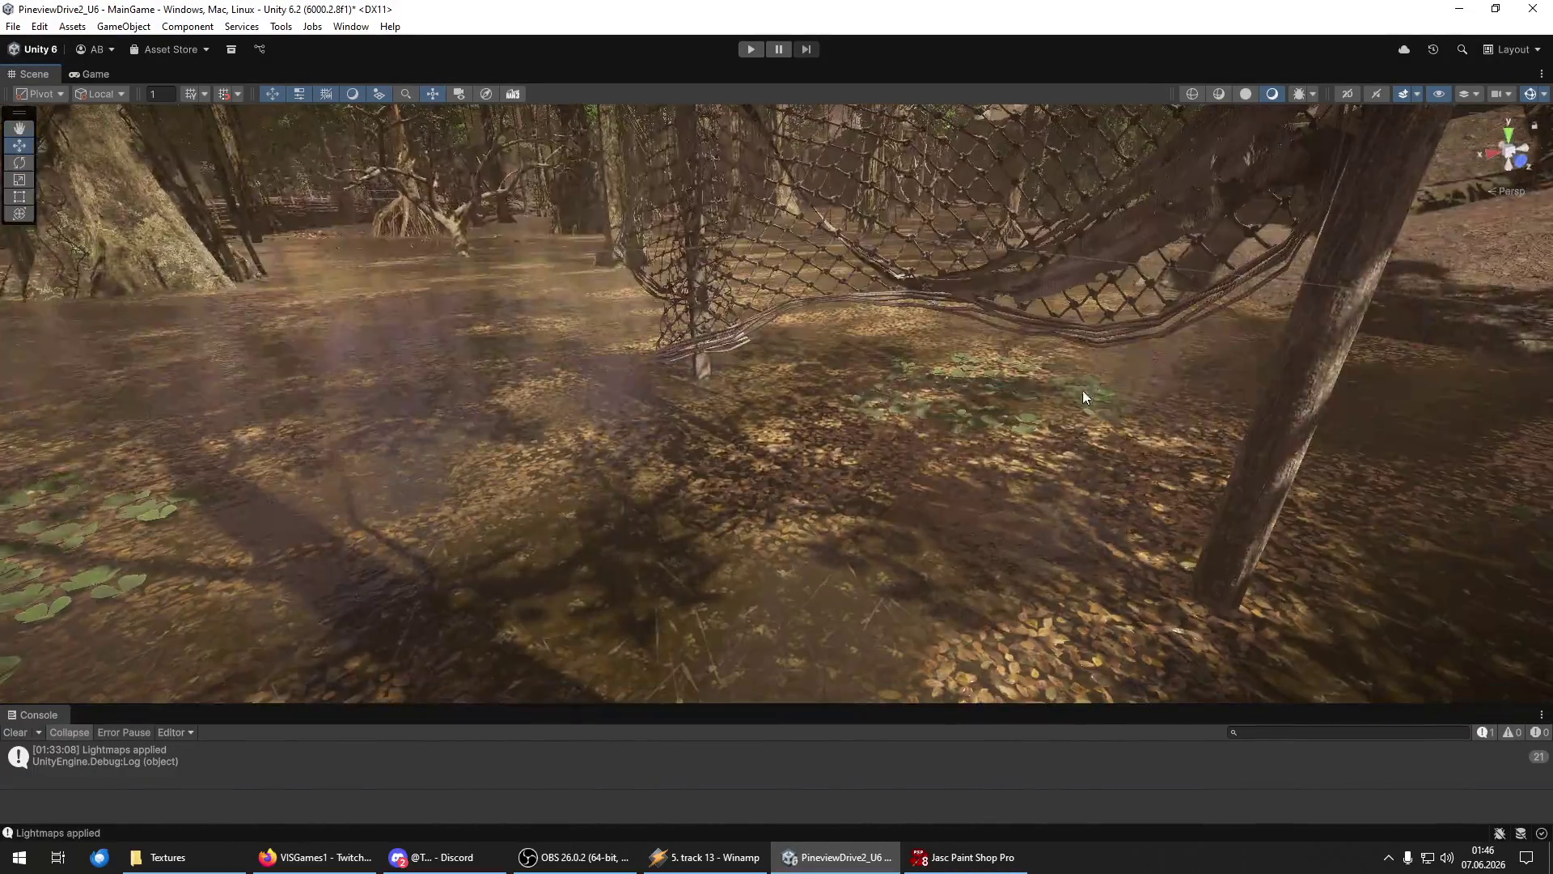
Select the leaf patch near the net, rotate it further, and frame it.
left_click(1081, 392)
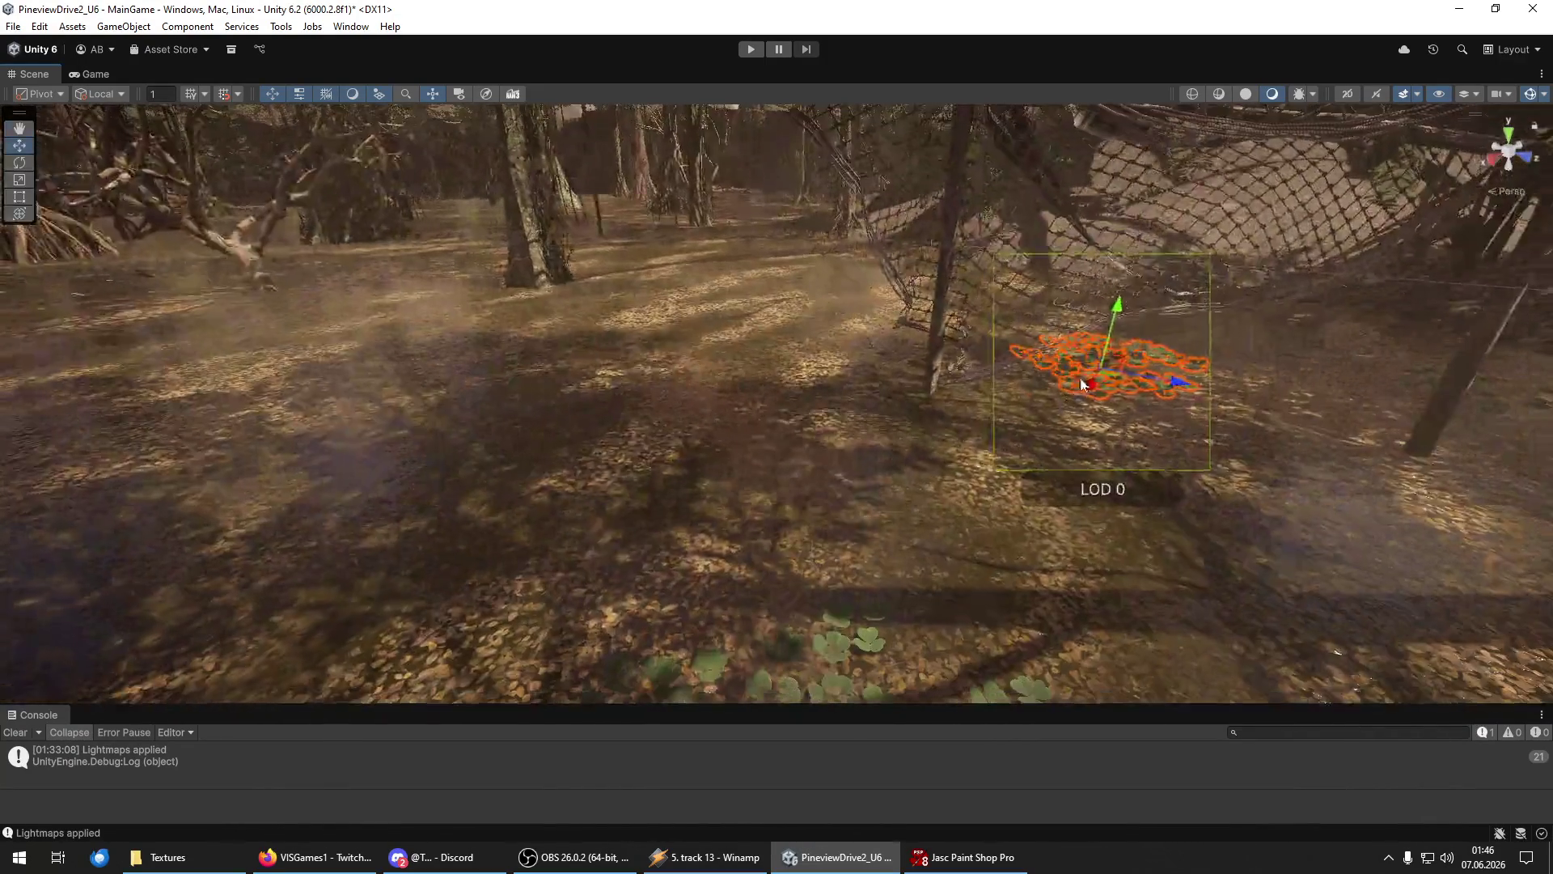
mouse_move(885, 333)
left_mouse_down()
mouse_move(659, 386)
mouse_move(869, 361)
mouse_move(736, 400)
left_mouse_up()
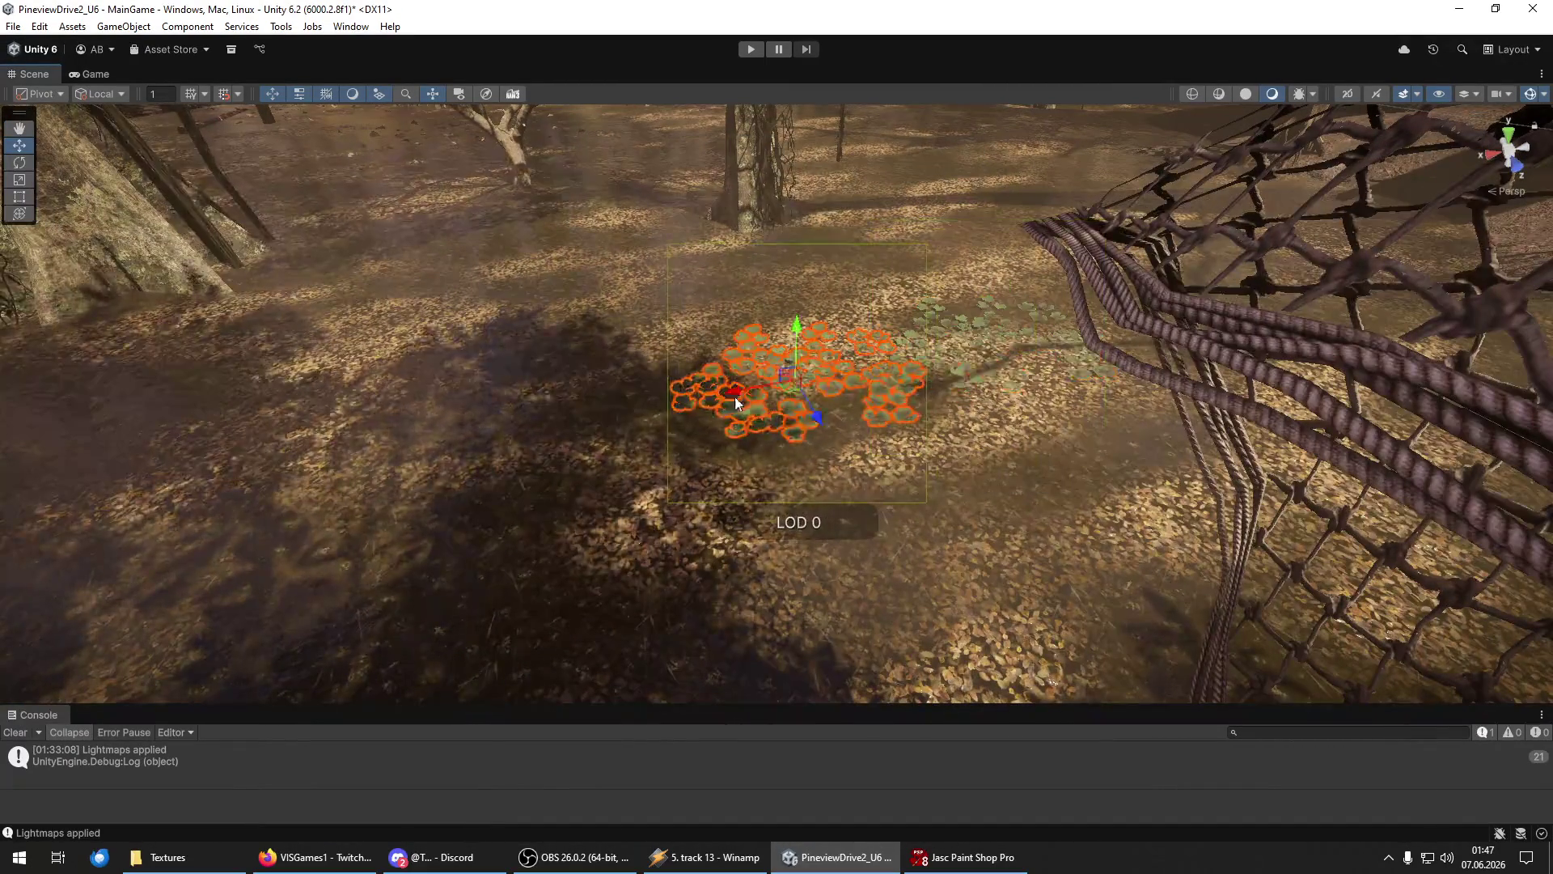
left_click_drag(886, 426, 847, 381)
key("w")
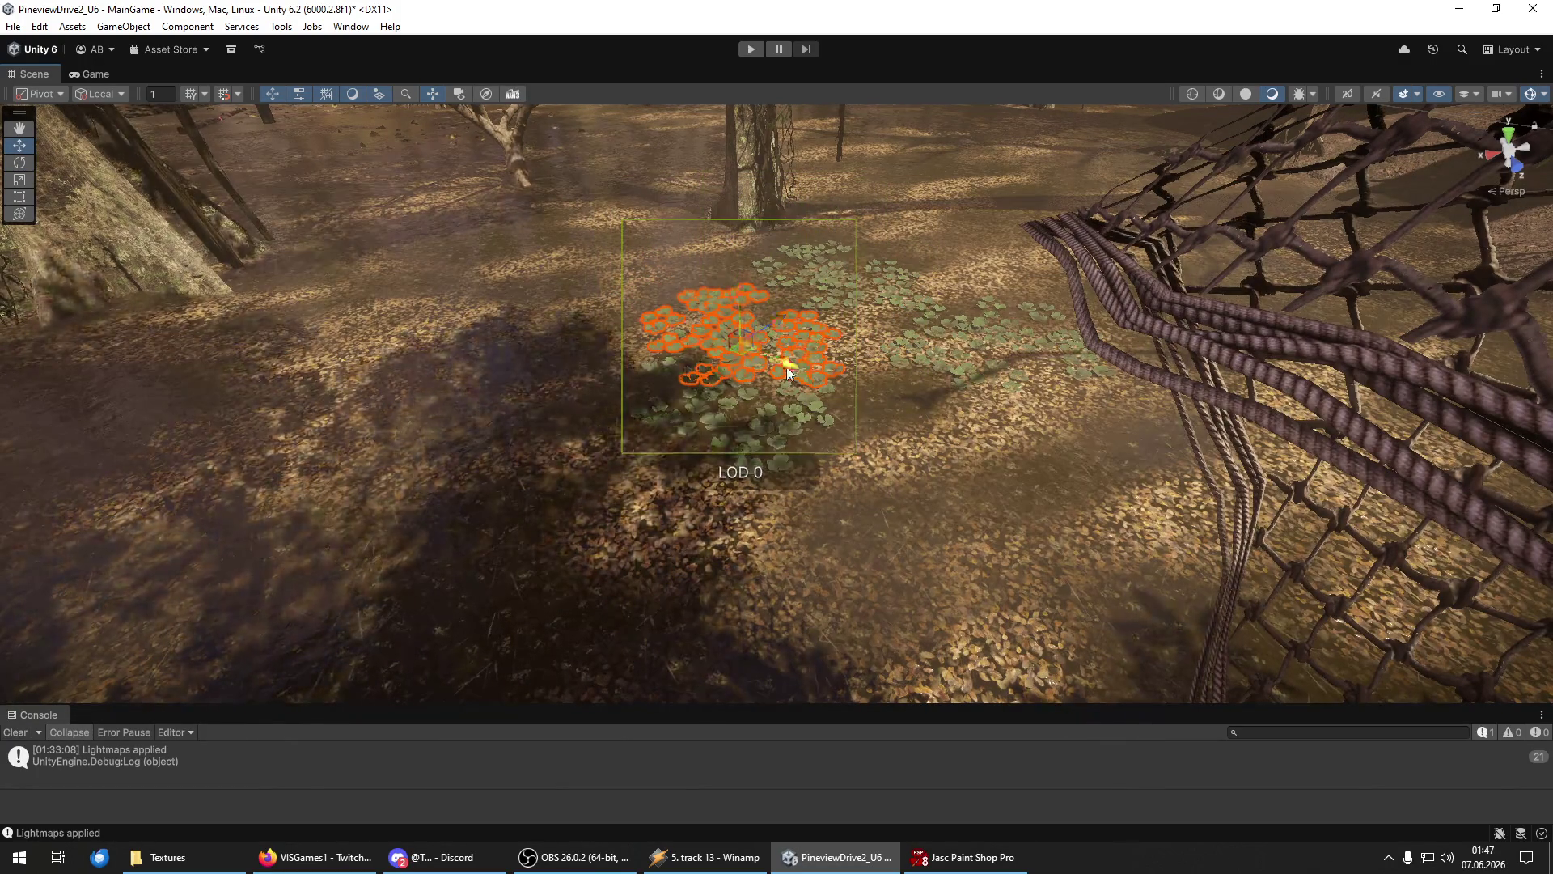
key("f")
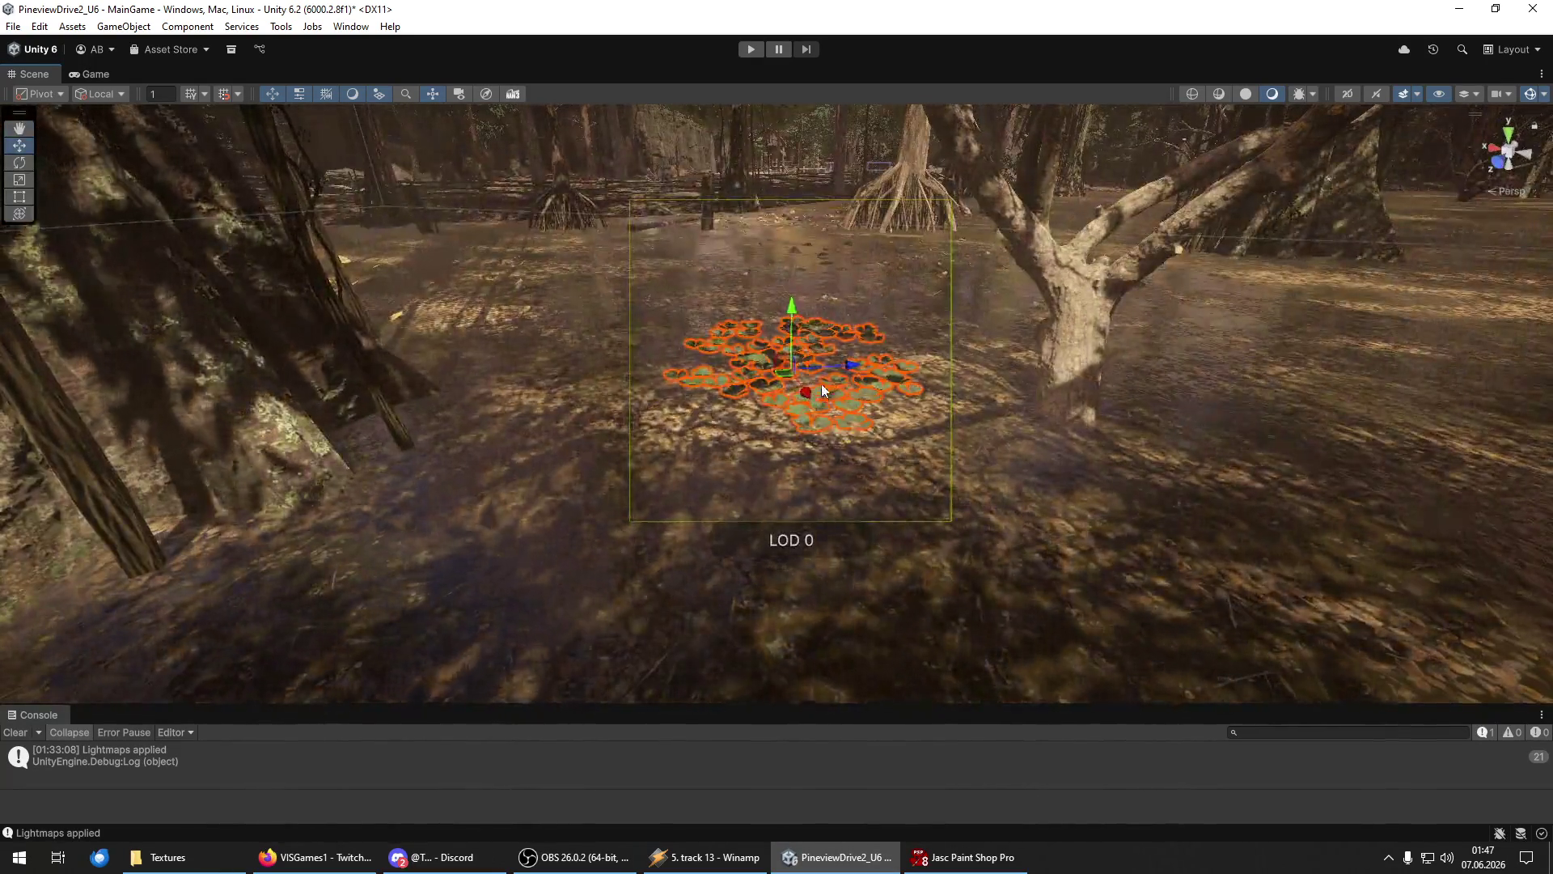
mouse_move(822, 383)
left_mouse_down()
mouse_move(668, 377)
mouse_move(623, 344)
mouse_move(601, 248)
mouse_move(615, 356)
mouse_move(995, 388)
mouse_move(979, 412)
left_mouse_up()
Drag the lily patch onto open water beside the existing green patch.
key("e")
scroll(979, 412, "down", 5)
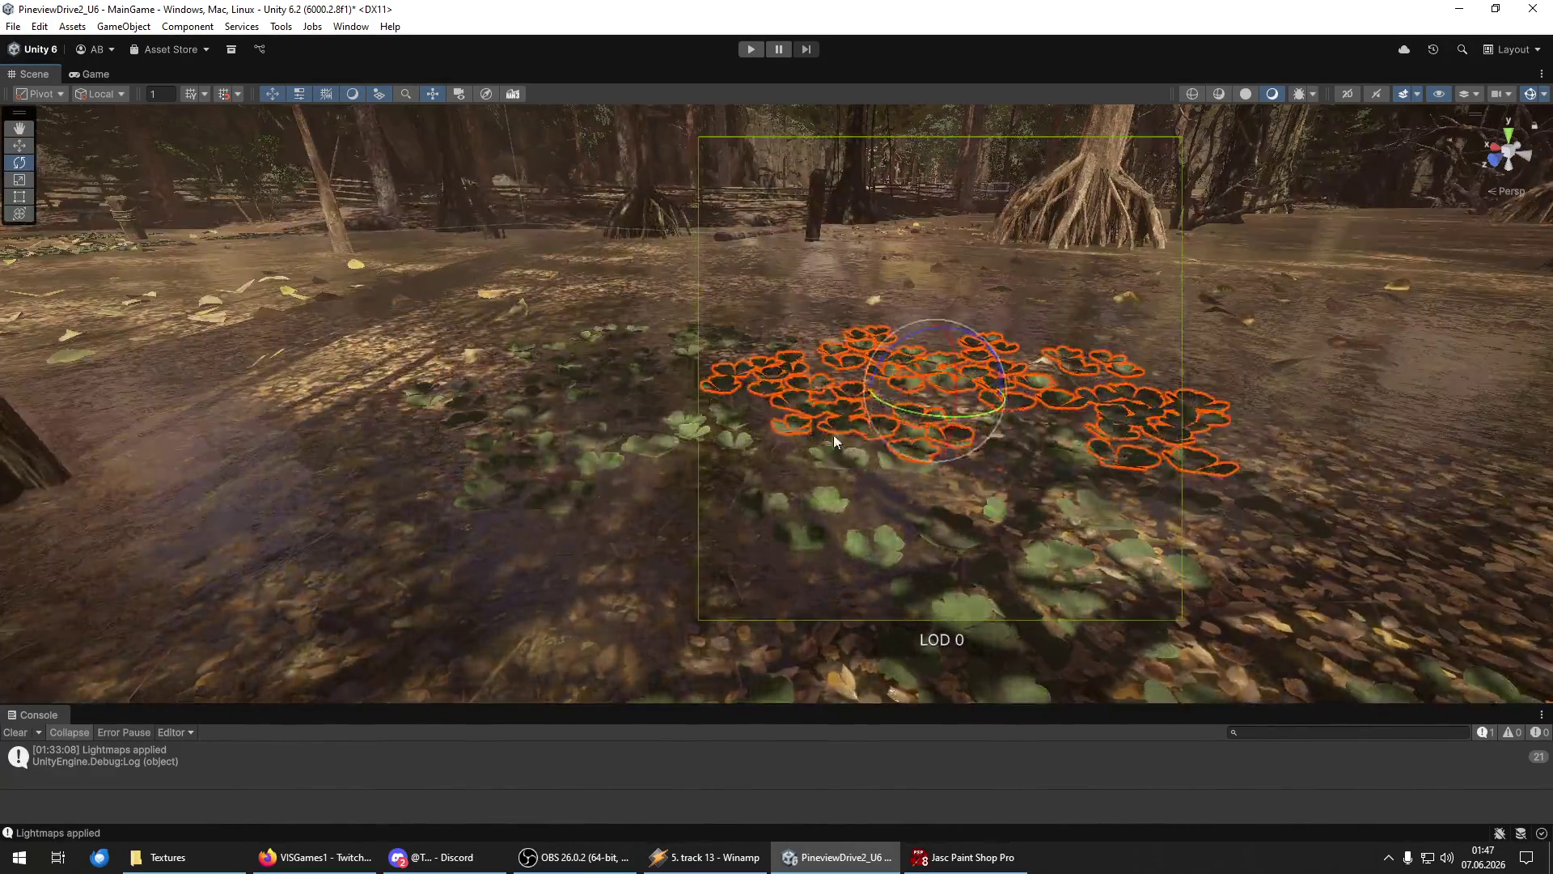
key("w")
mouse_move(851, 356)
left_mouse_down()
mouse_move(890, 364)
mouse_move(930, 307)
mouse_move(1073, 521)
mouse_move(895, 245)
left_mouse_up()
left_click_drag(805, 231, 661, 353)
mouse_move(804, 370)
left_mouse_down()
mouse_move(547, 280)
mouse_move(125, 290)
mouse_move(546, 394)
left_mouse_up()
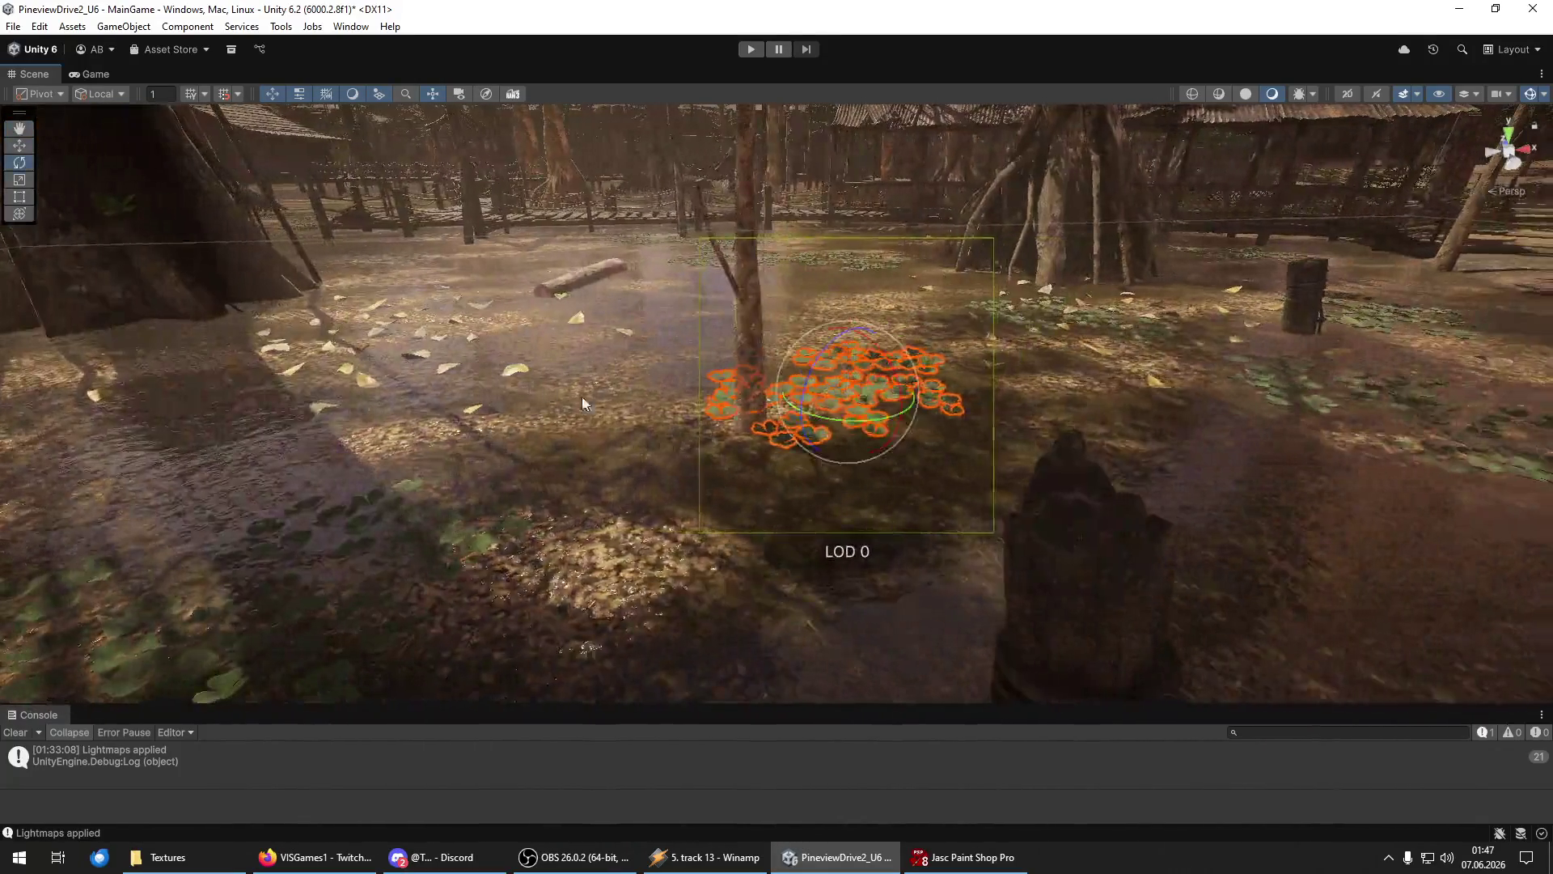
mouse_move(880, 452)
left_mouse_down()
mouse_move(548, 380)
mouse_move(572, 434)
mouse_move(357, 437)
mouse_move(394, 416)
mouse_move(569, 430)
mouse_move(1349, 392)
mouse_move(1219, 405)
left_mouse_up()
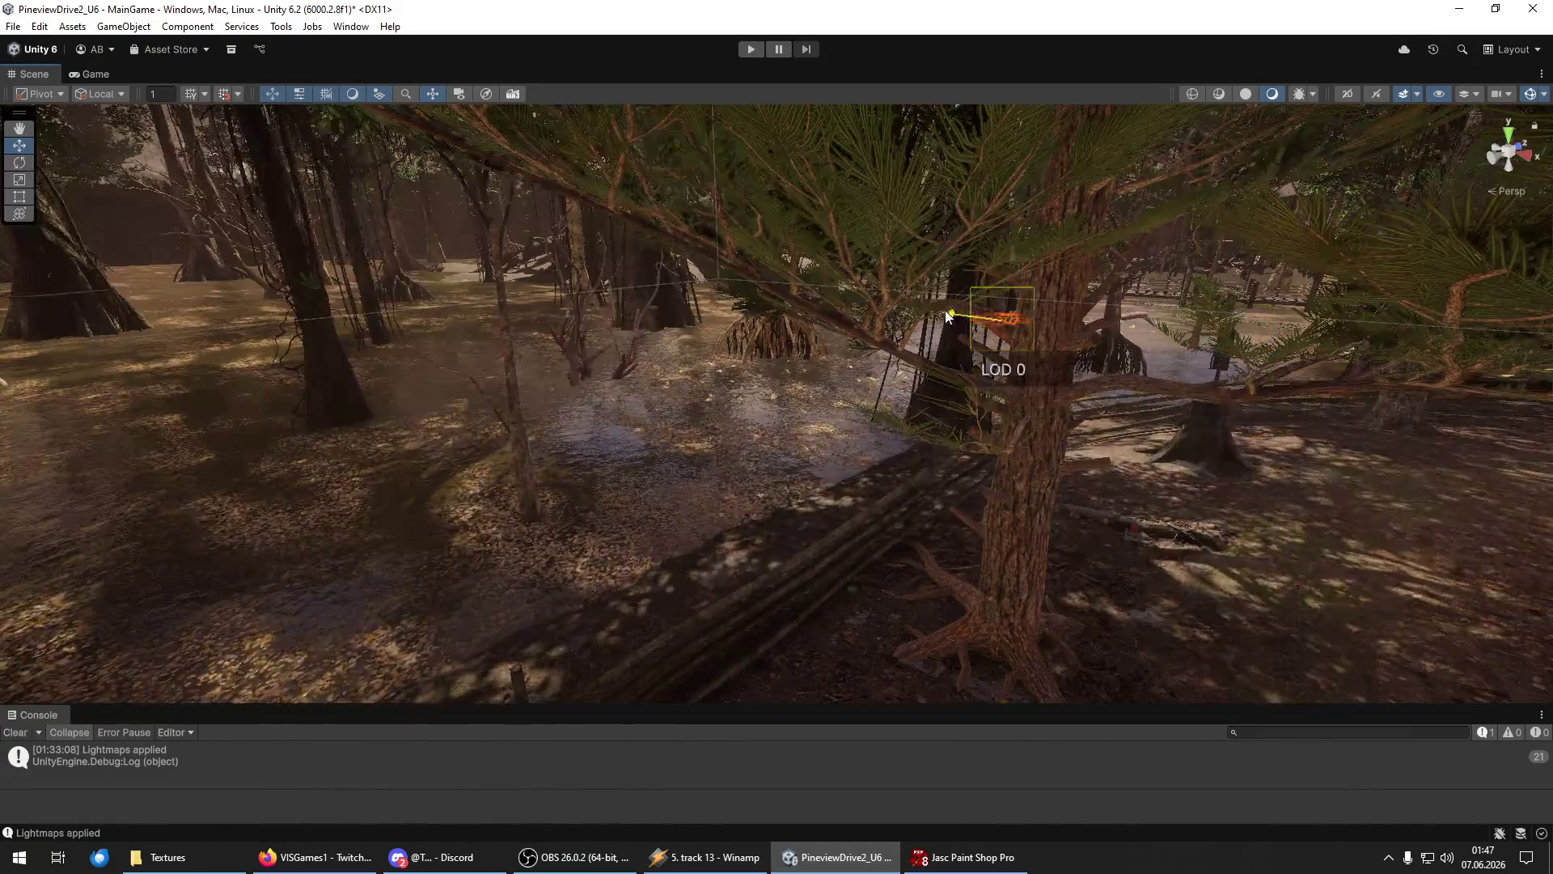
mouse_move(1034, 313)
left_mouse_down()
mouse_move(503, 510)
mouse_move(236, 521)
mouse_move(822, 348)
left_mouse_up()
mouse_move(945, 333)
left_mouse_down()
mouse_move(1015, 310)
mouse_move(772, 526)
mouse_move(857, 375)
mouse_move(858, 418)
mouse_move(893, 429)
mouse_move(949, 391)
mouse_move(1036, 385)
mouse_move(1162, 551)
mouse_move(1057, 521)
left_mouse_up()
mouse_move(1196, 503)
left_mouse_down()
mouse_move(756, 361)
mouse_move(672, 315)
mouse_move(910, 254)
mouse_move(713, 326)
left_mouse_up()
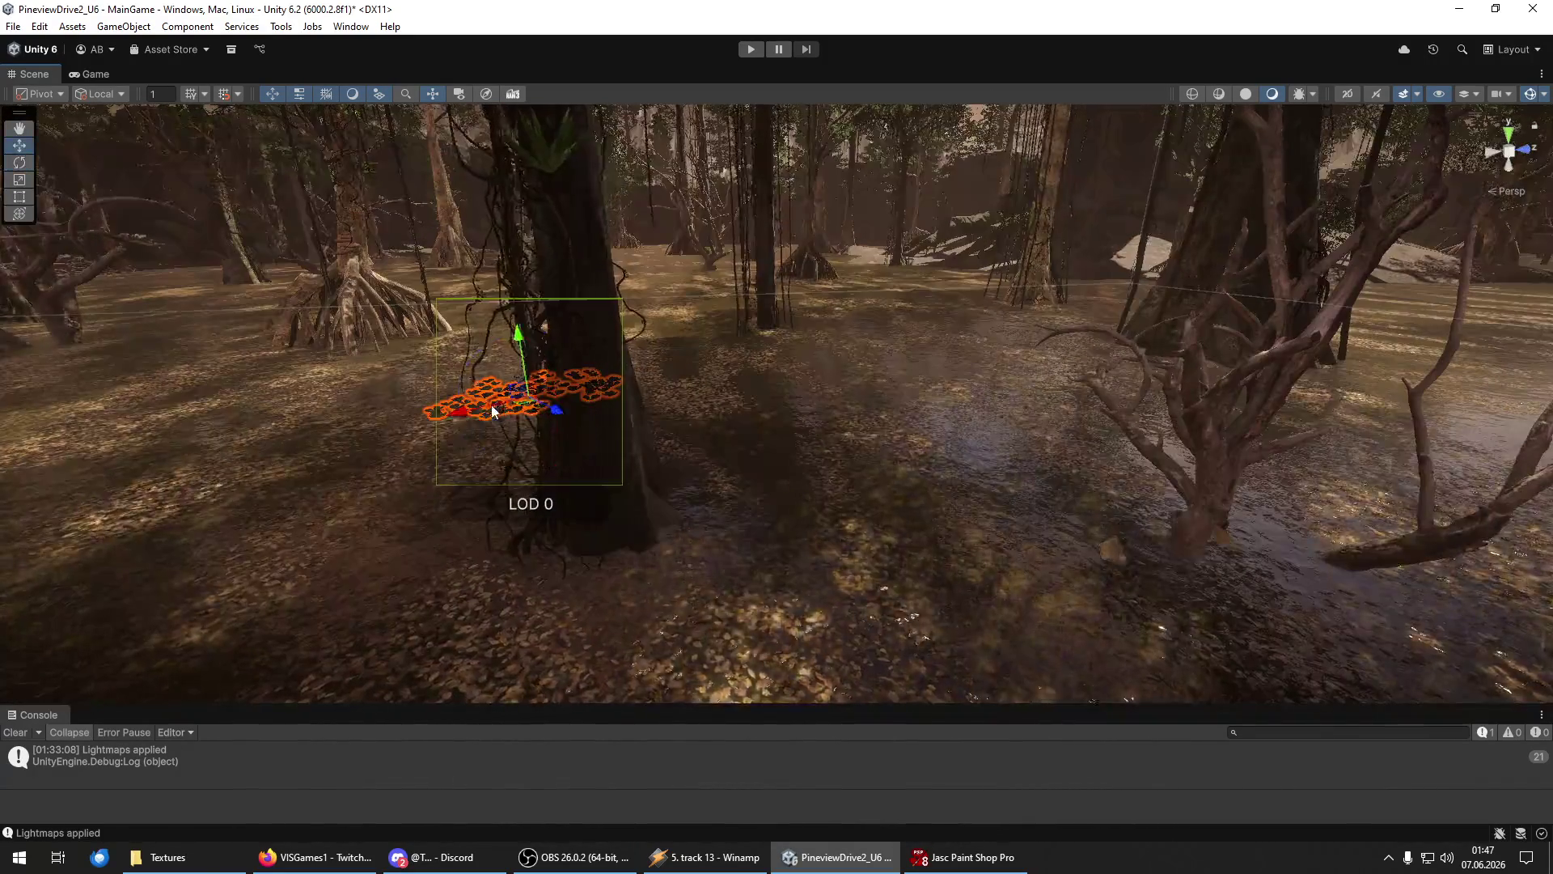
left_click_drag(963, 417, 995, 455, "alt")
mouse_move(905, 436)
left_mouse_down()
mouse_move(1108, 488)
mouse_move(918, 456)
mouse_move(901, 422)
mouse_move(1115, 504)
mouse_move(1125, 485)
mouse_move(1032, 468)
mouse_move(1123, 456)
left_mouse_up()
Undo the cluster's last move and shift the lily pad cluster to the left.
key("e")
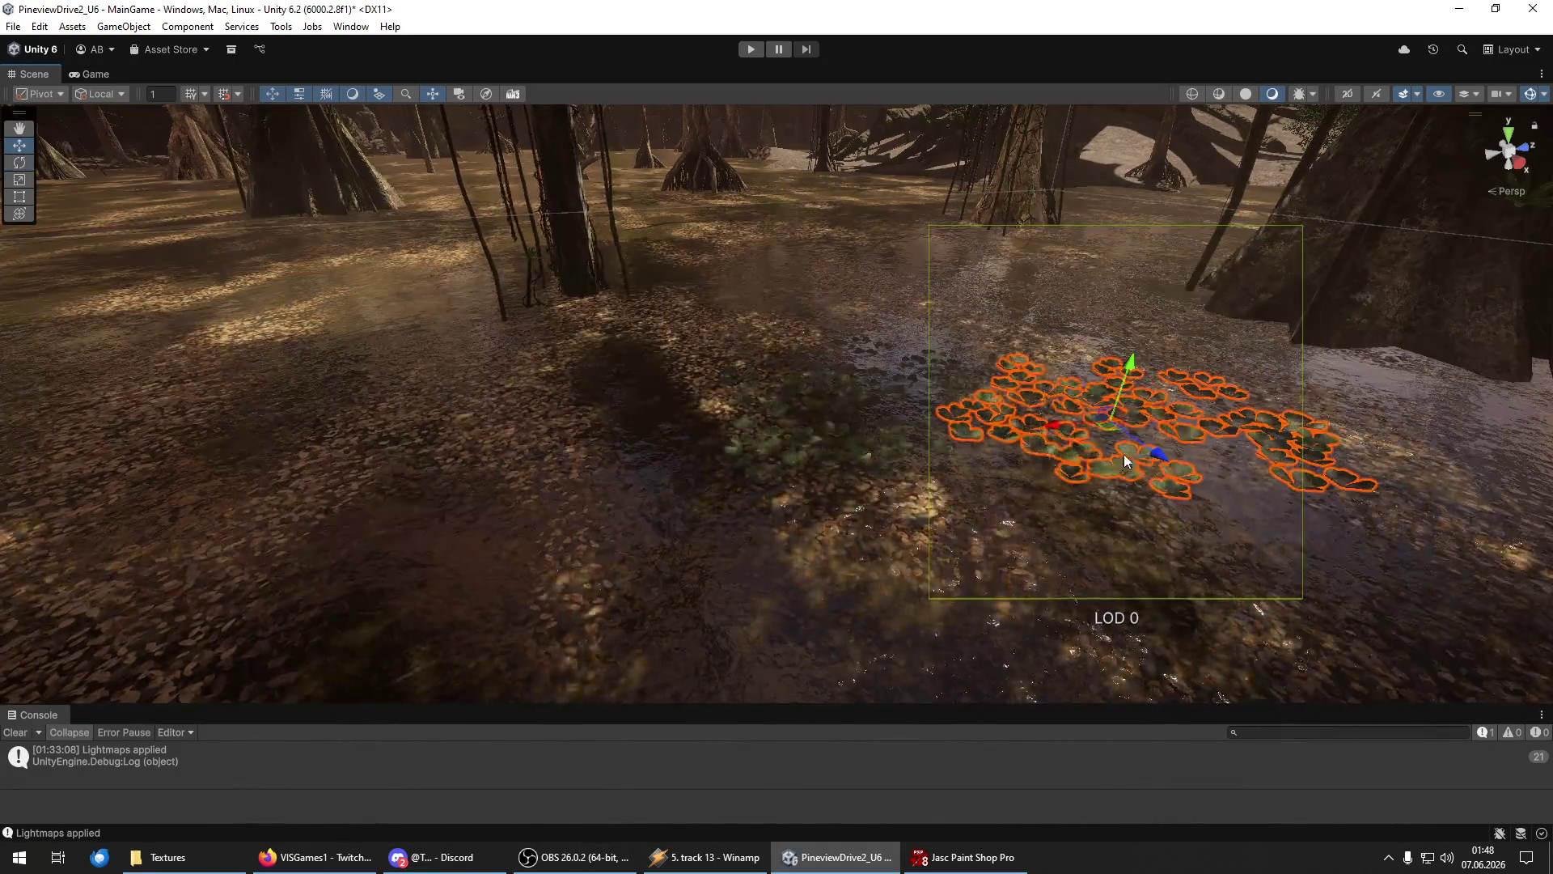
key("ctrl+z")
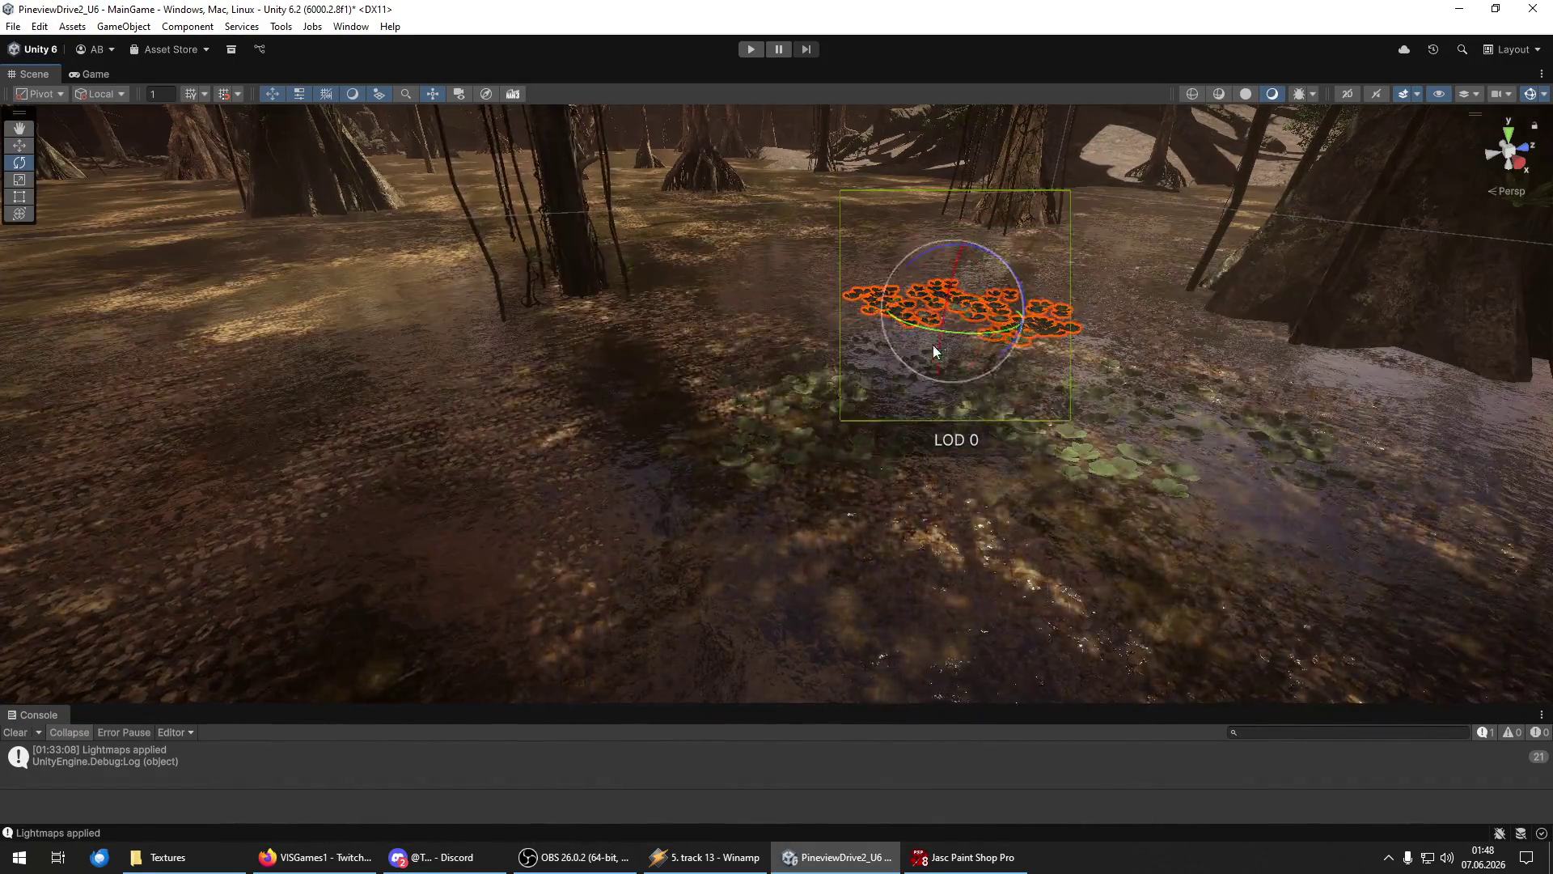
key("w")
mouse_move(898, 294)
left_mouse_down()
mouse_move(799, 292)
mouse_move(725, 337)
mouse_move(681, 323)
mouse_move(678, 371)
mouse_move(546, 168)
mouse_move(566, 323)
left_mouse_up()
mouse_move(934, 388)
left_mouse_down()
mouse_move(477, 392)
mouse_move(586, 353)
mouse_move(531, 338)
mouse_move(668, 452)
mouse_move(558, 445)
left_mouse_up()
key("e")
key("w")
mouse_move(1138, 366)
left_mouse_down()
mouse_move(1035, 389)
mouse_move(960, 464)
mouse_move(1153, 427)
mouse_move(1061, 436)
mouse_move(1000, 389)
mouse_move(1050, 373)
mouse_move(1191, 421)
mouse_move(1165, 475)
mouse_move(1207, 483)
mouse_move(1276, 459)
mouse_move(1241, 469)
left_mouse_up()
key("e")
key("w")
Move the cluster right and back, then down-right, adjusting its rotation along the way.
key("f")
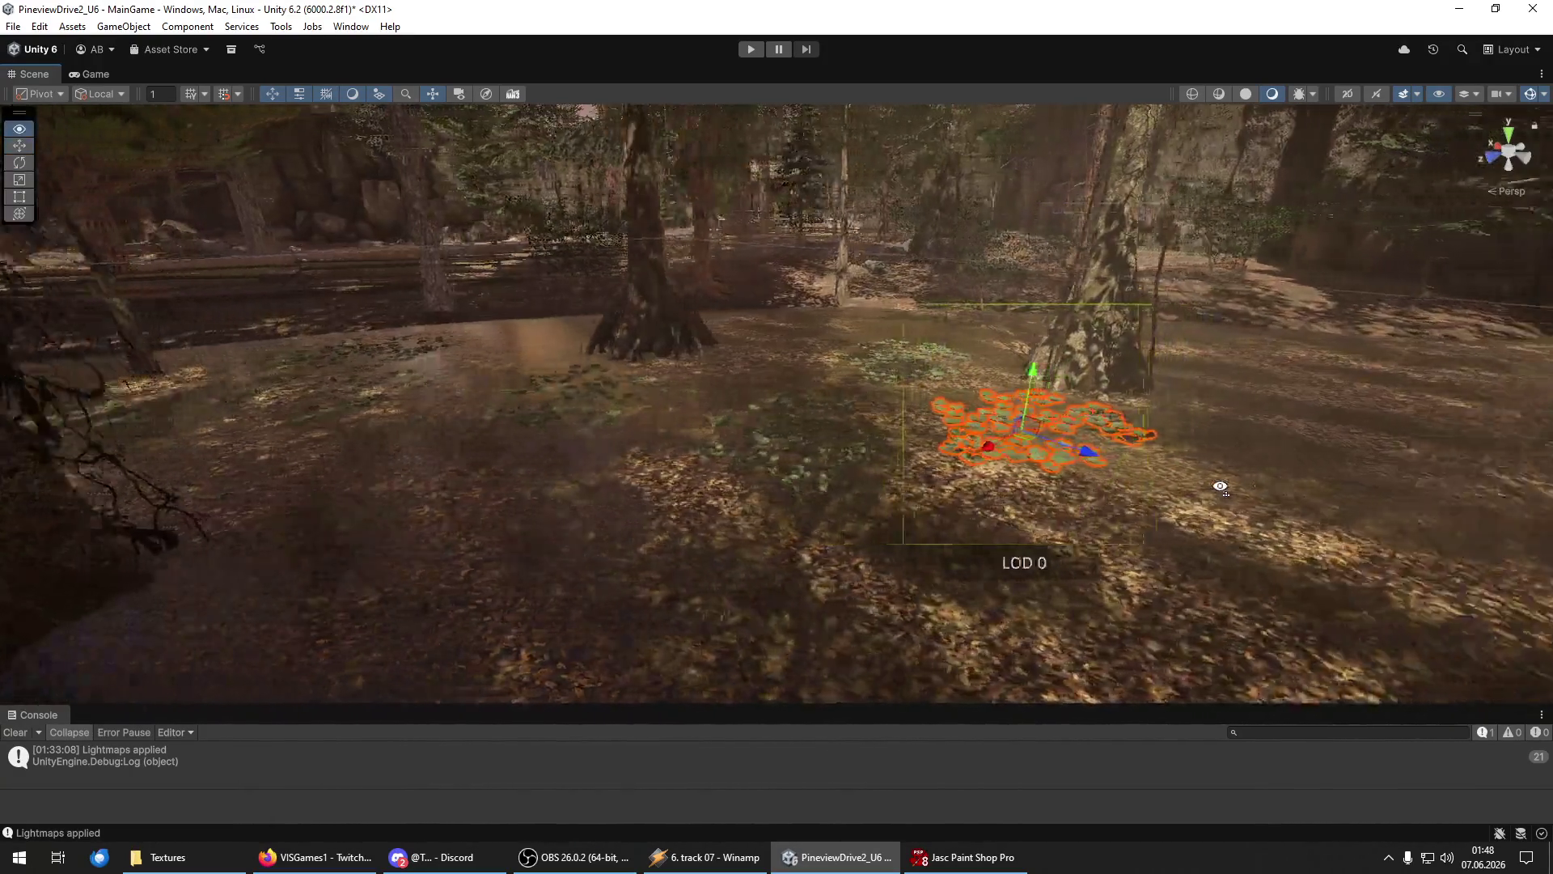
scroll(887, 654, "up", 3)
mouse_move(887, 654)
left_mouse_down()
mouse_move(818, 665)
mouse_move(919, 586)
mouse_move(1203, 458)
mouse_move(1044, 406)
mouse_move(934, 417)
mouse_move(1005, 411)
mouse_move(944, 387)
mouse_move(1114, 383)
mouse_move(957, 398)
mouse_move(977, 430)
mouse_move(1213, 518)
left_mouse_up()
key("f")
mouse_move(676, 415)
left_mouse_down()
mouse_move(770, 497)
mouse_move(903, 458)
mouse_move(725, 362)
mouse_move(621, 356)
mouse_move(708, 417)
mouse_move(869, 393)
left_mouse_up()
key("e")
key("w")
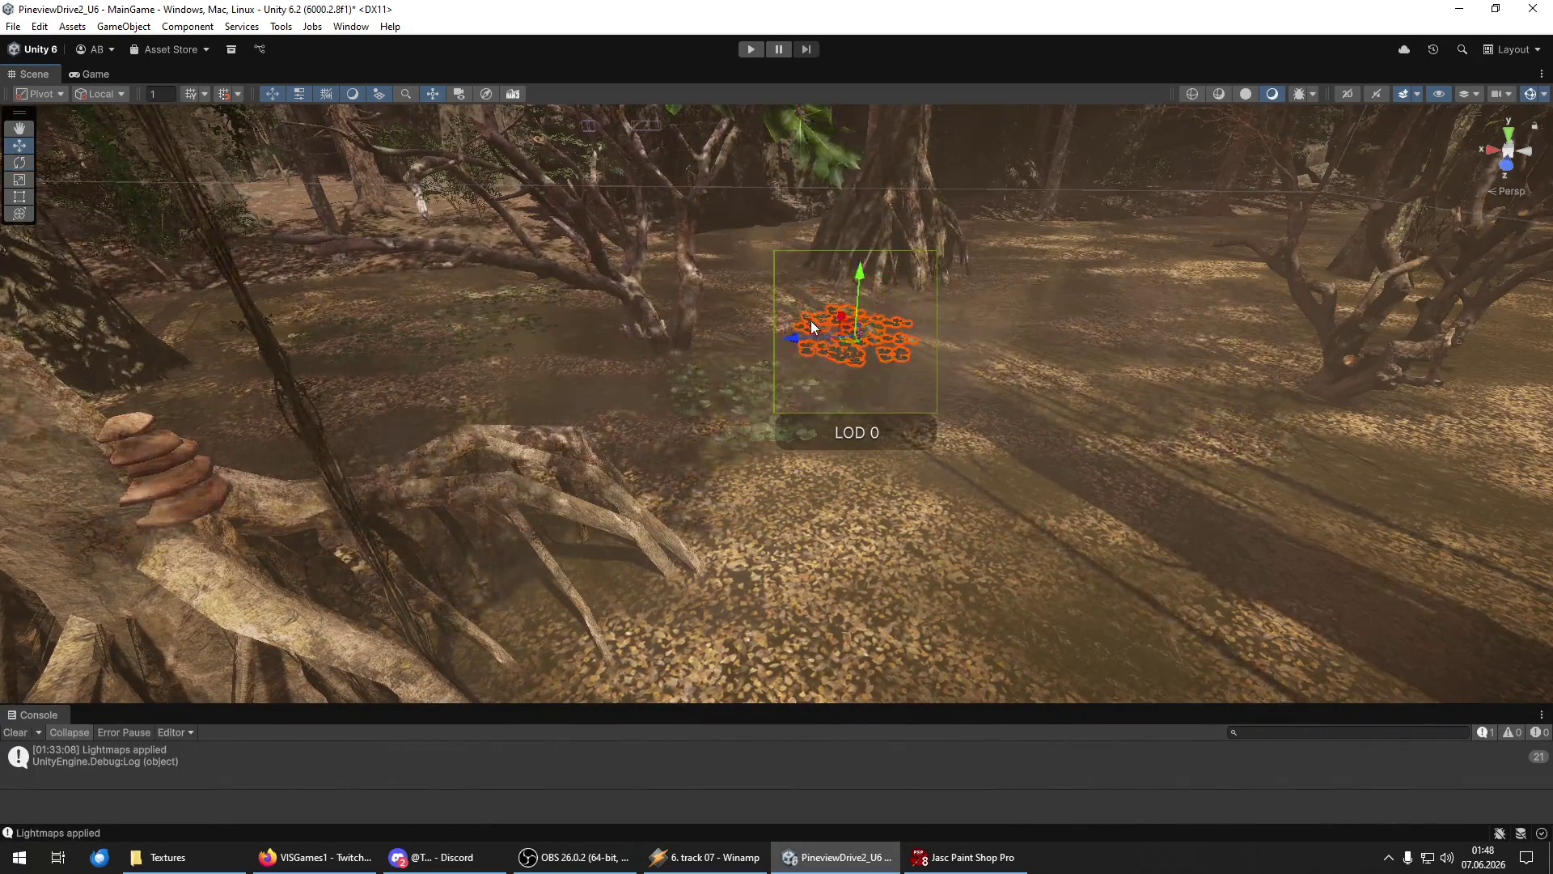
mouse_move(847, 314)
left_mouse_down()
mouse_move(889, 422)
mouse_move(942, 428)
mouse_move(924, 407)
mouse_move(949, 318)
mouse_move(1084, 387)
left_mouse_up()
key("e")
key("w")
key("f")
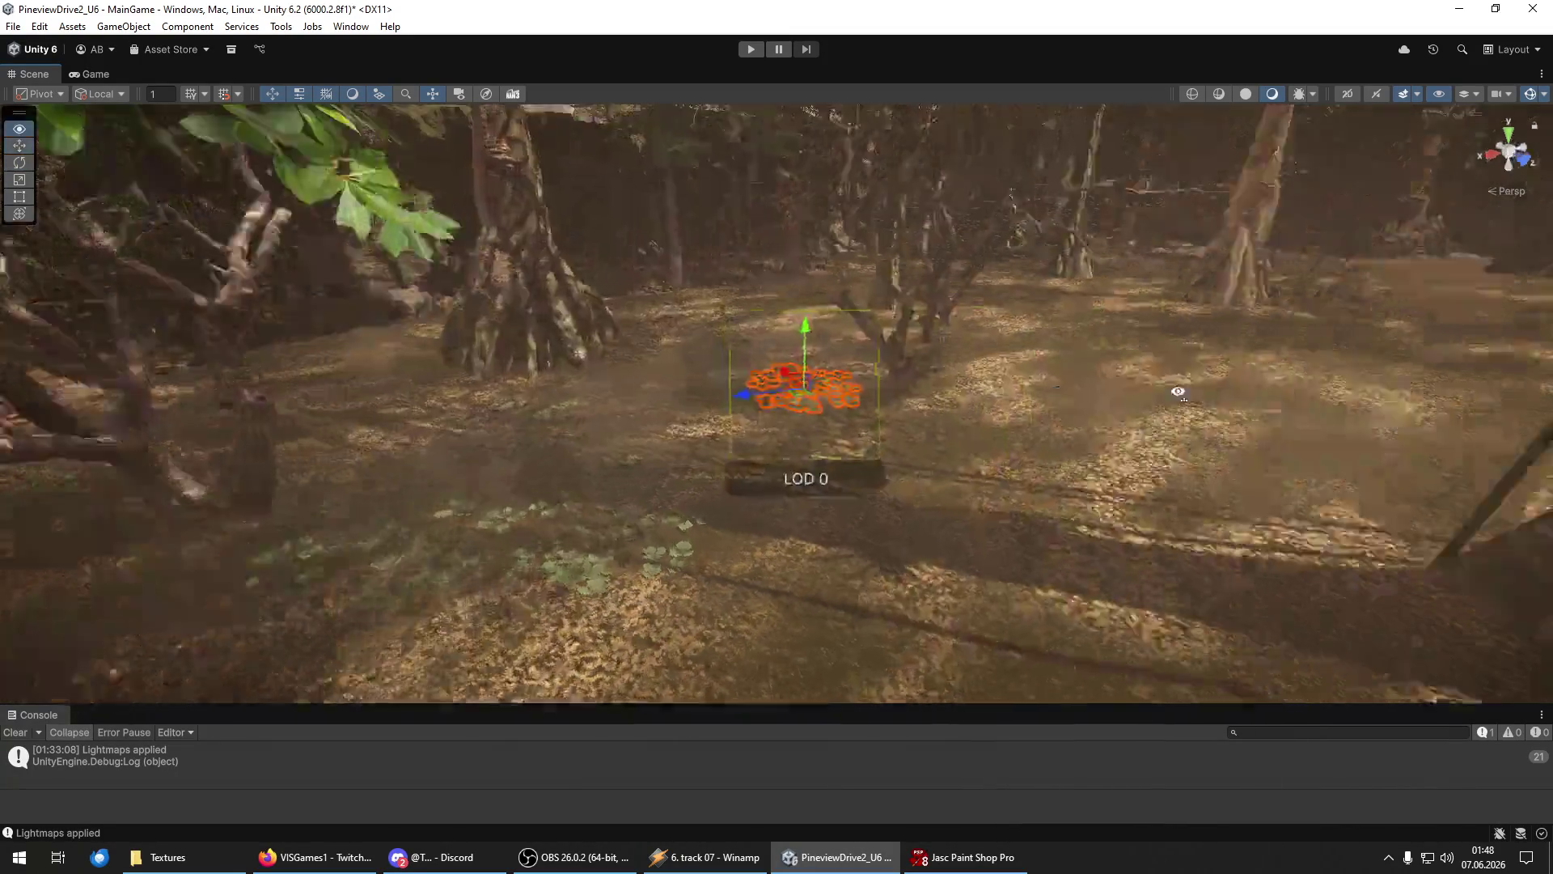
left_click_drag(520, 455, 769, 465)
Duplicate the lily pad cluster and move the copy far right onto the open water.
key("e")
key("w")
key("ctrl+d")
mouse_move(534, 453)
left_mouse_down()
mouse_move(874, 469)
mouse_move(1129, 540)
left_mouse_up()
key("f")
mouse_move(865, 444)
left_mouse_down()
mouse_move(859, 471)
mouse_move(826, 293)
mouse_move(971, 356)
mouse_move(1369, 409)
mouse_move(991, 411)
mouse_move(929, 324)
left_mouse_up()
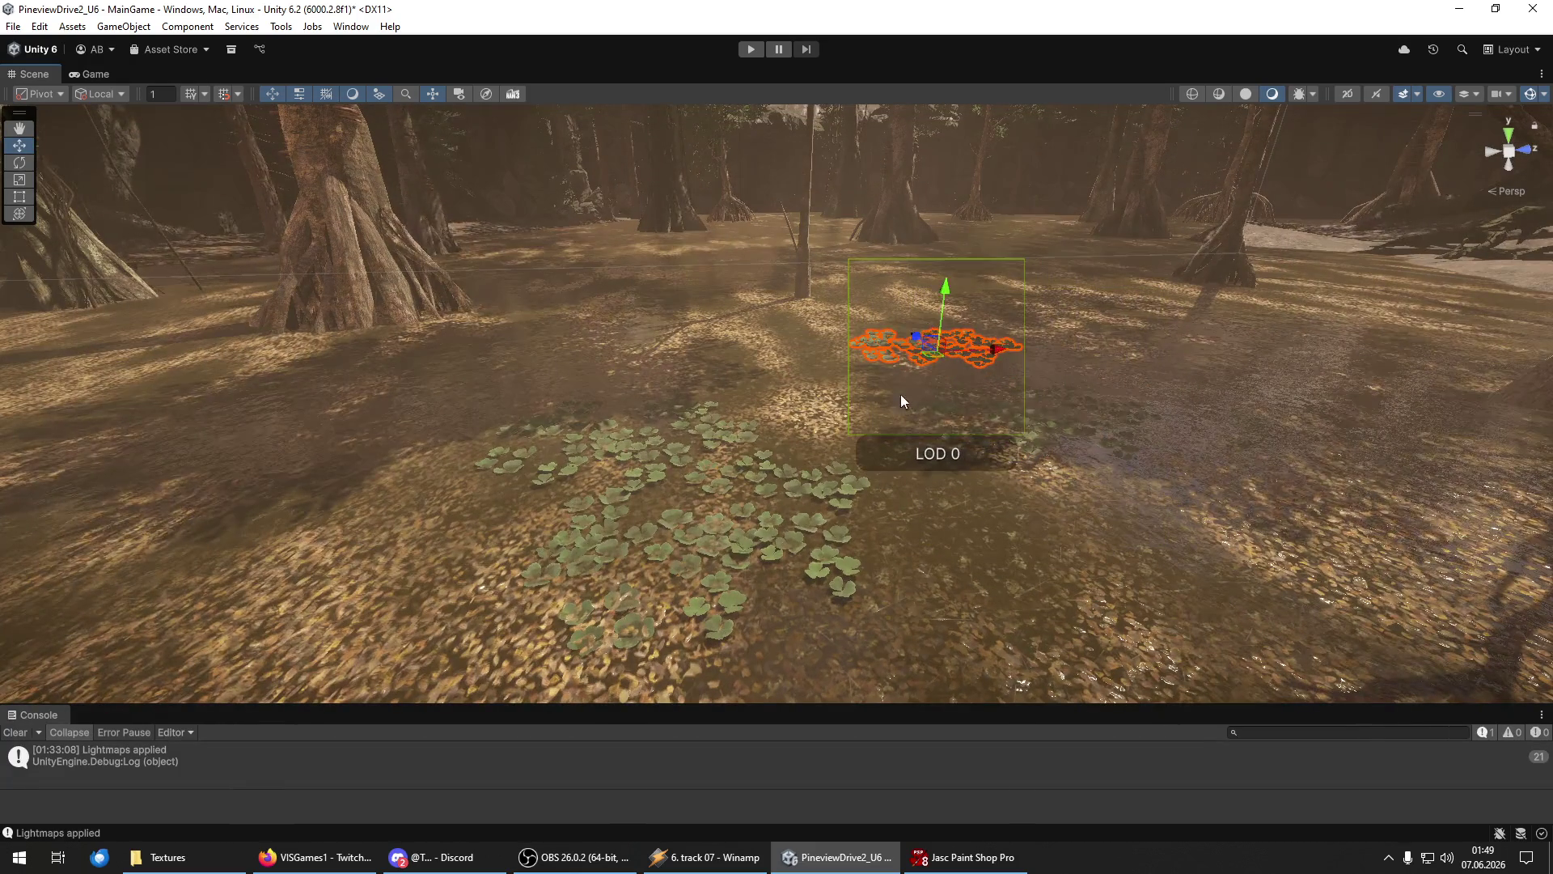
Move the cluster to the middle of the water and bring it closer to the camera.
mouse_move(715, 455)
left_mouse_down()
mouse_move(1335, 347)
mouse_move(679, 426)
mouse_move(568, 338)
mouse_move(268, 446)
left_mouse_up()
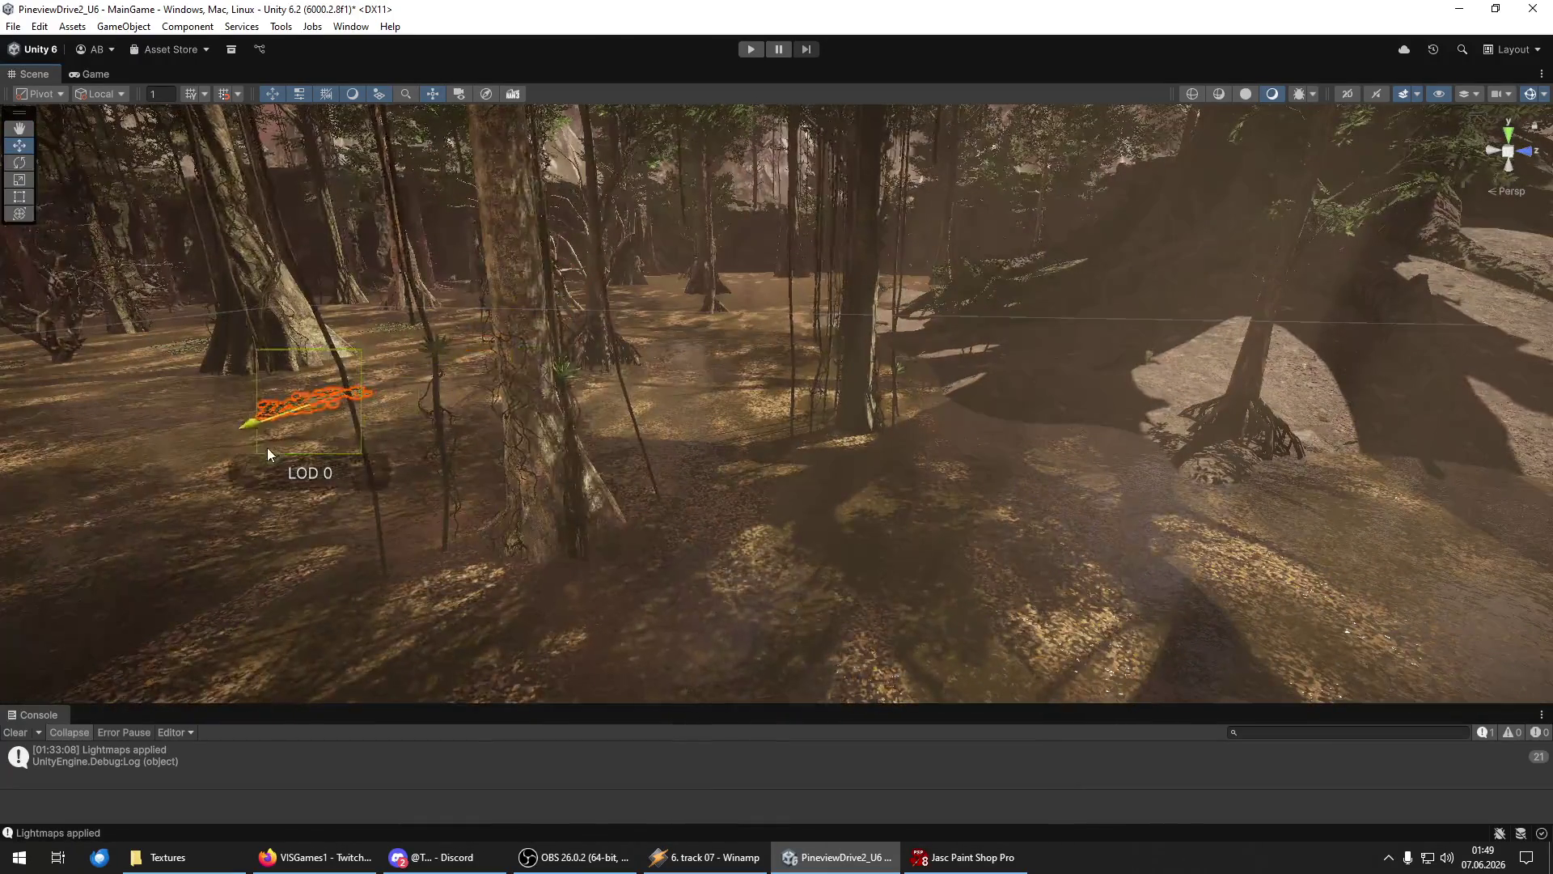
mouse_move(374, 404)
left_mouse_down()
mouse_move(770, 479)
mouse_move(703, 429)
mouse_move(712, 487)
mouse_move(864, 484)
mouse_move(924, 521)
mouse_move(832, 503)
mouse_move(790, 546)
mouse_move(837, 556)
left_mouse_up()
key("e")
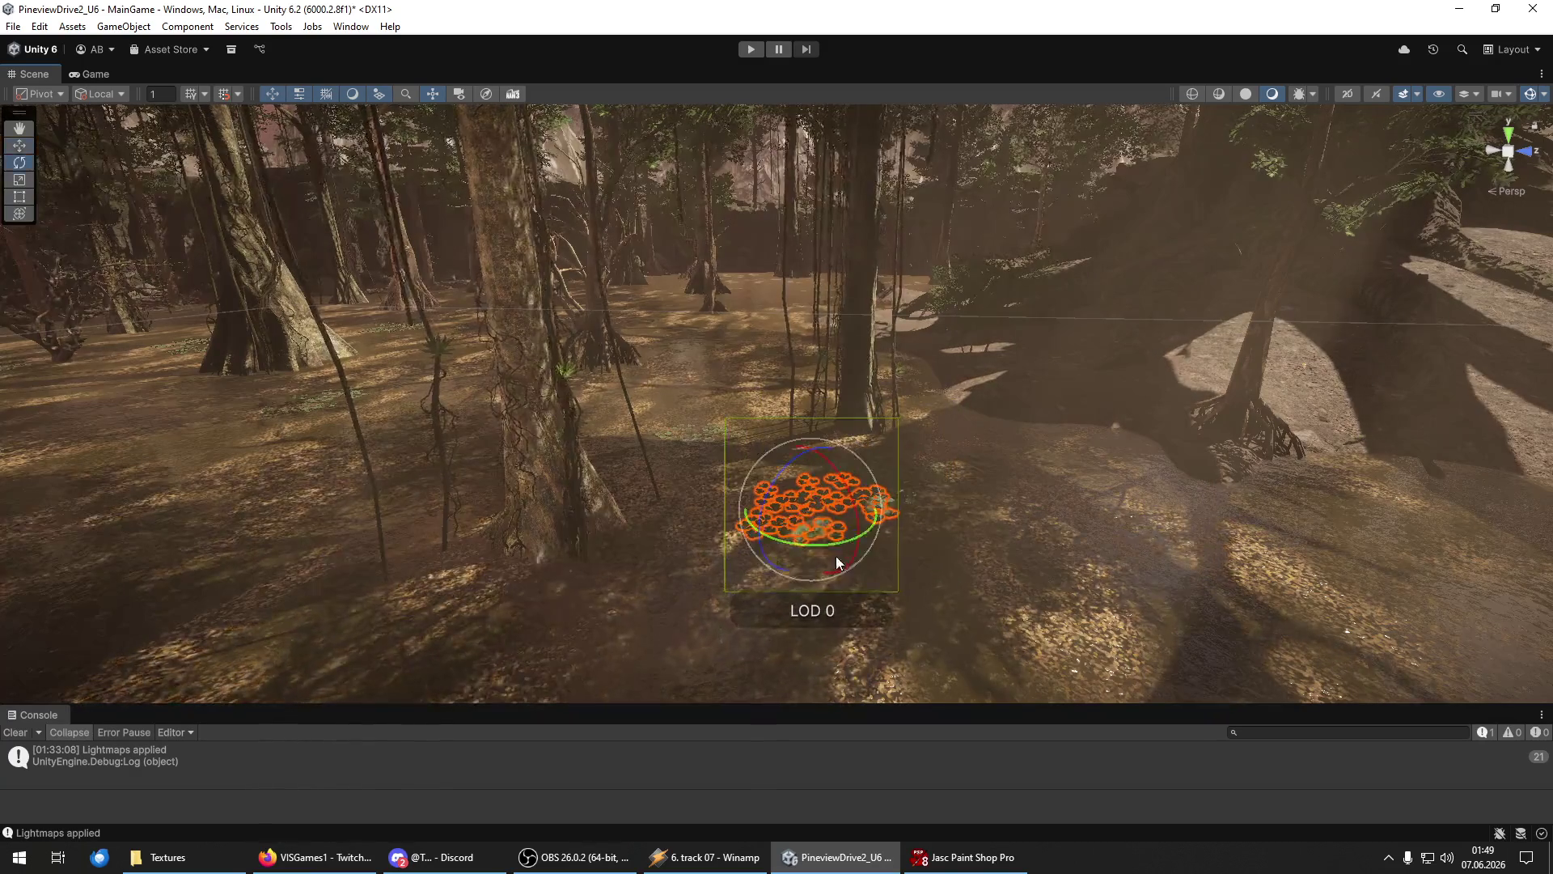
mouse_move(749, 502)
left_mouse_down("alt")
mouse_move(1115, 652)
mouse_move(1059, 649)
left_mouse_up("alt")
left_click_drag(775, 532, 811, 609)
key("e")
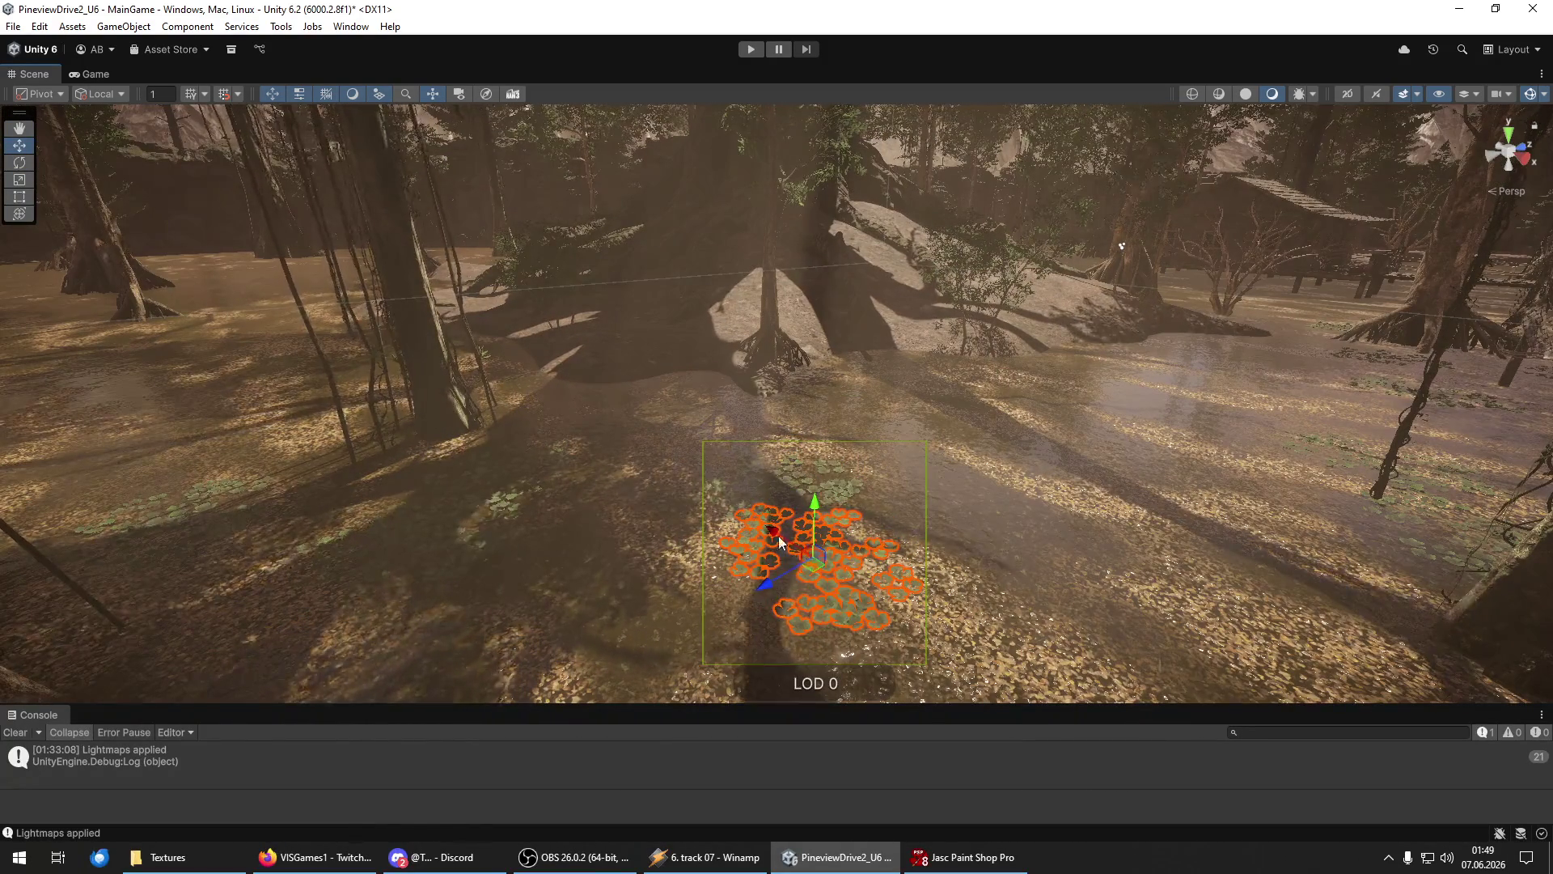
left_click_drag(788, 539, 802, 568)
left_click_drag(808, 625, 949, 550)
key("e")
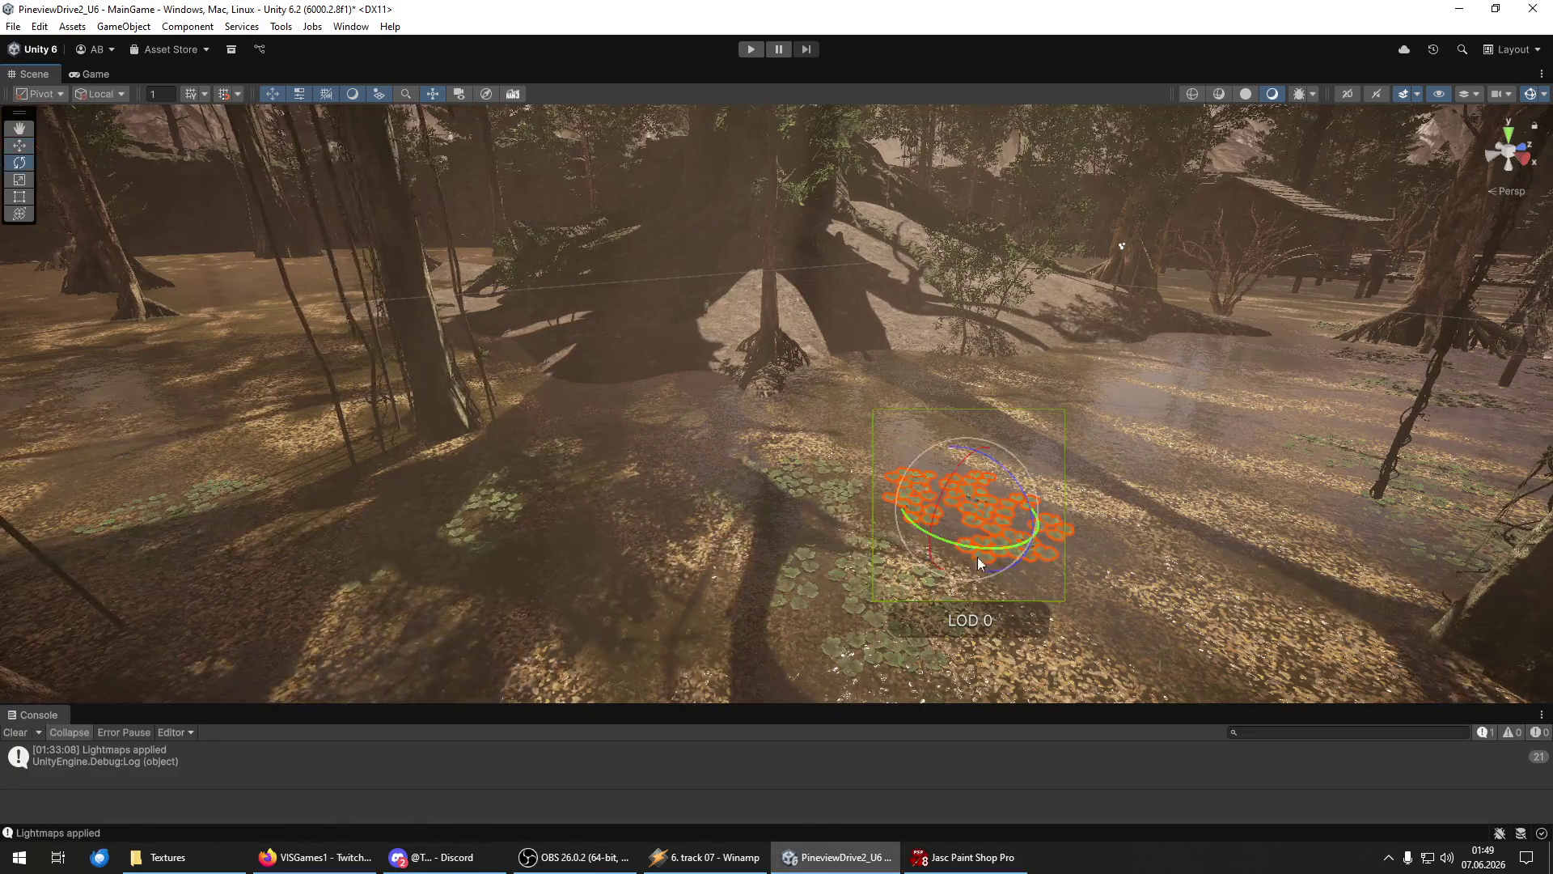
Push the cluster farther away and slide it right beside the other lily patch.
left_click_drag(947, 496, 934, 421)
key("e")
key("f")
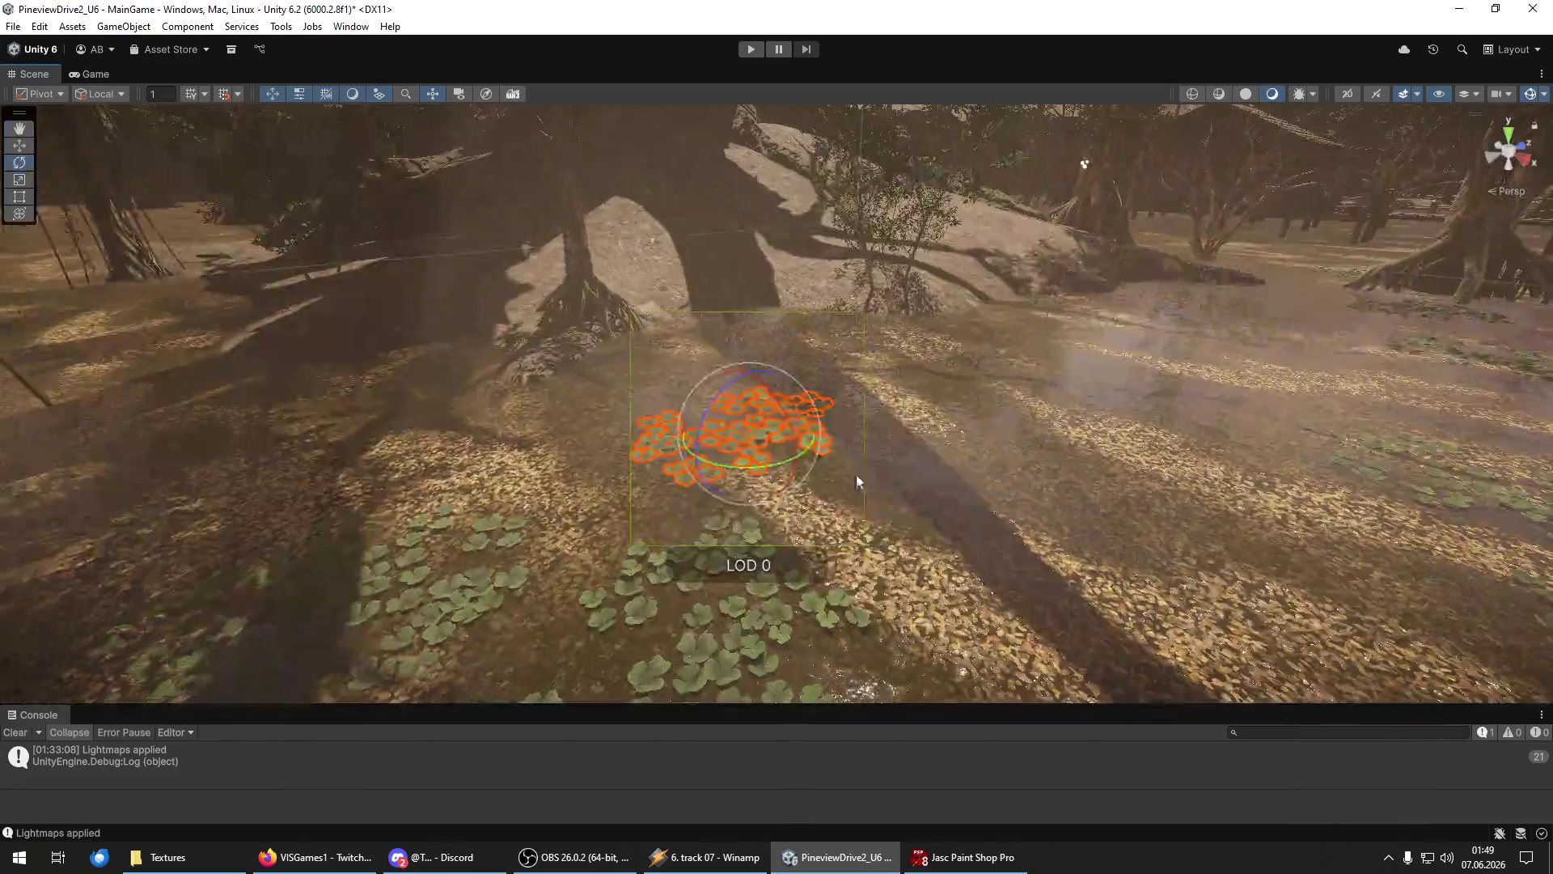
mouse_move(796, 424)
left_mouse_down()
mouse_move(1048, 395)
mouse_move(1023, 396)
left_mouse_up()
key("f")
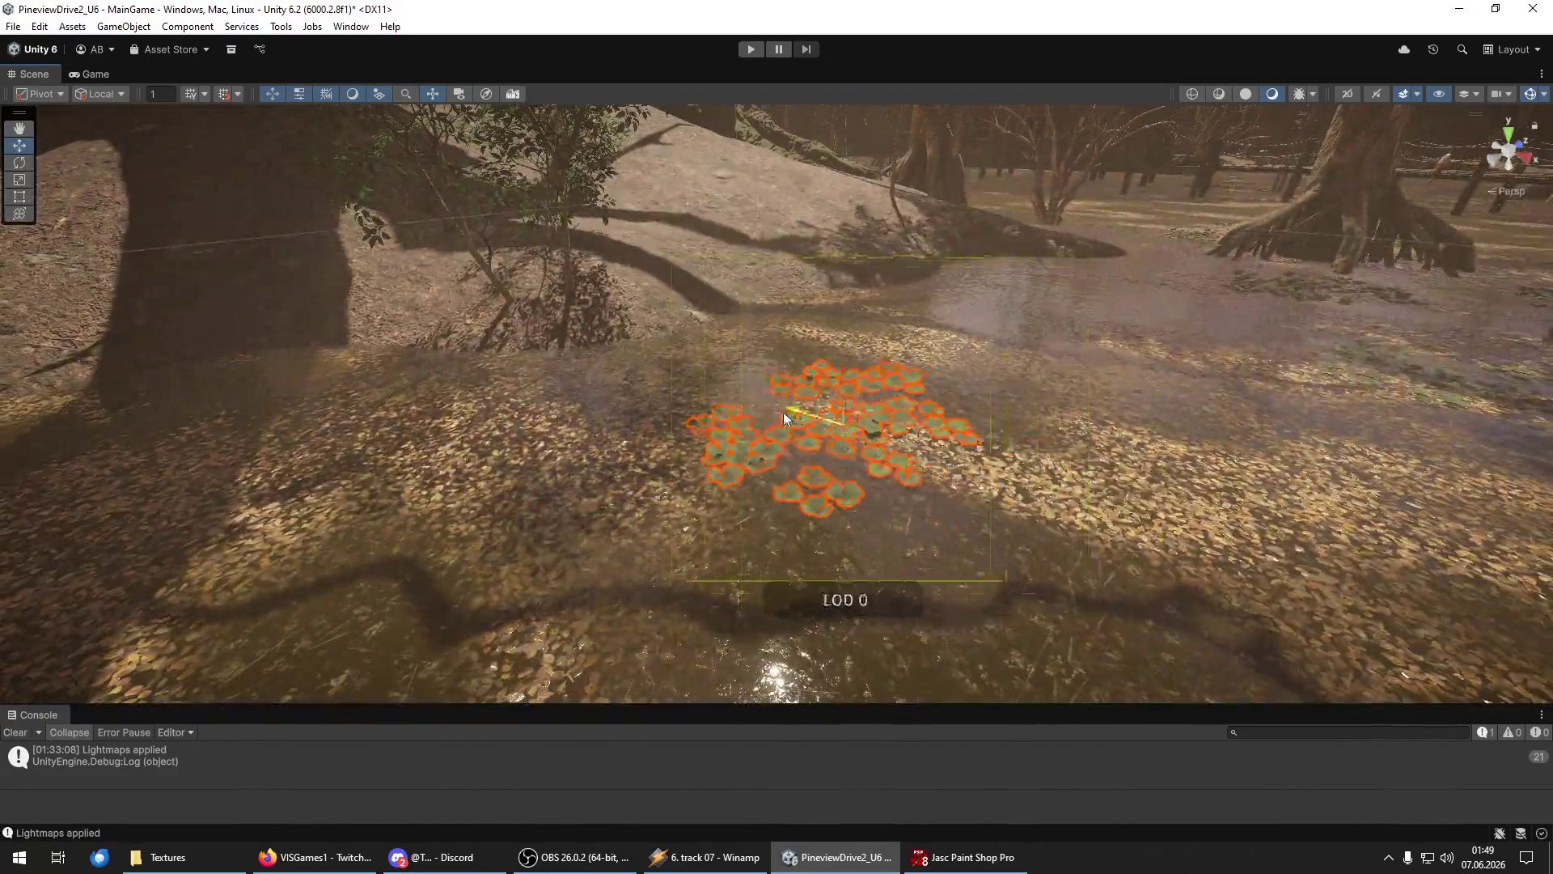
left_click_drag(783, 411, 866, 473)
key("e")
key("w")
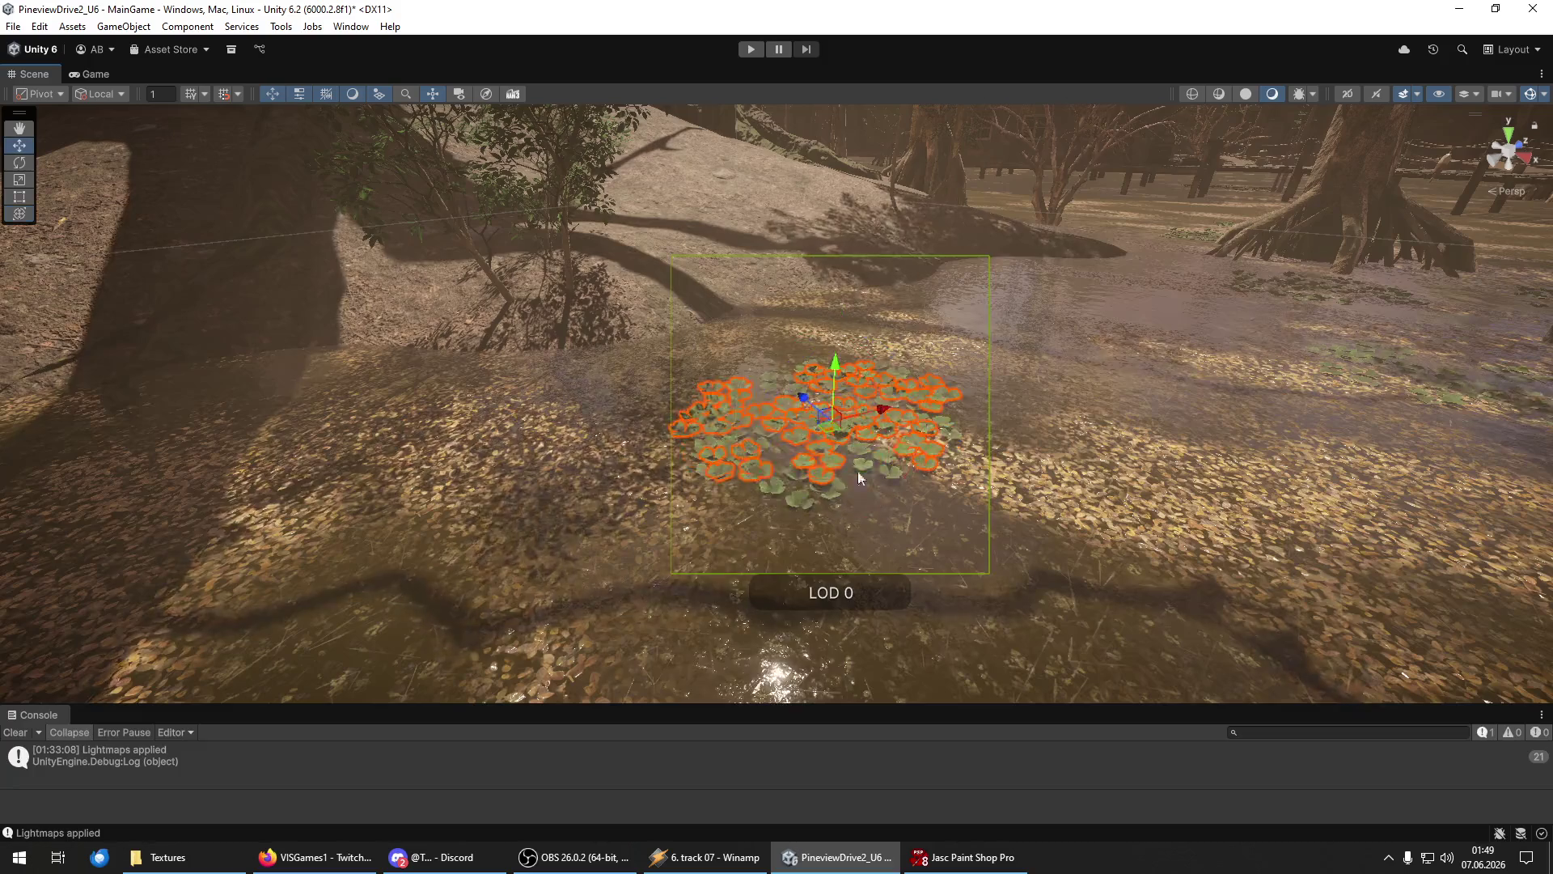
mouse_move(882, 411)
left_mouse_down()
mouse_move(1063, 394)
mouse_move(831, 476)
mouse_move(926, 489)
mouse_move(718, 429)
left_mouse_up()
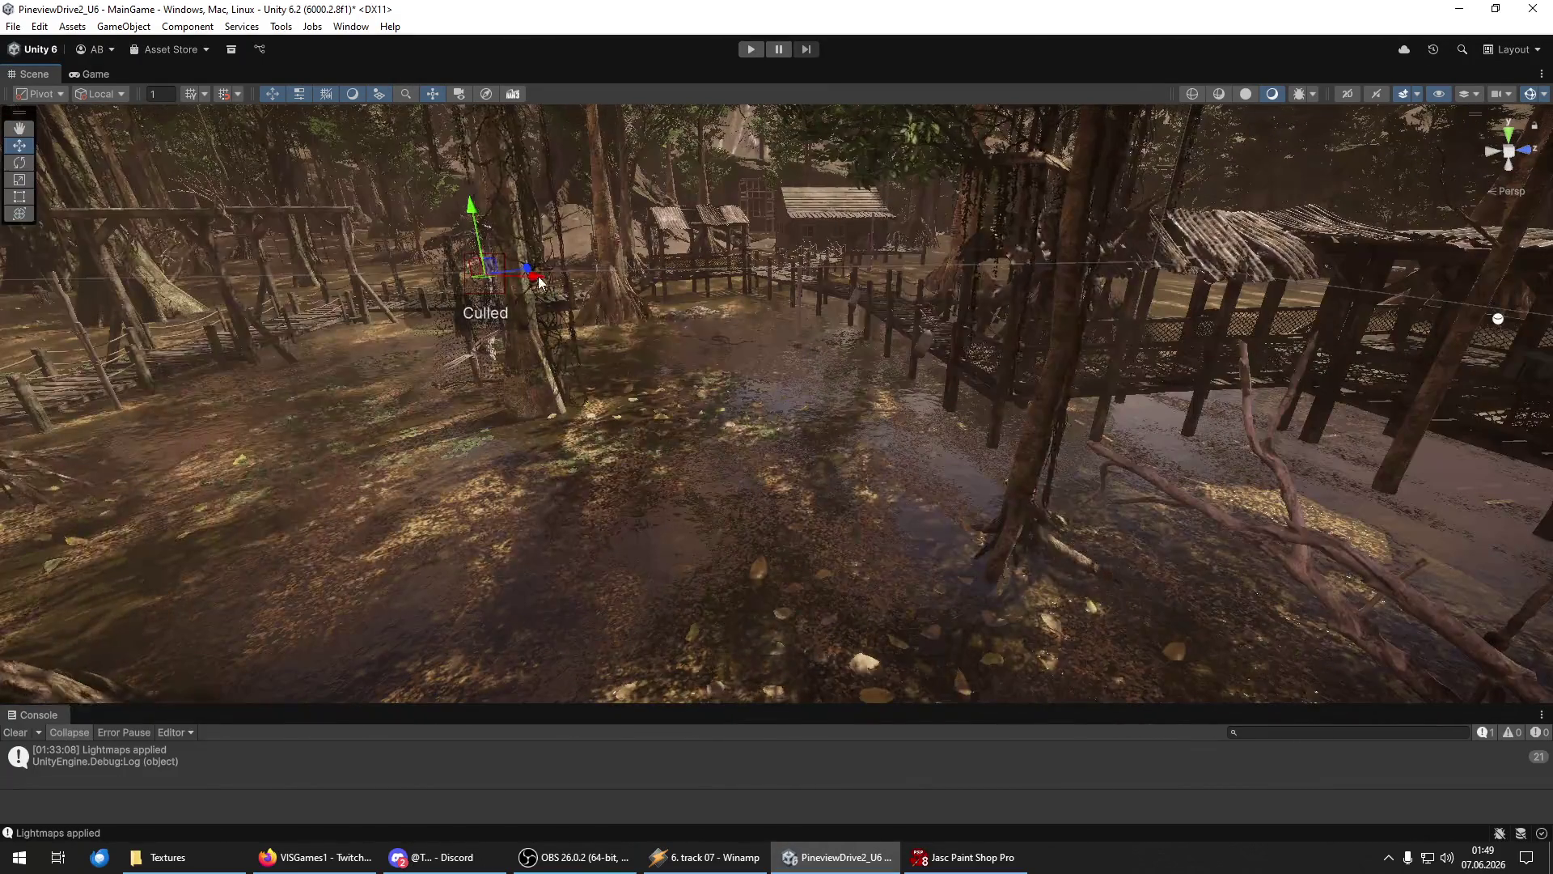
Select the LOD 0 lily pad object near the boardwalk and bring the view close to it.
left_click(936, 390)
mouse_move(809, 337)
left_mouse_down()
mouse_move(662, 262)
mouse_move(565, 251)
left_mouse_up()
mouse_move(542, 302)
left_mouse_down()
mouse_move(998, 540)
mouse_move(227, 379)
mouse_move(691, 521)
mouse_move(228, 379)
mouse_move(254, 452)
mouse_move(1255, 496)
mouse_move(1200, 514)
mouse_move(267, 558)
mouse_move(799, 334)
mouse_move(748, 231)
mouse_move(555, 302)
mouse_move(648, 347)
mouse_move(442, 349)
mouse_move(749, 336)
mouse_move(711, 305)
mouse_move(596, 372)
mouse_move(720, 338)
mouse_move(890, 469)
mouse_move(722, 484)
mouse_move(717, 542)
mouse_move(710, 527)
mouse_move(864, 653)
mouse_move(783, 642)
mouse_move(1032, 477)
mouse_move(1051, 395)
mouse_move(1182, 368)
mouse_move(576, 372)
mouse_move(696, 493)
mouse_move(696, 532)
mouse_move(605, 545)
mouse_move(667, 500)
mouse_move(949, 473)
mouse_move(870, 340)
mouse_move(847, 338)
mouse_move(1130, 328)
left_mouse_up()
Move the leaf cluster to the centre, then nudge it left among the mangrove roots.
key("e")
key("w")
key("f")
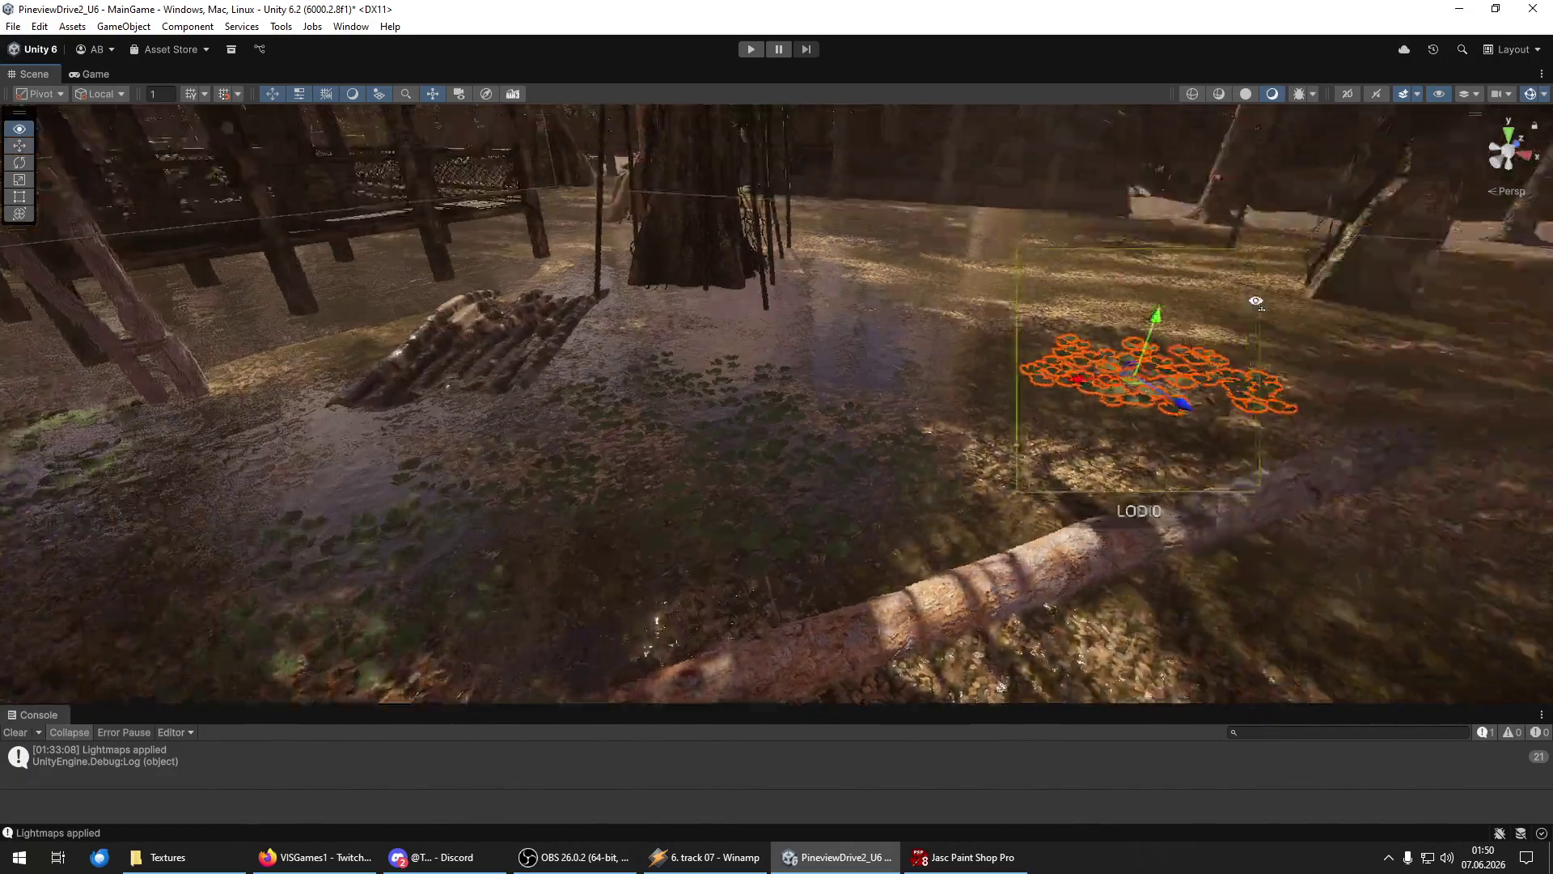
left_click_drag(1048, 391, 843, 332)
key("e")
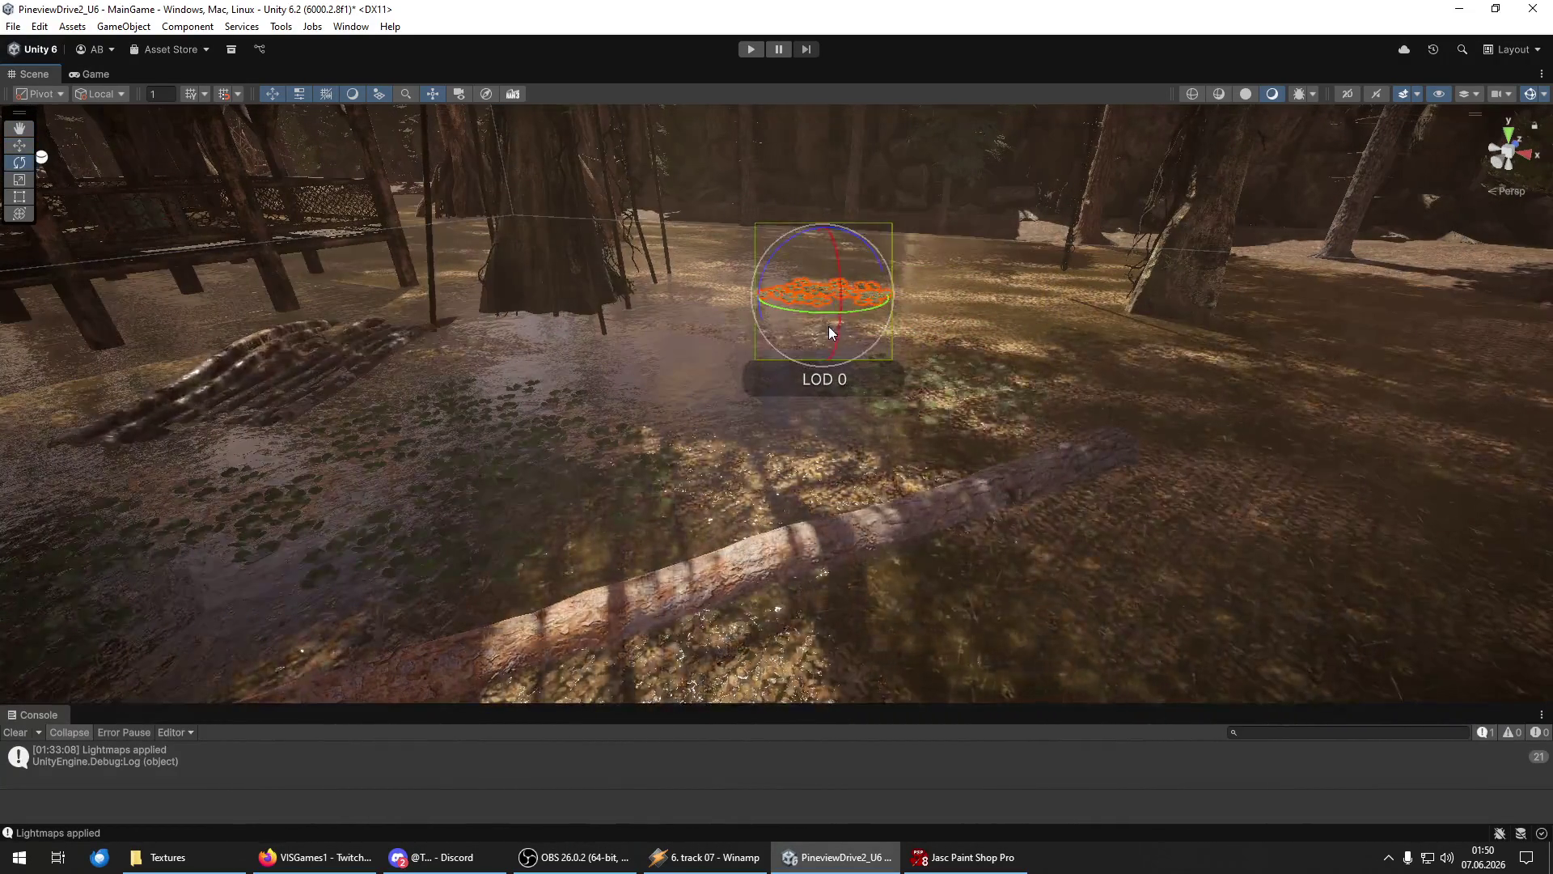
key("f")
key("w")
mouse_move(728, 459)
left_mouse_down()
mouse_move(607, 443)
mouse_move(827, 450)
mouse_move(973, 507)
mouse_move(1031, 553)
mouse_move(703, 596)
mouse_move(510, 555)
mouse_move(530, 619)
mouse_move(794, 490)
mouse_move(793, 478)
mouse_move(712, 483)
mouse_move(752, 474)
left_mouse_up()
key("e")
key("w")
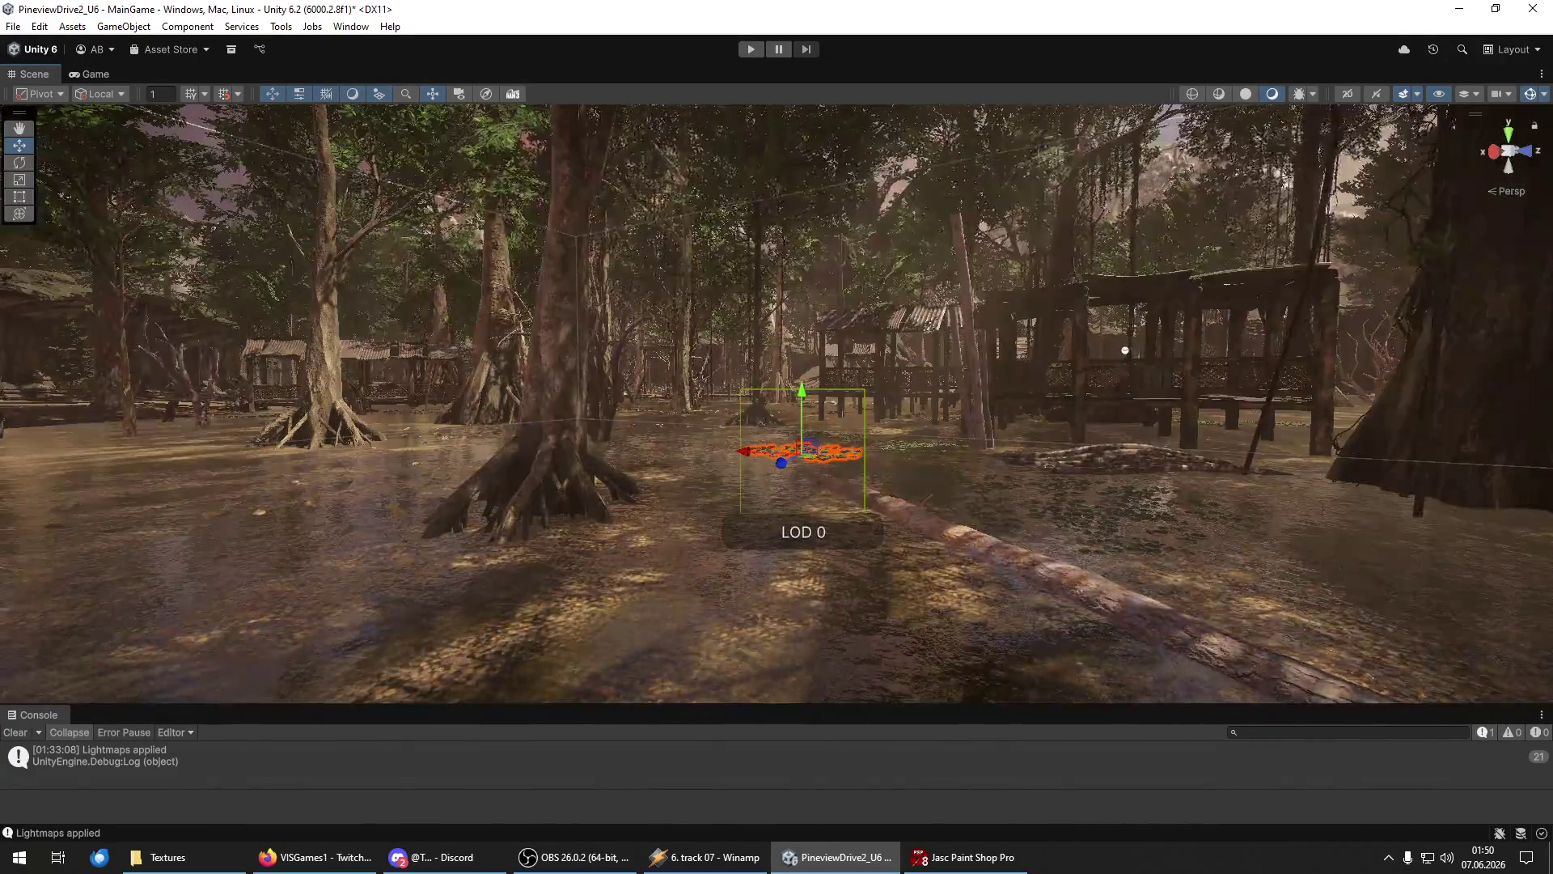
Frame the lily pad cluster, undo its last four moves, then select neighbouring lily objects.
key("f")
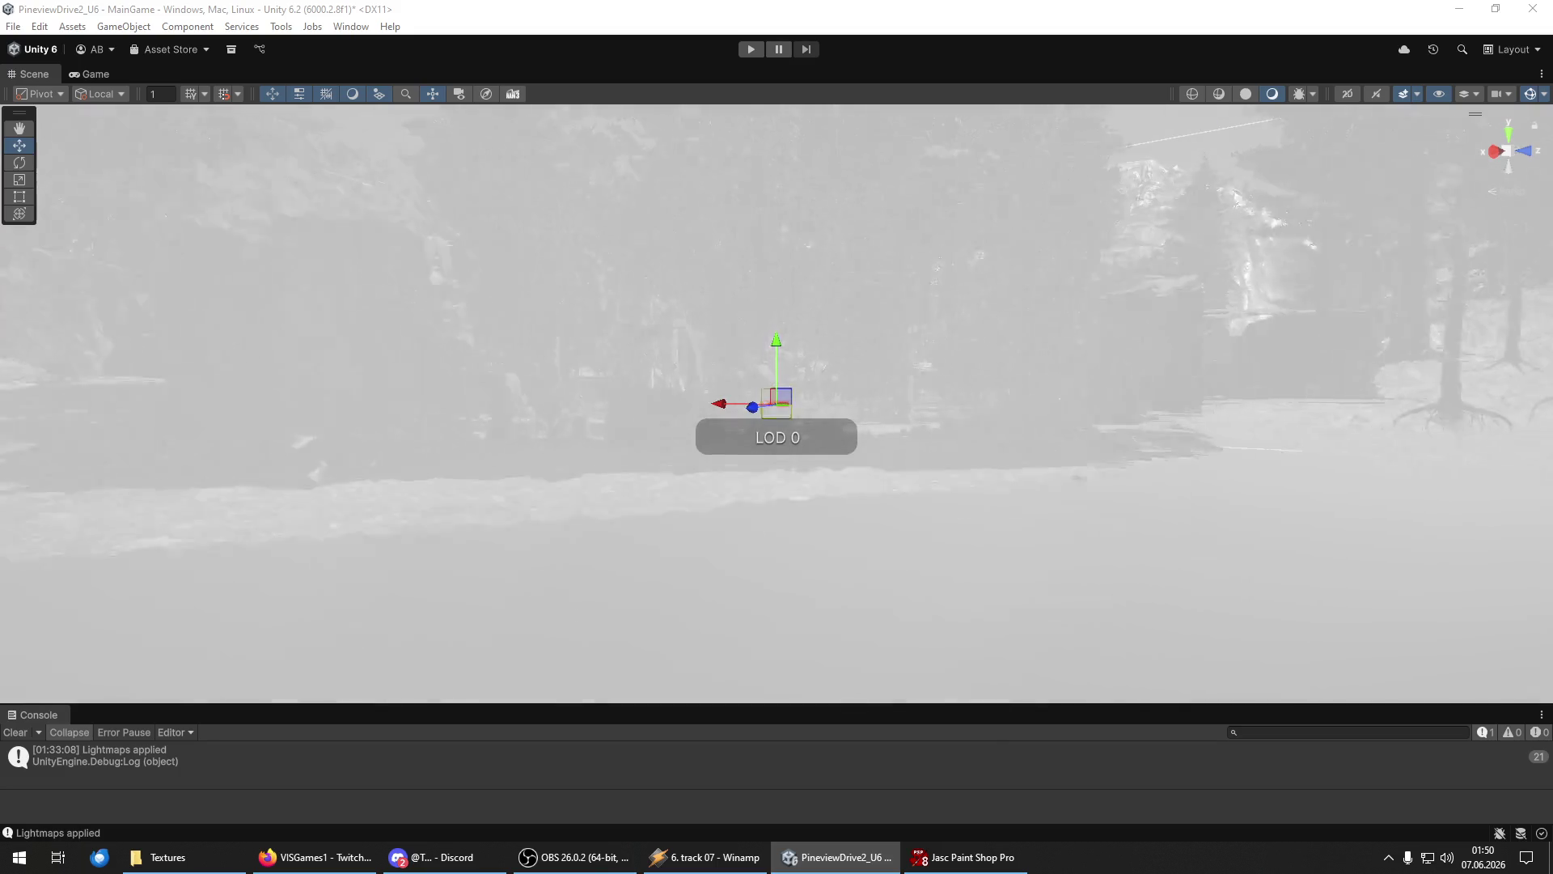
scroll(776, 404, "down", 5)
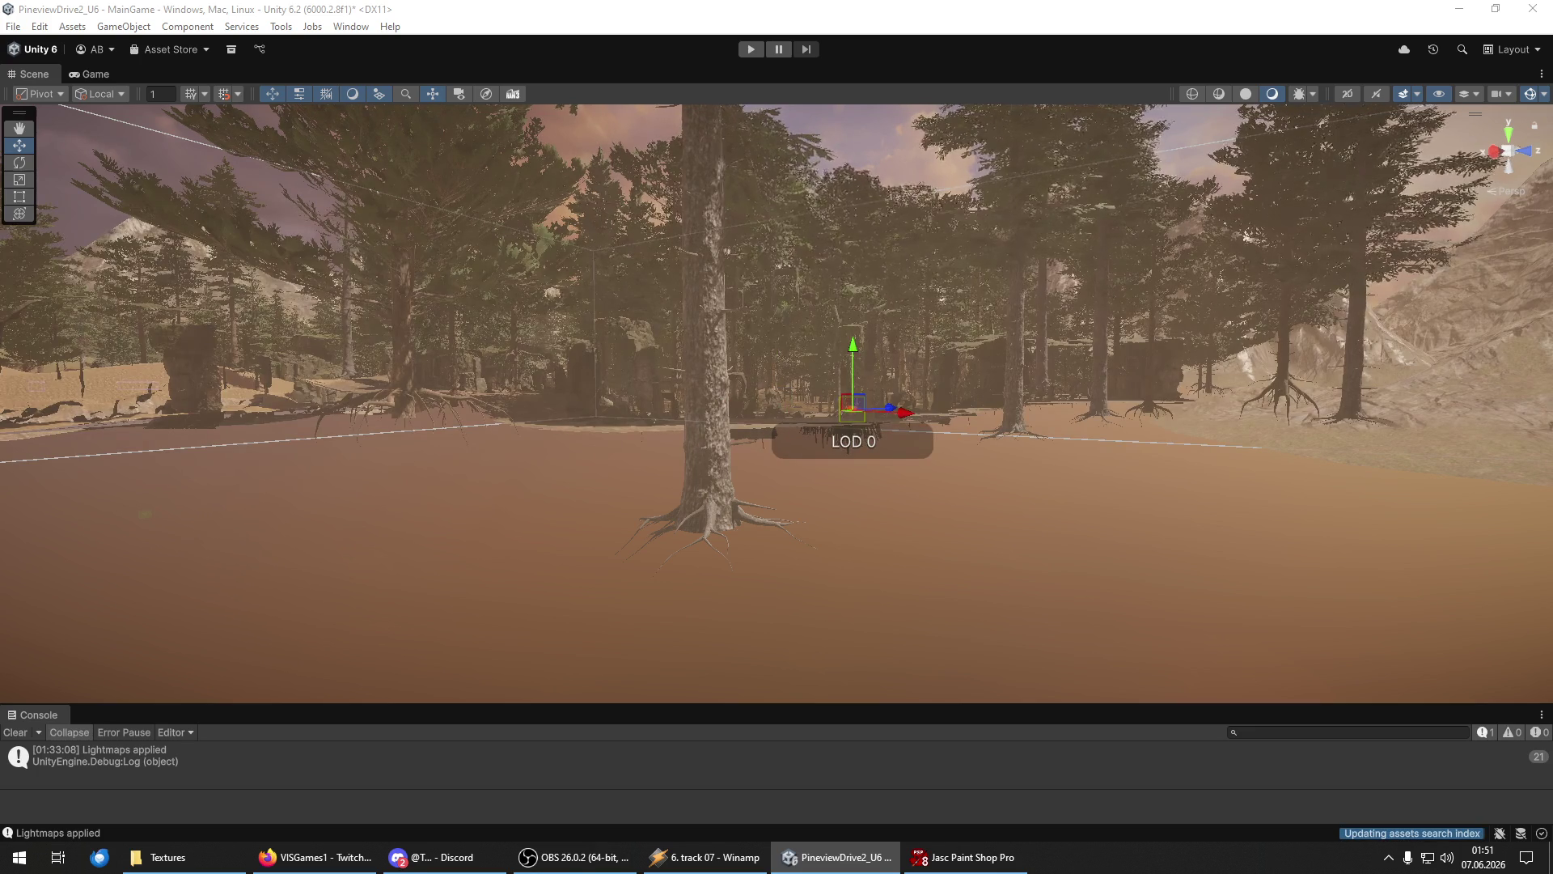
key("ctrl+z")
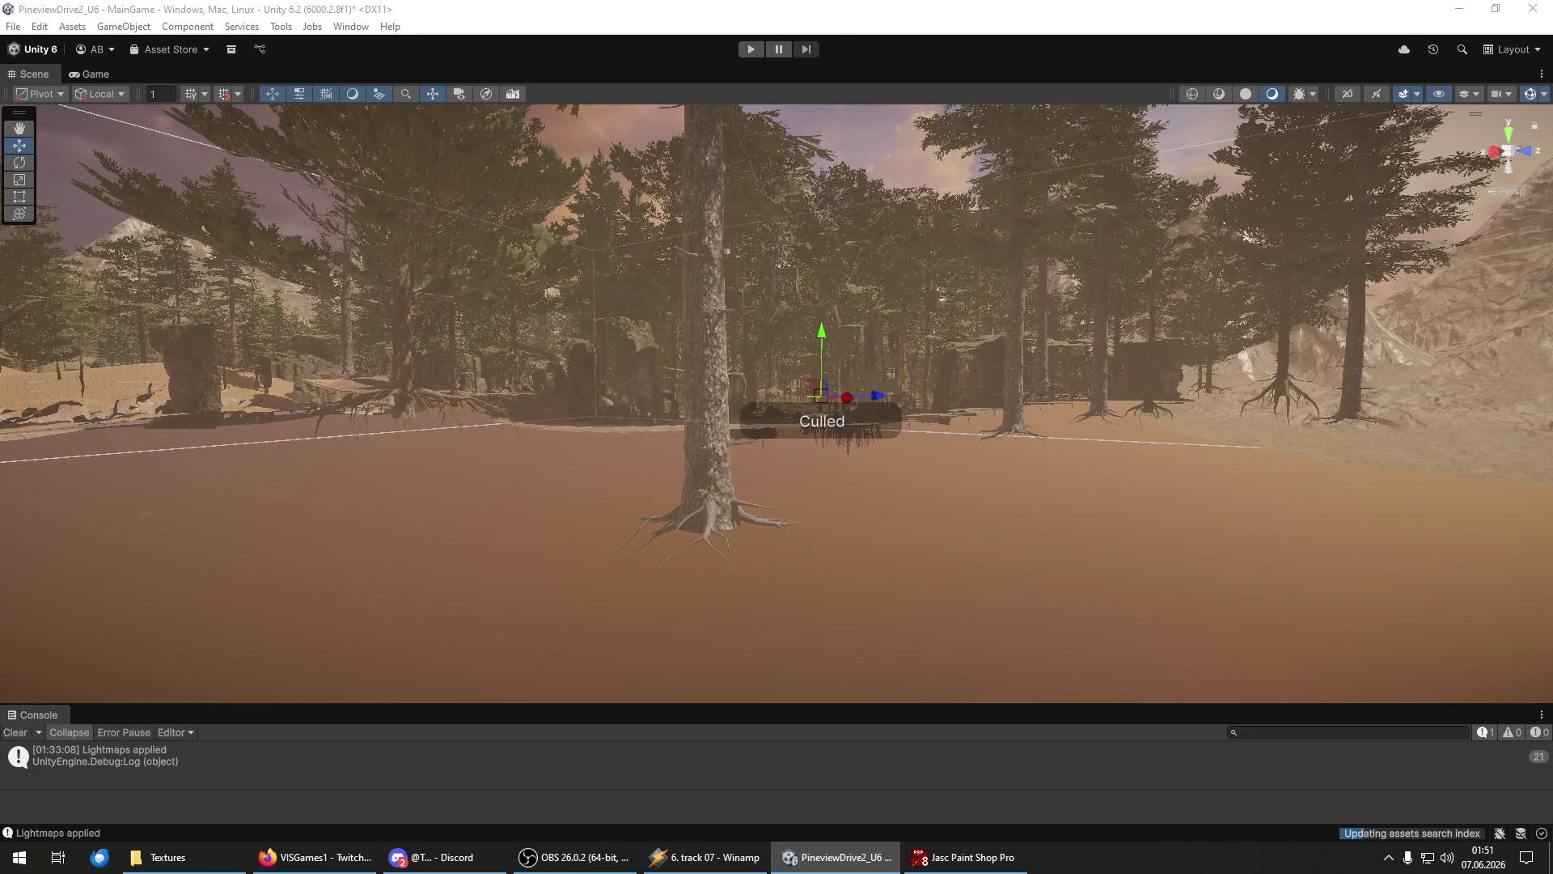
key("ctrl+z")
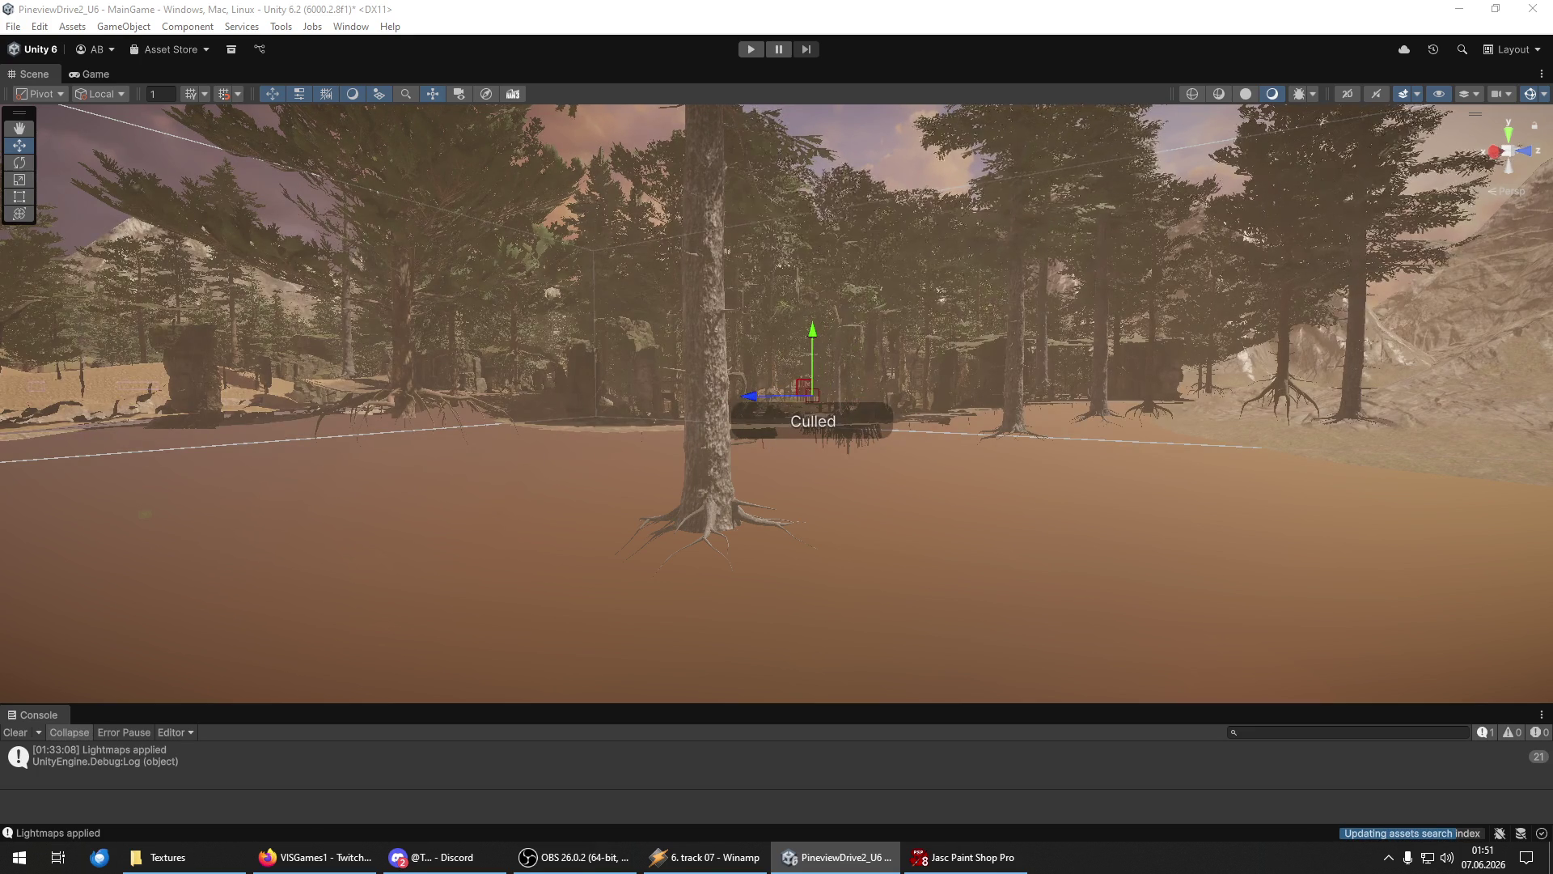
key("ctrl+z")
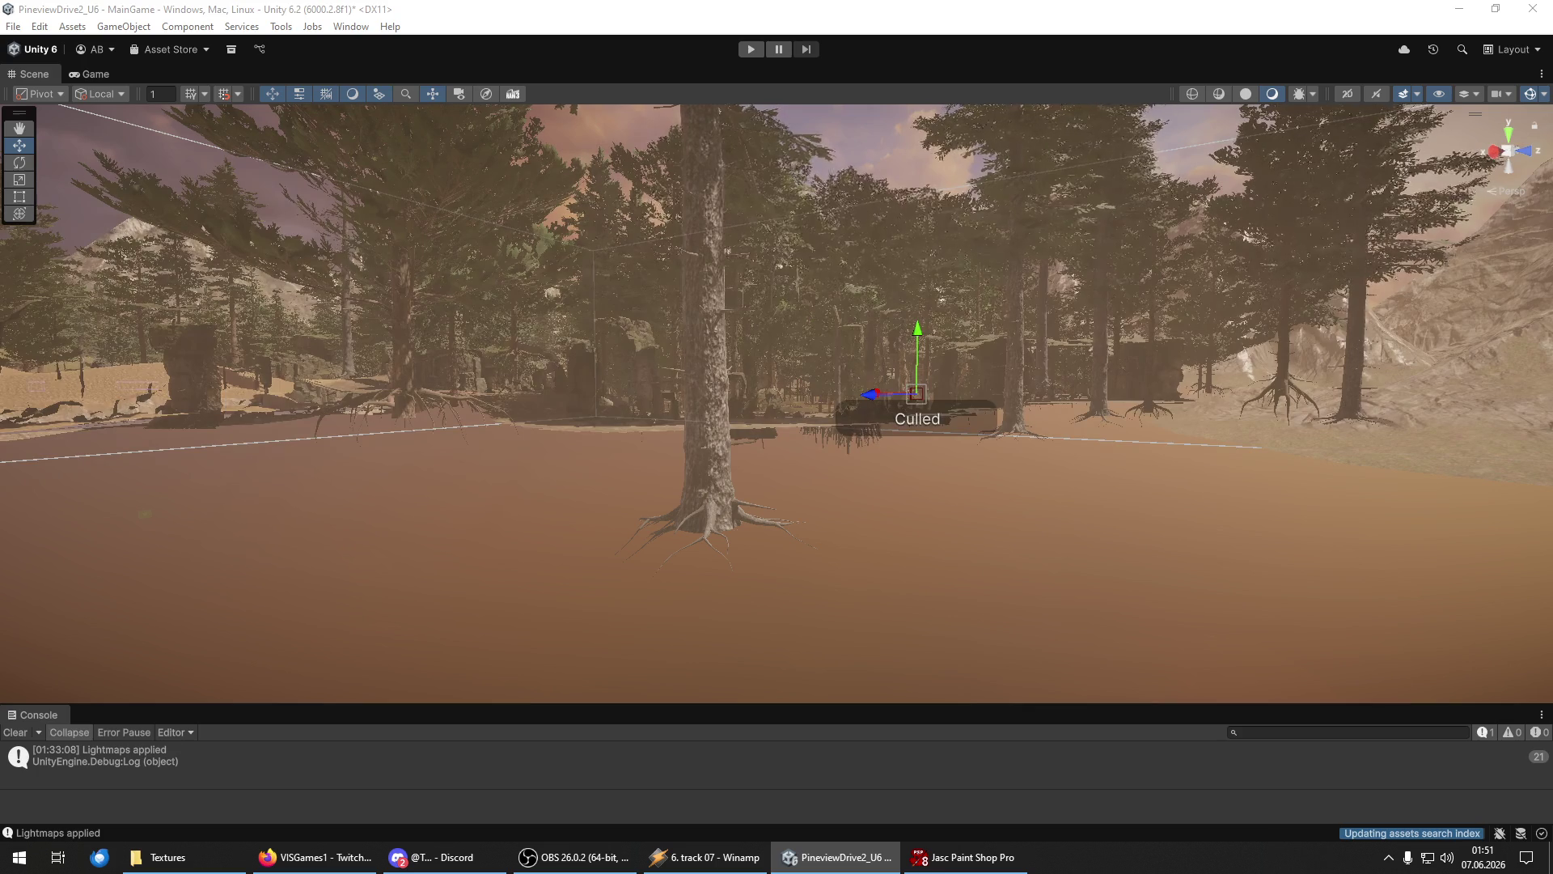
key("ctrl+z")
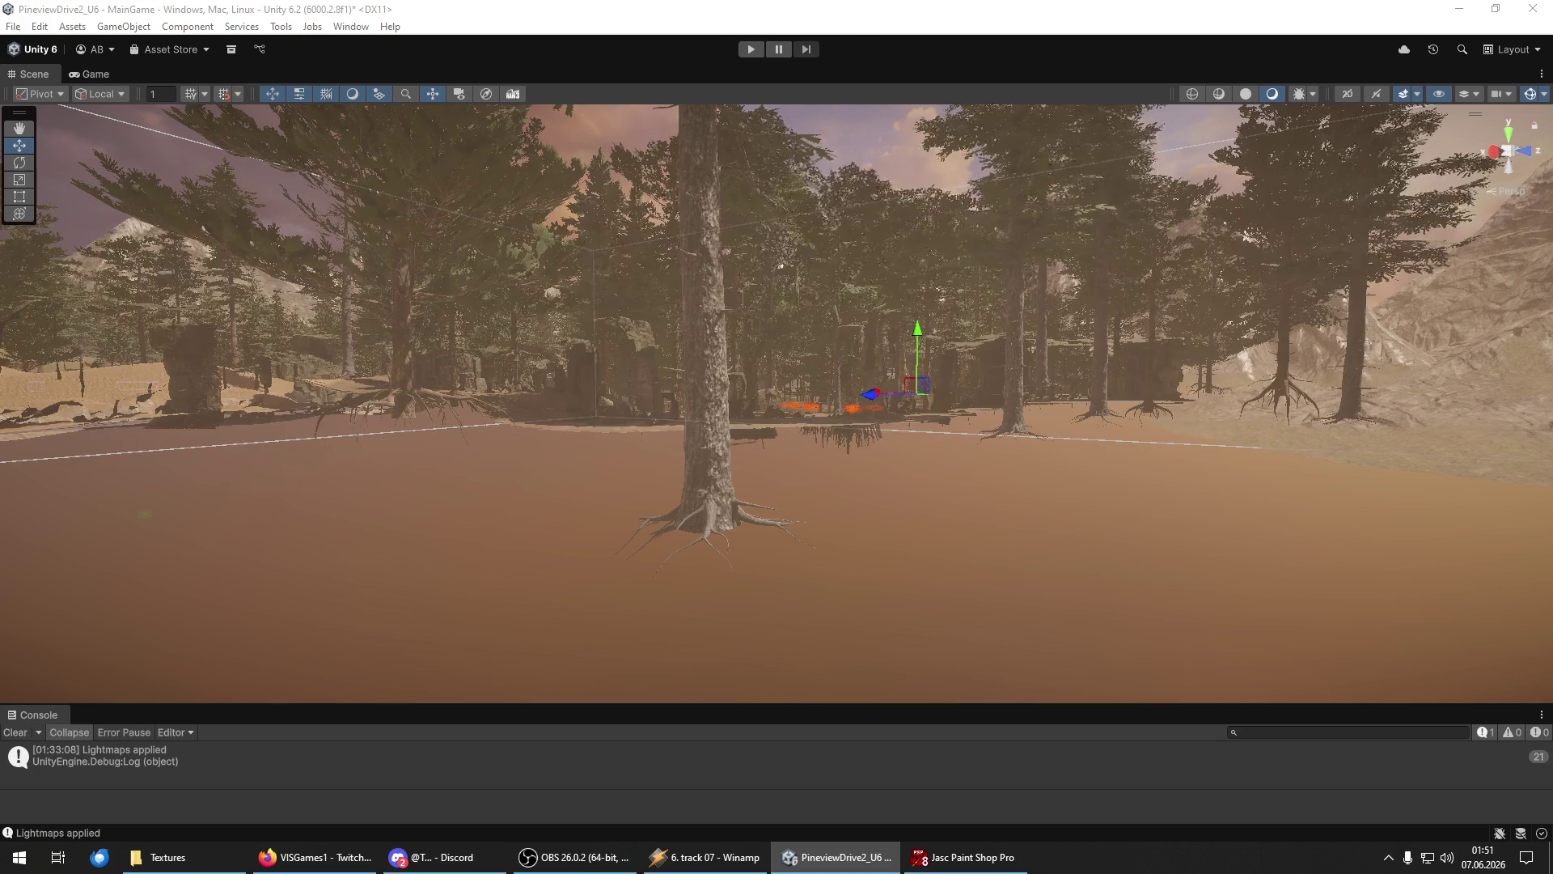
left_click(769, 396)
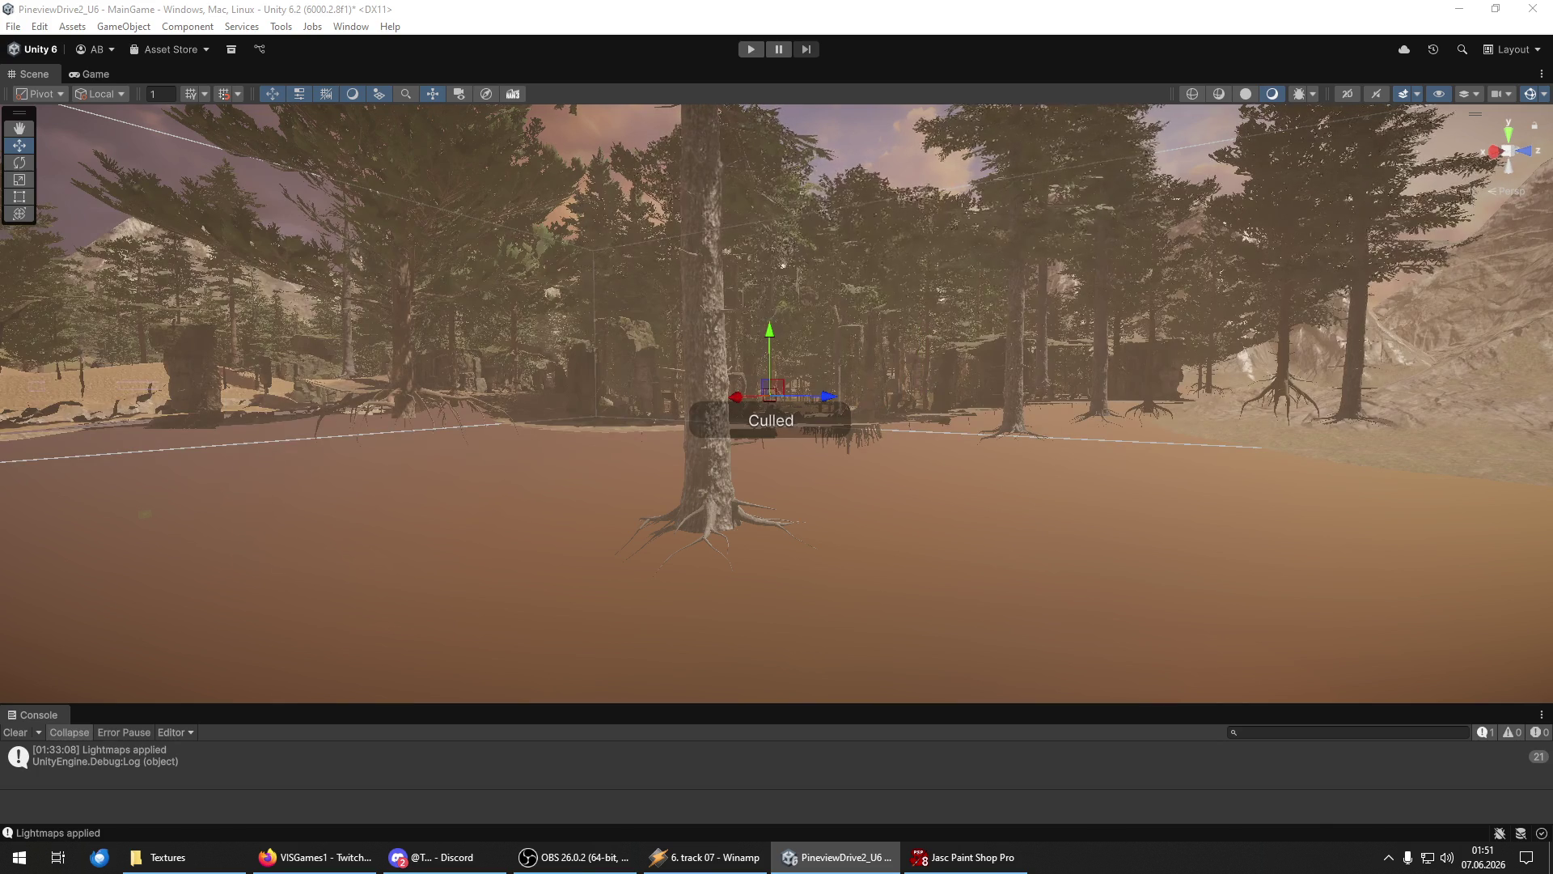
left_click(821, 396)
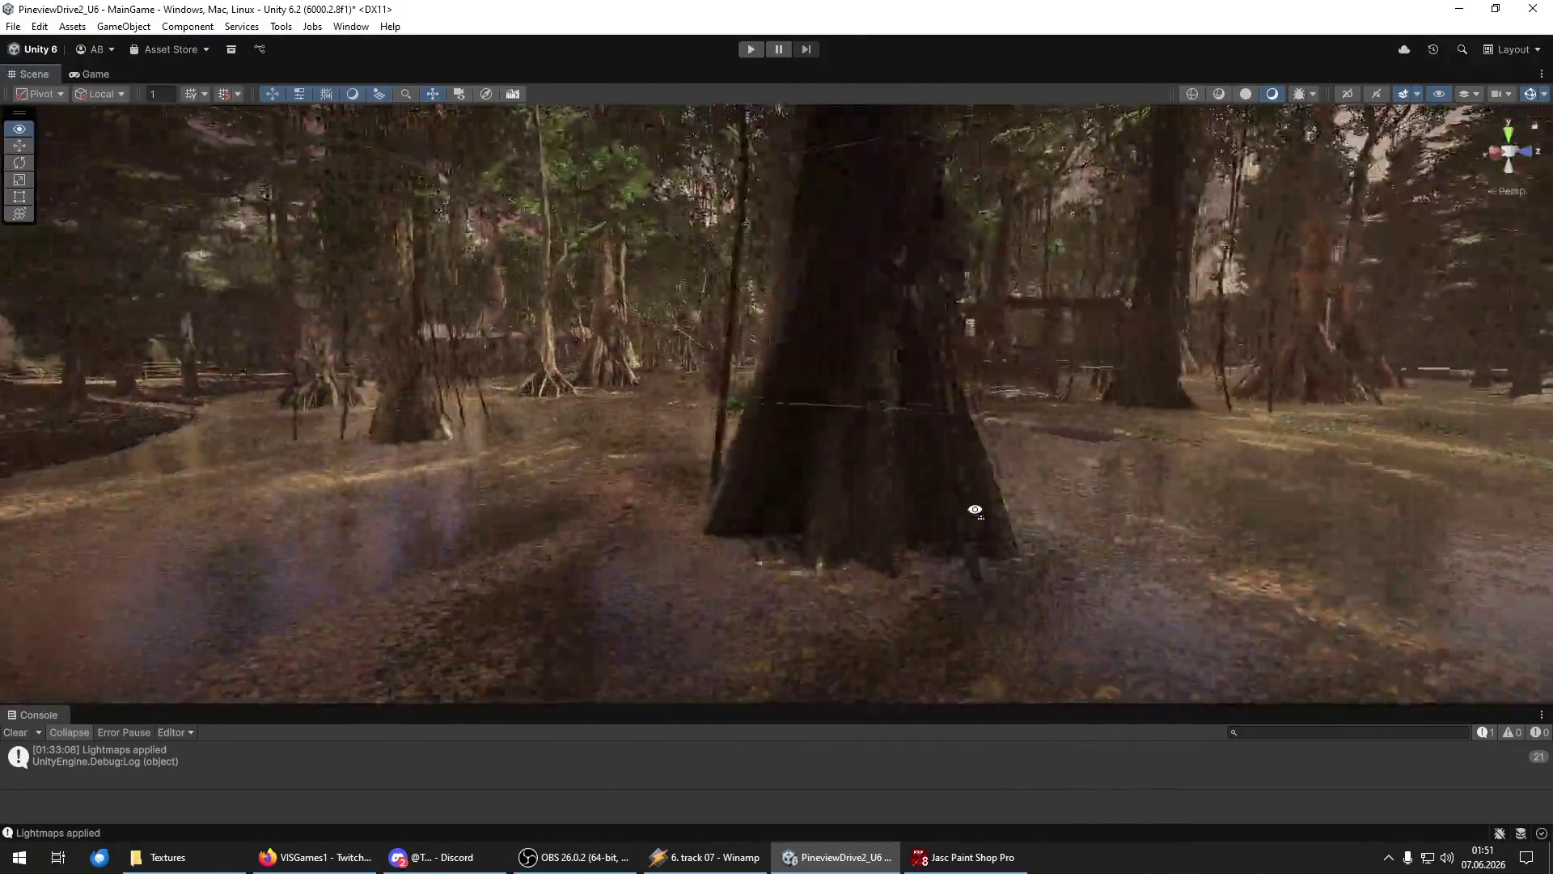
Fly the view toward the wooden pavilion and open the File menu.
key("w")
mouse_move(975, 510)
left_mouse_down()
mouse_move(963, 485)
mouse_move(1059, 488)
mouse_move(752, 527)
mouse_move(834, 494)
mouse_move(366, 525)
mouse_move(790, 524)
mouse_move(794, 496)
mouse_move(950, 482)
mouse_move(543, 513)
mouse_move(114, 513)
mouse_move(1456, 518)
mouse_move(76, 509)
mouse_move(220, 517)
left_mouse_up()
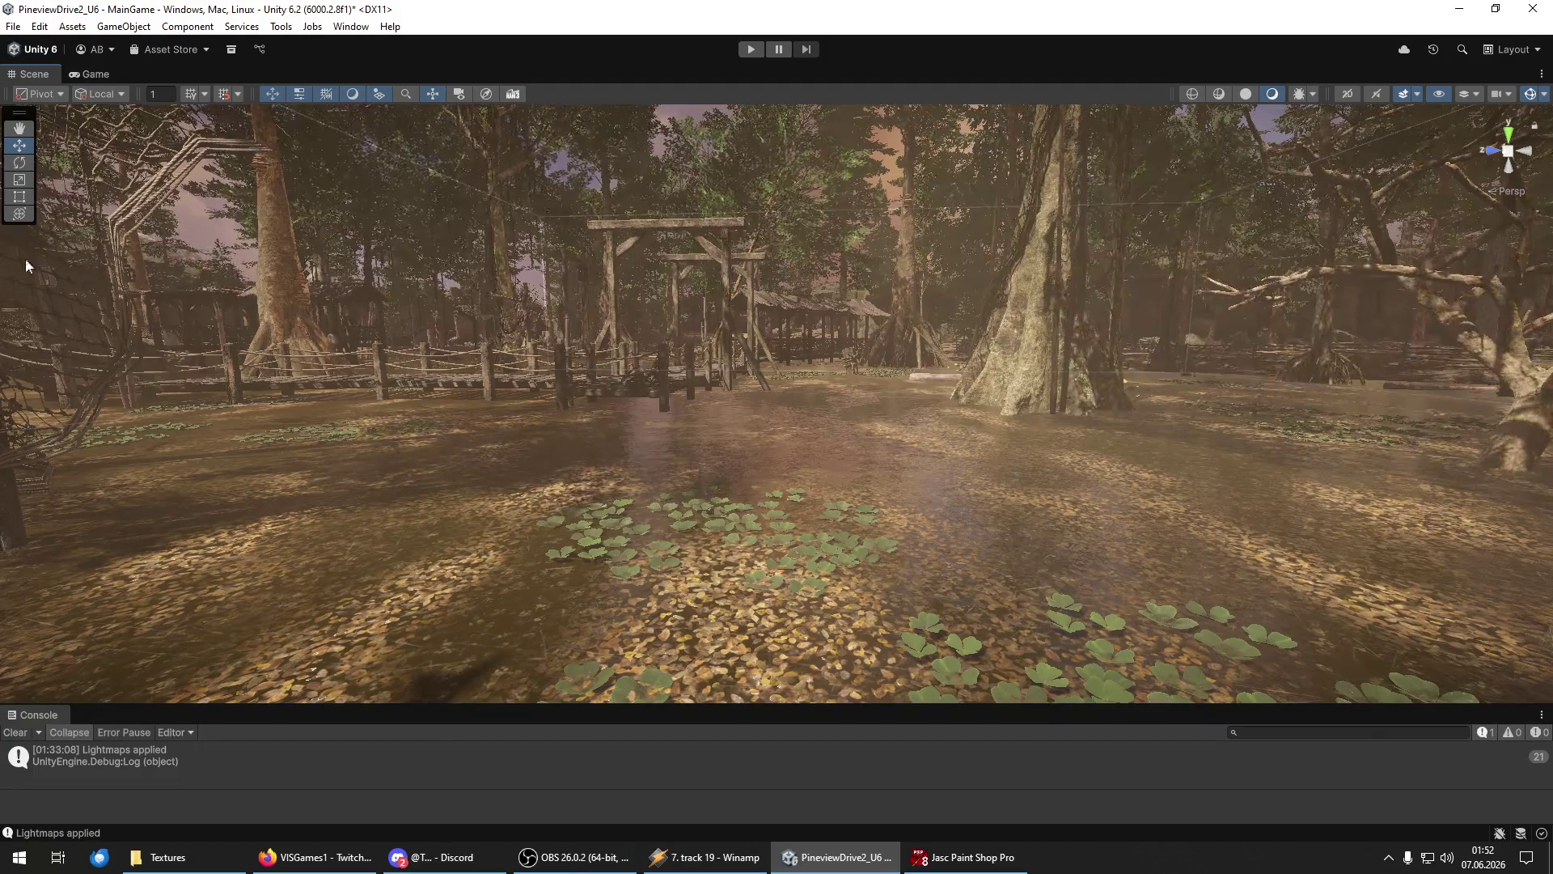
left_click(13, 26)
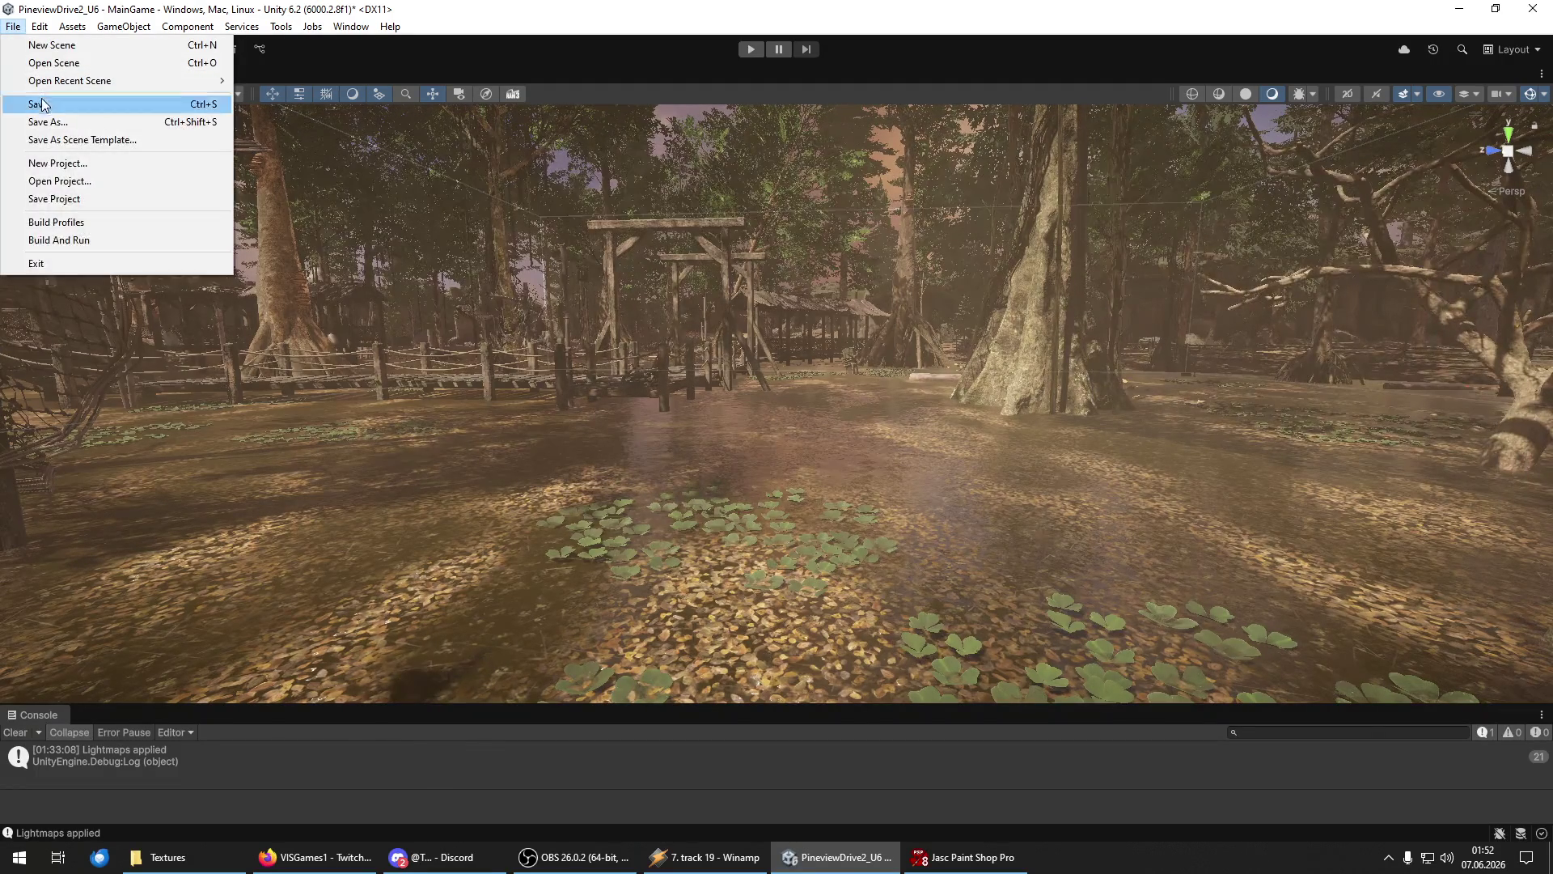
Save the project and the MainGame scene, then clear the Console log.
left_click(9, 26)
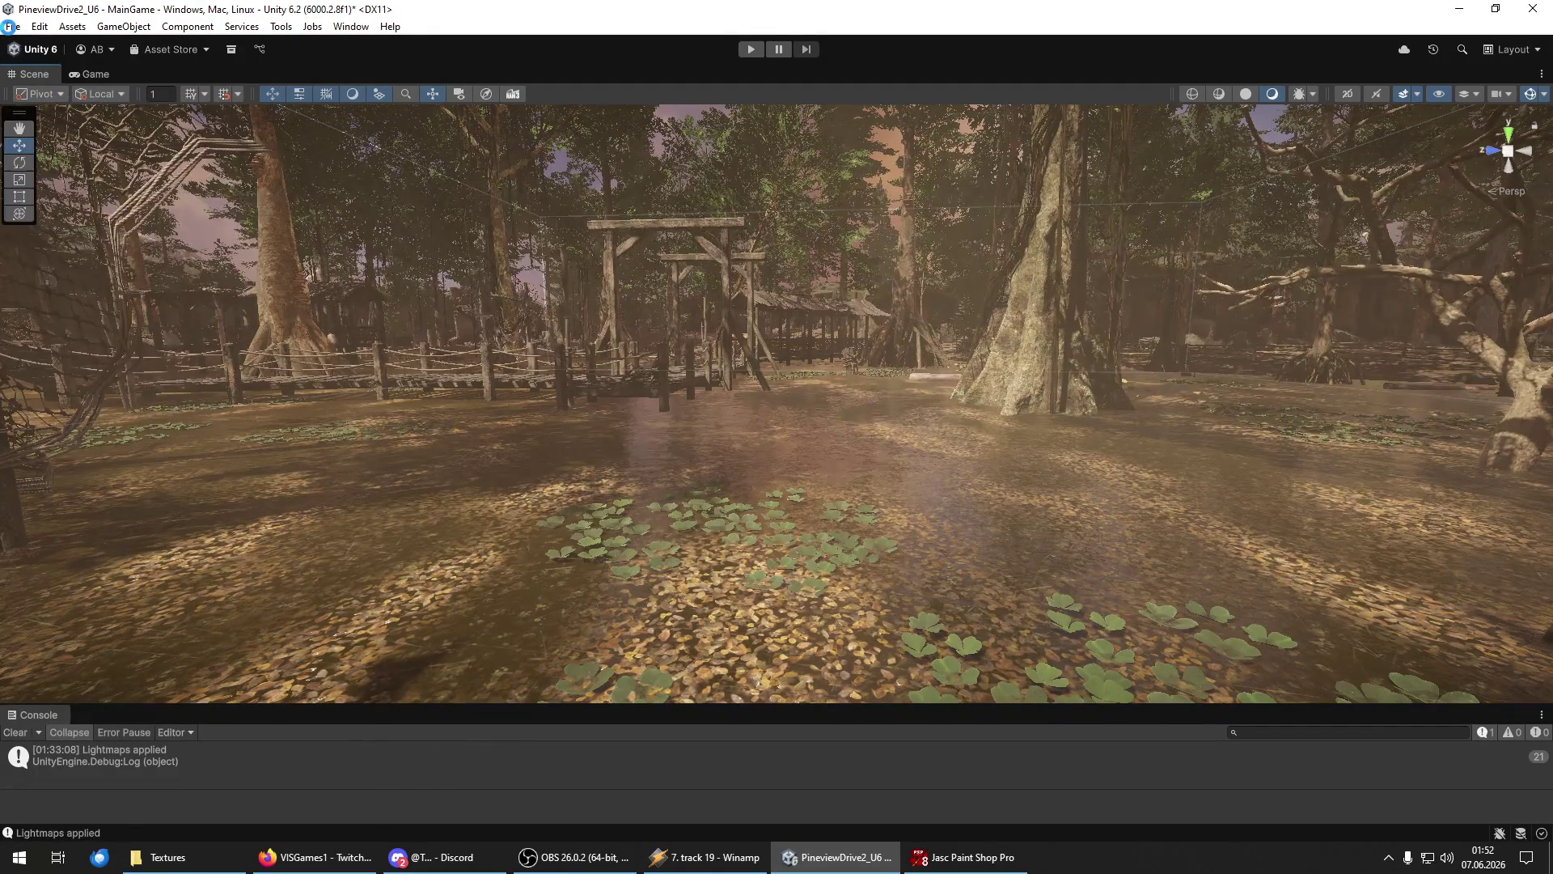
left_click(10, 27)
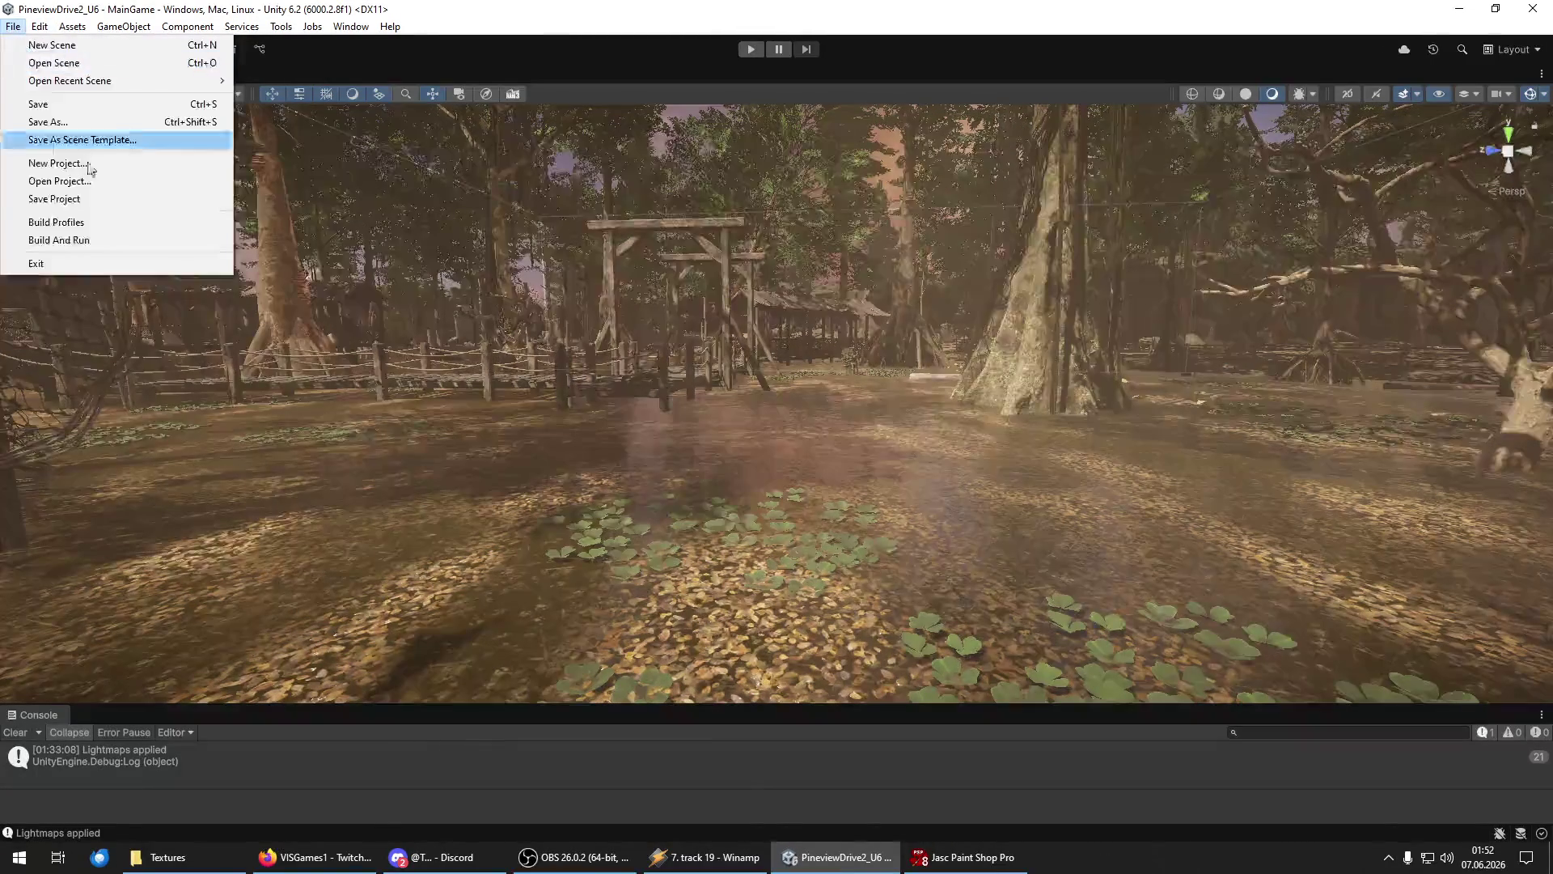
left_click(93, 199)
left_click(12, 26)
left_click(49, 105)
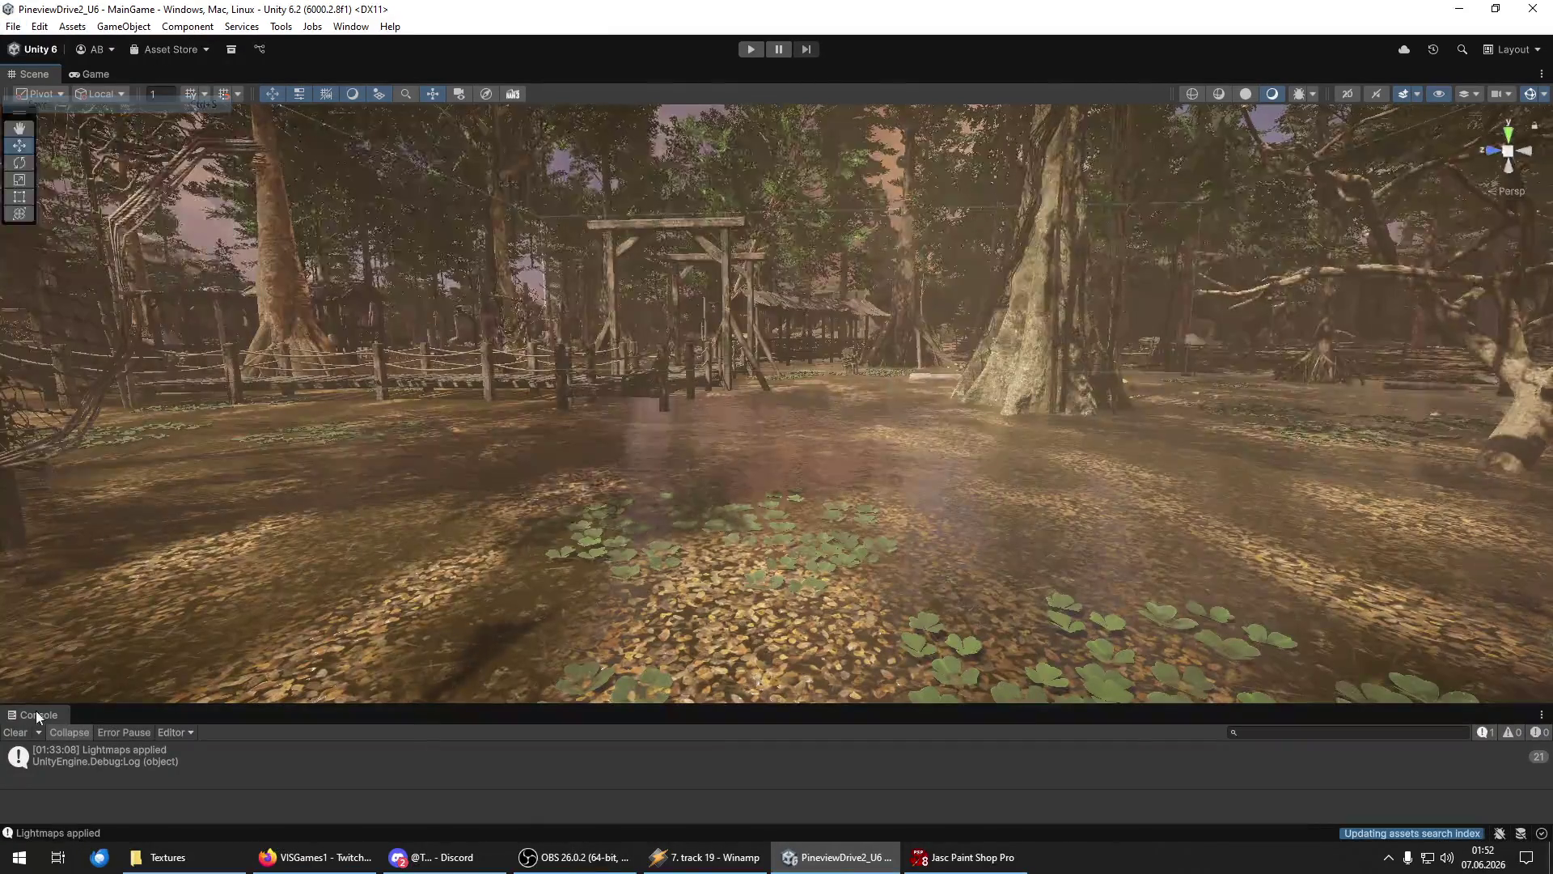
left_click(10, 735)
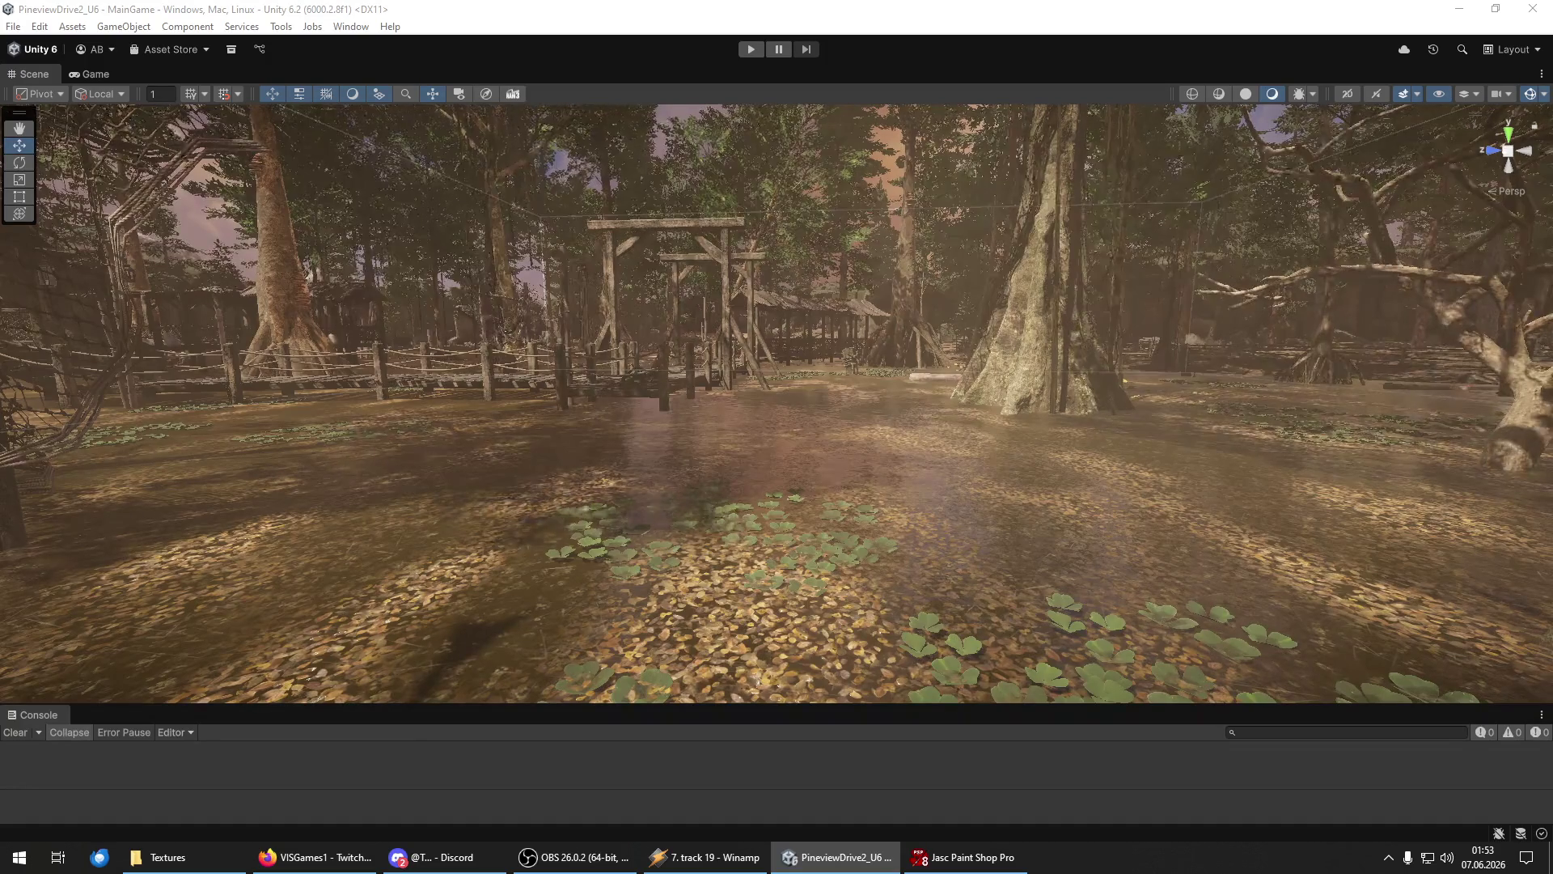
Fly toward the gate, select the small lily object and frame the lily-pad group.
right_click(928, 602)
key("w")
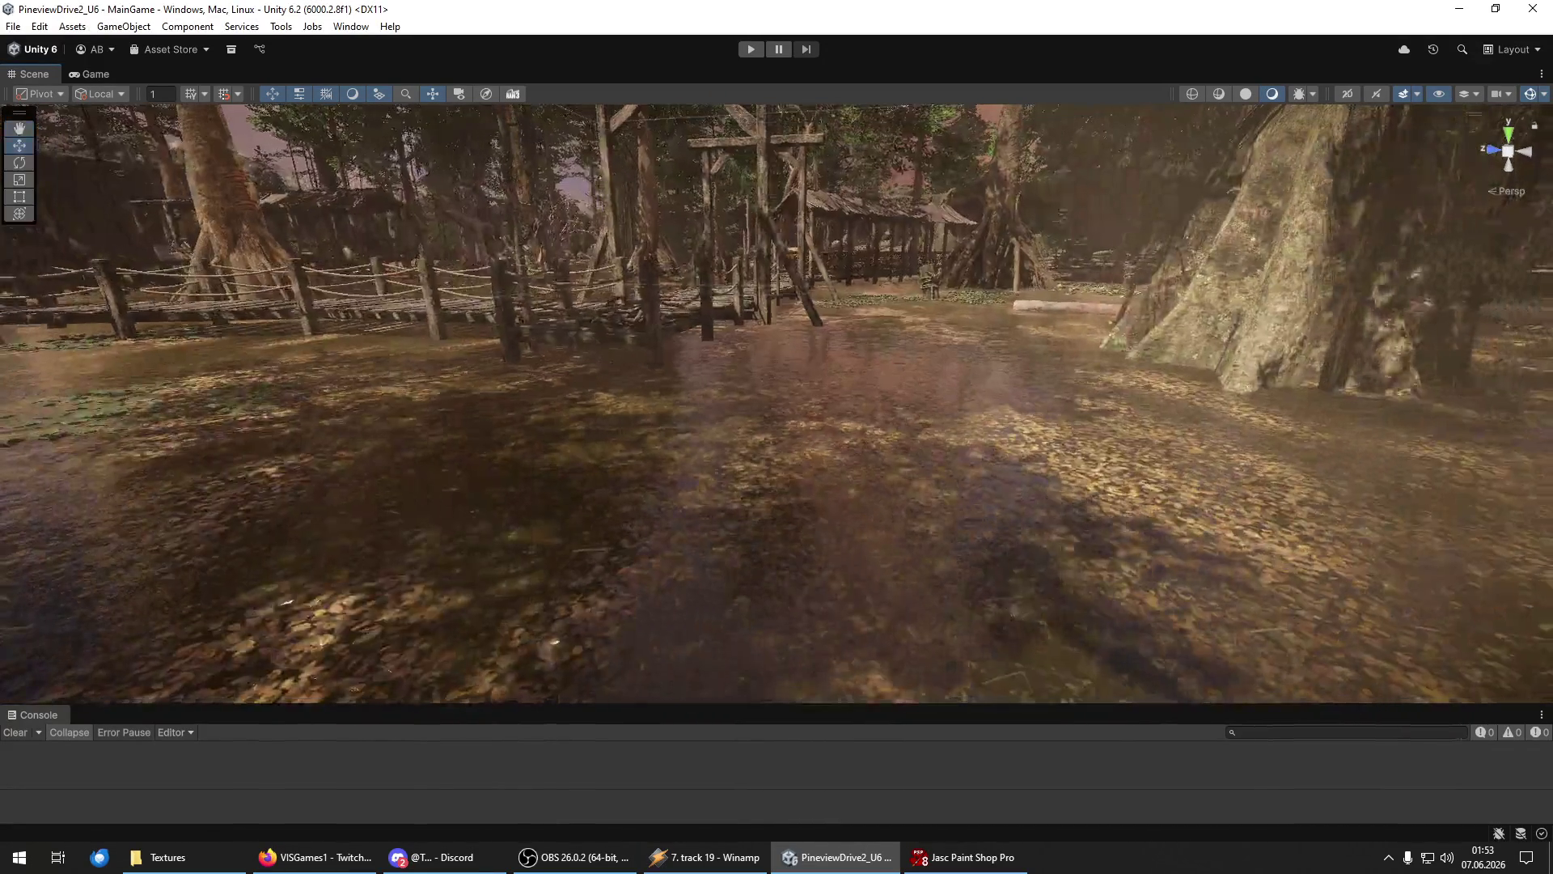
left_click(874, 547)
right_click(885, 512)
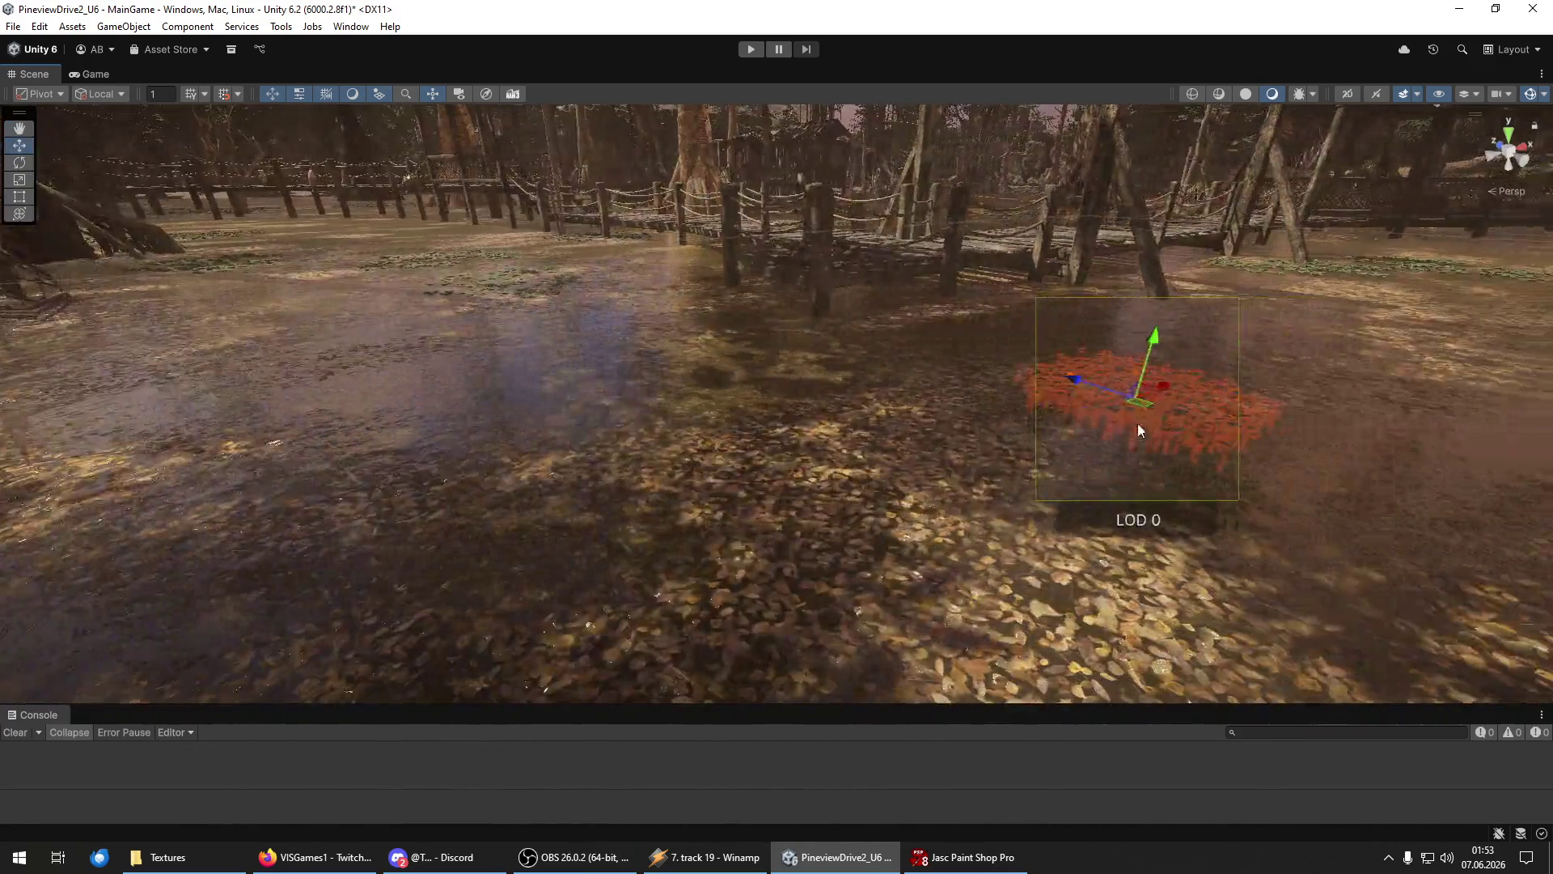
key("f")
right_click(732, 516)
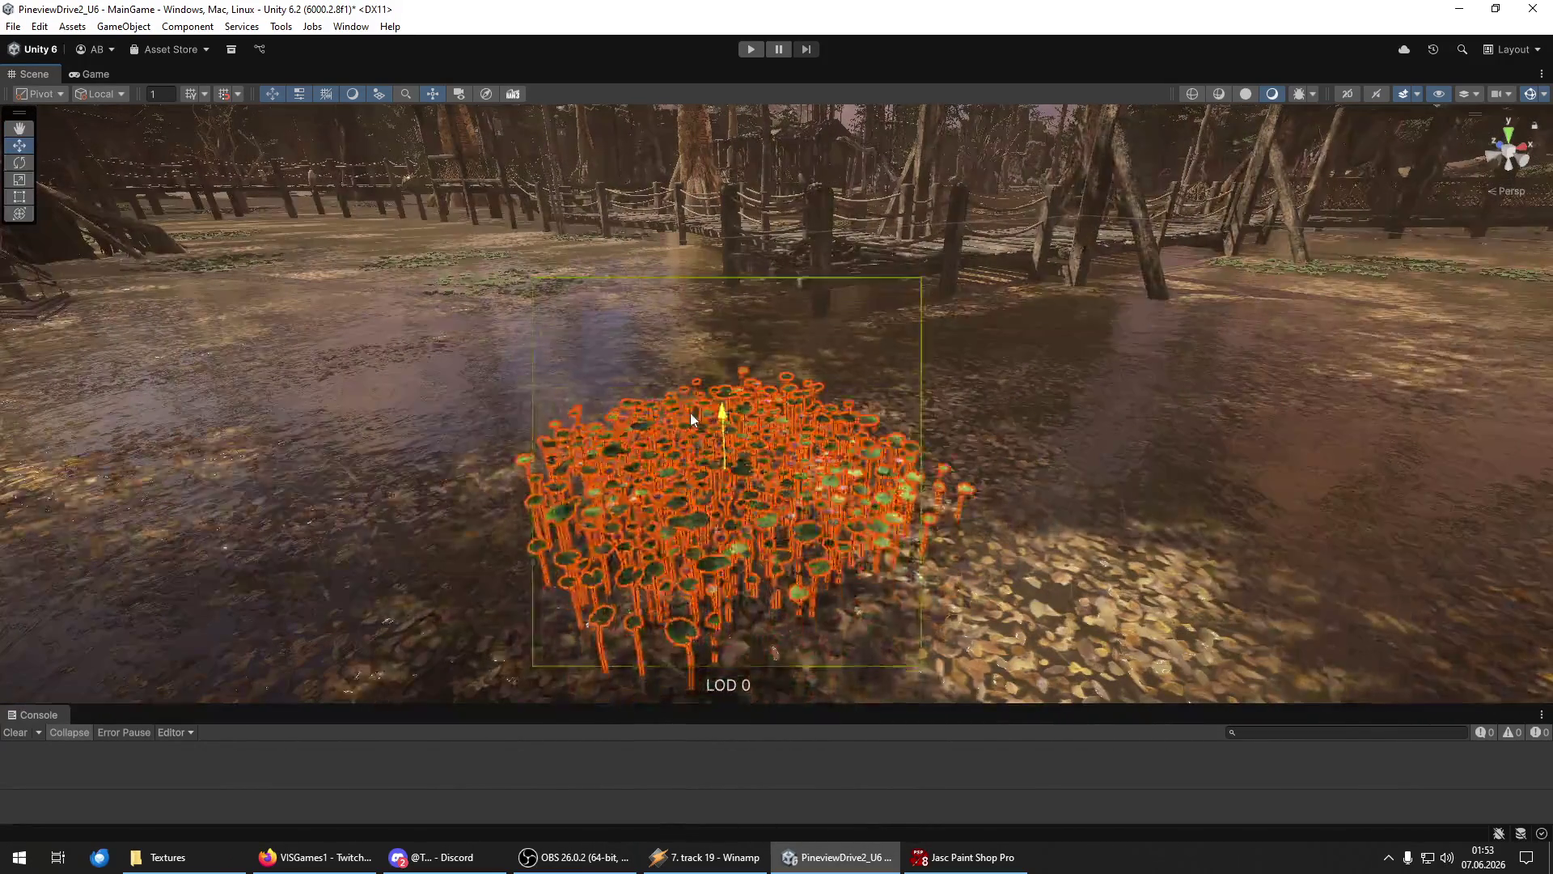
key("f")
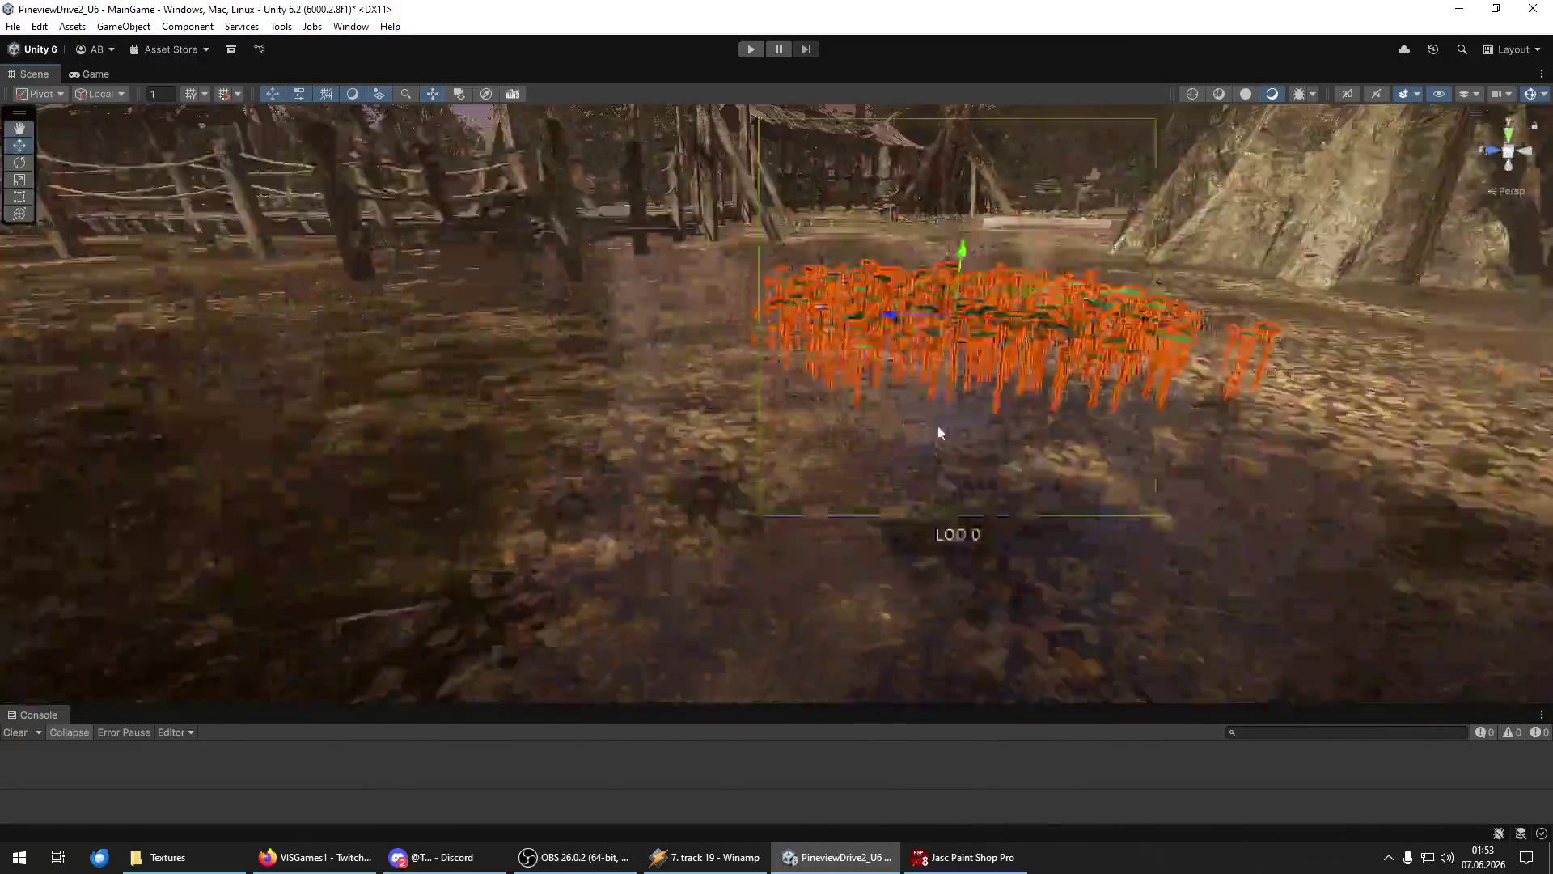
scroll(984, 348, "up", 2)
key("w")
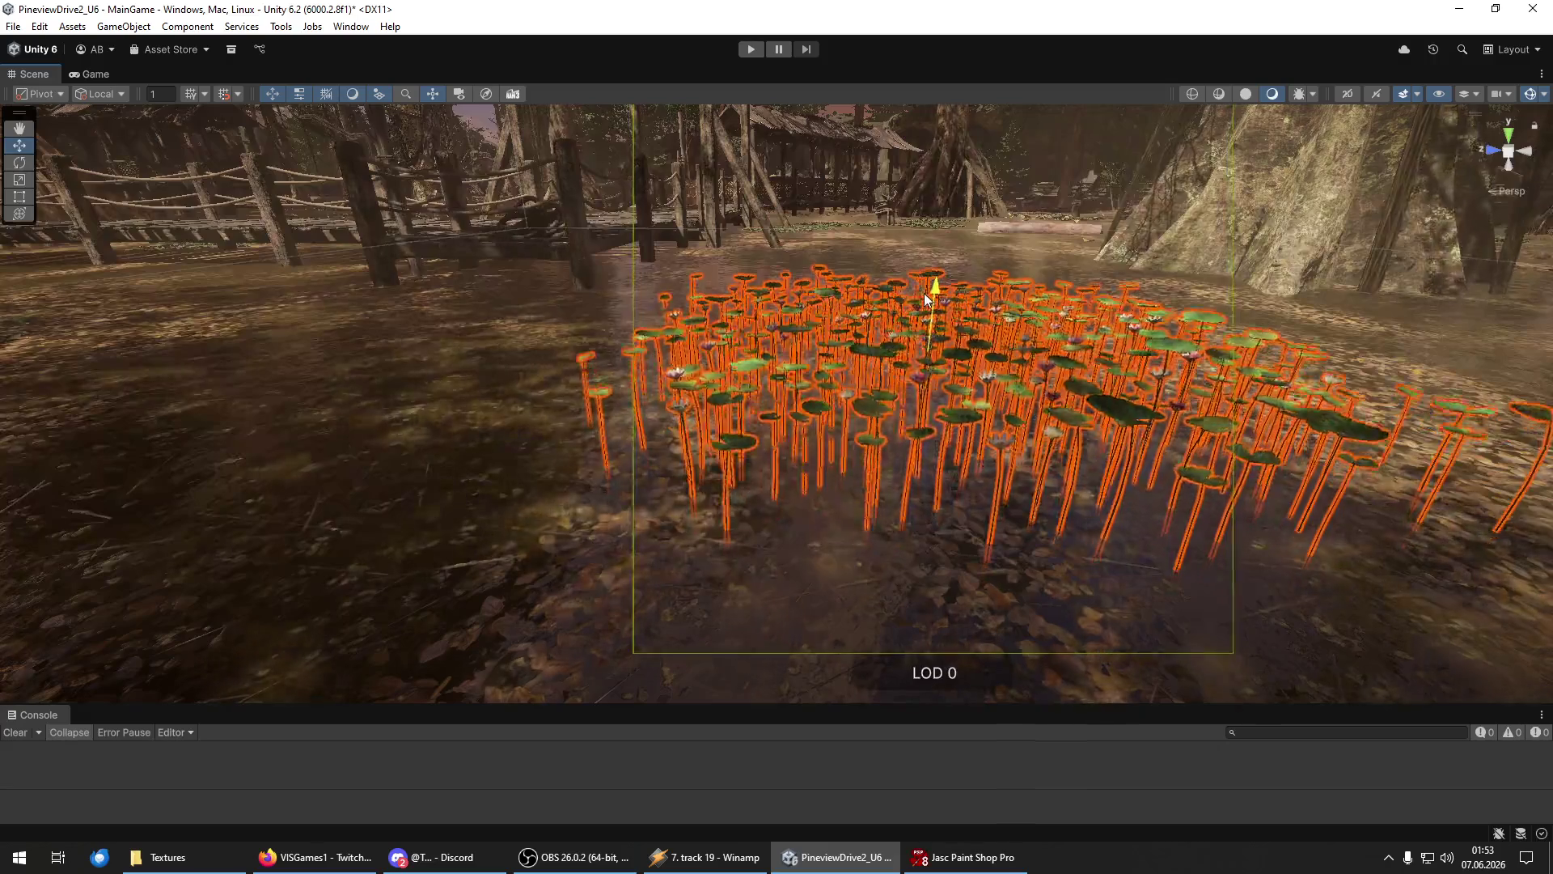
key("shift+d")
Reselect the lily-pad group, move it up-left between the large tree and net fence, then deselect.
mouse_move(1052, 518)
left_mouse_down()
mouse_move(1224, 544)
mouse_move(1324, 496)
mouse_move(963, 429)
left_mouse_up()
left_click(816, 459)
scroll(815, 459, "down", 3)
key("y")
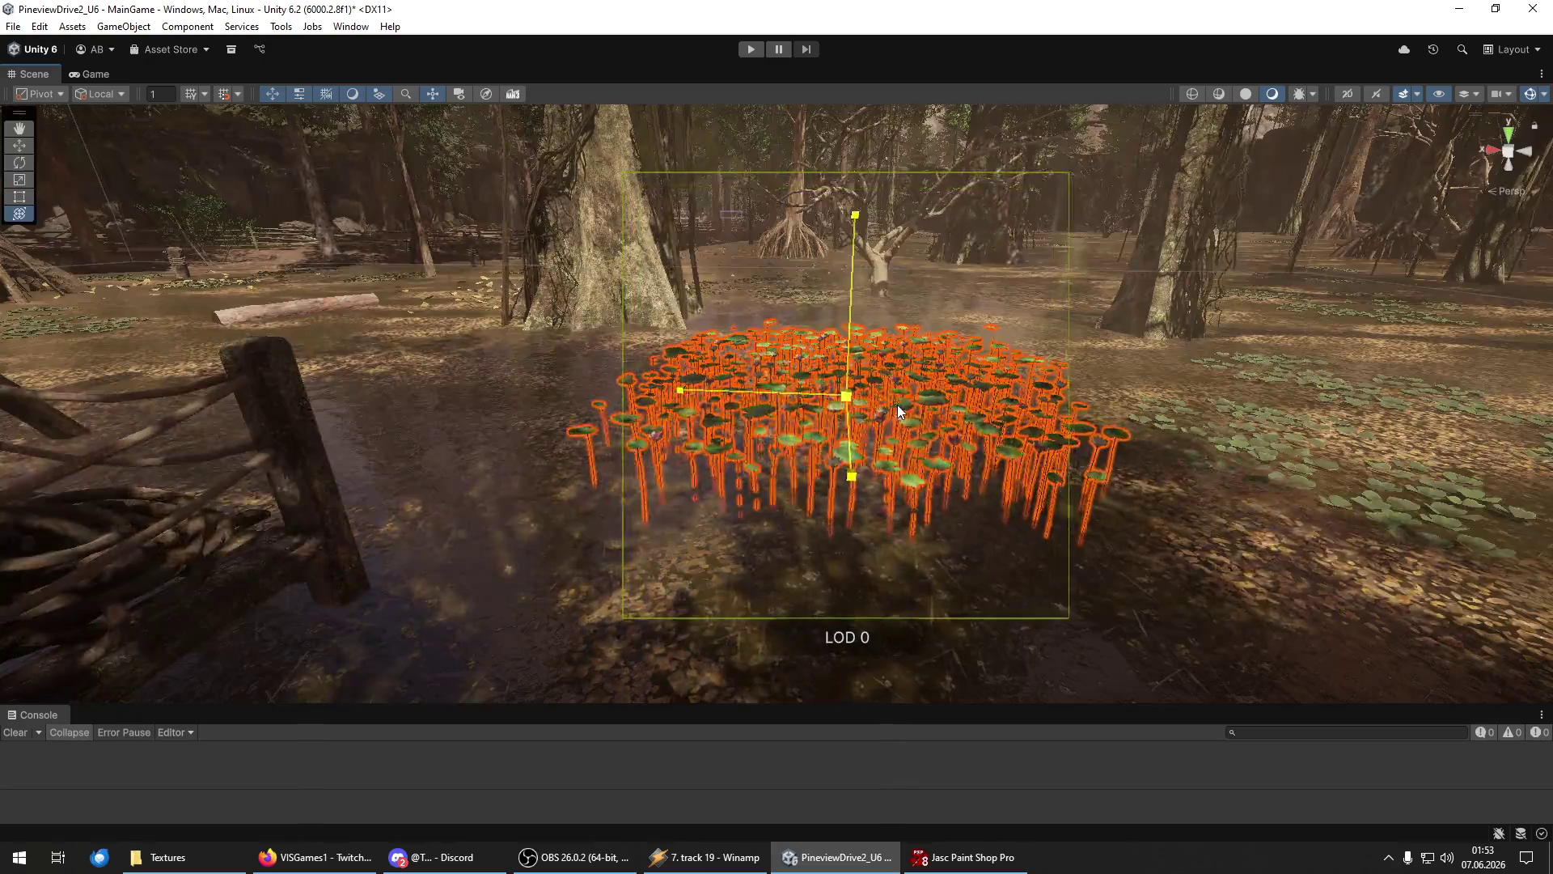
left_click(512, 507)
mouse_move(512, 506)
left_mouse_down()
mouse_move(652, 537)
mouse_move(808, 471)
mouse_move(639, 508)
mouse_move(637, 434)
mouse_move(669, 632)
mouse_move(780, 520)
left_mouse_up()
left_click(639, 508)
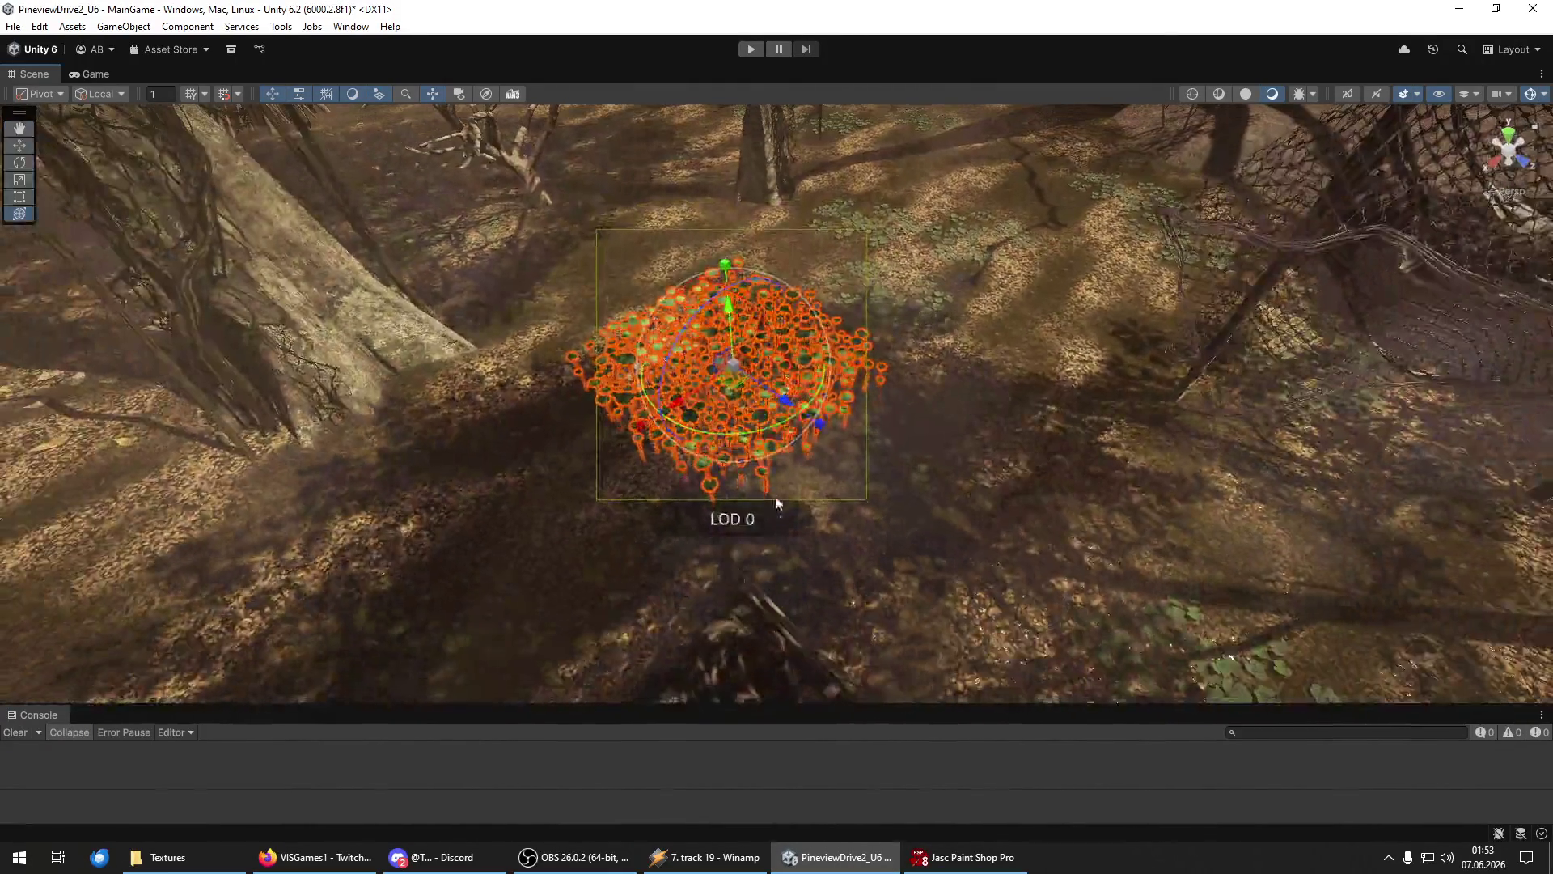
scroll(994, 534, "up", 3)
key("w")
mouse_move(930, 562)
left_mouse_down()
mouse_move(828, 575)
mouse_move(939, 539)
mouse_move(909, 473)
mouse_move(932, 424)
mouse_move(904, 431)
left_mouse_up()
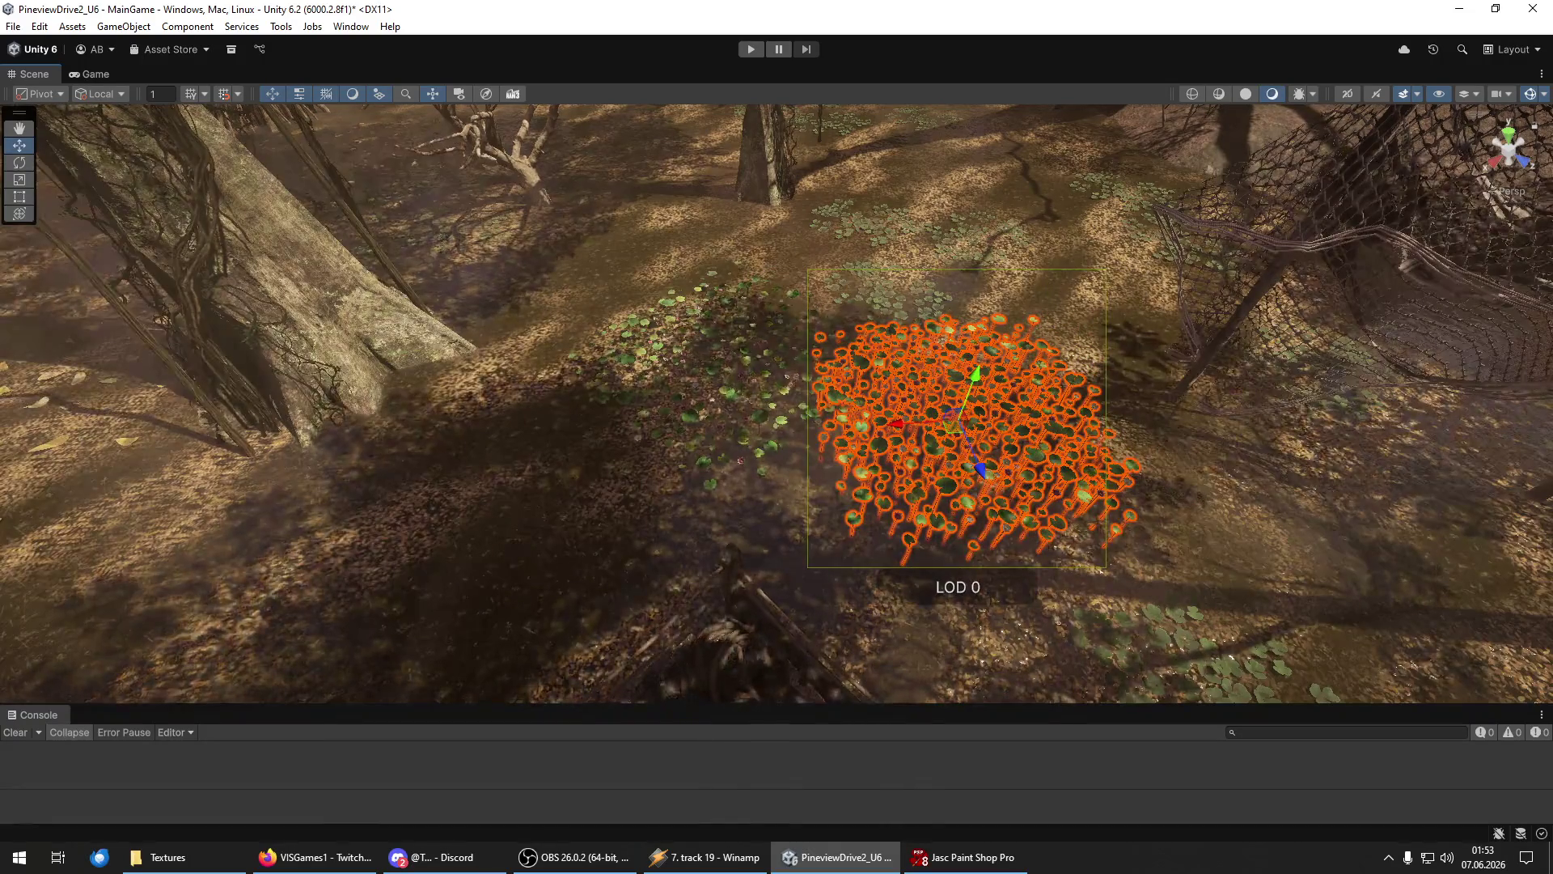
key("shift+d")
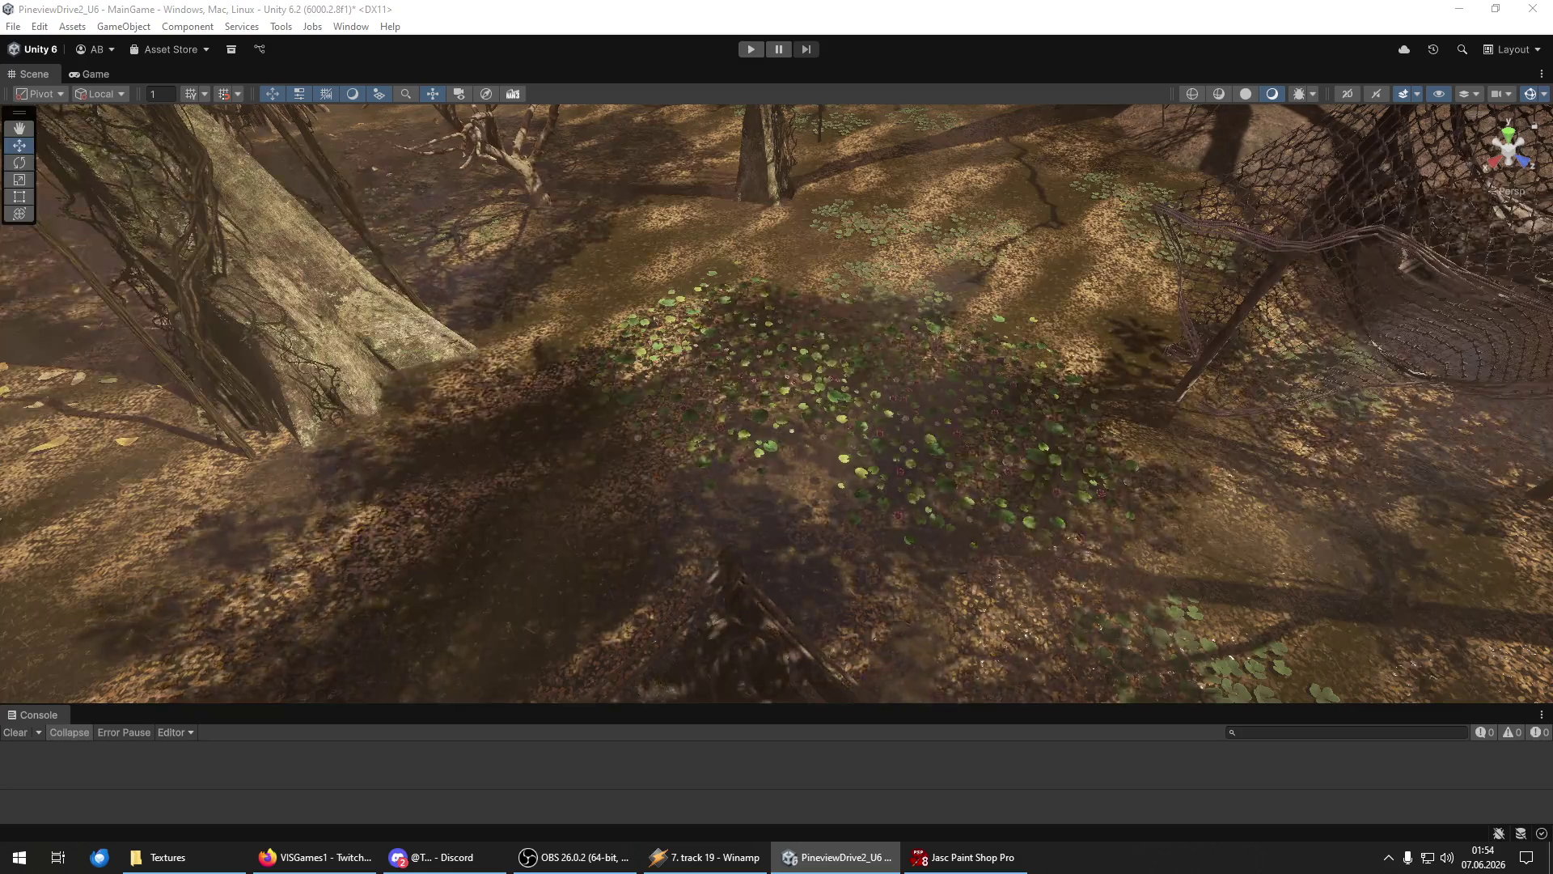
mouse_move(1173, 558)
left_mouse_down()
mouse_move(808, 305)
mouse_move(797, 351)
mouse_move(769, 266)
mouse_move(890, 485)
left_mouse_up()
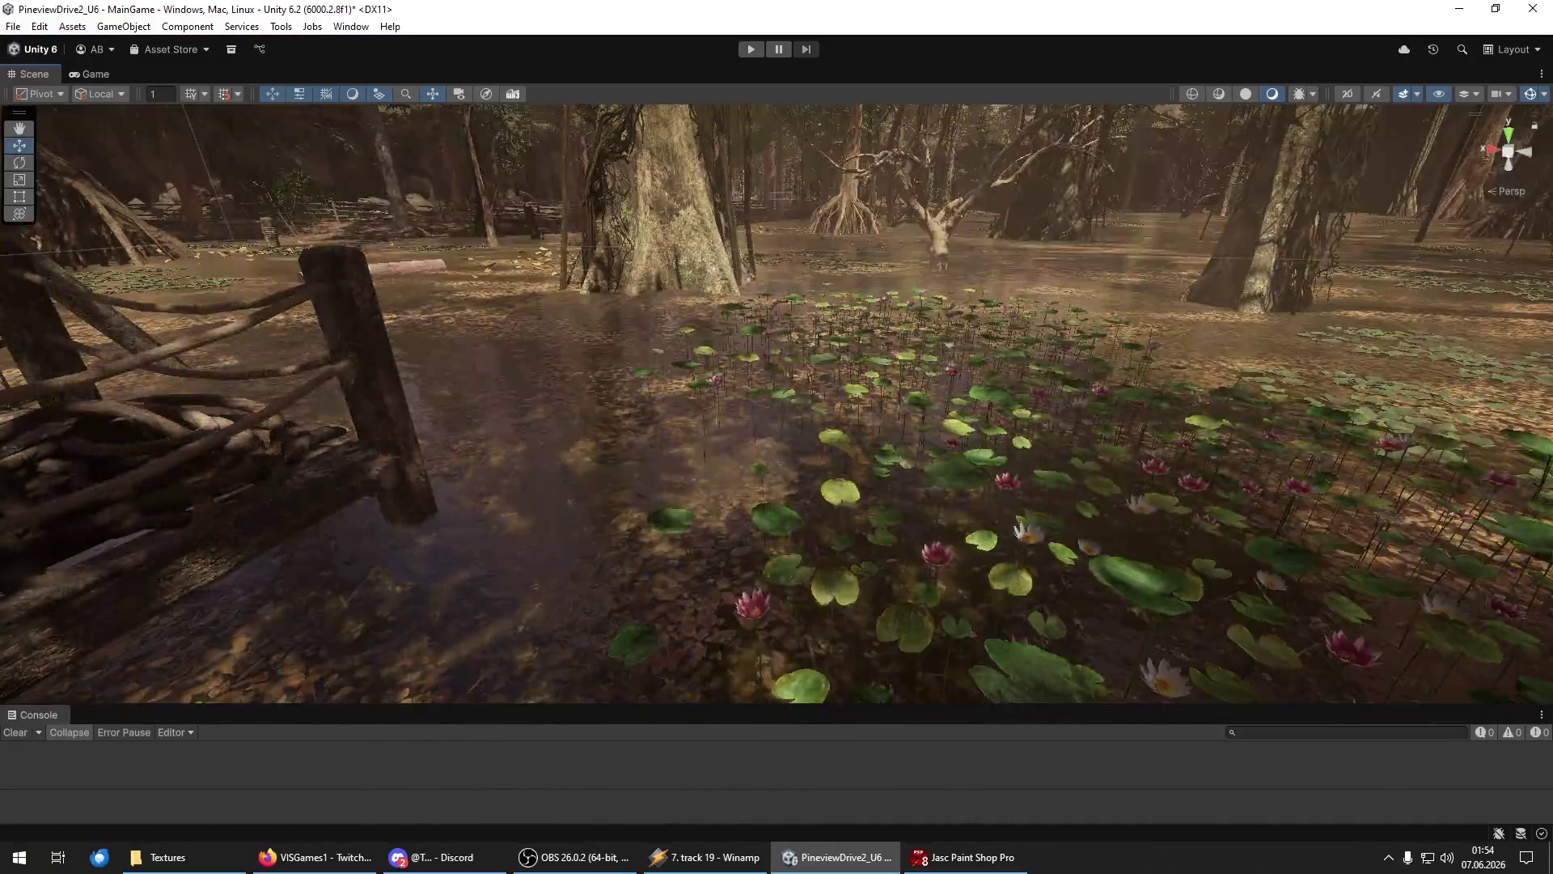
Move the small LOD 1 lily object upward.
left_click(635, 505)
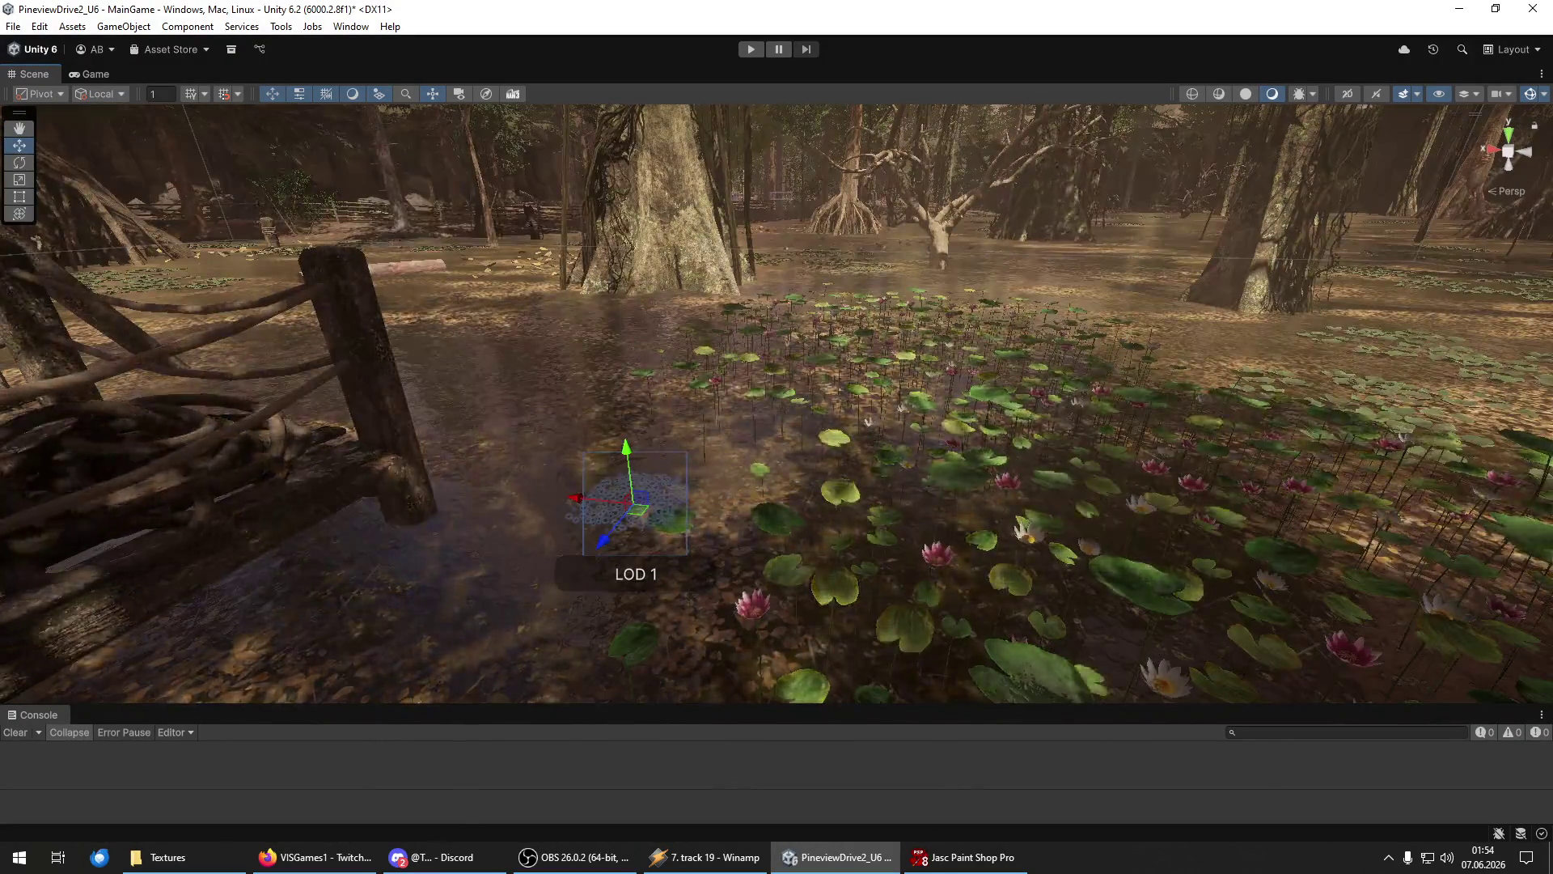
left_click(1195, 424)
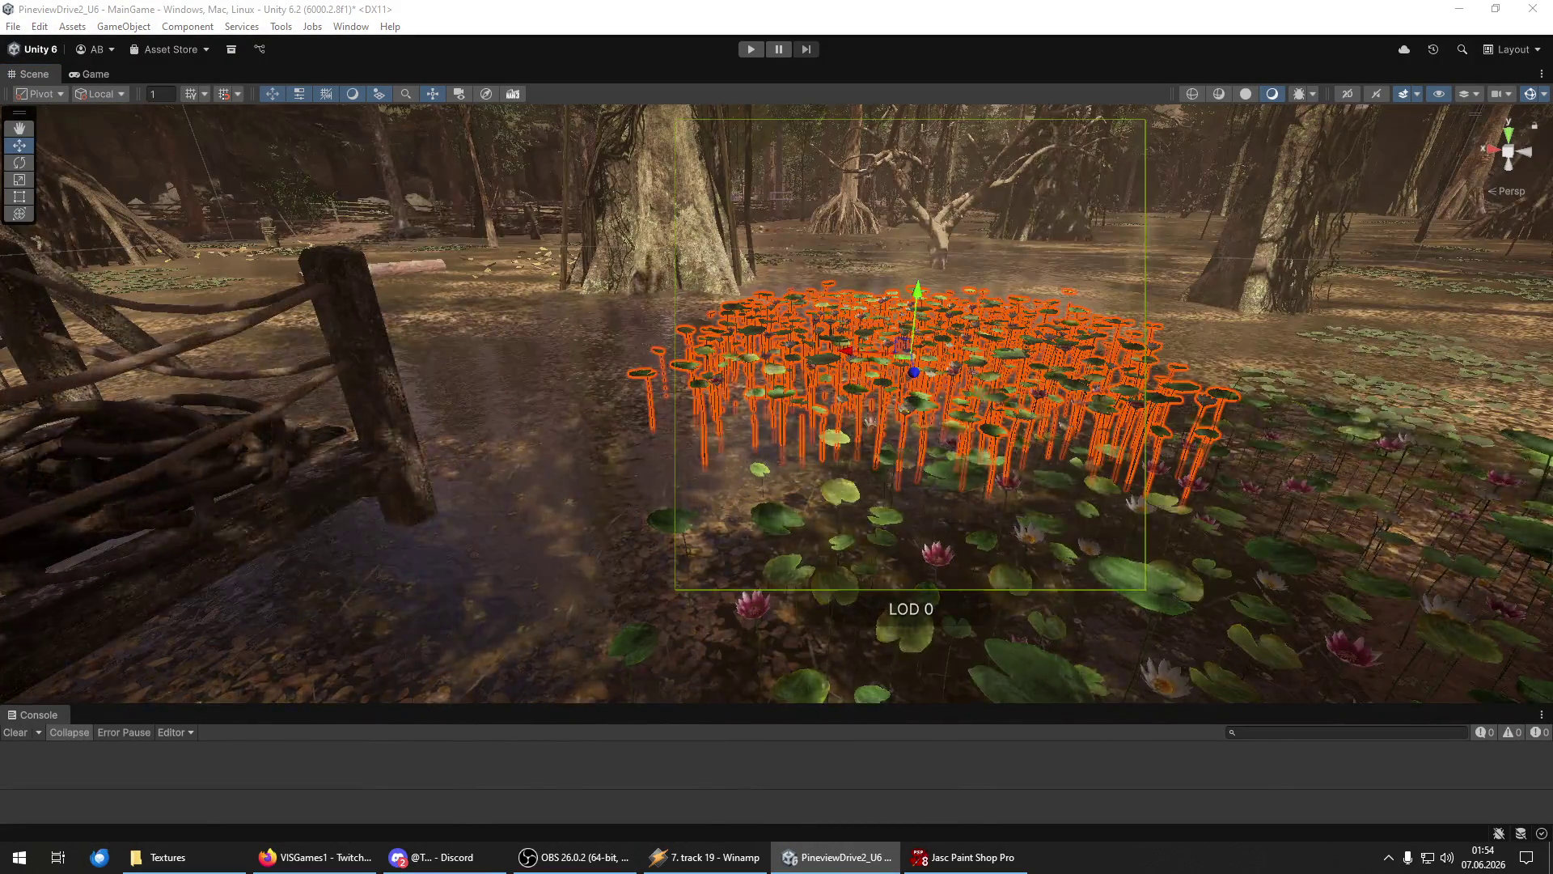
left_click(635, 502)
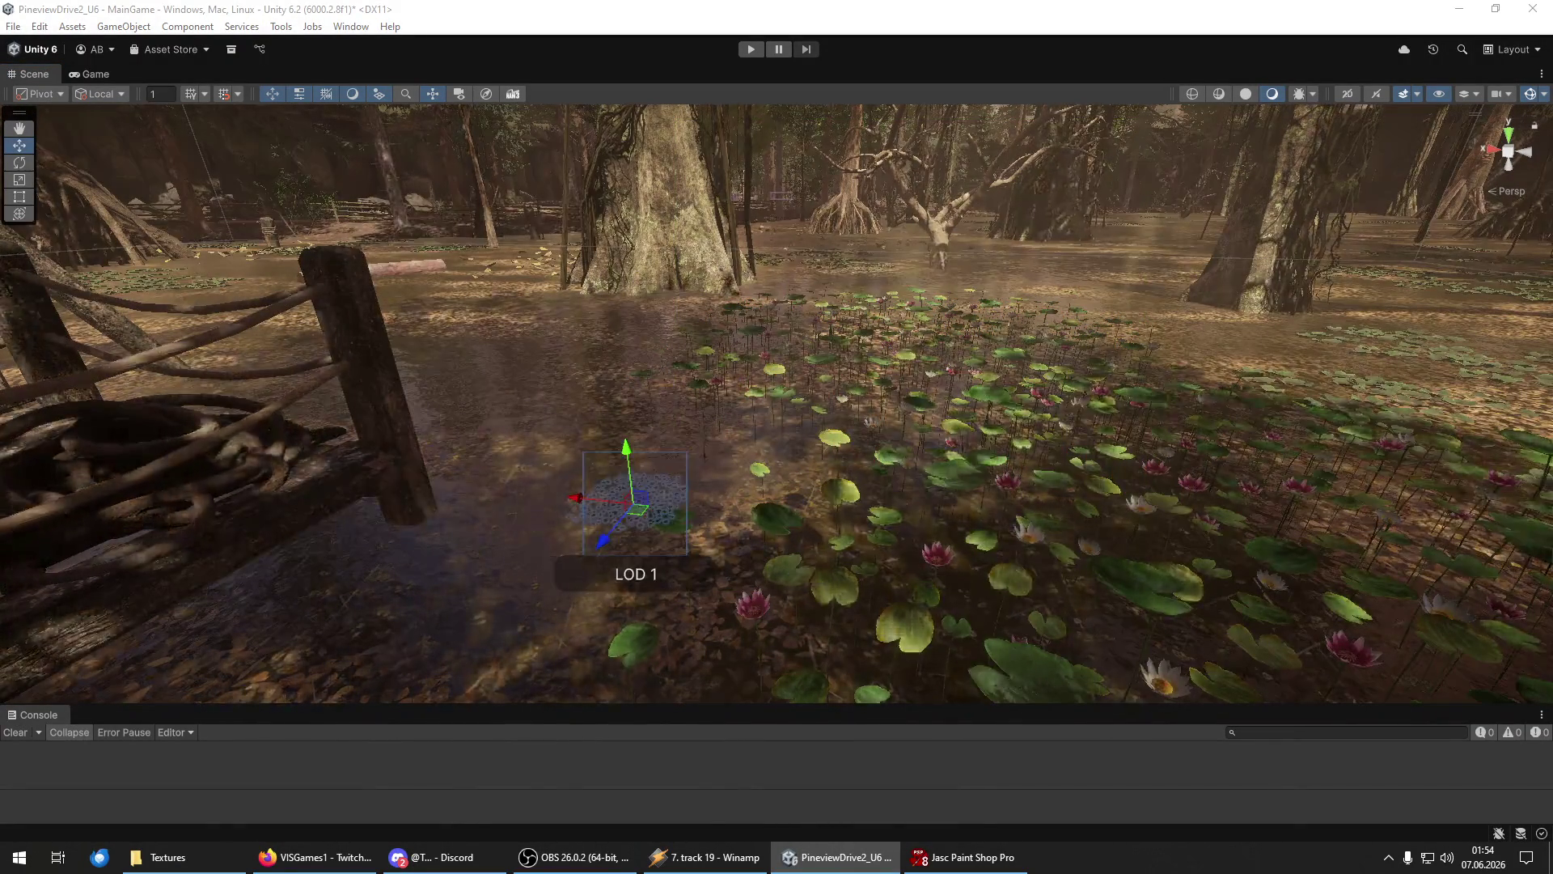
left_click_drag(638, 508, 615, 315)
left_click(914, 372)
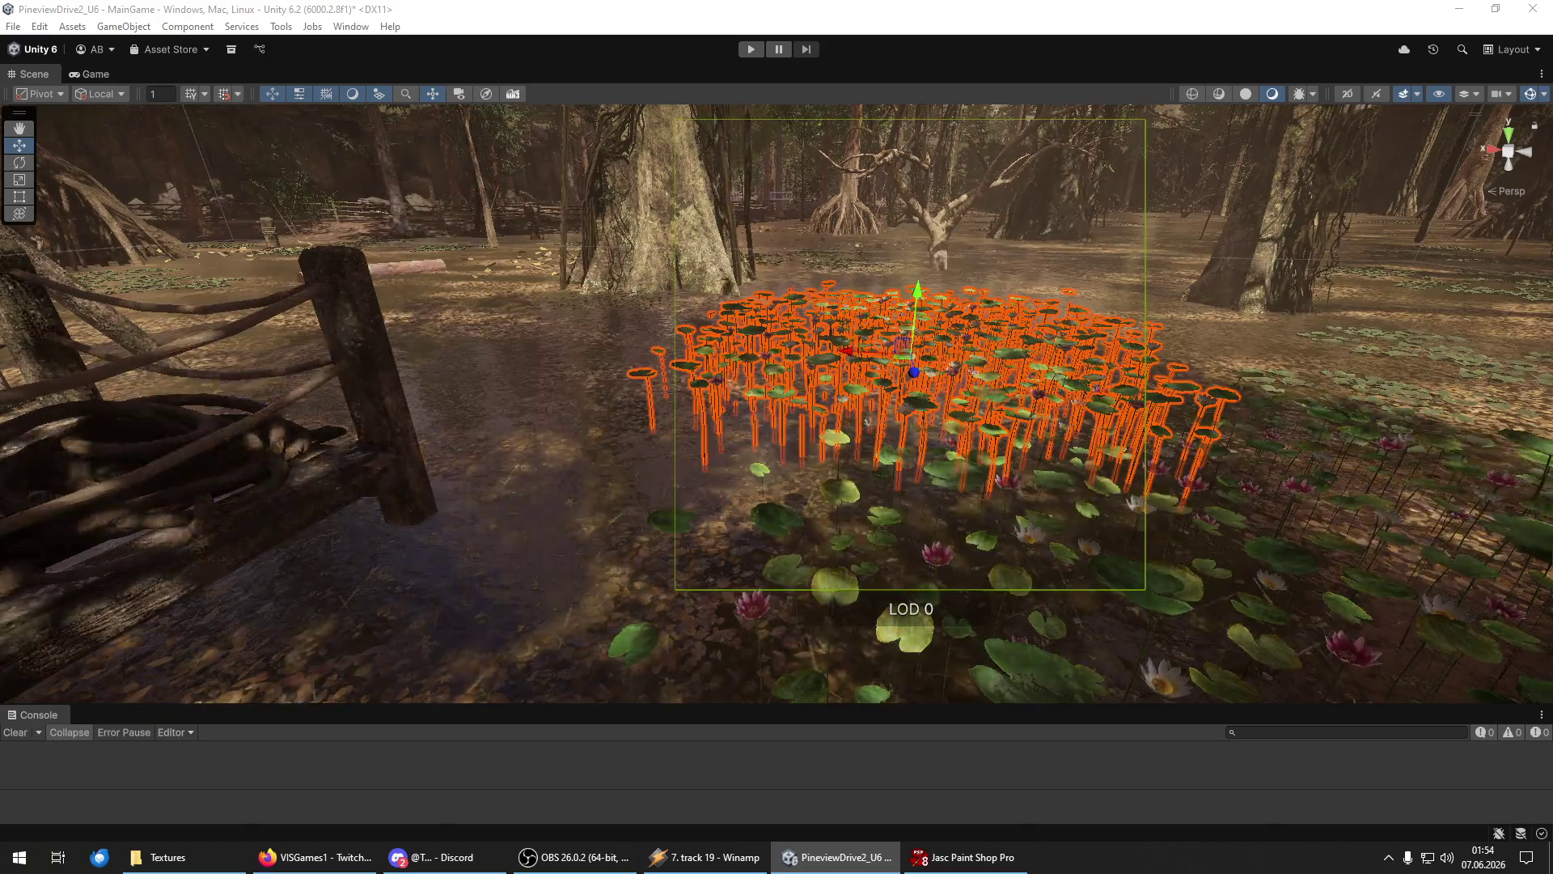
left_click(615, 303)
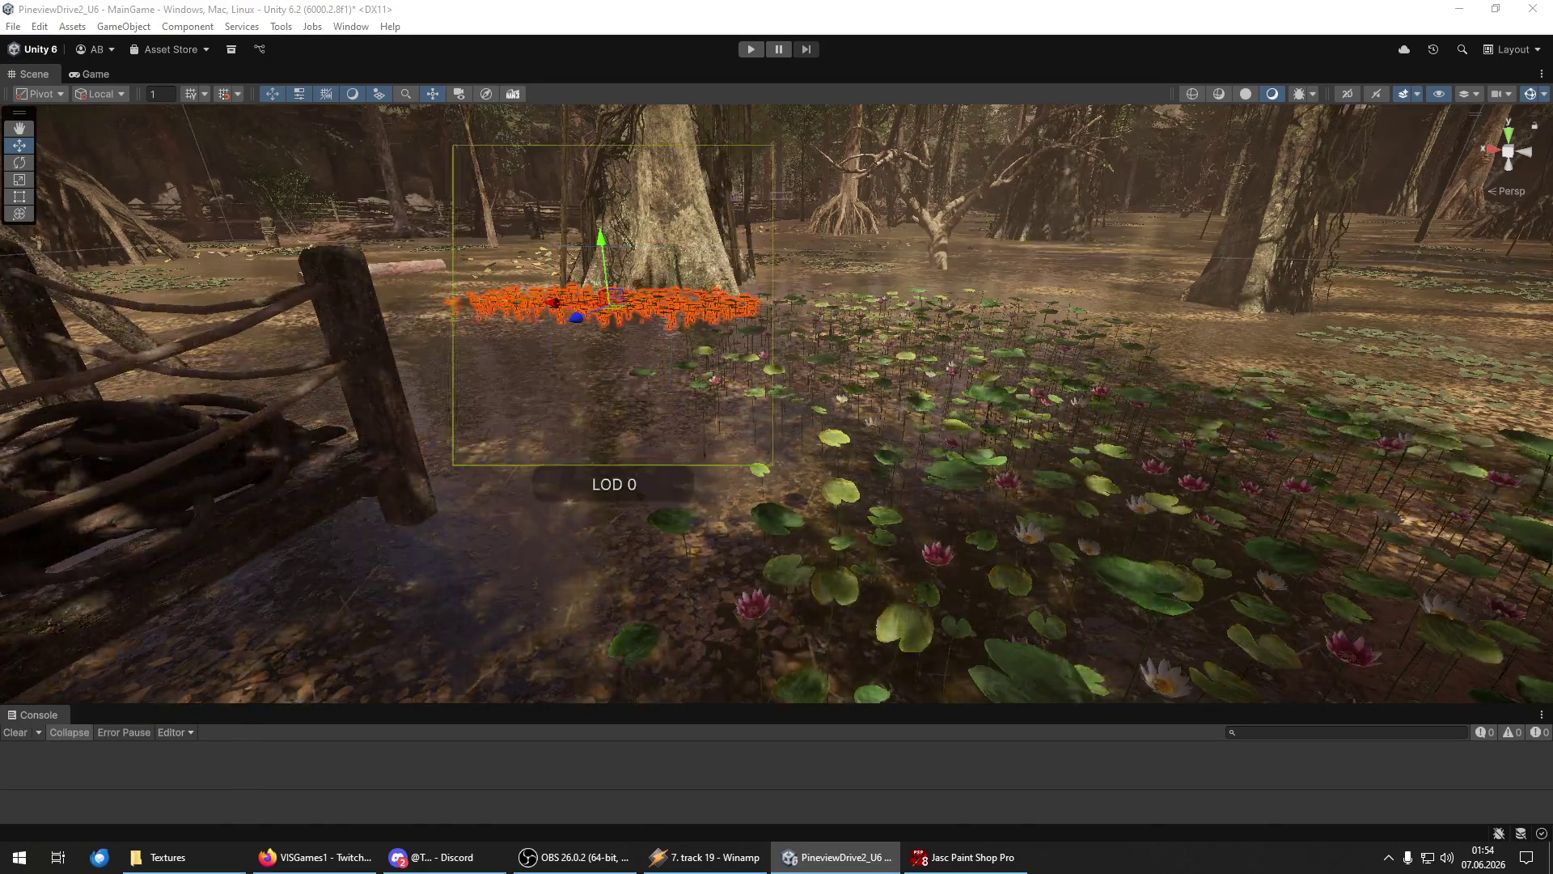
Frame the LOD 0 lily patch by the tree trunk with the combined Transform handles active.
mouse_move(930, 380)
left_mouse_down()
mouse_move(928, 271)
mouse_move(743, 428)
left_mouse_up()
key("f")
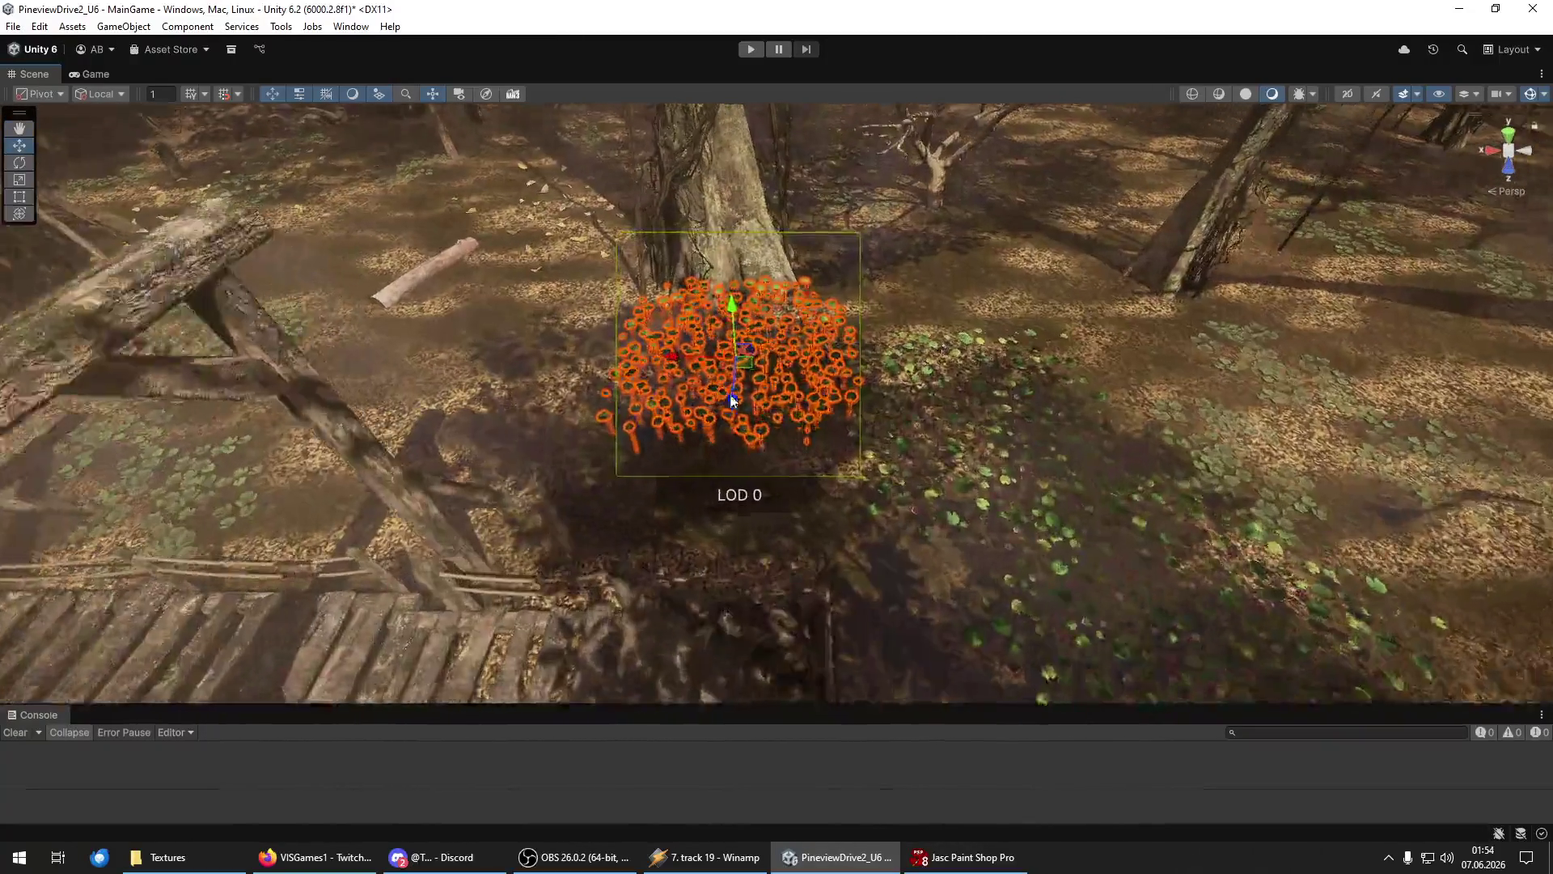
key("y")
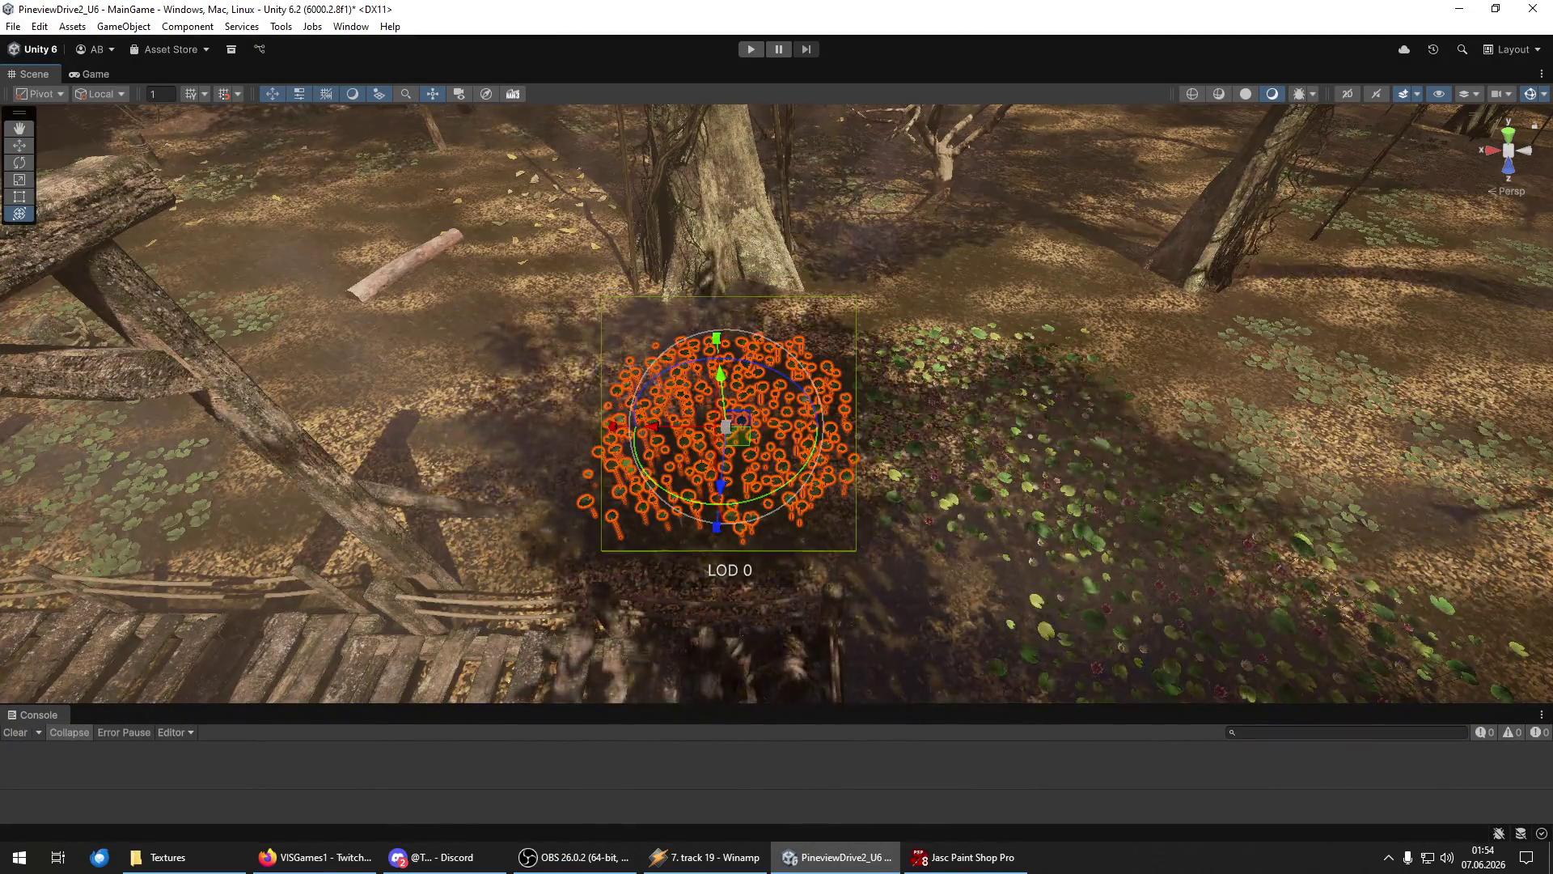
mouse_move(699, 485)
left_mouse_down()
mouse_move(697, 569)
mouse_move(697, 465)
mouse_move(882, 380)
mouse_move(1085, 326)
mouse_move(1061, 345)
mouse_move(343, 461)
mouse_move(170, 453)
mouse_move(905, 440)
left_mouse_up()
left_click(1174, 440)
Drag the lily-pad cluster up toward the boardwalk, then down-left toward the net fence.
mouse_move(1173, 440)
left_mouse_down()
mouse_move(1100, 346)
mouse_move(783, 299)
left_mouse_up()
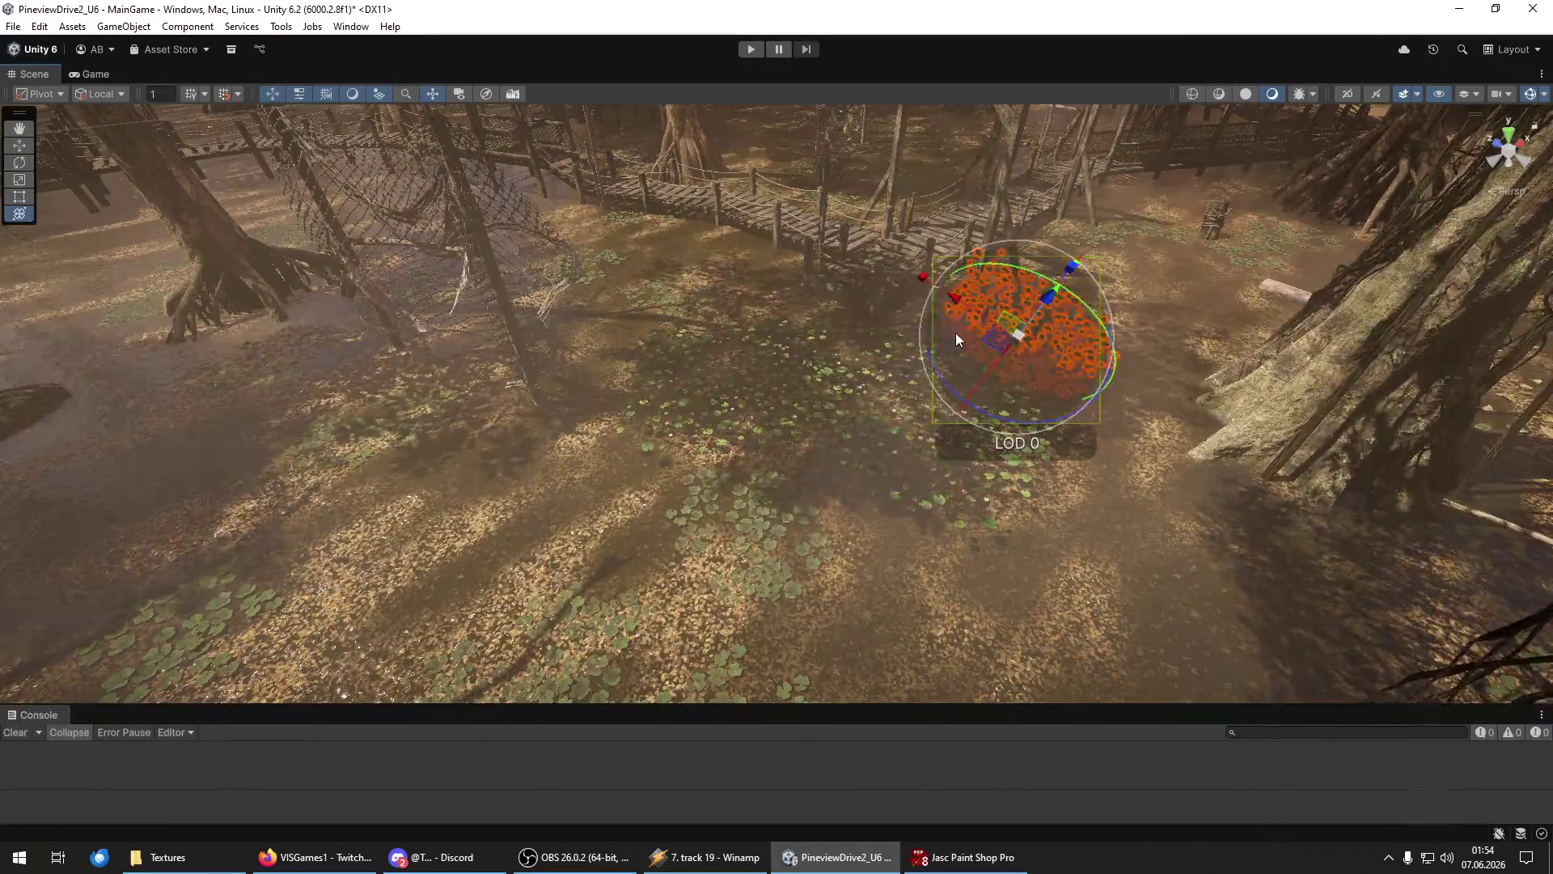
mouse_move(963, 325)
left_mouse_down()
mouse_move(789, 300)
mouse_move(749, 261)
mouse_move(541, 275)
left_mouse_up()
mouse_move(584, 296)
left_mouse_down()
mouse_move(432, 352)
mouse_move(506, 436)
mouse_move(546, 441)
left_mouse_up()
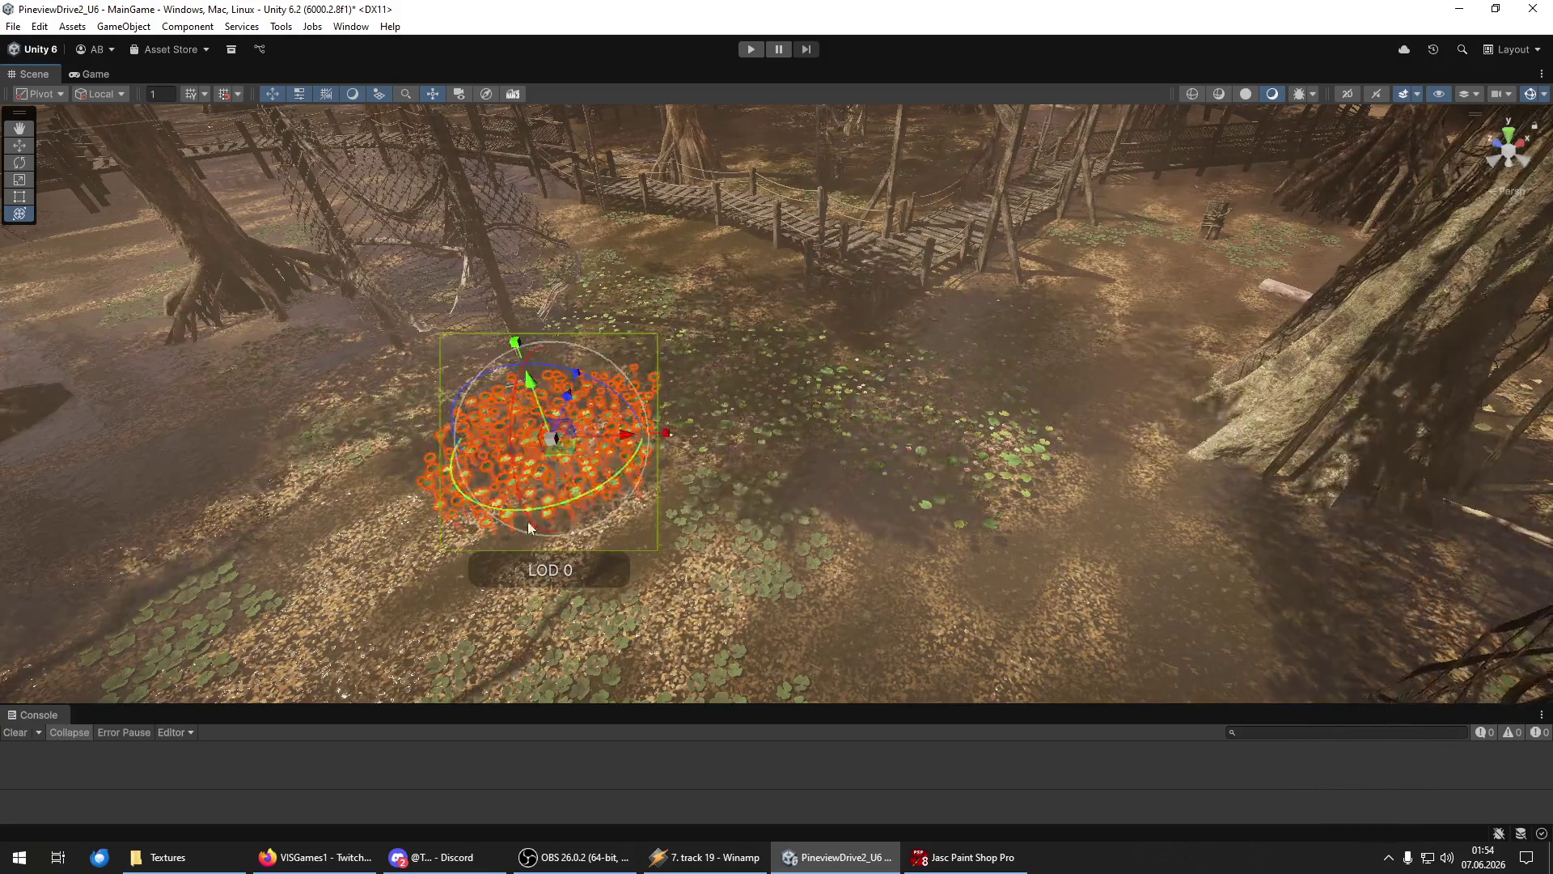
key("w")
mouse_move(534, 388)
left_mouse_down()
mouse_move(509, 567)
mouse_move(977, 612)
mouse_move(887, 393)
mouse_move(752, 325)
mouse_move(893, 496)
mouse_move(683, 485)
mouse_move(1033, 507)
mouse_move(1197, 444)
mouse_move(1172, 483)
mouse_move(1060, 469)
left_mouse_up()
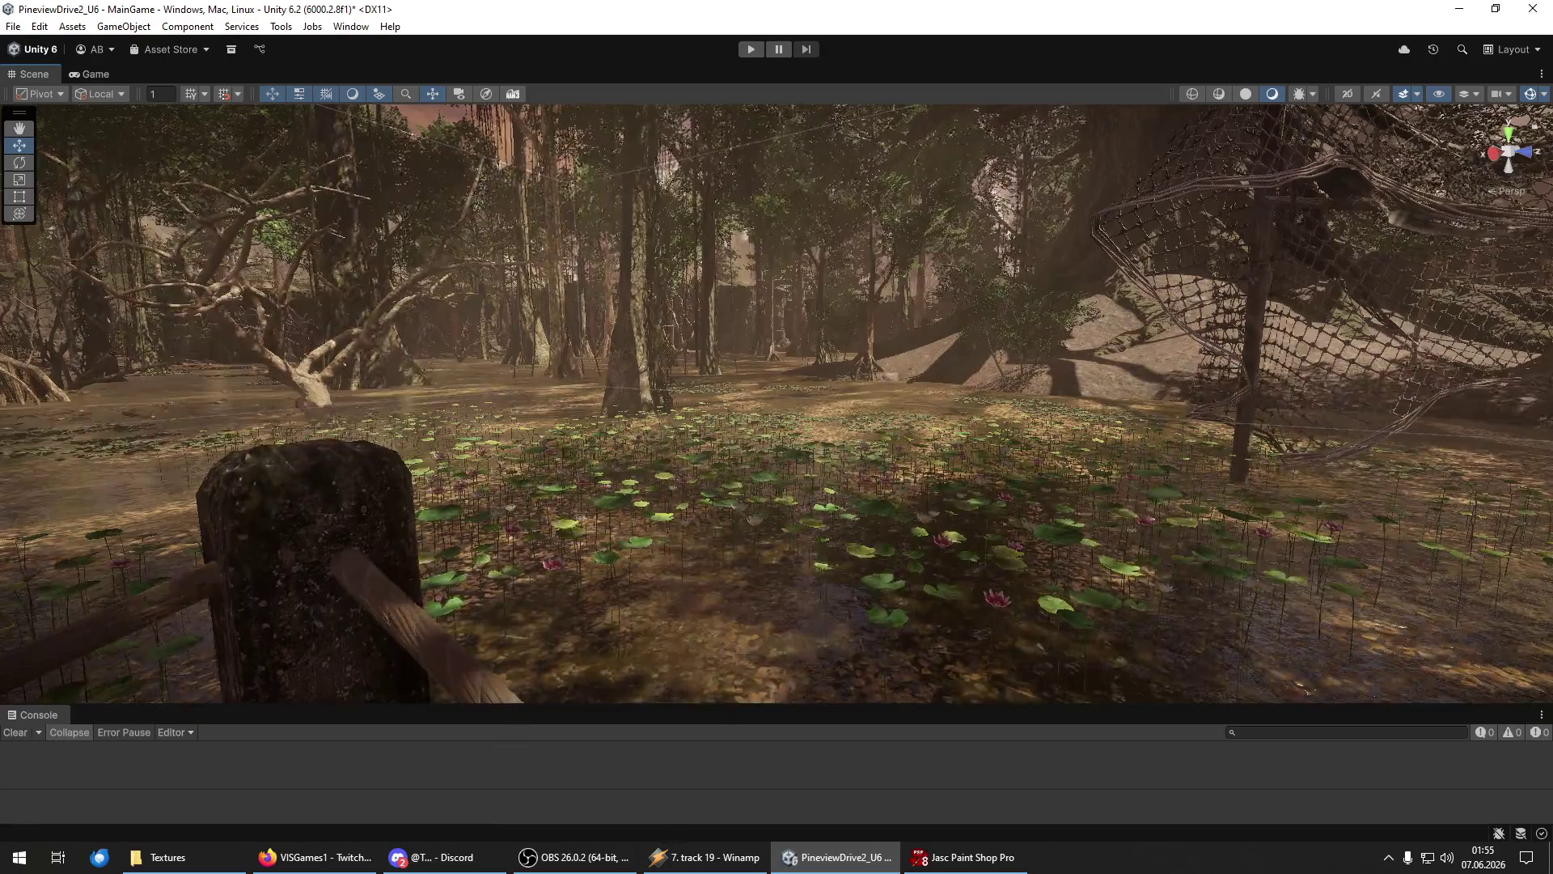
Move the lily-plant group back toward the clearing's centre, then fly in and select it.
mouse_move(873, 540)
left_mouse_down()
mouse_move(1044, 361)
mouse_move(919, 445)
mouse_move(988, 487)
mouse_move(1139, 488)
mouse_move(1295, 461)
left_mouse_up()
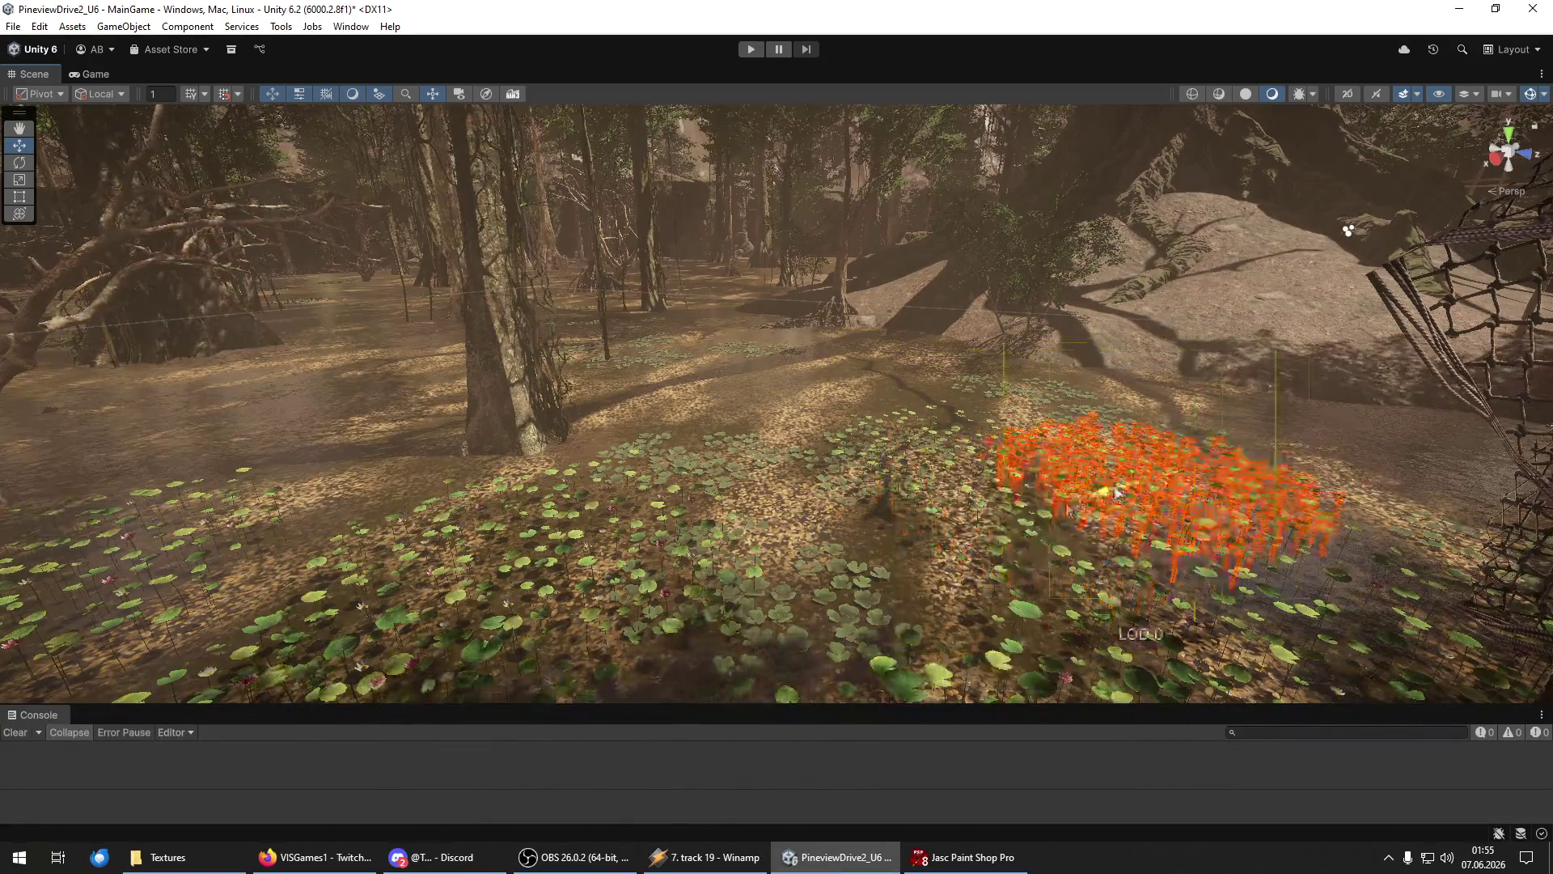
key("e")
key("w")
left_click_drag(1138, 461, 923, 419)
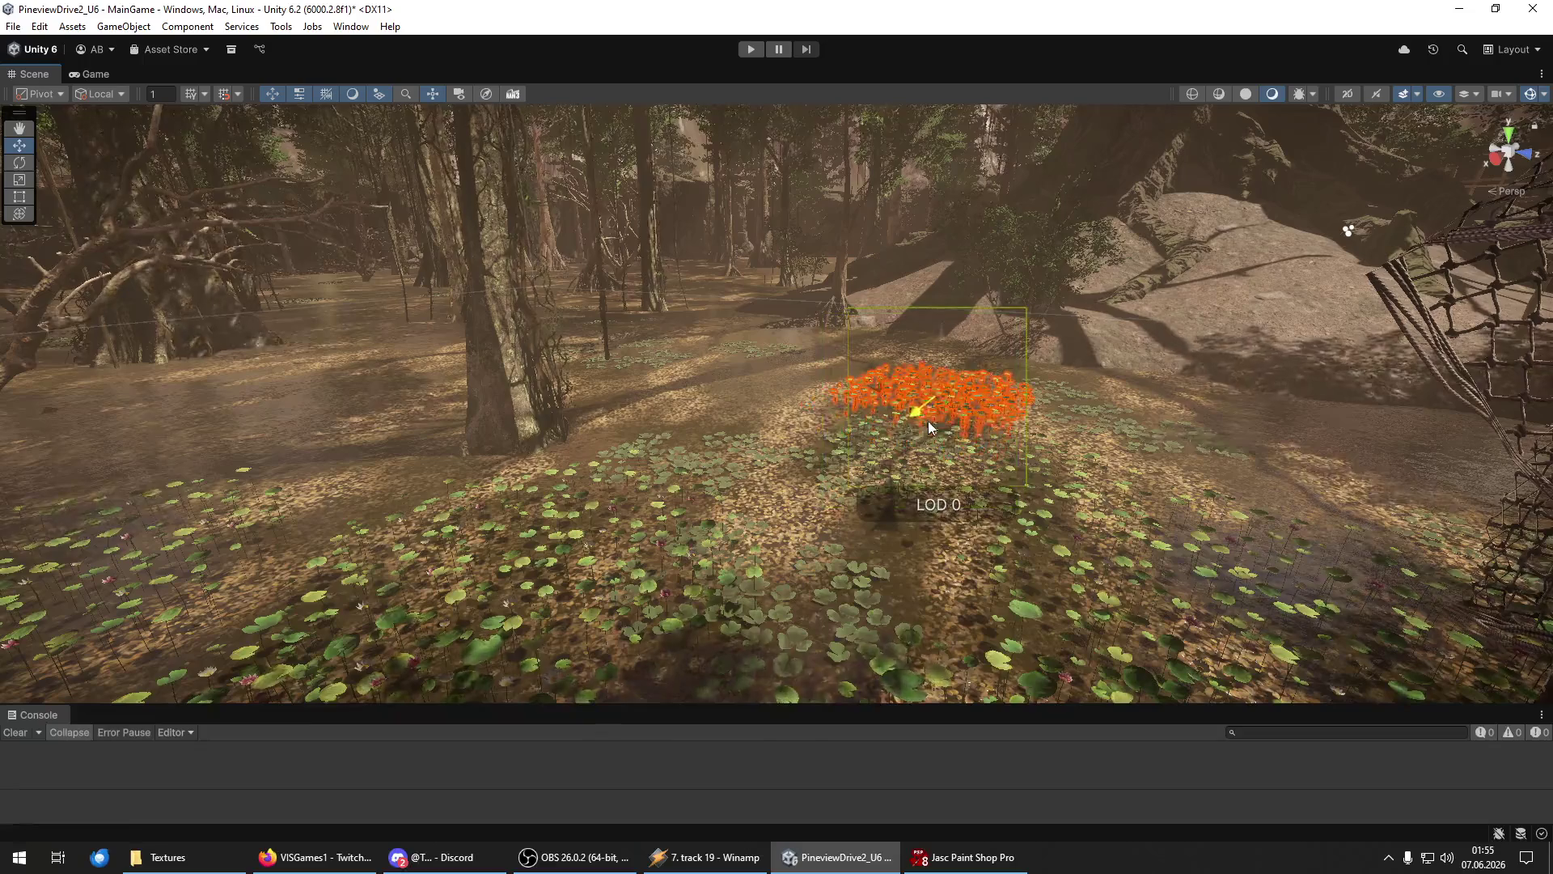
key("w")
mouse_move(802, 448)
left_mouse_down()
mouse_move(790, 441)
mouse_move(839, 547)
mouse_move(947, 568)
mouse_move(692, 438)
mouse_move(354, 440)
mouse_move(127, 420)
mouse_move(154, 550)
mouse_move(149, 461)
left_mouse_up()
left_click(728, 550)
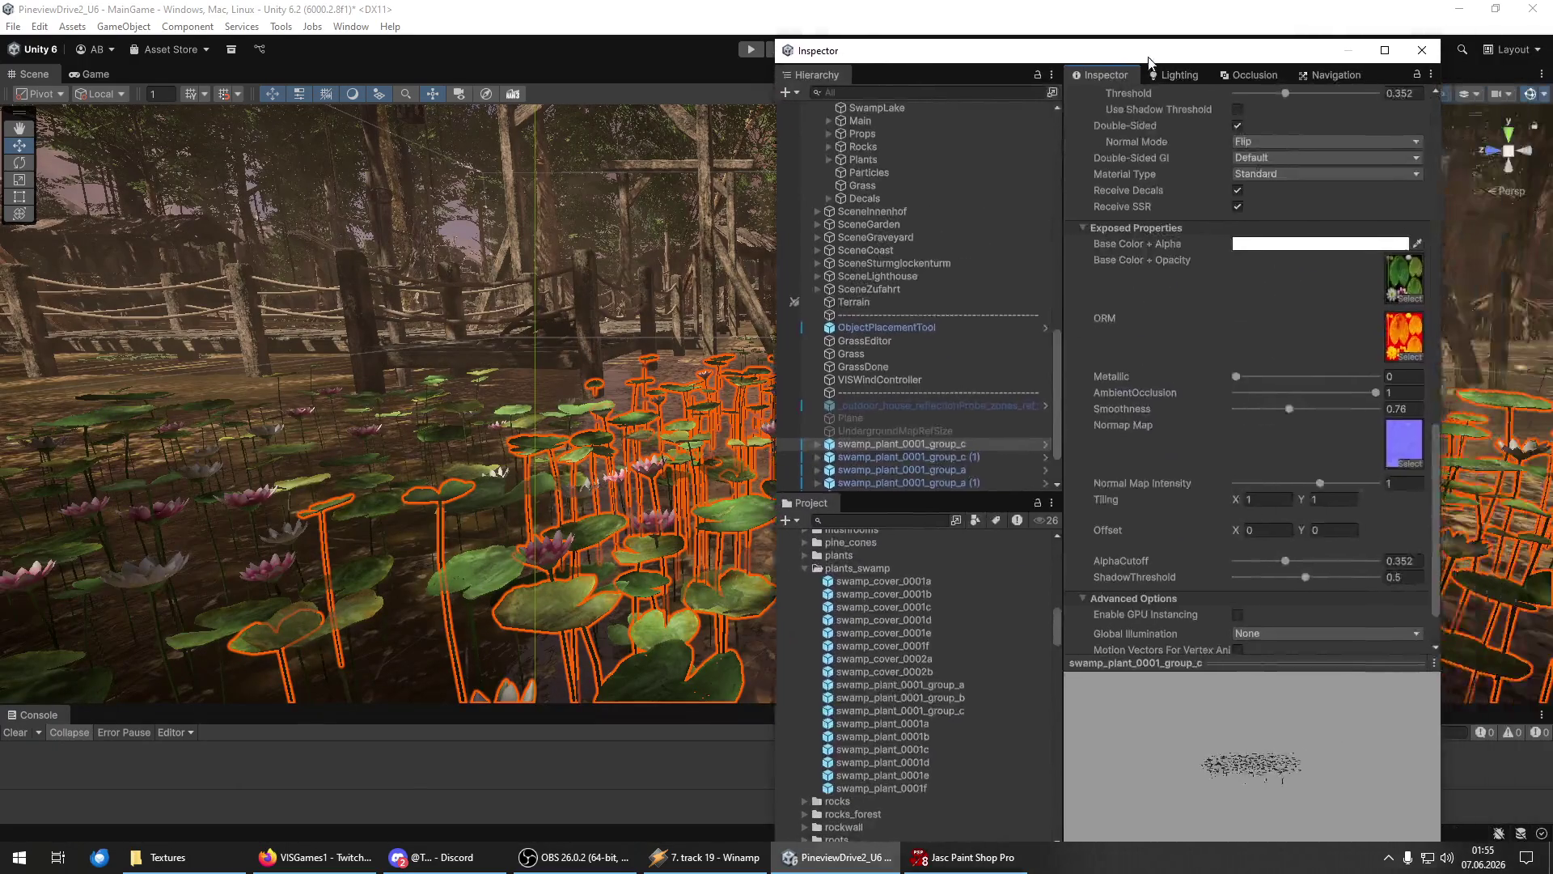
Browse the Shader Graphs shaders for the lily material without changing its shader.
left_click_drag(518, 421, 453, 364)
scroll(1210, 191, "up", 5)
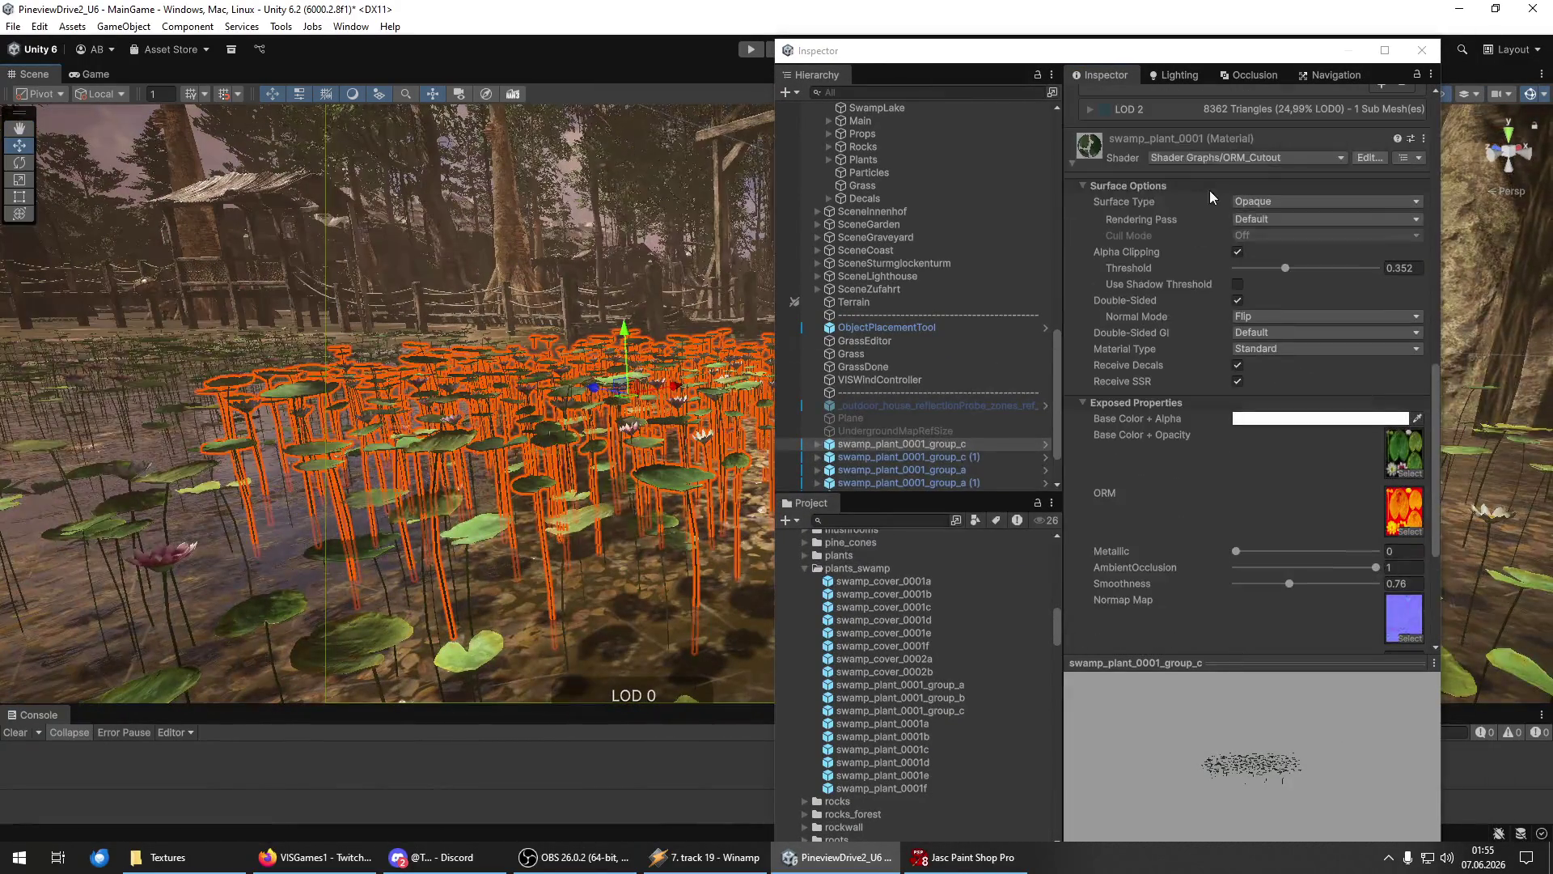
left_click(1205, 156)
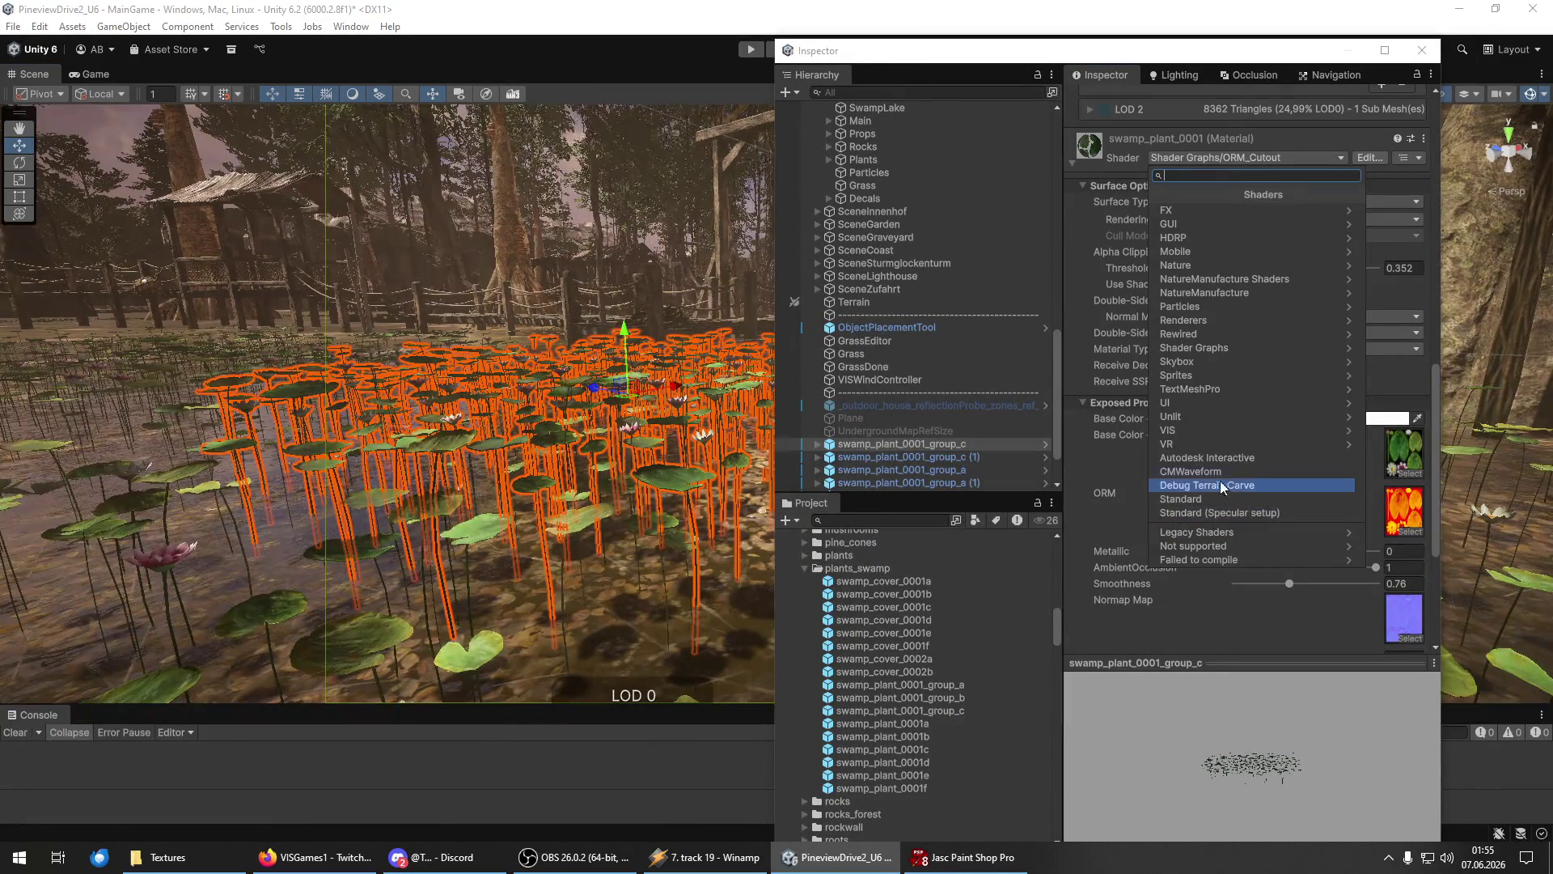
left_click(1215, 350)
scroll(1245, 502, "down", 5)
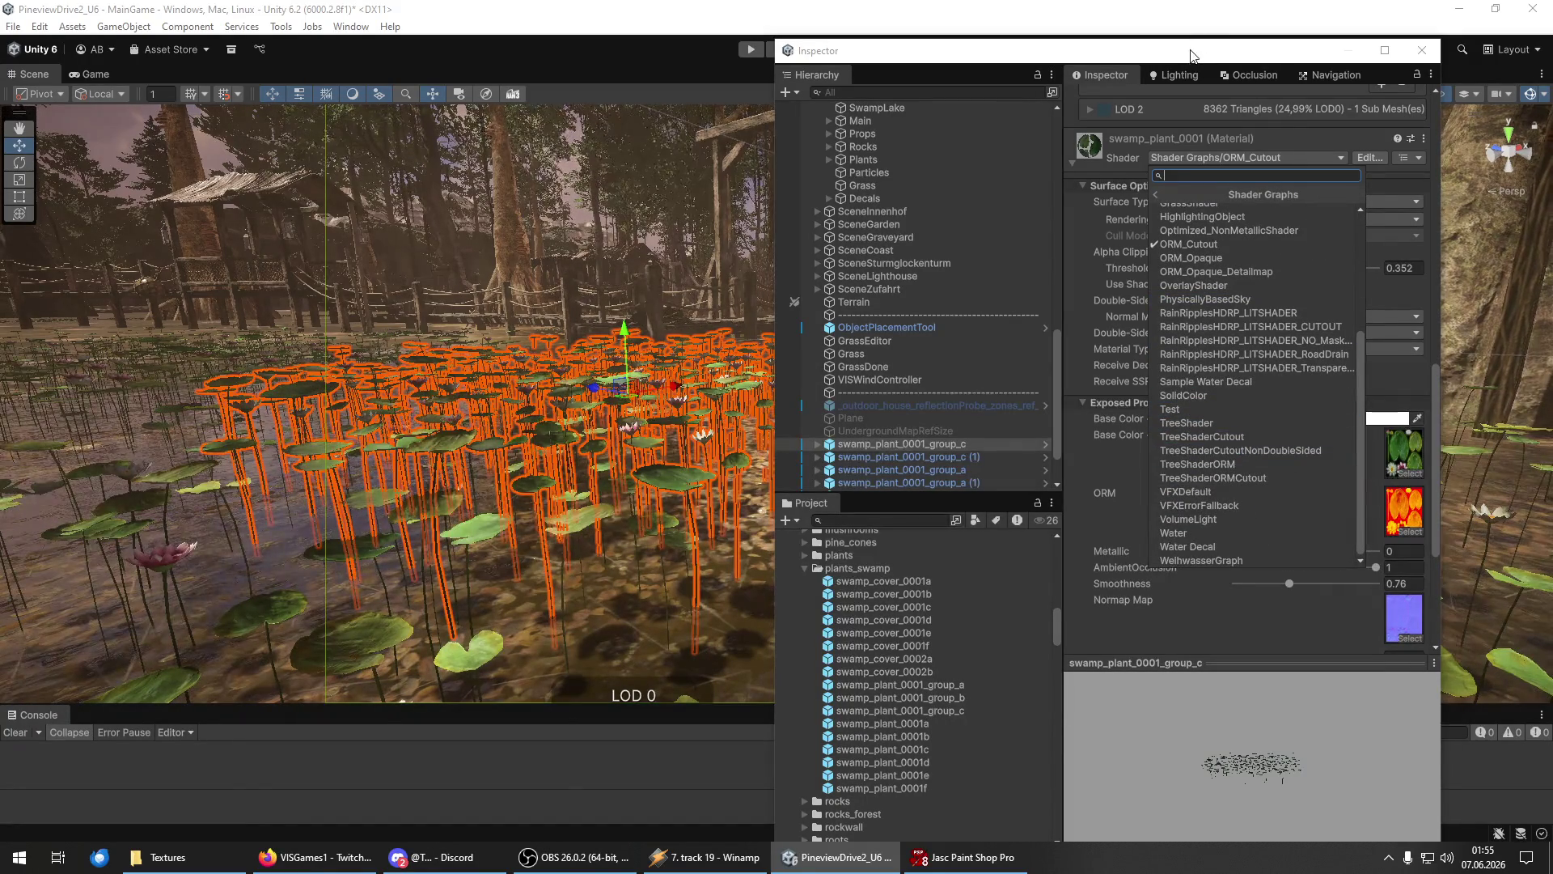
left_click(1226, 245)
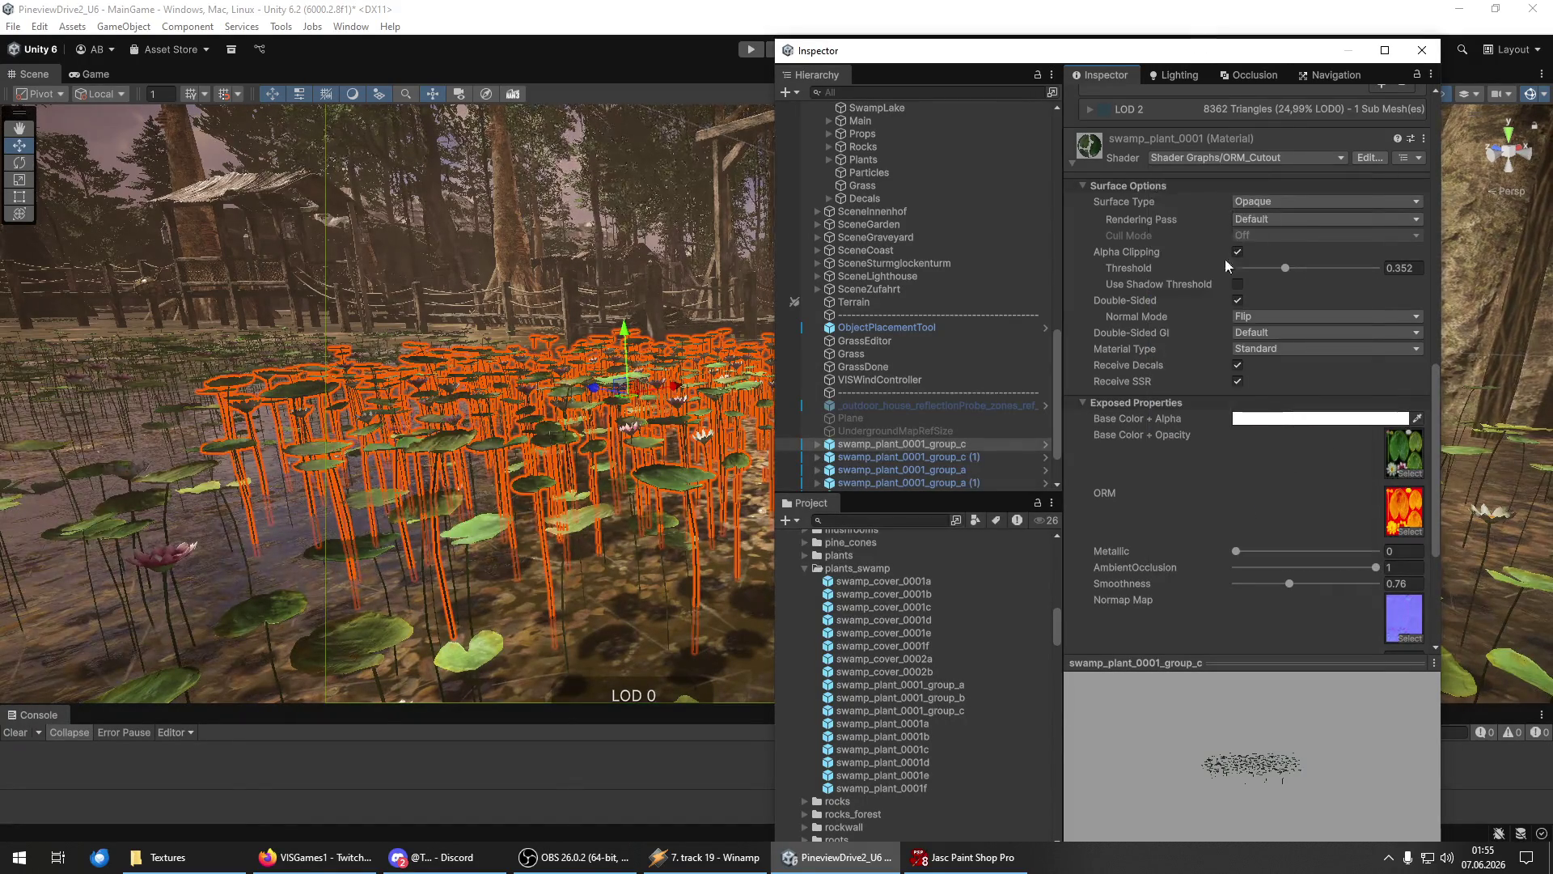
Apply Shader Graphs/TreeShaderCutoutNonDoubleSided to the swamp_plant_0001 material.
left_click(1207, 157)
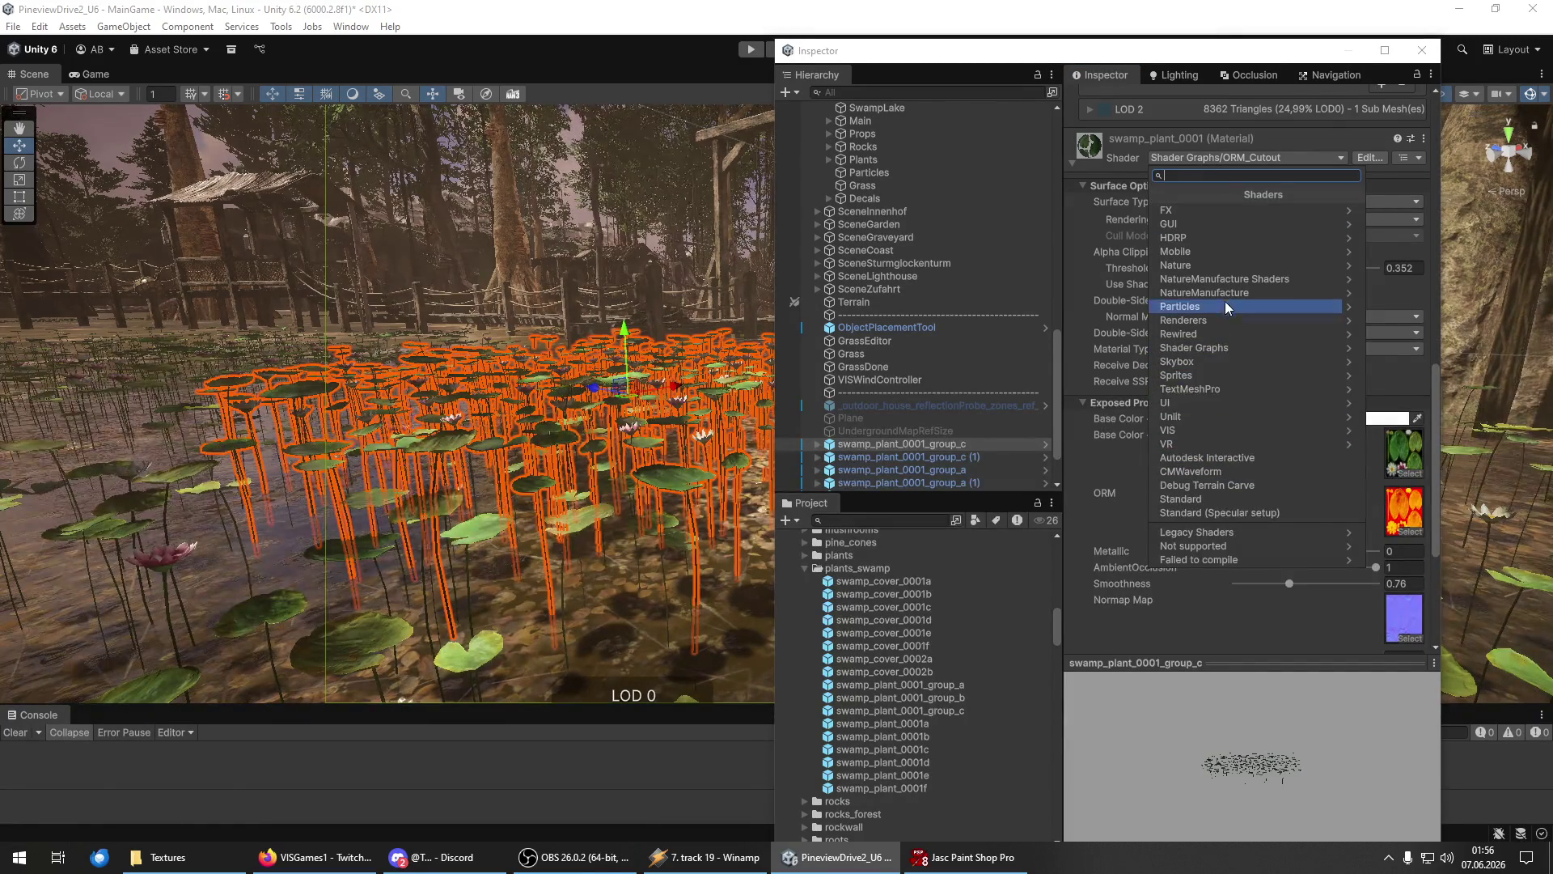
left_click(1204, 348)
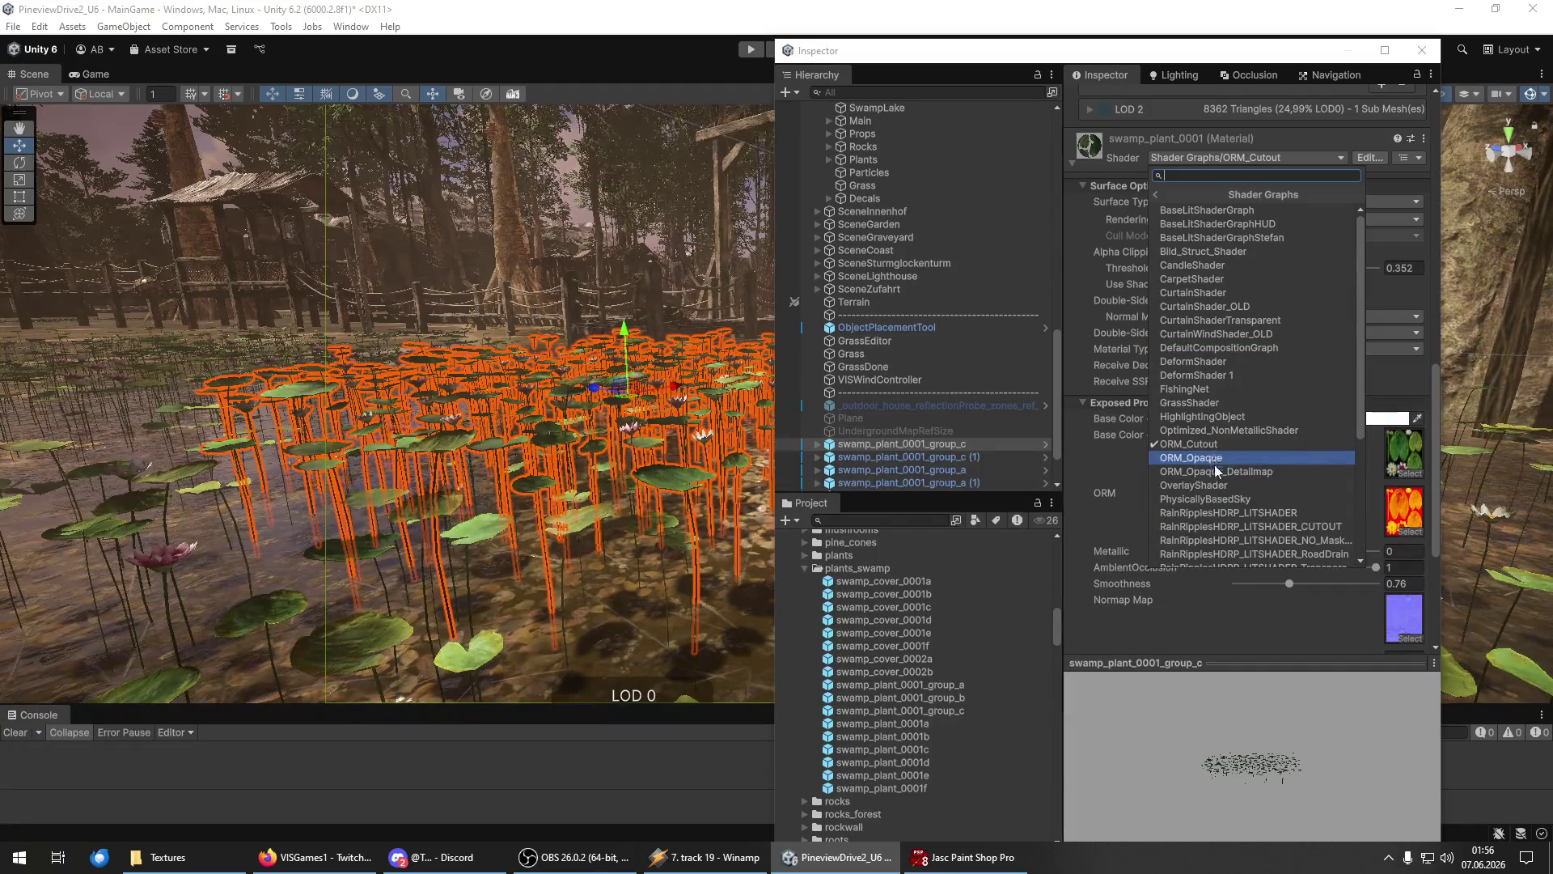
scroll(1222, 466, "down", 5)
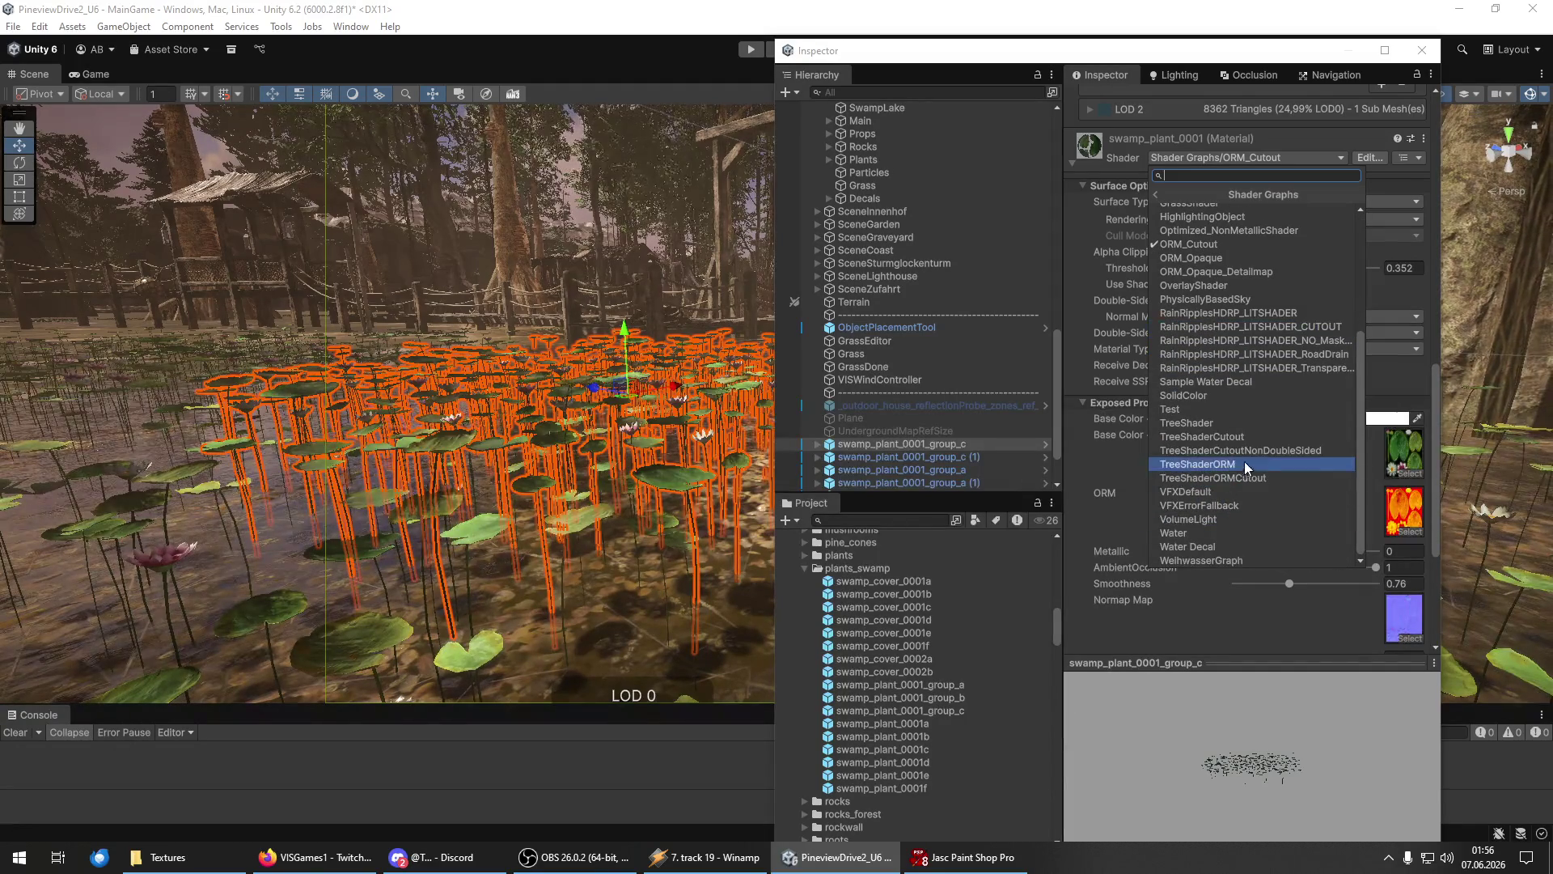
left_click(1267, 450)
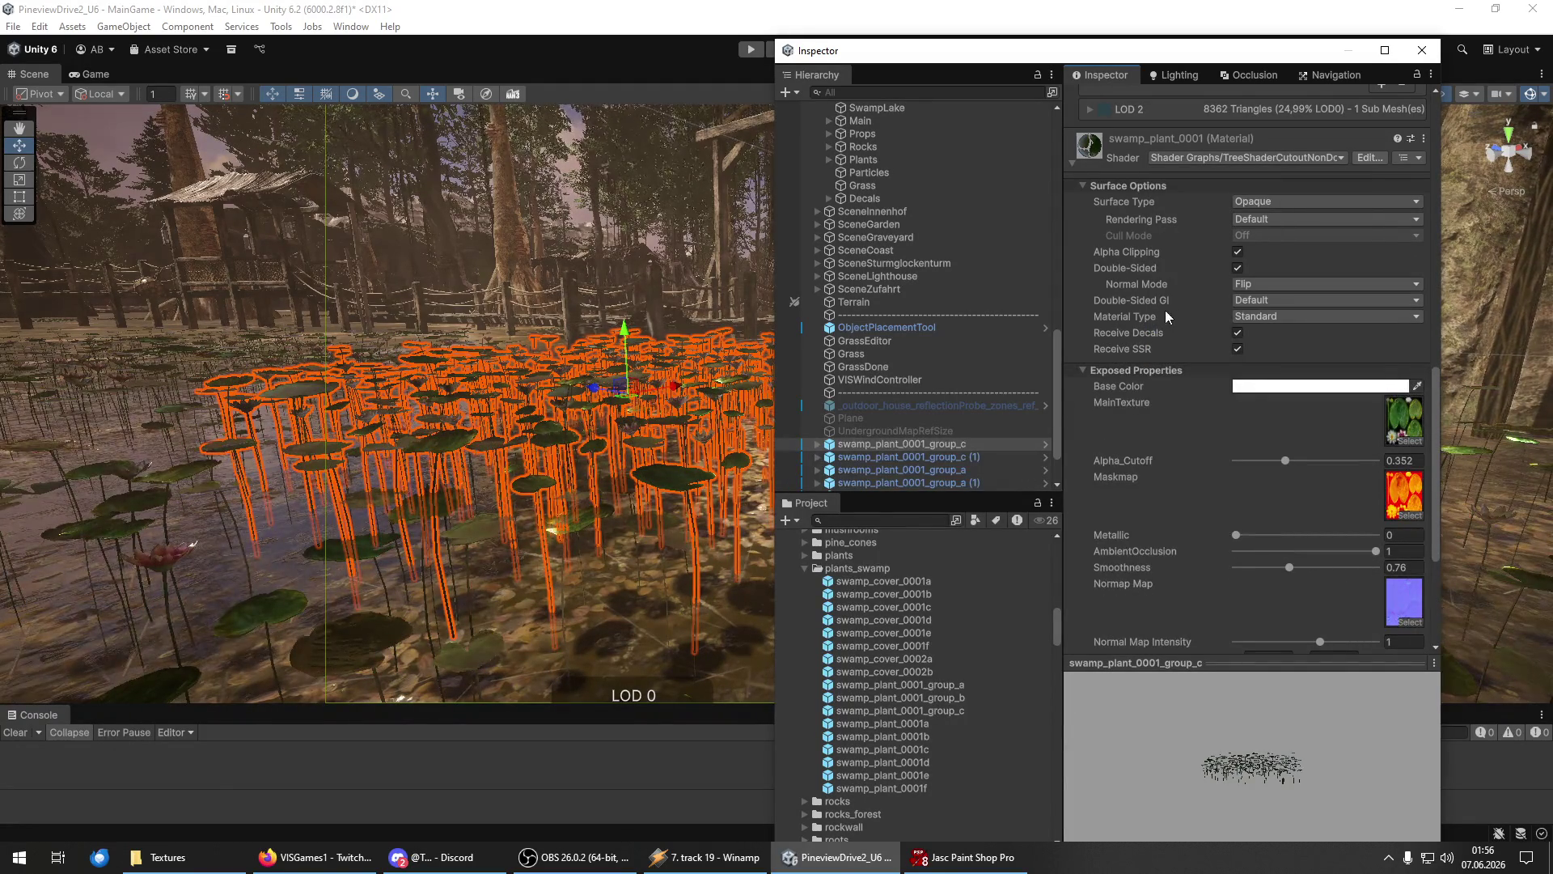
Switch the lily material's shader to TreeShaderORMCutout instead.
left_click(1196, 158)
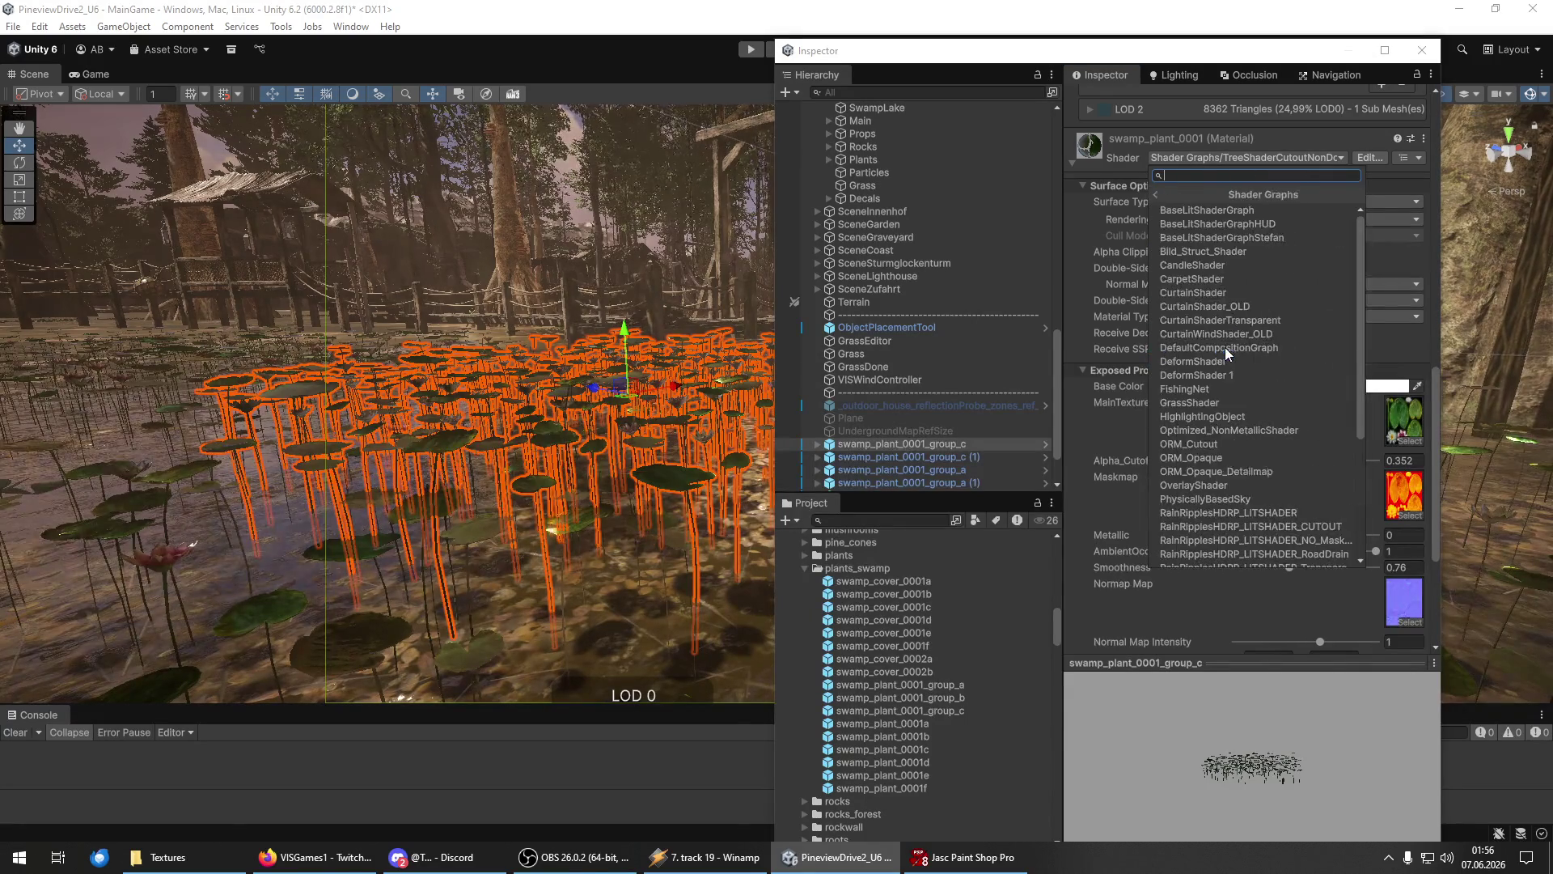
scroll(1240, 522, "down", 5)
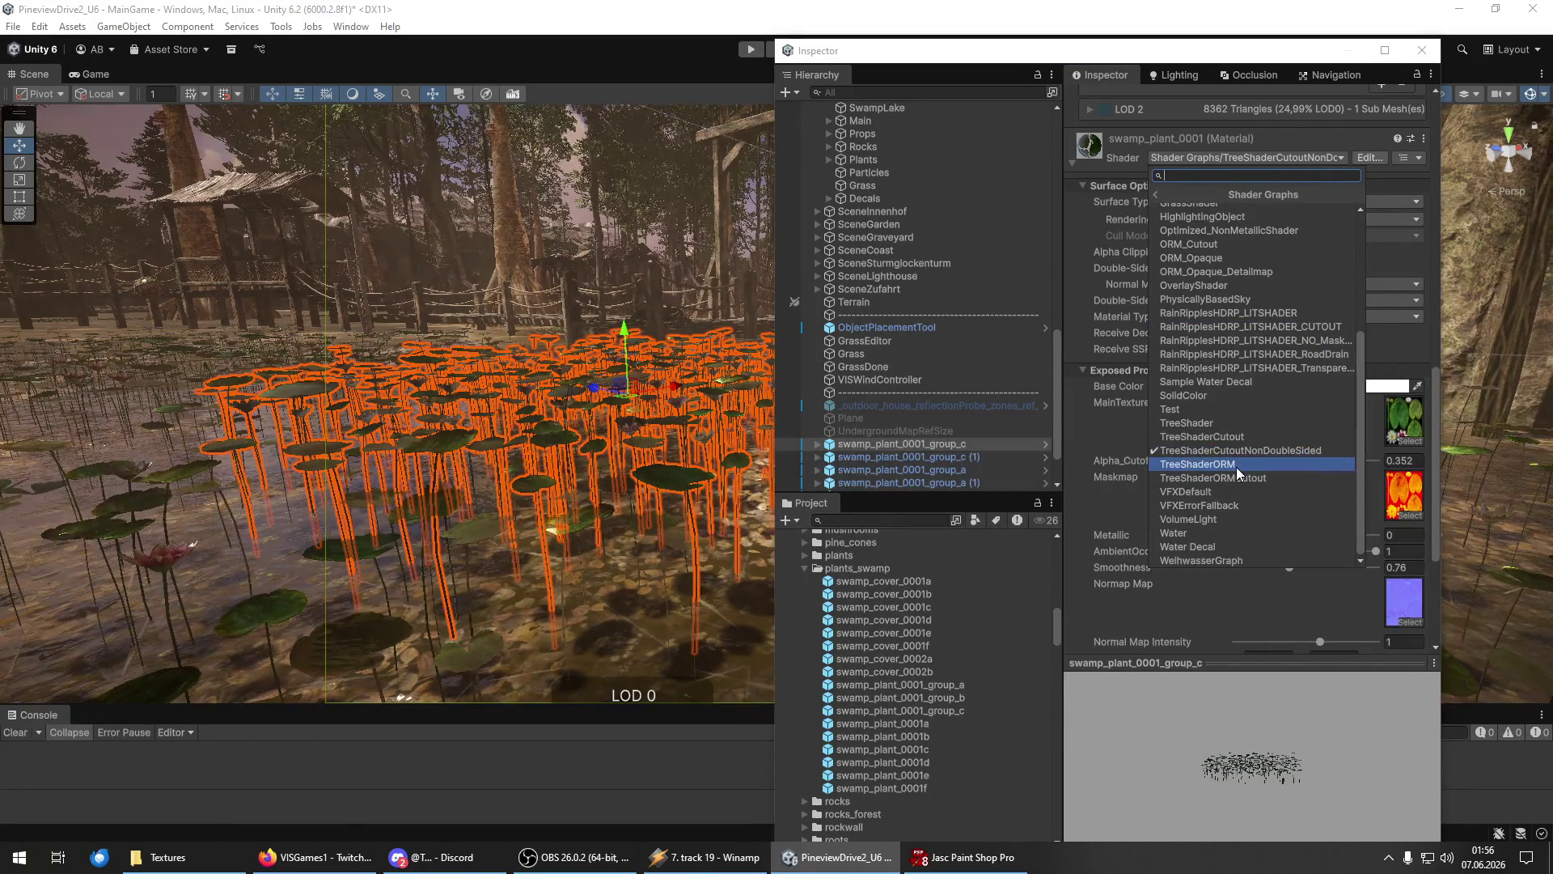
left_click(1236, 477)
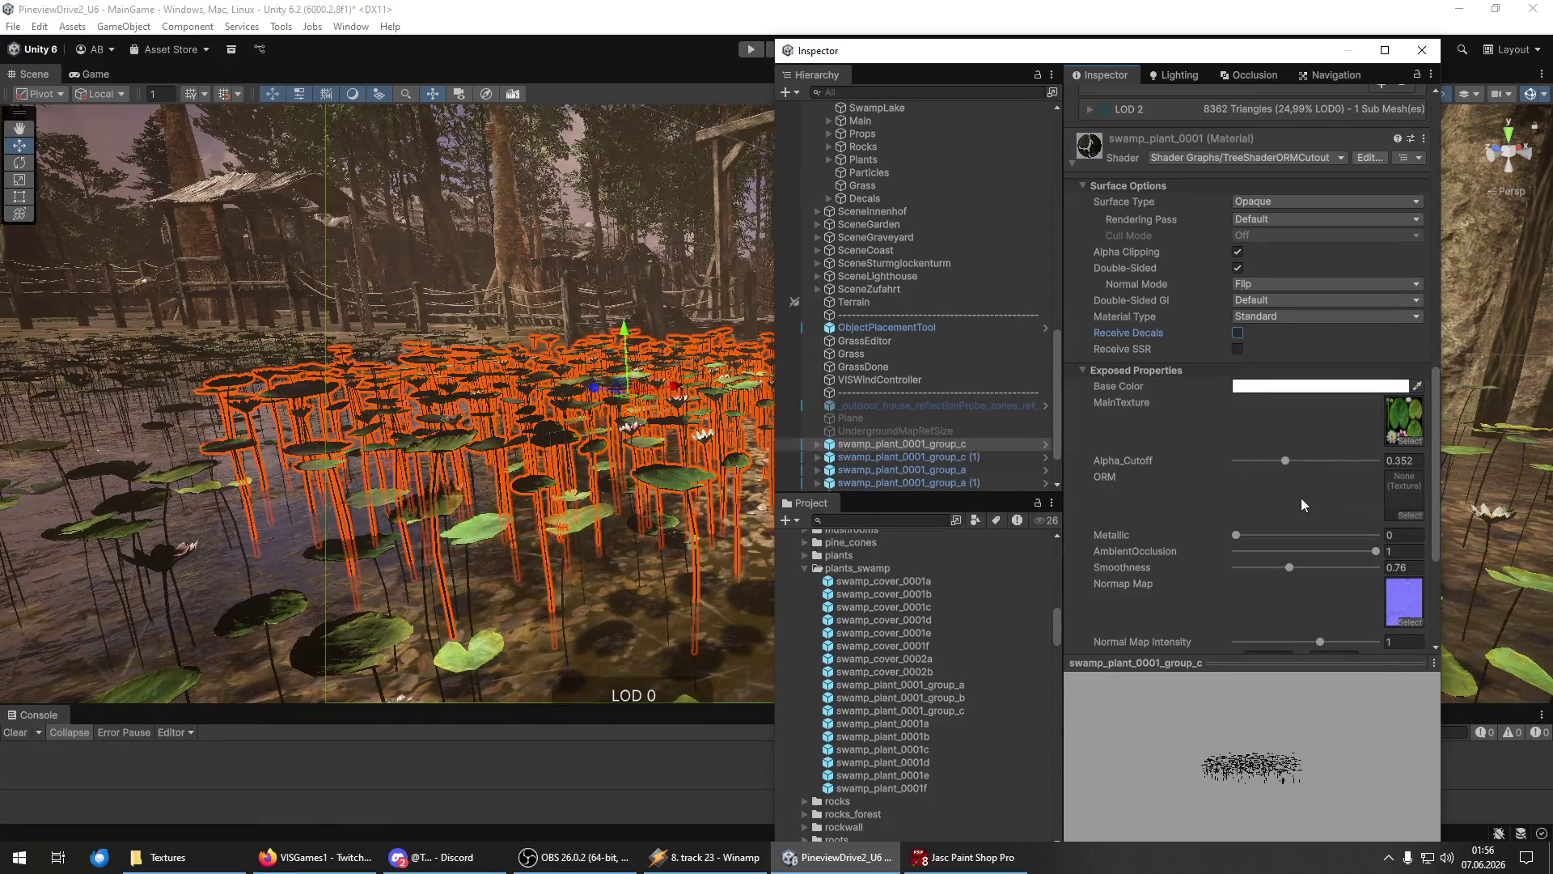
Search 'tree_base', assign tree_base_orm as the ORM map, and start editing TreeMinHeight.
left_click_drag(643, 510, 255, 416)
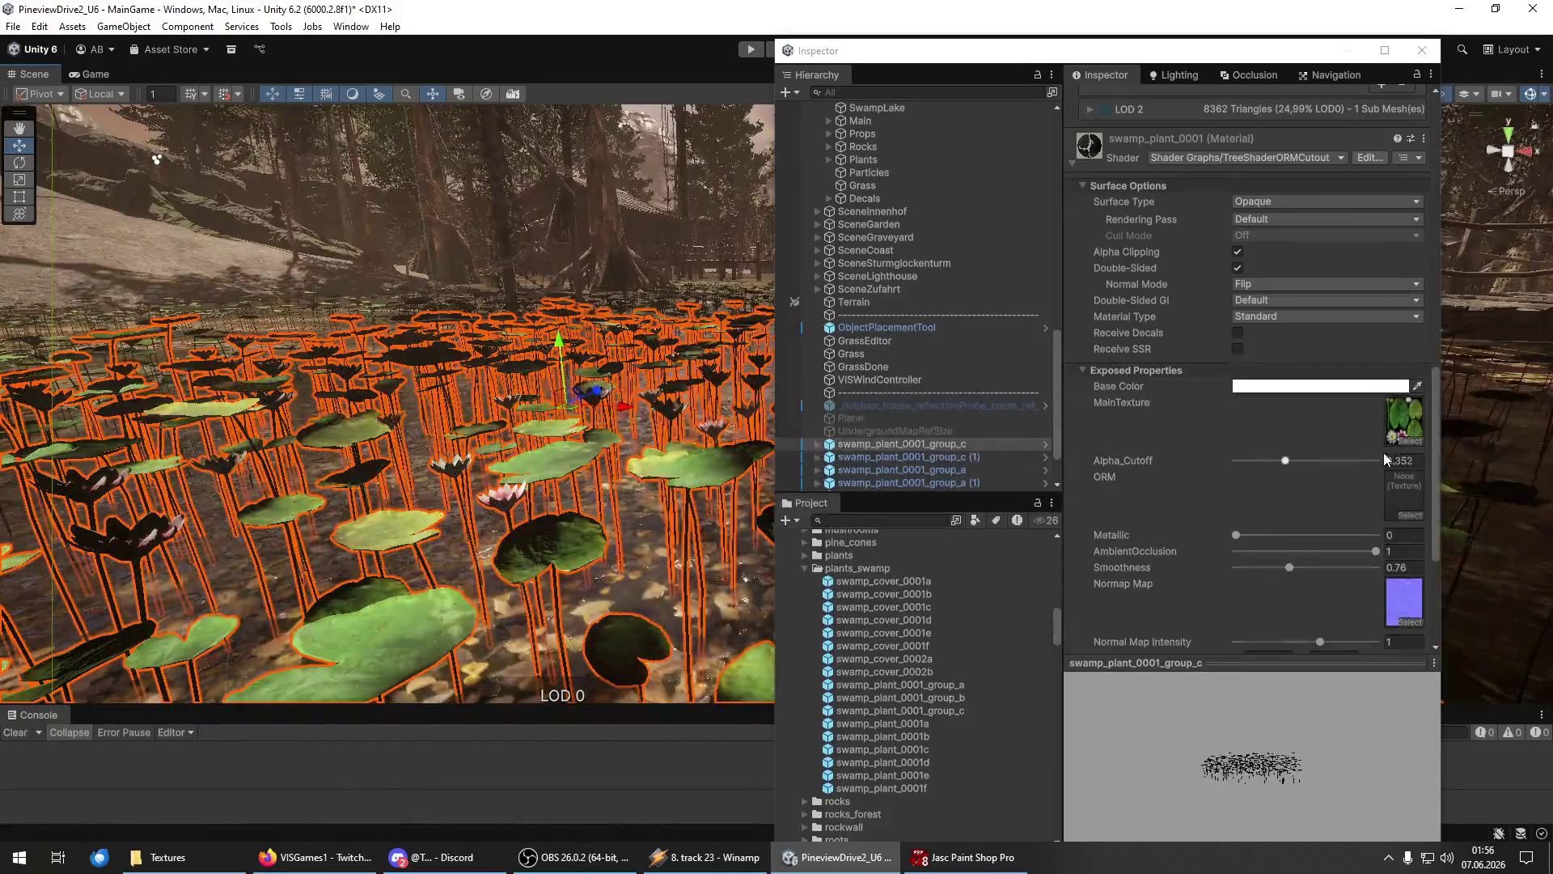
left_click(1420, 513)
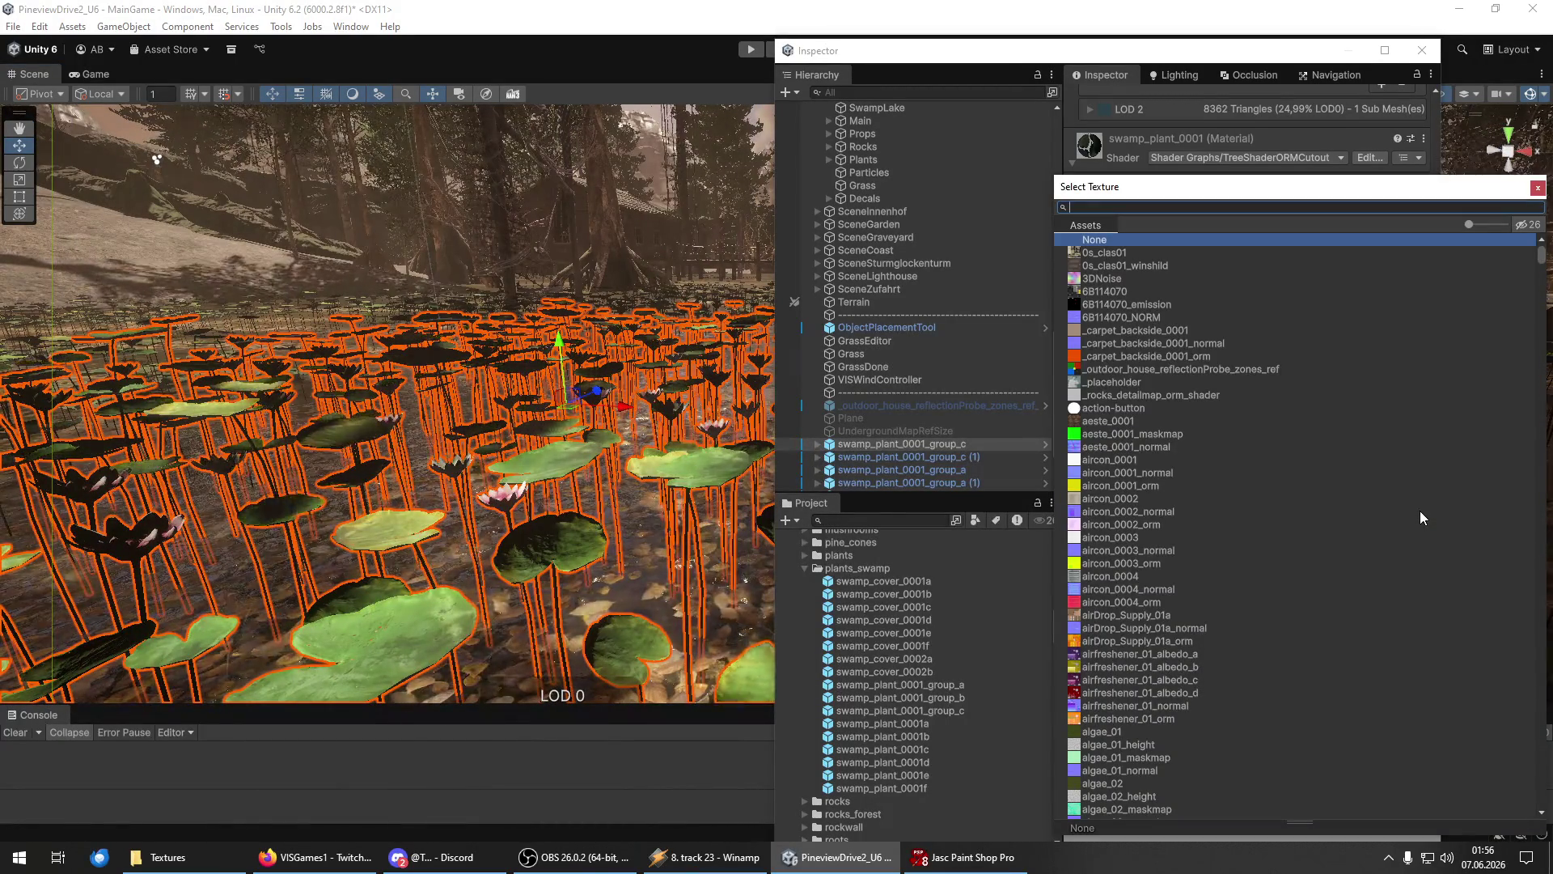
type("tree")
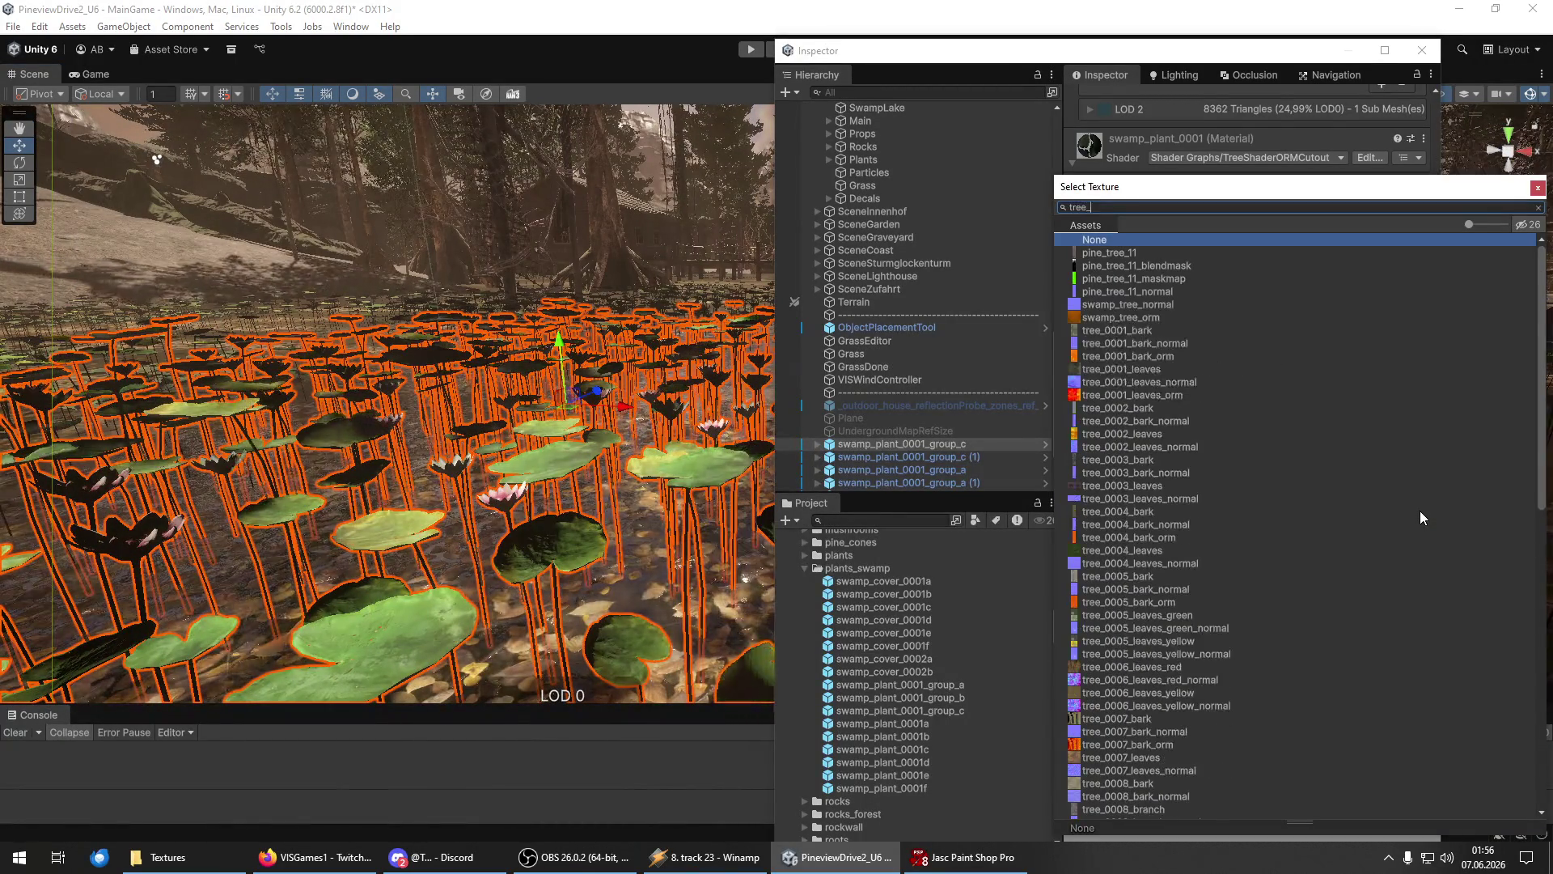
type("_b")
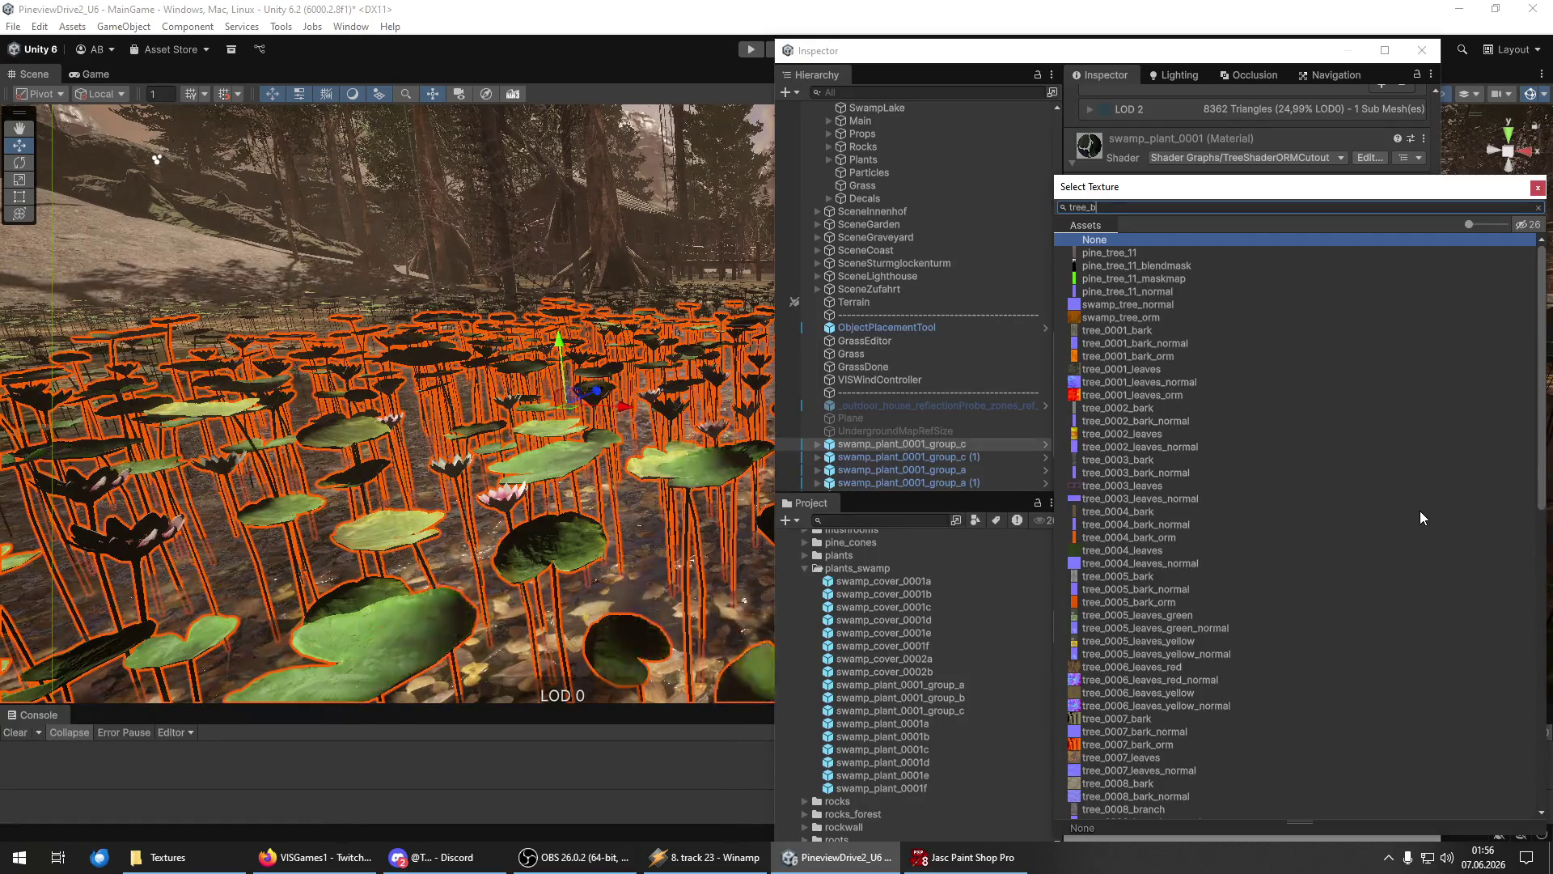
type("ase")
double_click(1137, 258)
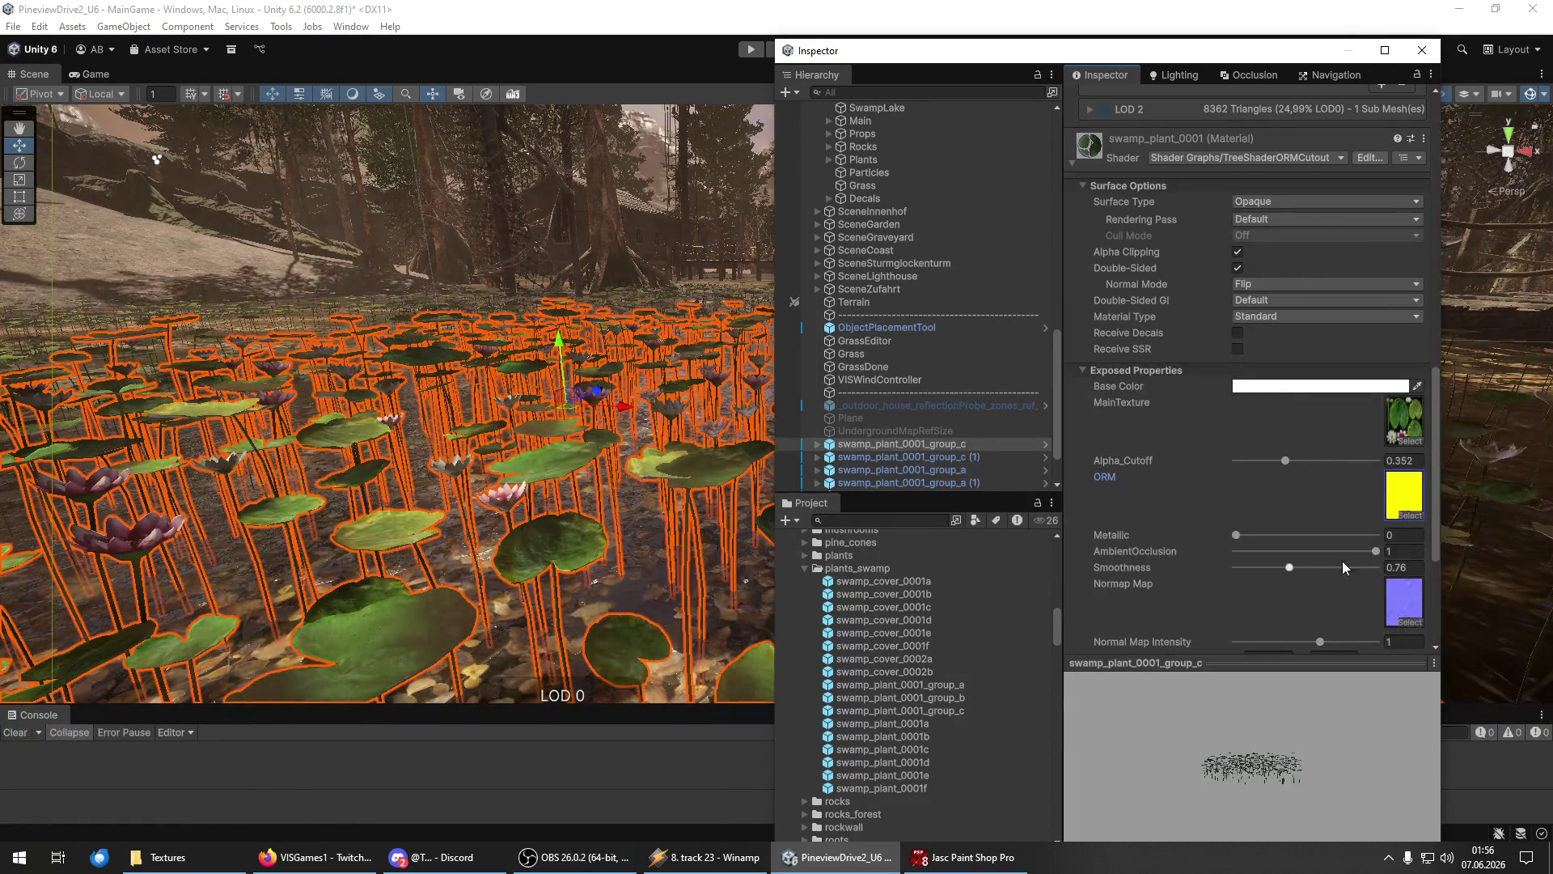
scroll(1340, 569, "down", 5)
left_click(1272, 510)
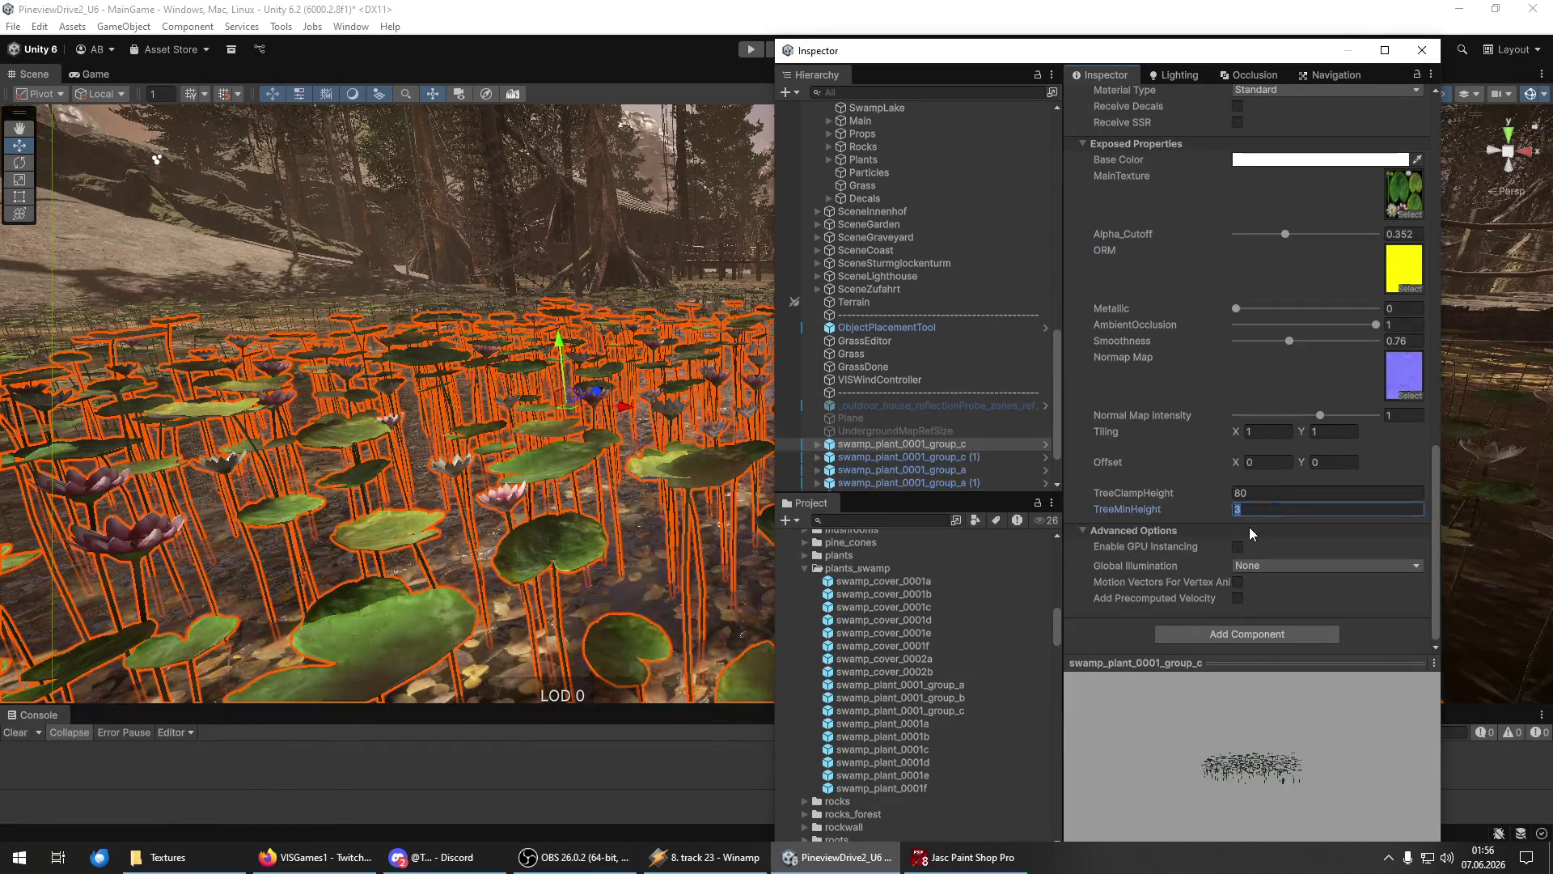
Enter TreeMinHeight 0.1 and try TreeClampHeight values 0.5 and 0.4 while orbiting the lilies.
type("0.1")
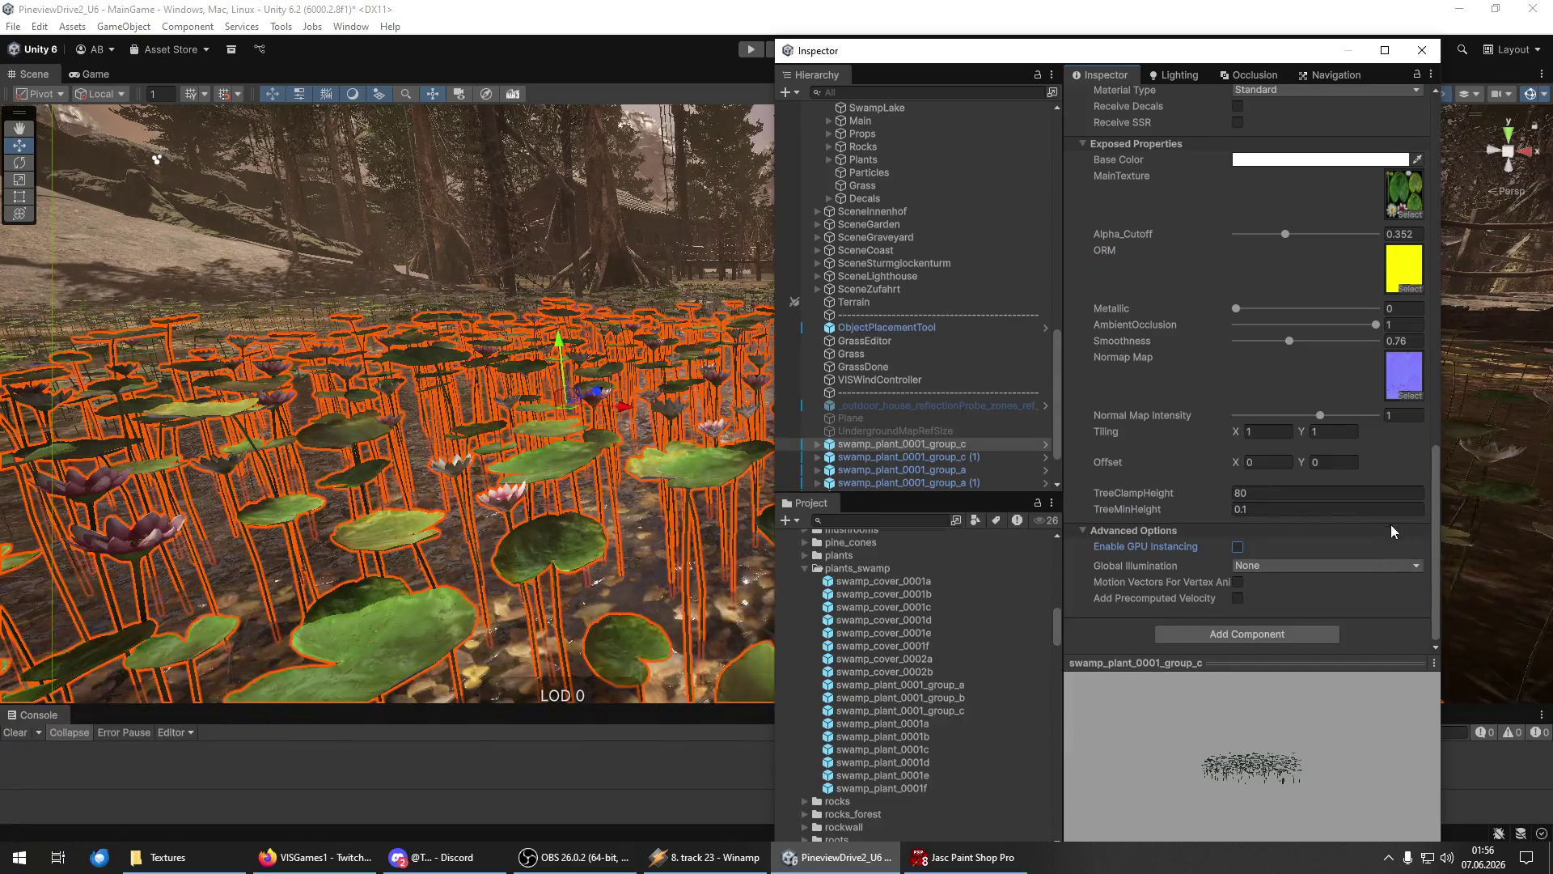
left_click(1296, 499)
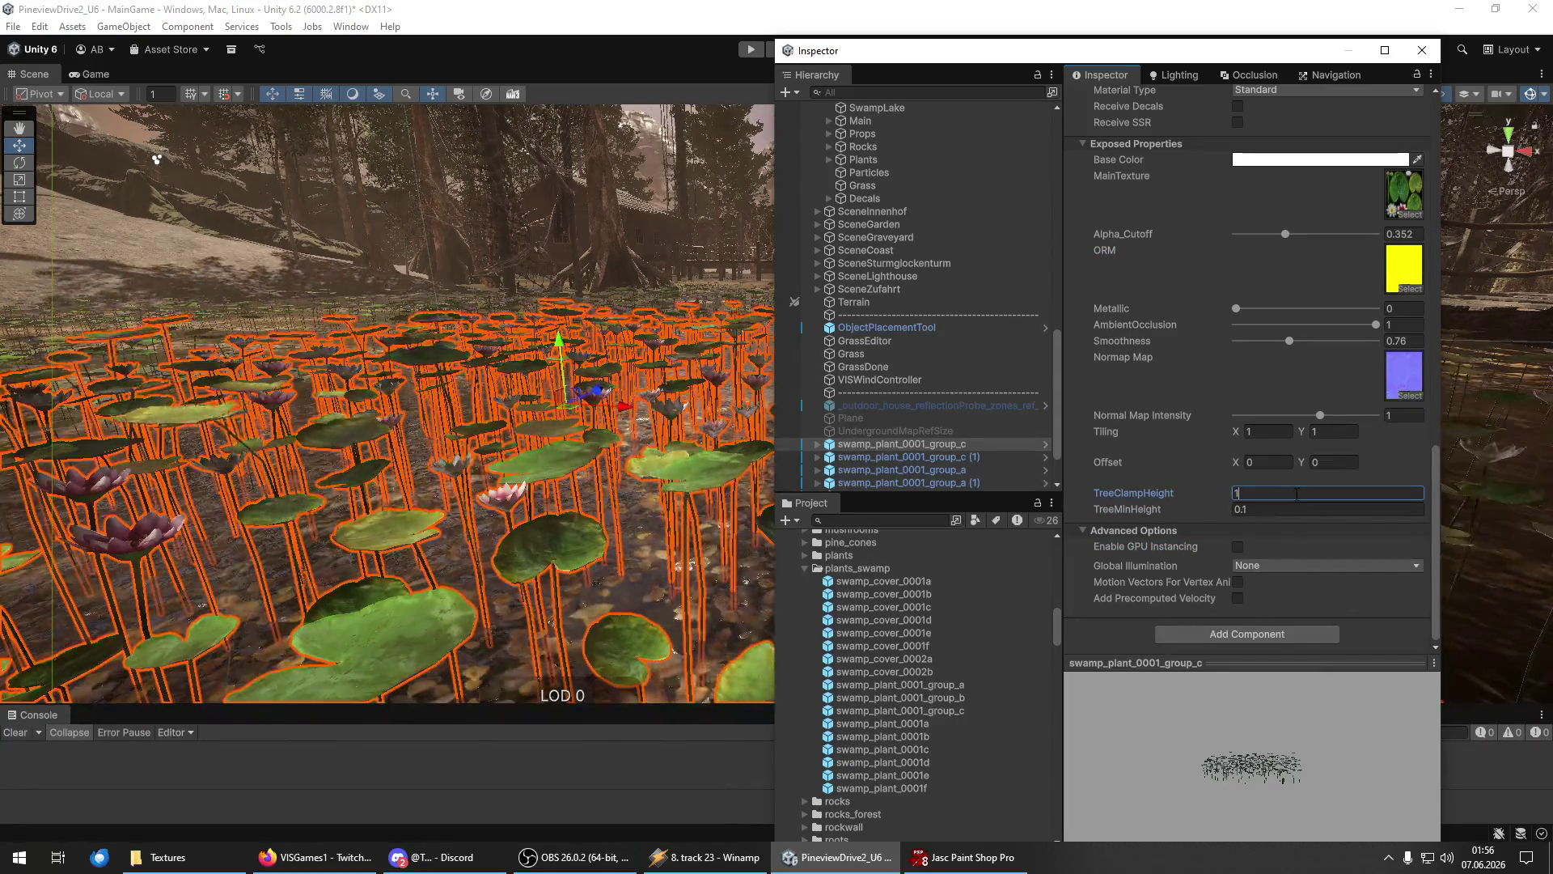
type("0.5")
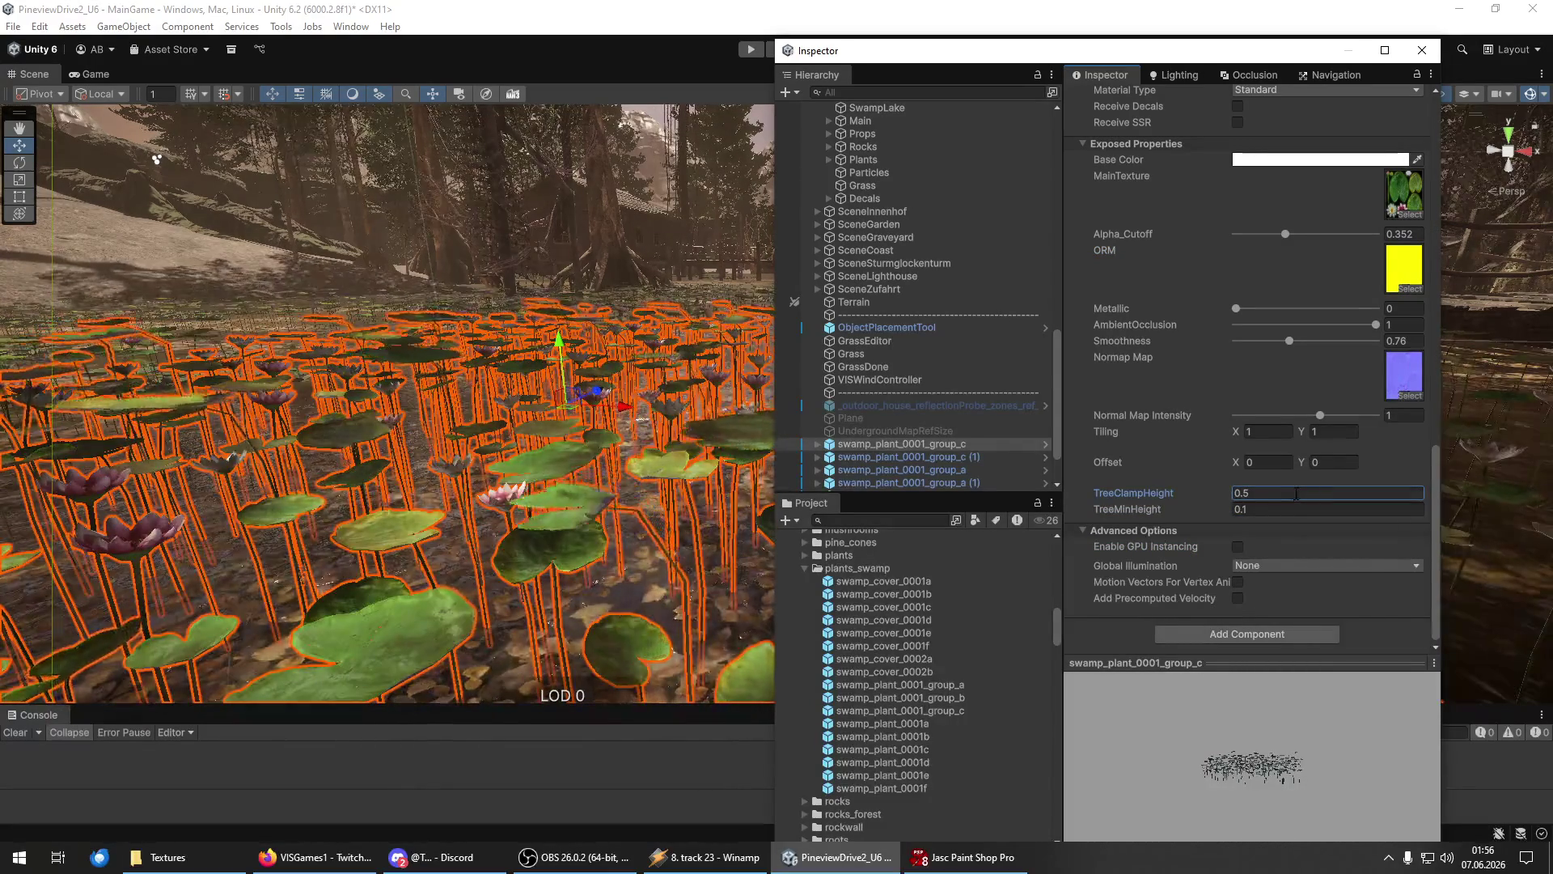
type("0.4")
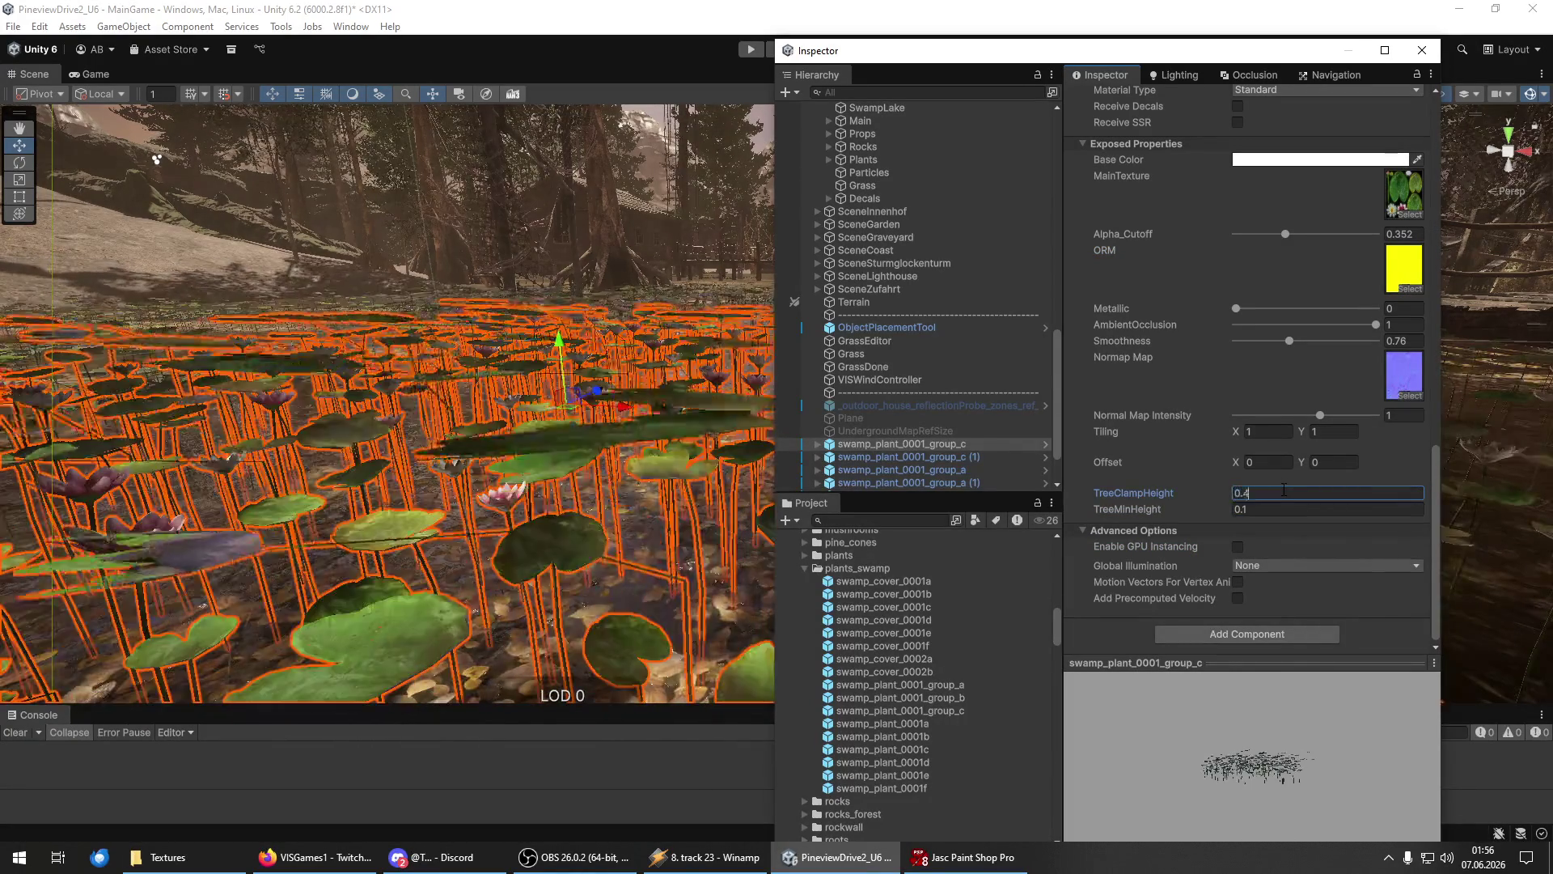
mouse_move(732, 437)
left_mouse_down()
mouse_move(1375, 442)
mouse_move(1338, 450)
left_mouse_up()
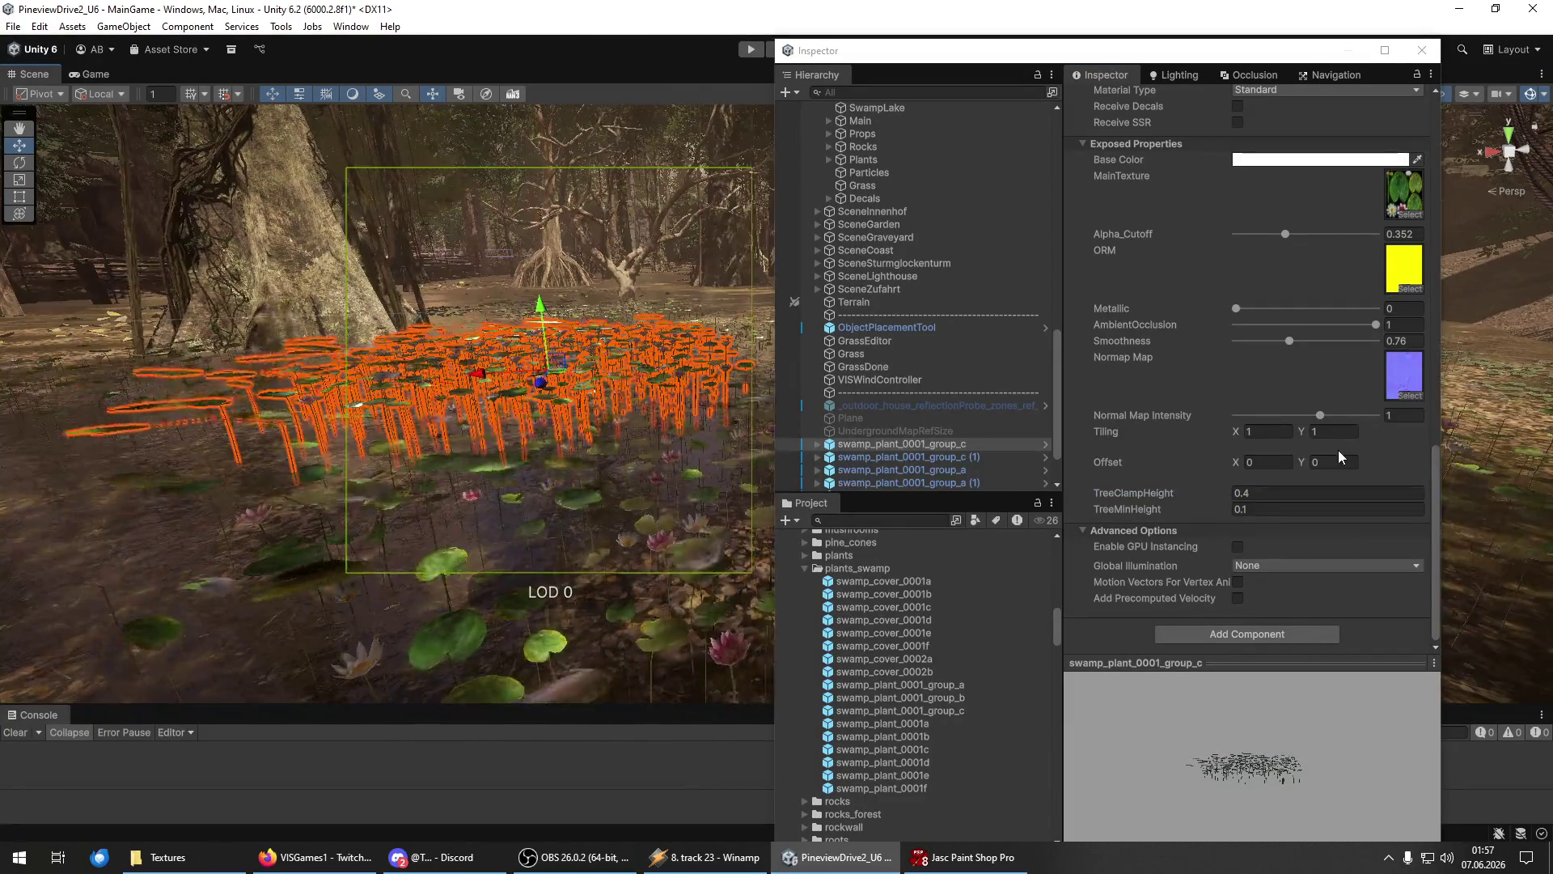
right_click(1323, 495)
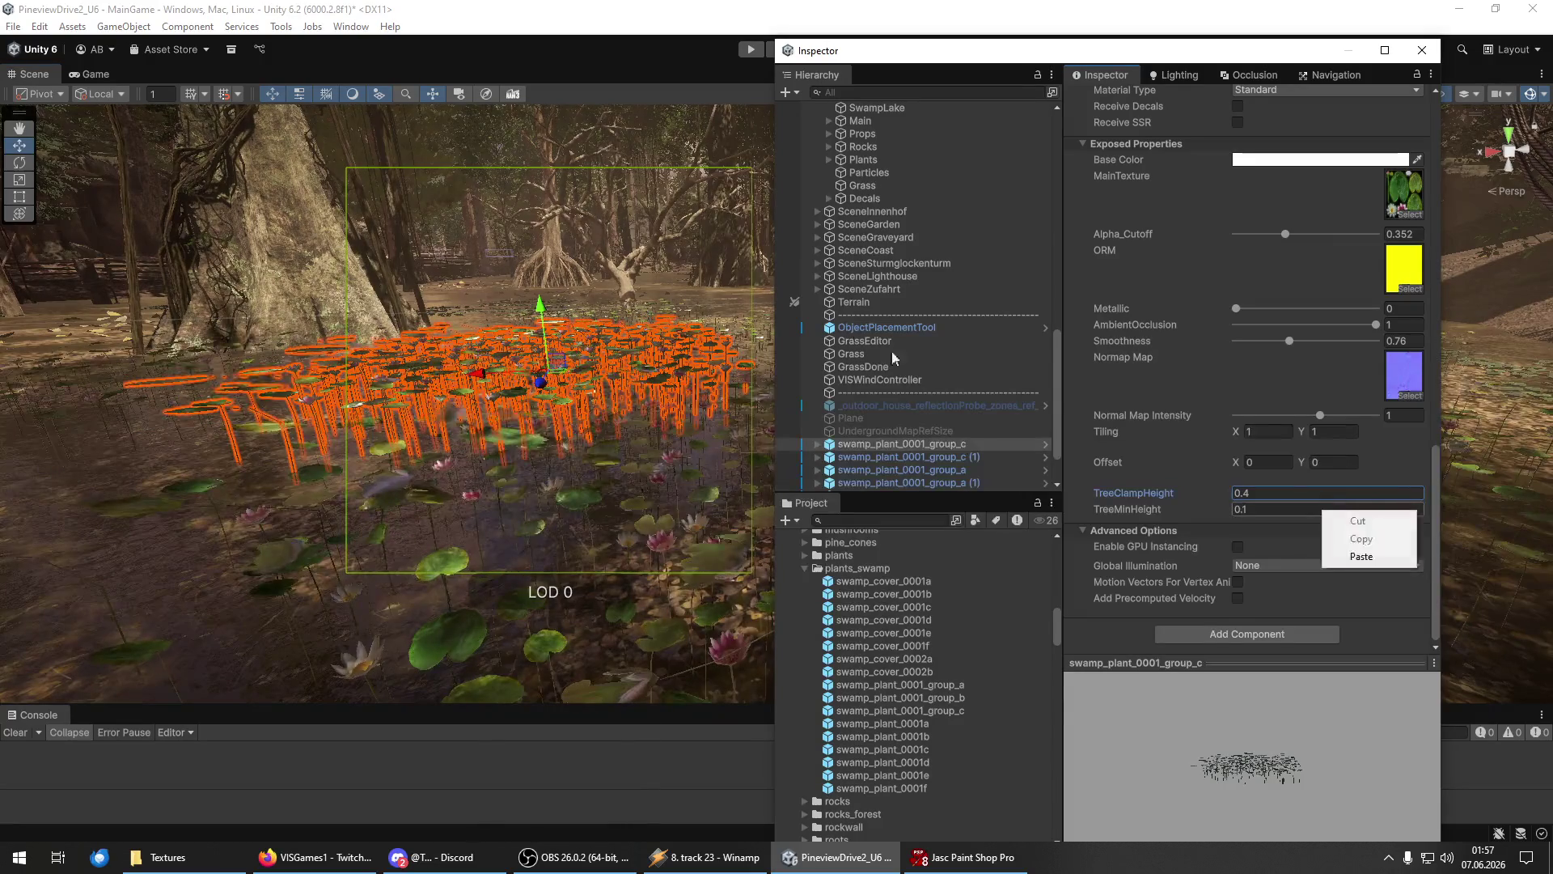
left_click_drag(389, 336, 420, 398)
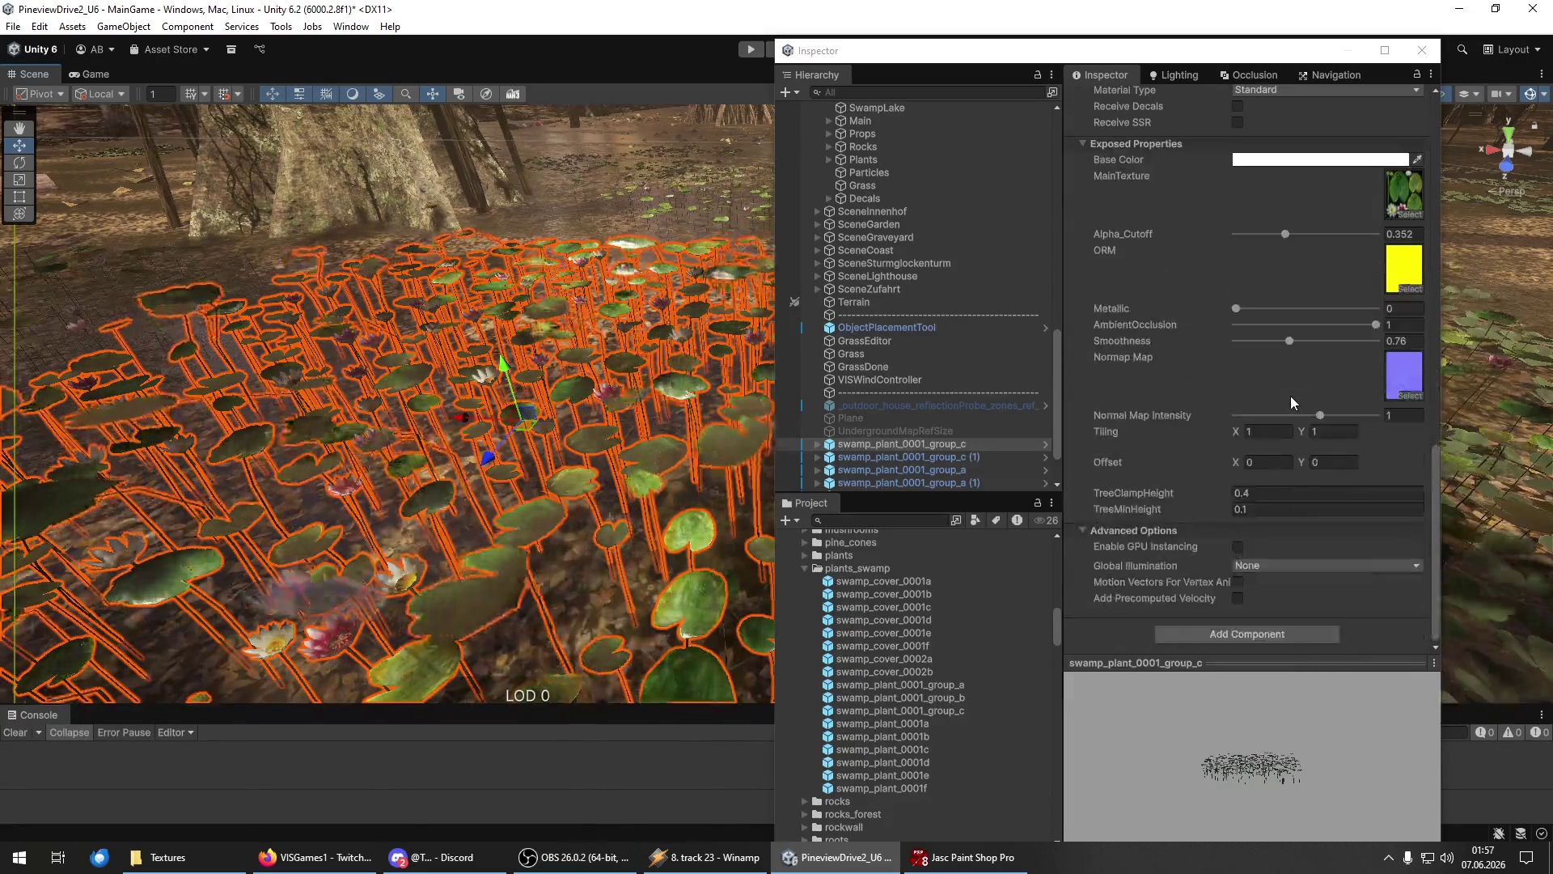
Finish with TreeClampHeight 0.7 and TreeMinHeight 0.0, checking the lily stems in the Scene view.
left_click(1252, 492)
left_click(1270, 509)
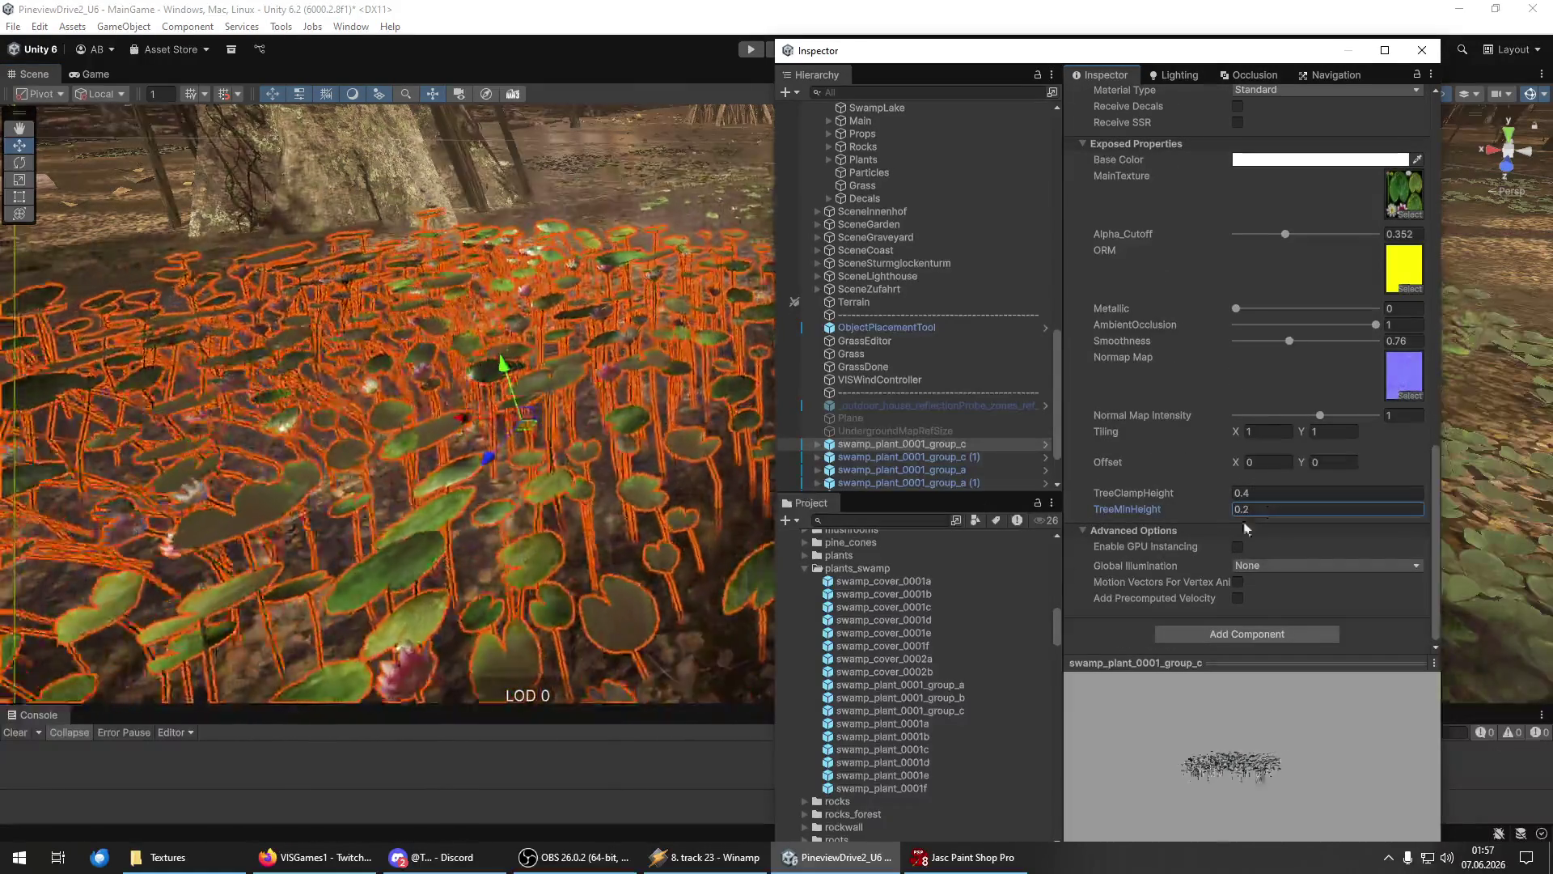
left_click_drag(332, 421, 301, 348)
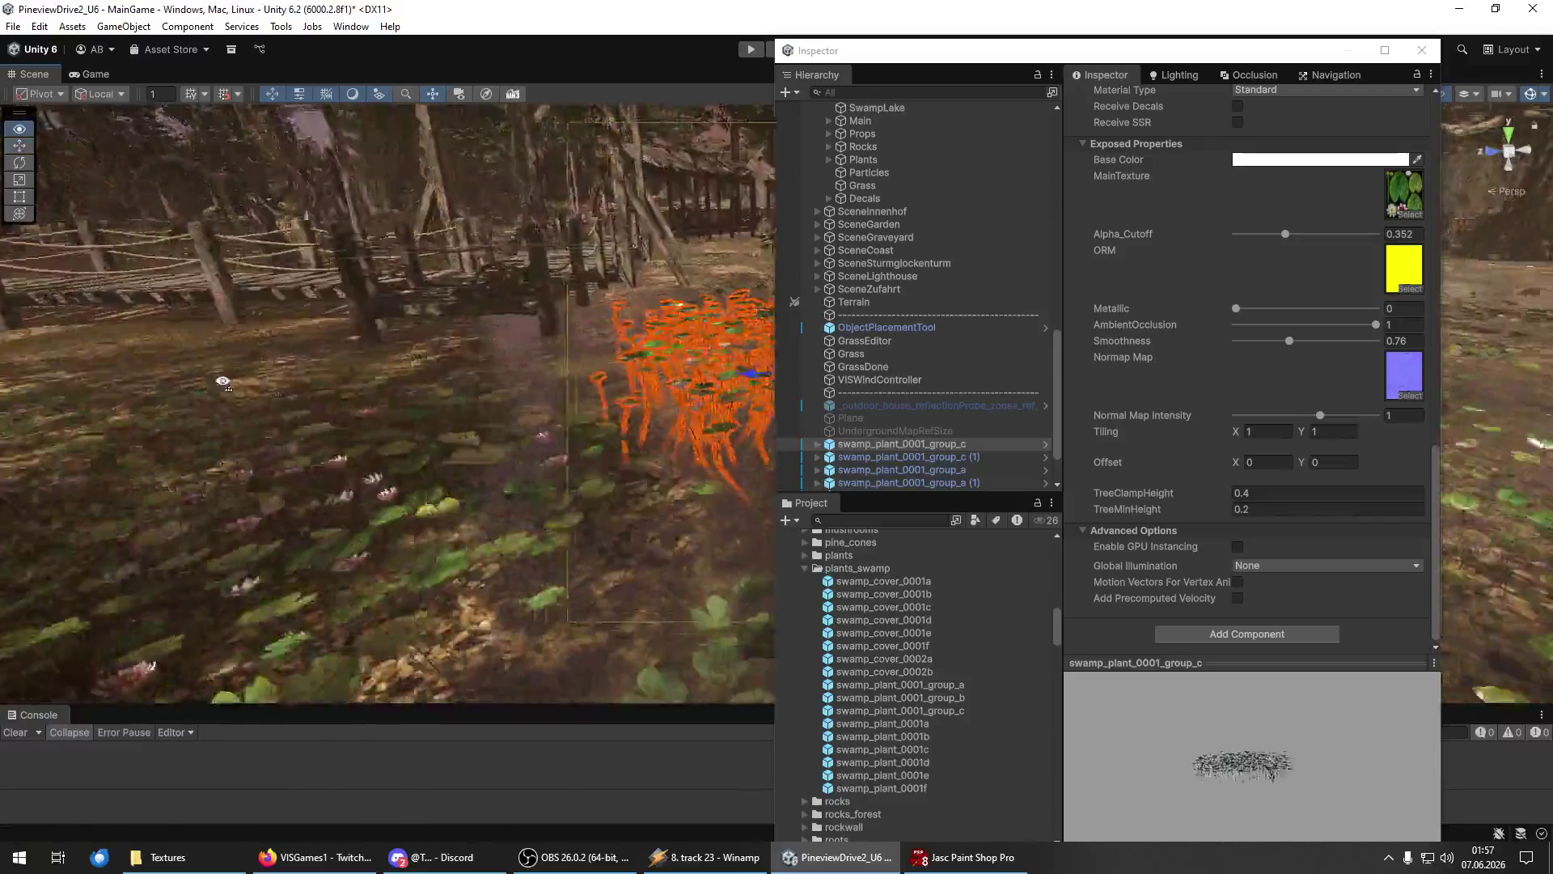
left_click(1271, 509)
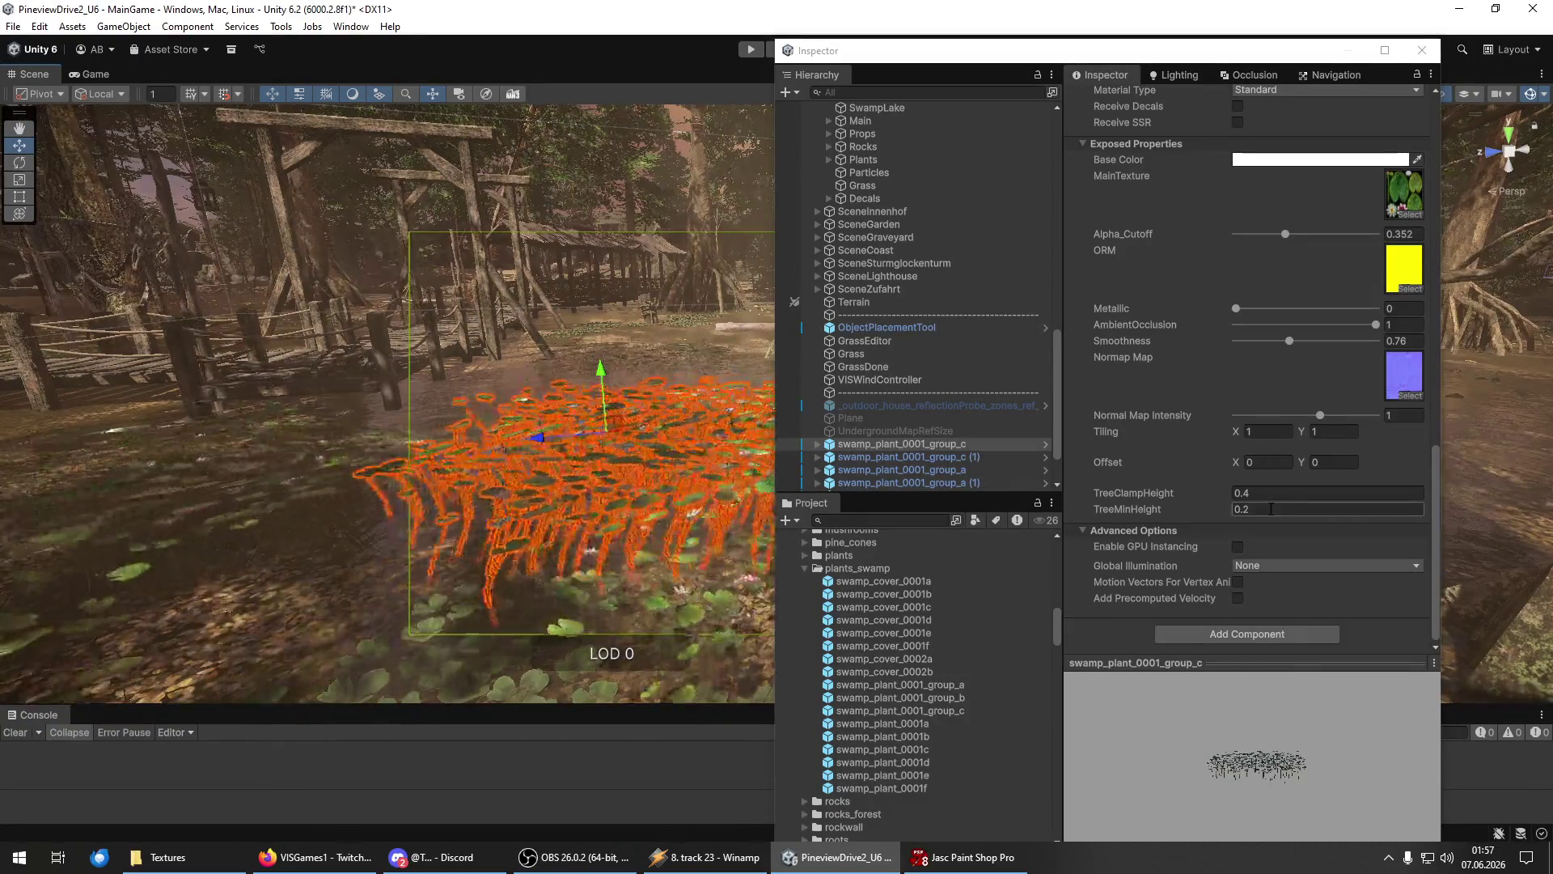
left_click(1271, 509)
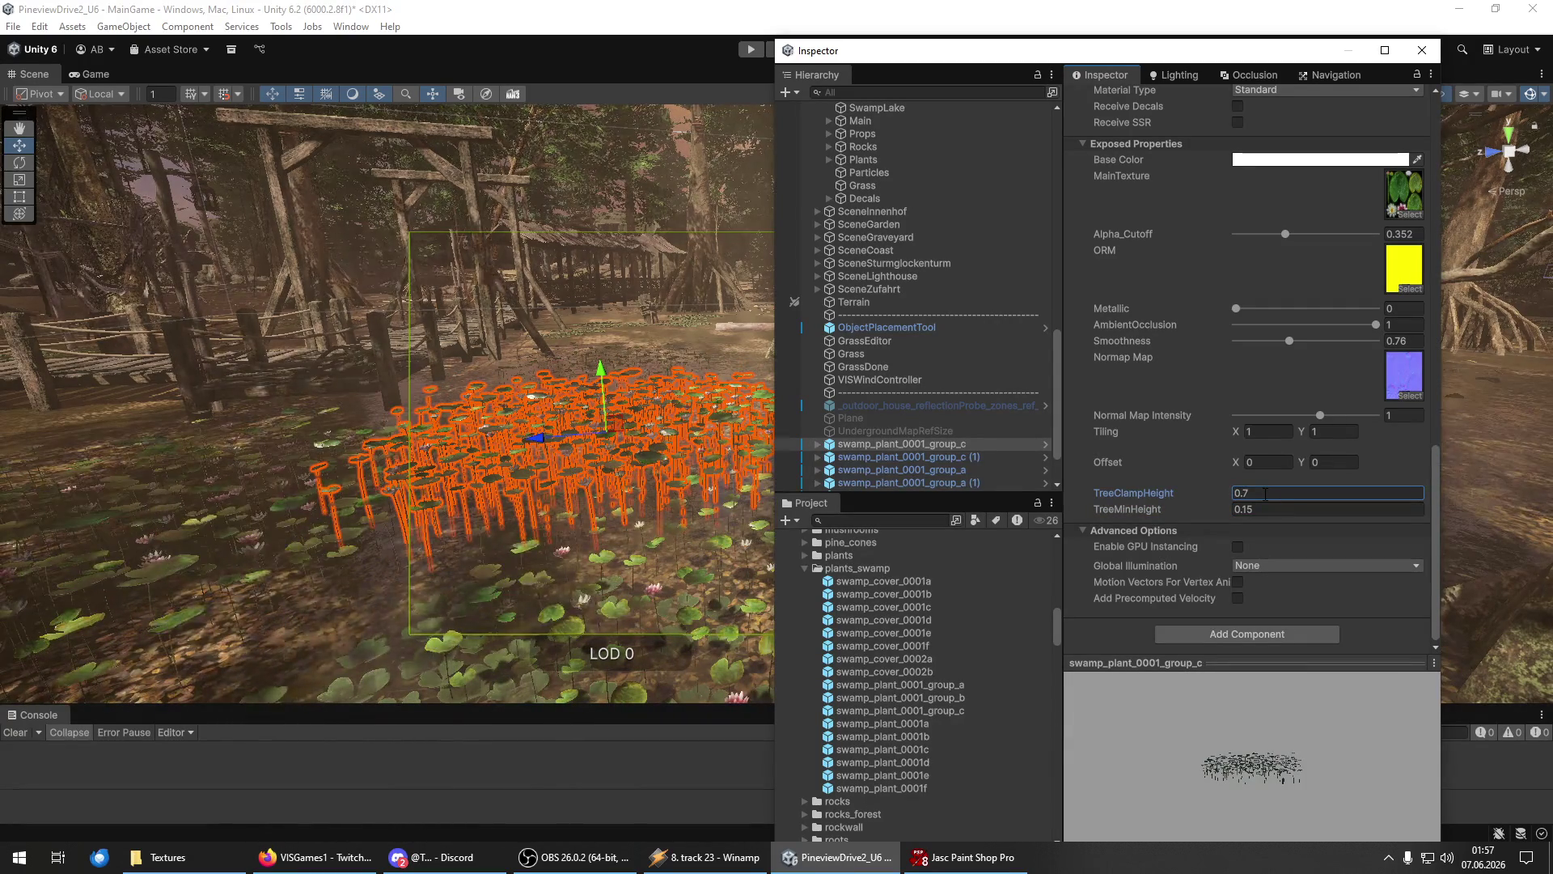
left_click_drag(485, 495, 245, 497)
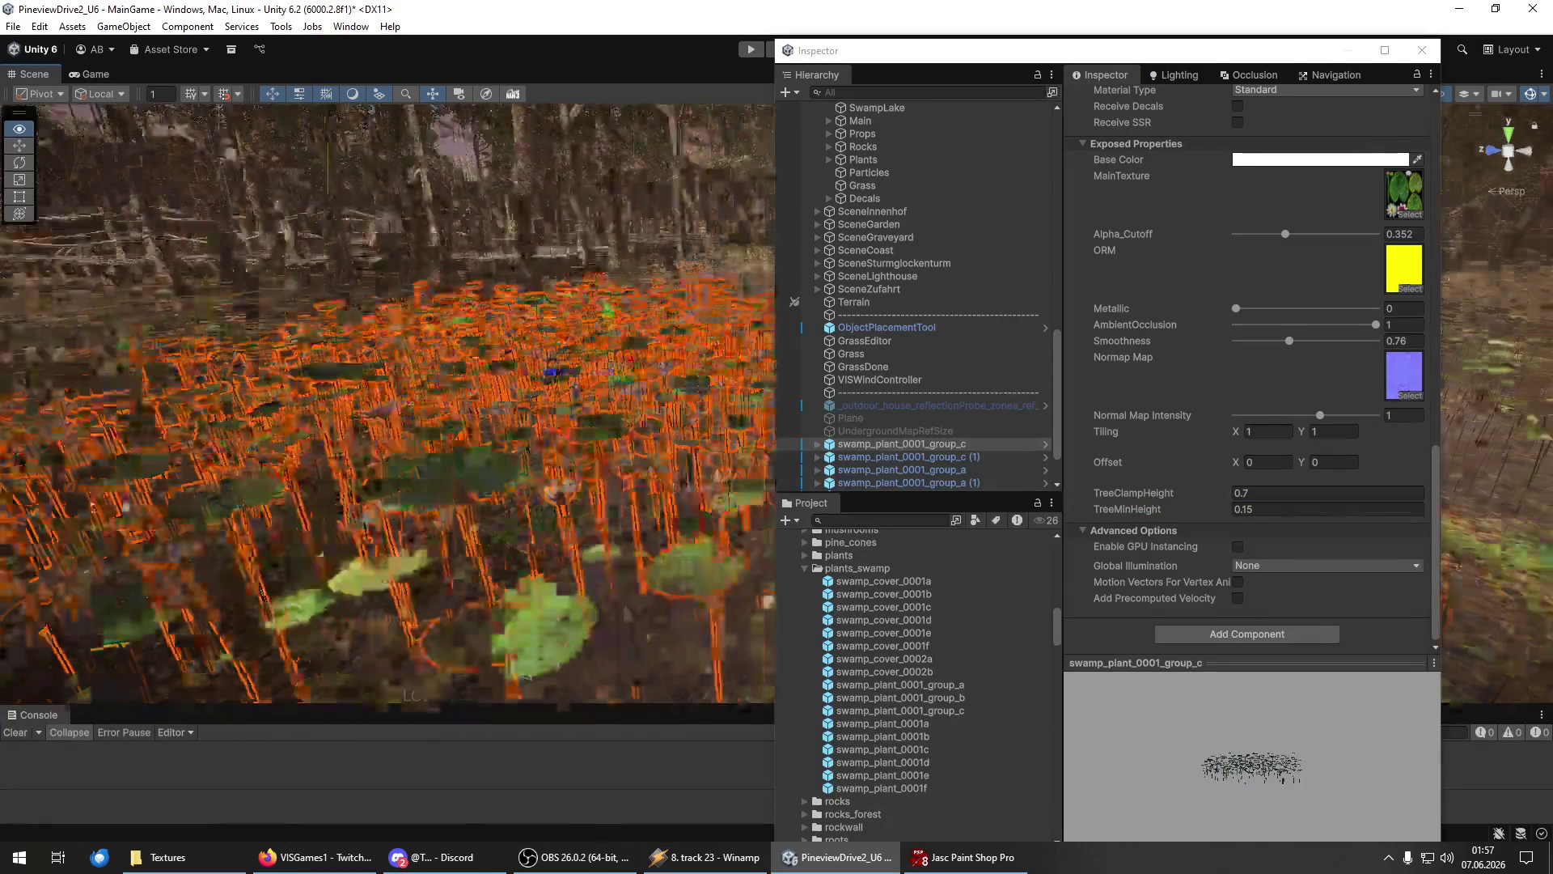
left_click_drag(72, 507, 19, 479)
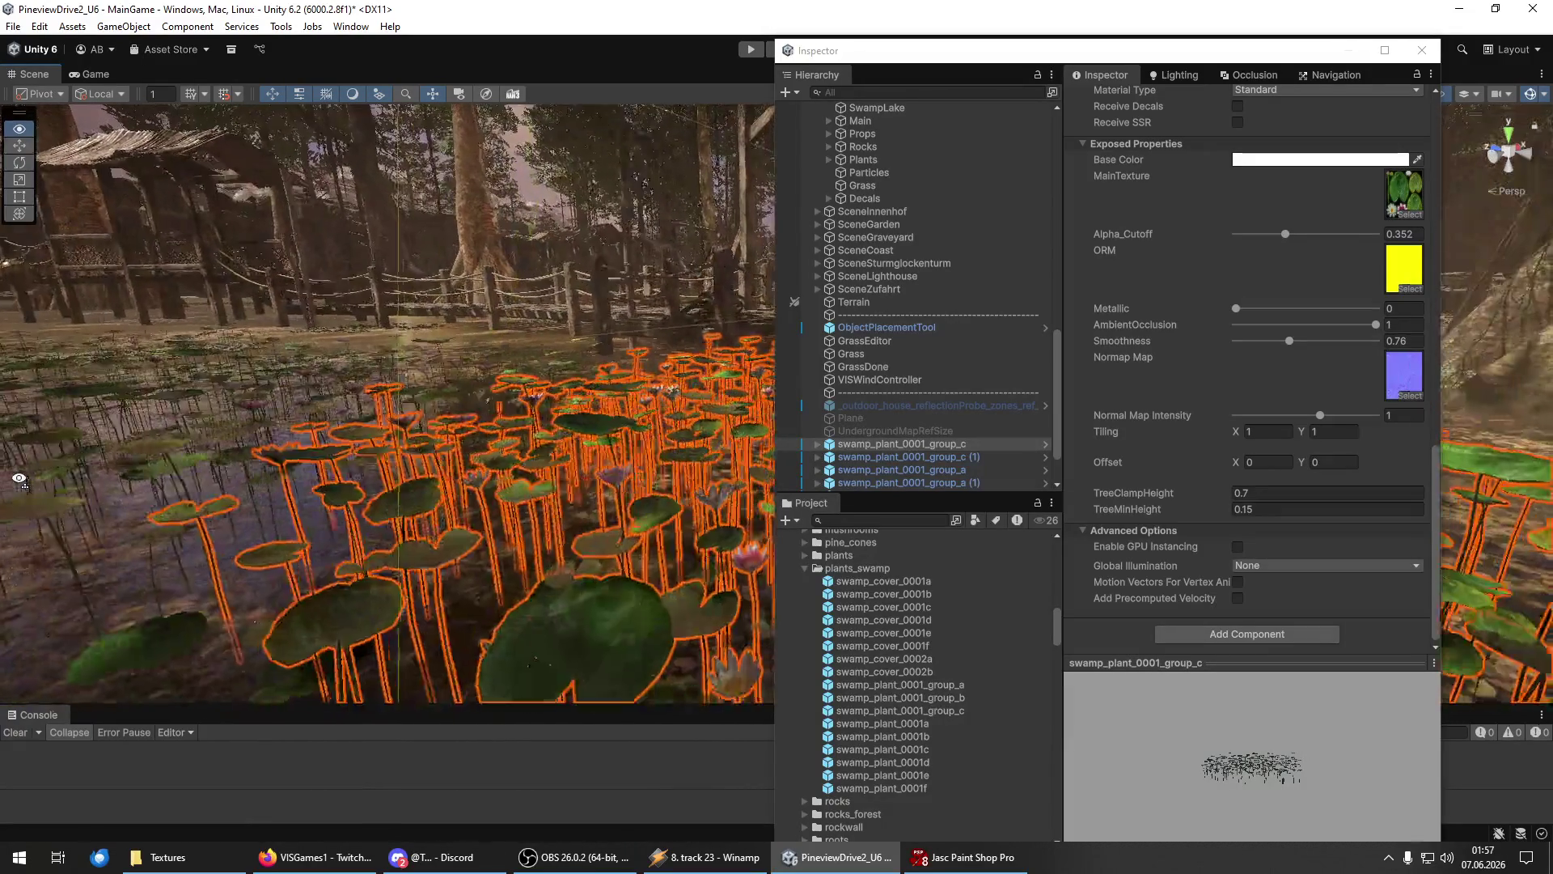
left_click(1277, 509)
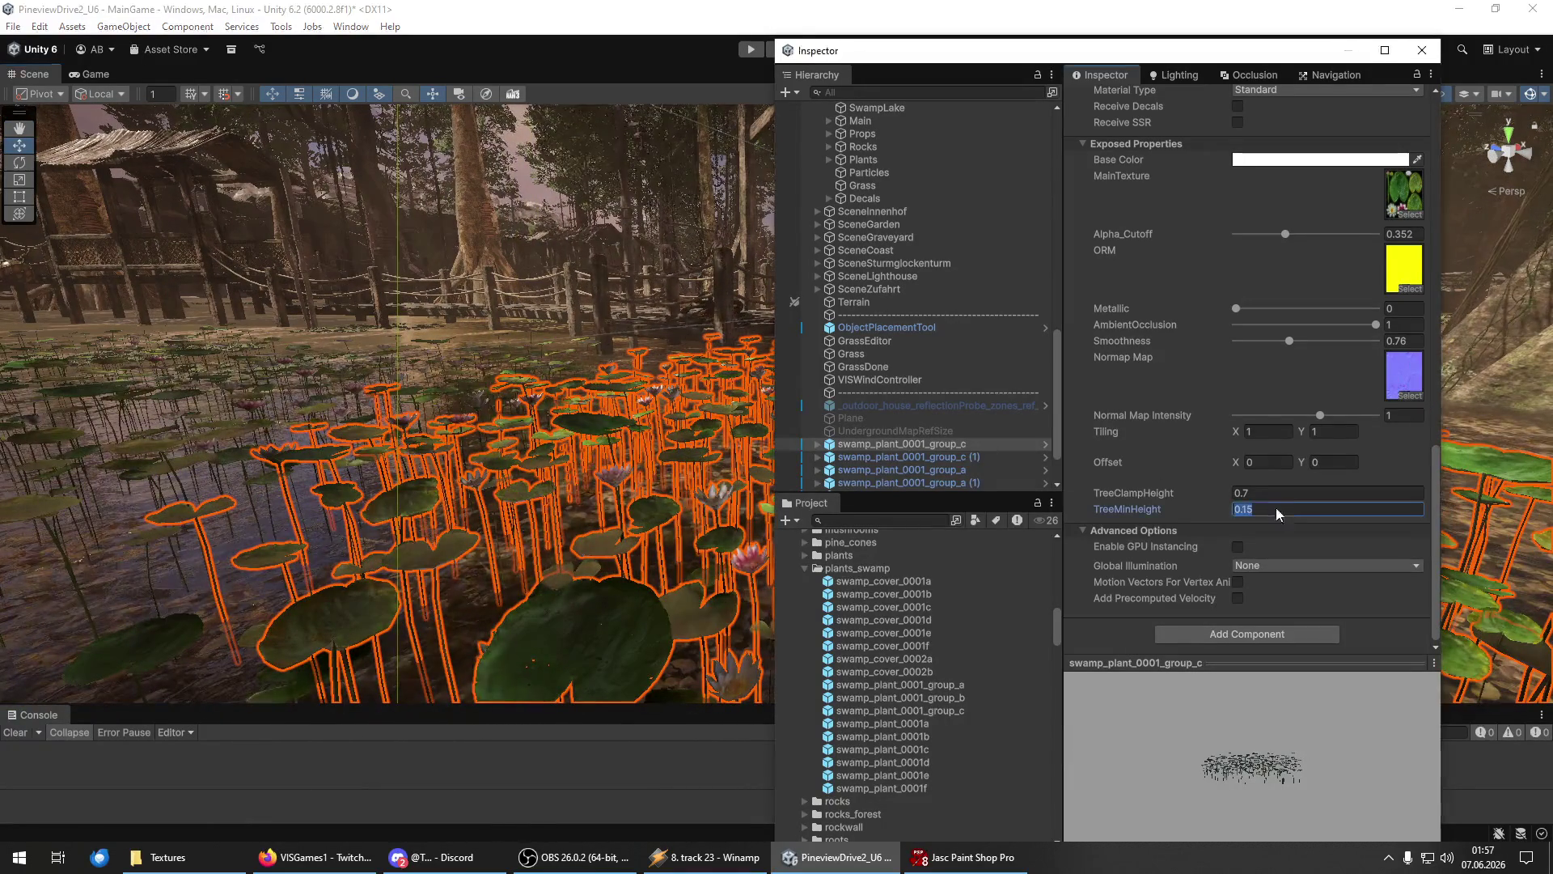
type("0.0")
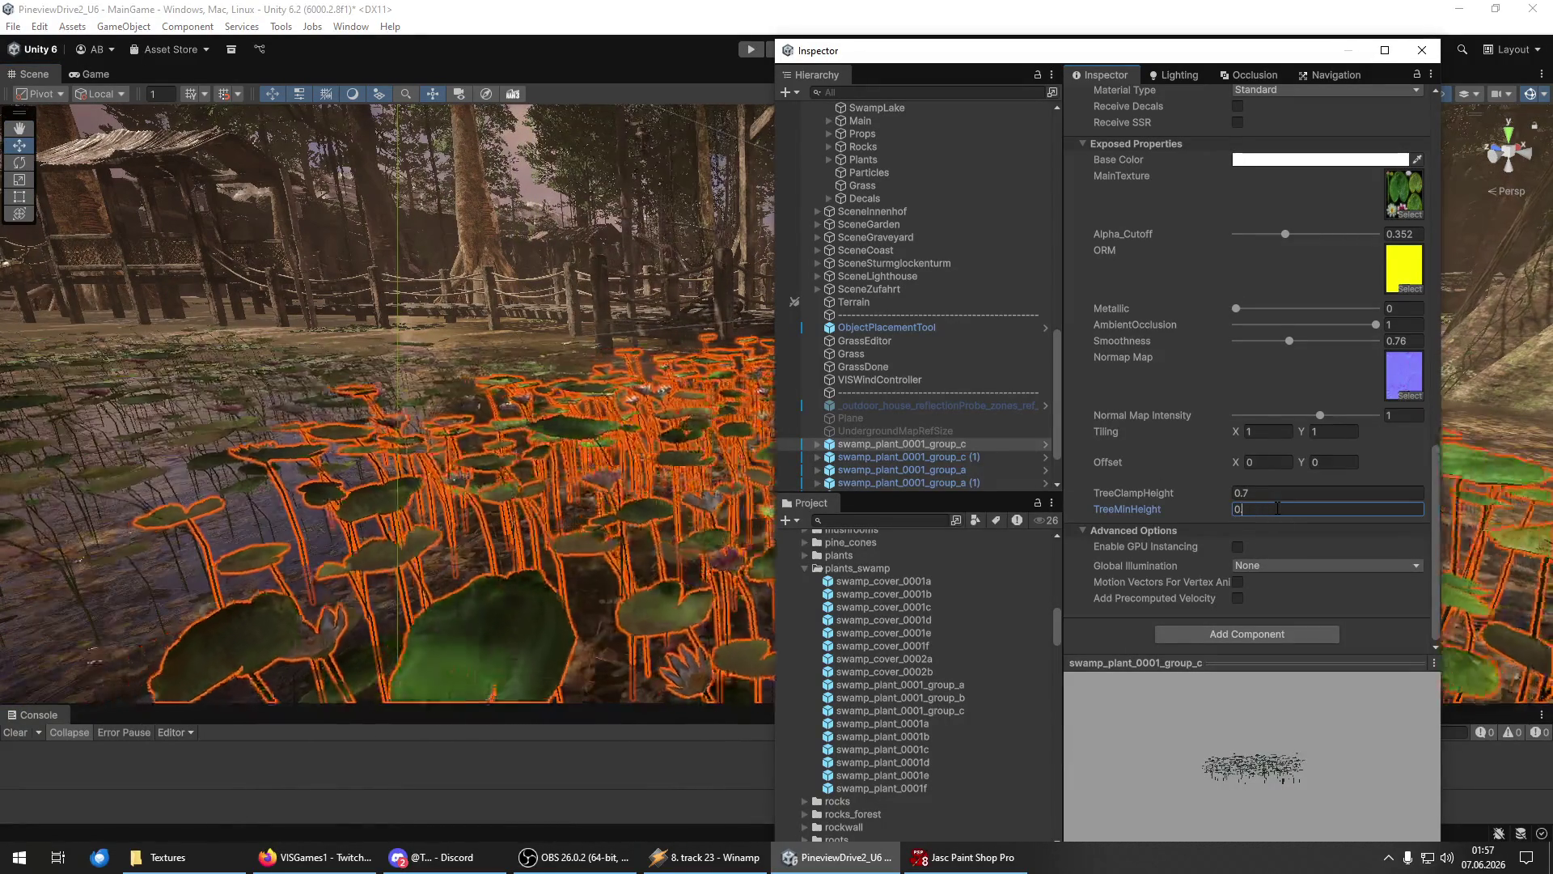
mouse_move(117, 393)
left_mouse_down()
mouse_move(103, 389)
mouse_move(1359, 376)
mouse_move(1149, 378)
left_mouse_up()
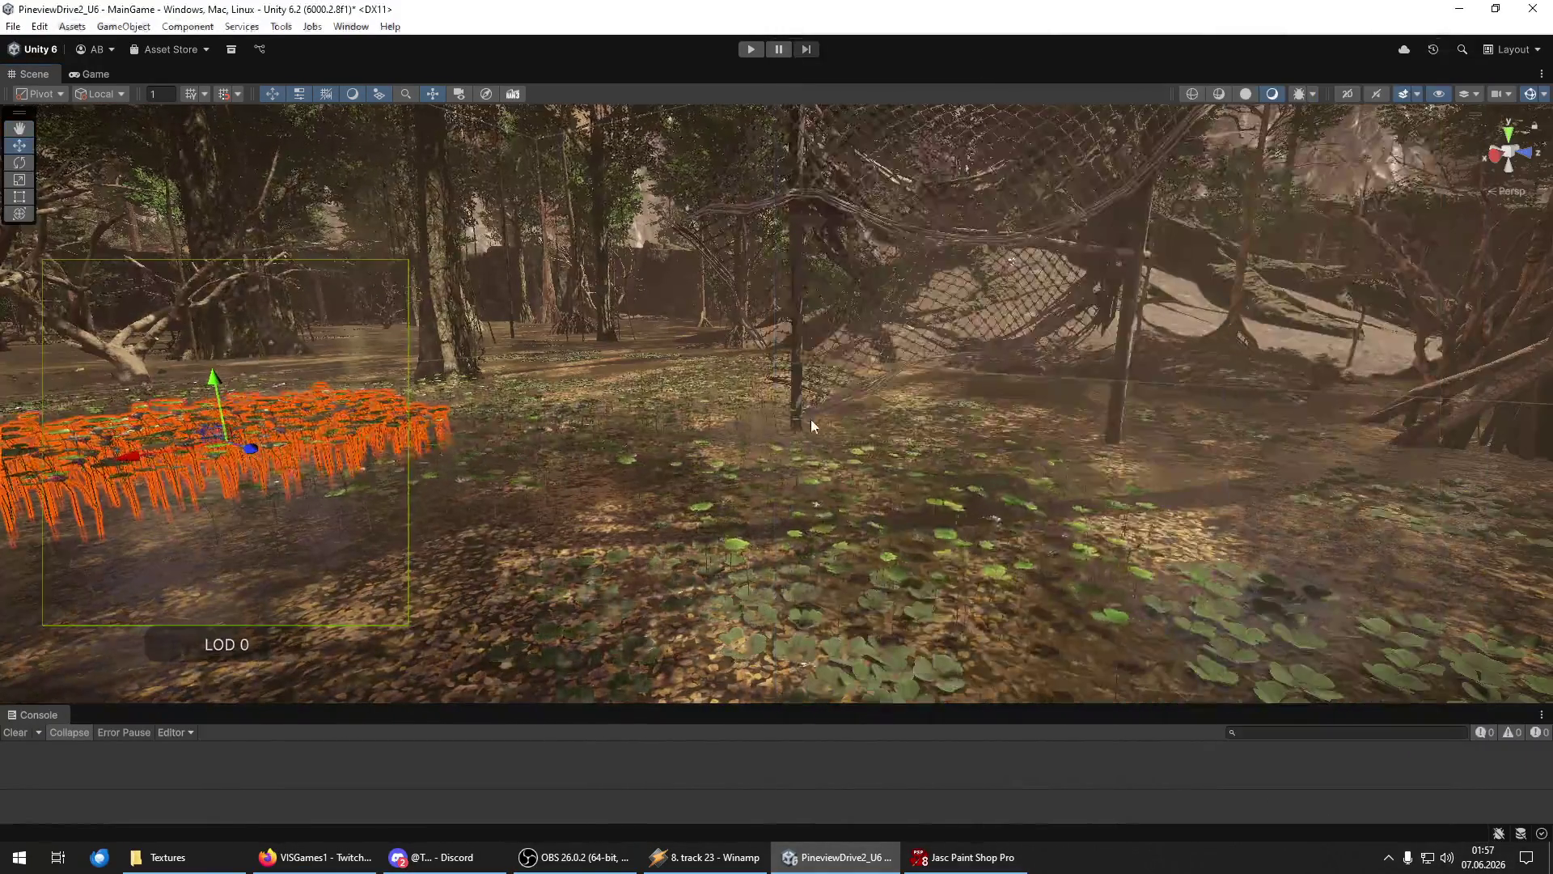
Move down over the lily pond, deselect the pad cluster, and look across the swamp.
mouse_move(809, 418)
left_mouse_down()
mouse_move(710, 500)
mouse_move(646, 433)
mouse_move(730, 380)
left_mouse_up()
left_click_drag(874, 635, 923, 603)
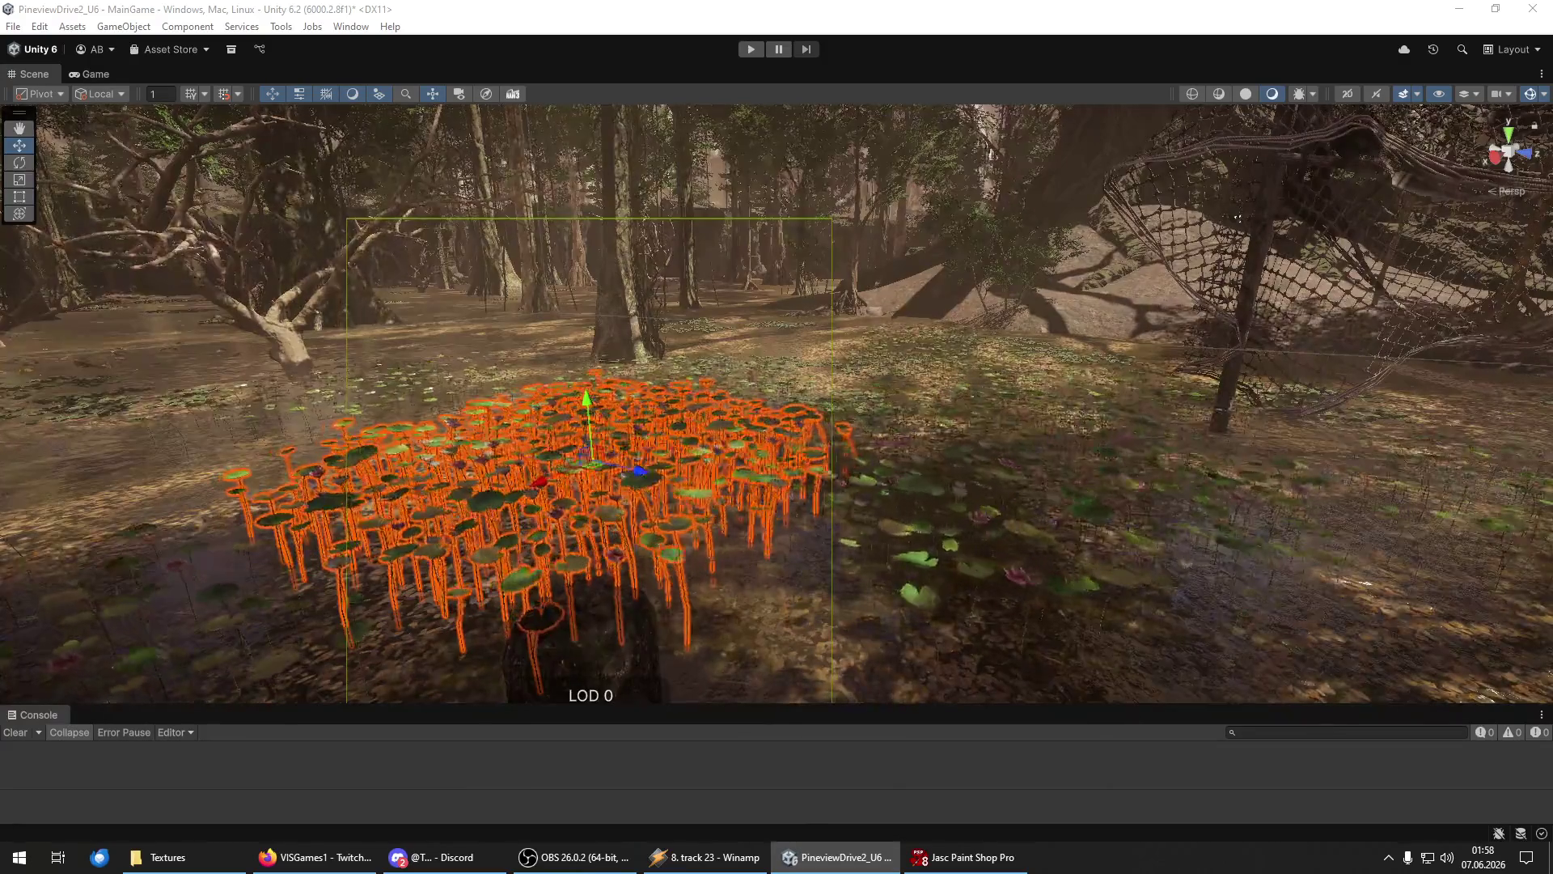
left_click(940, 503)
mouse_move(940, 503)
left_mouse_down()
mouse_move(926, 521)
mouse_move(798, 520)
mouse_move(660, 478)
mouse_move(590, 478)
mouse_move(590, 526)
mouse_move(662, 624)
mouse_move(668, 443)
mouse_move(897, 444)
mouse_move(689, 427)
left_mouse_up()
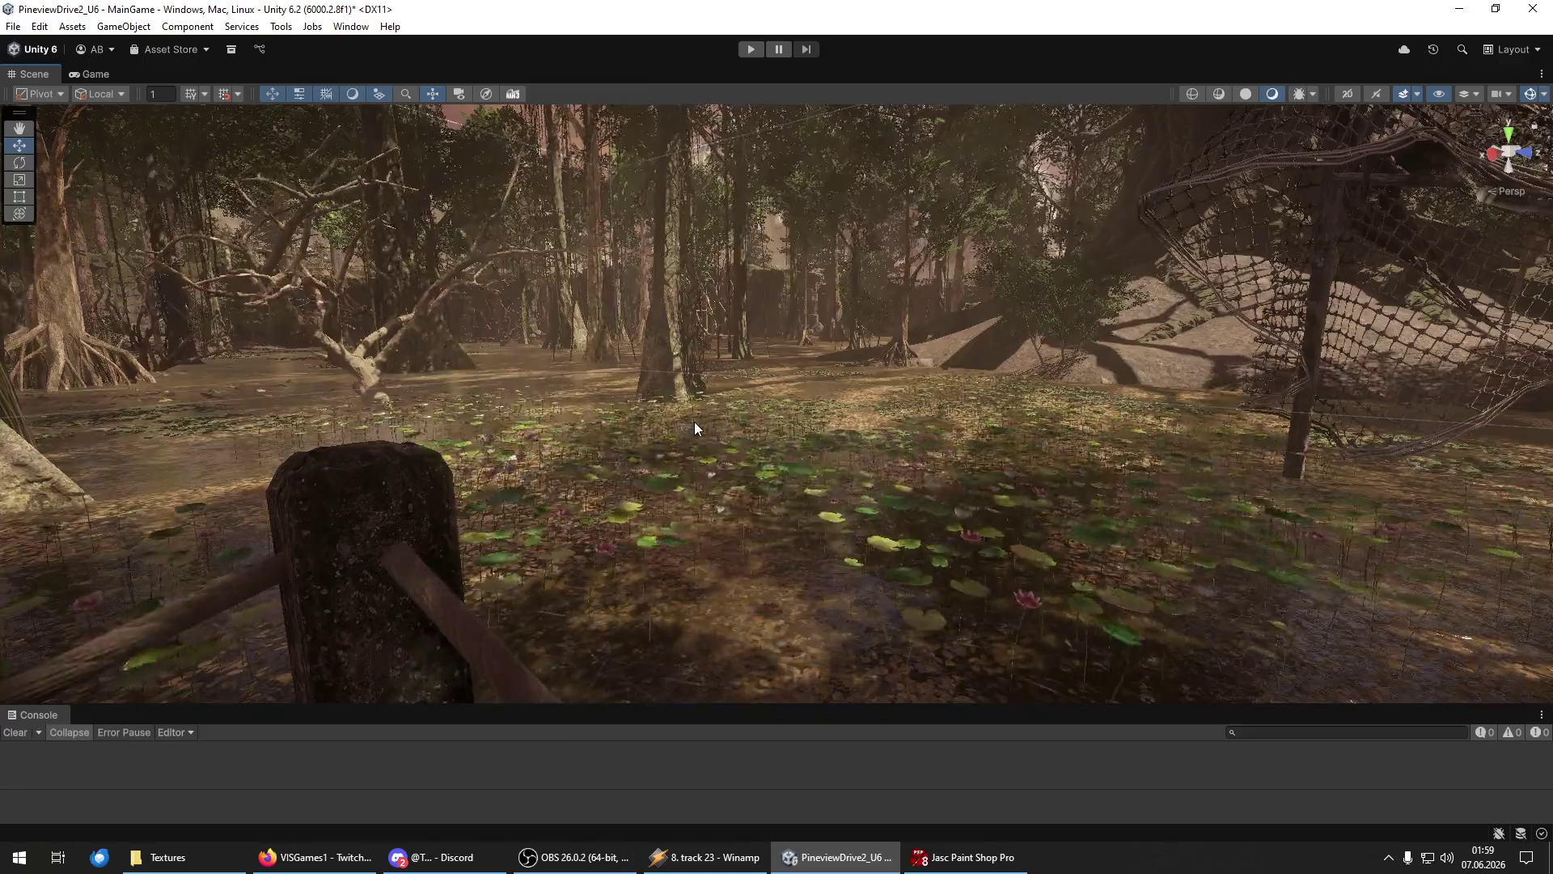
Fly through the forest, past the boardwalk and bridge, to the lily pad swamp view.
key("w")
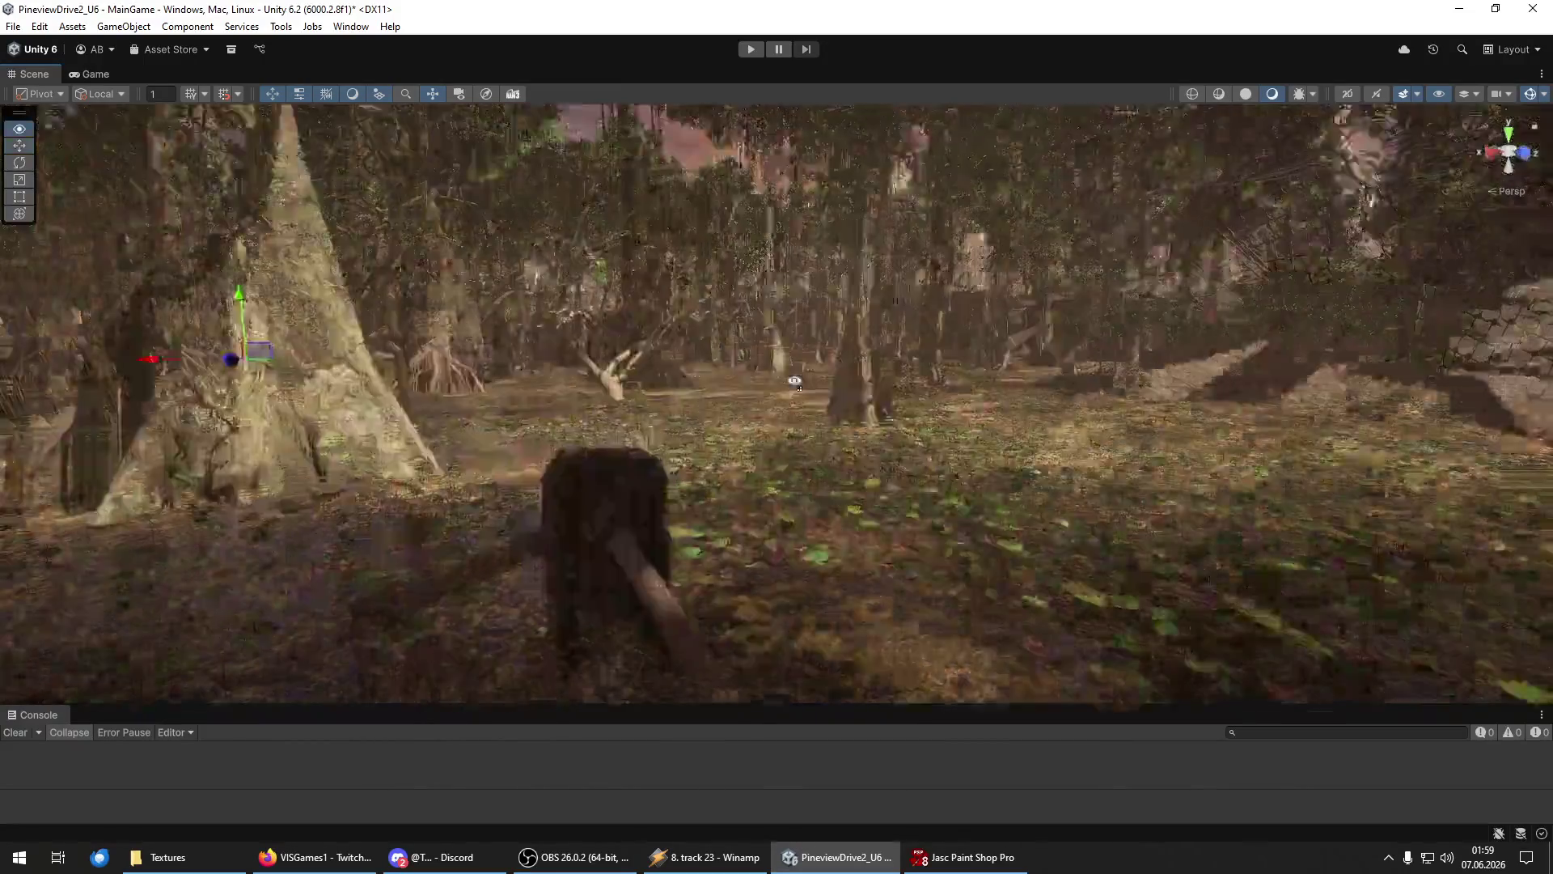
key("w")
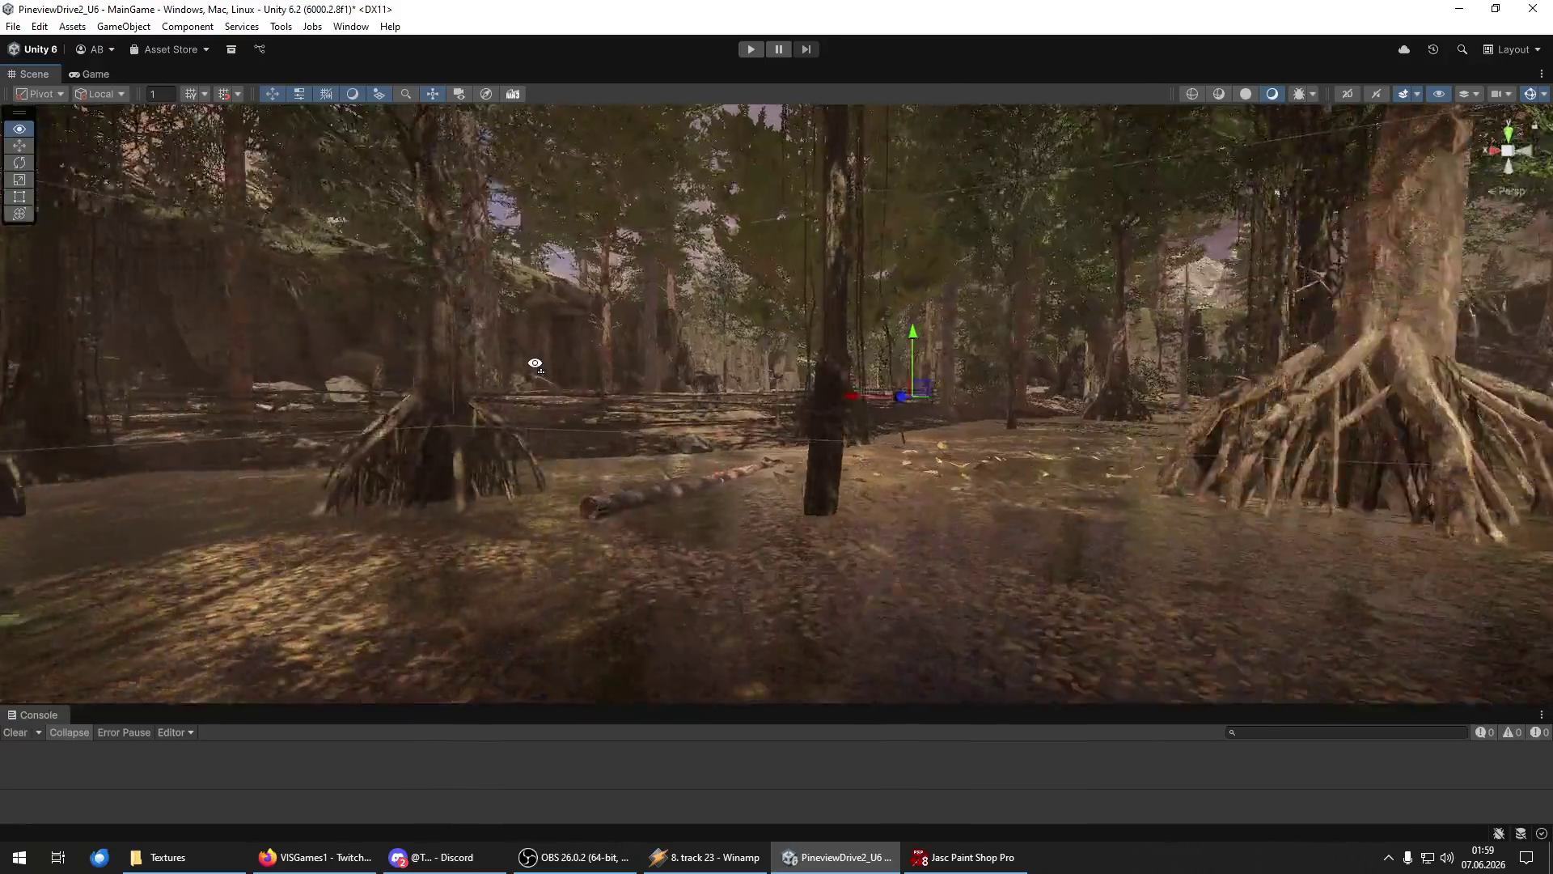
key("w")
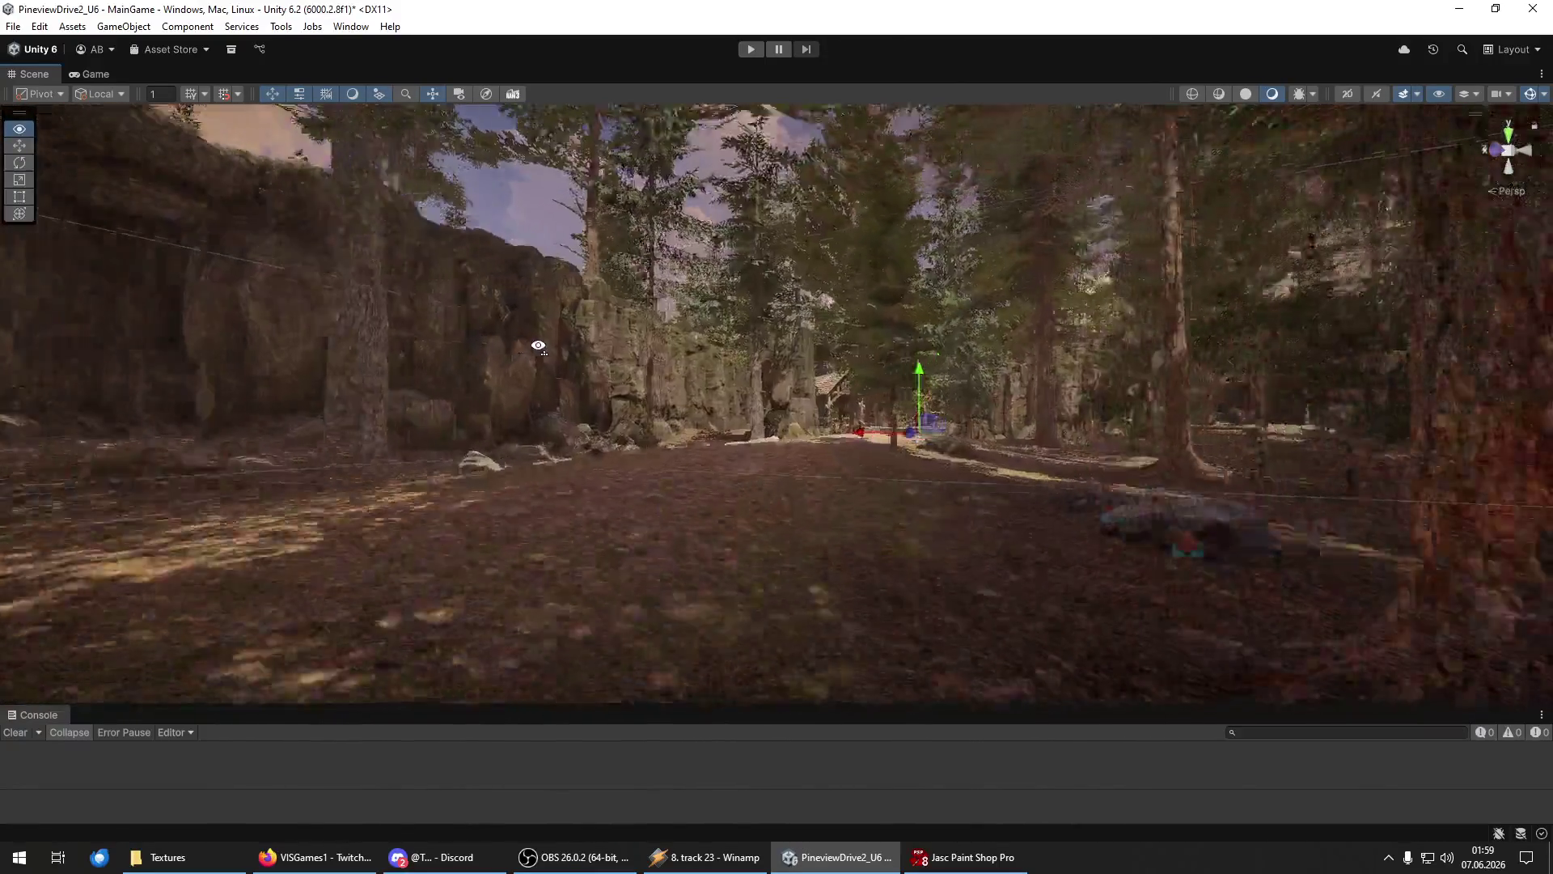
key("w")
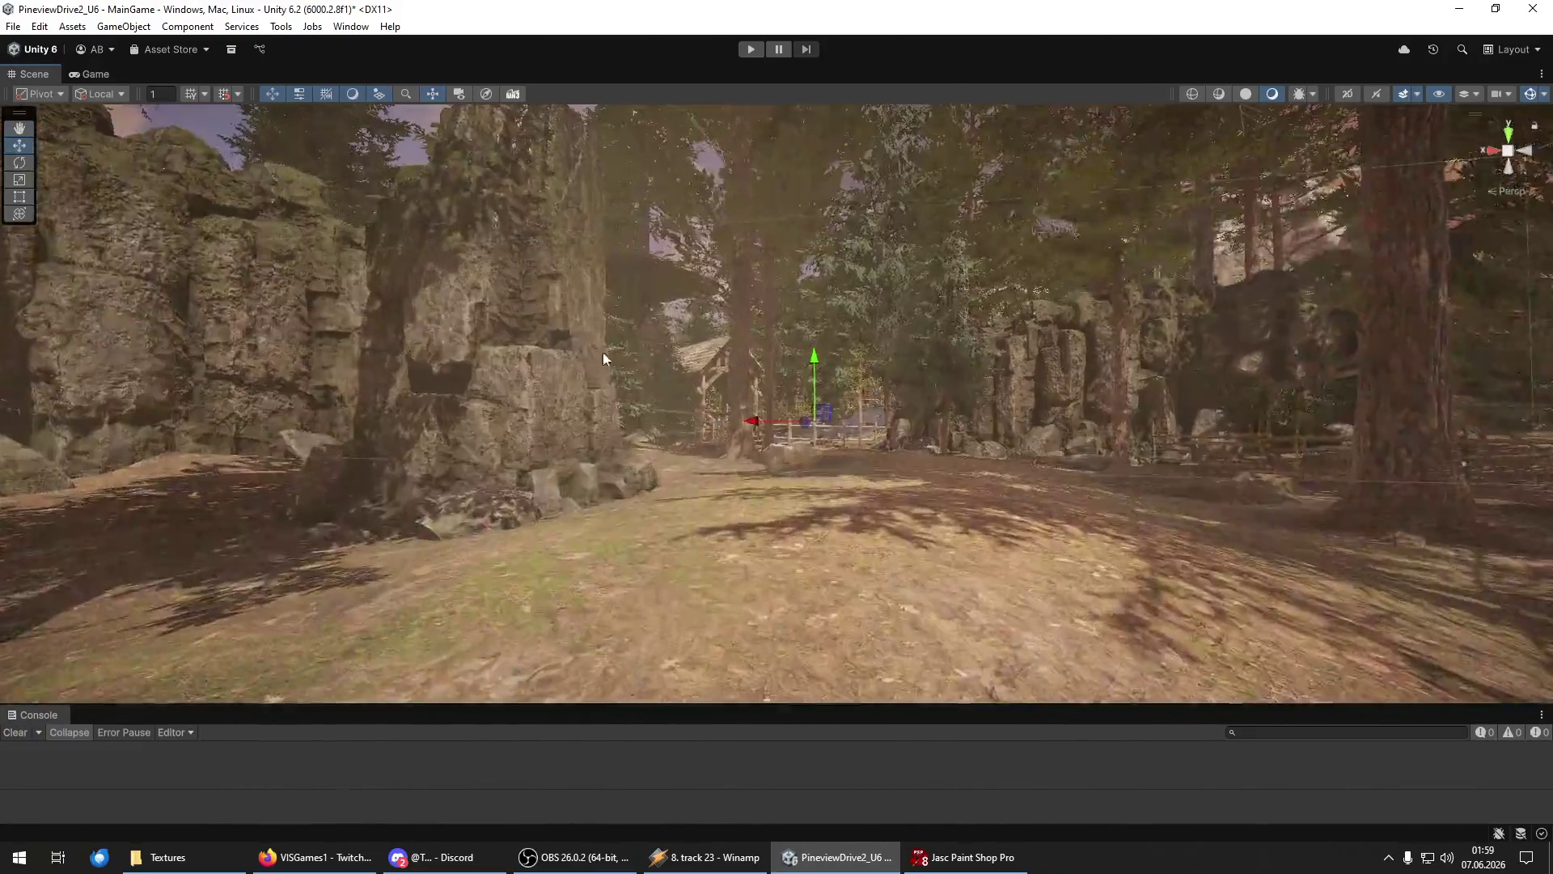
key("w")
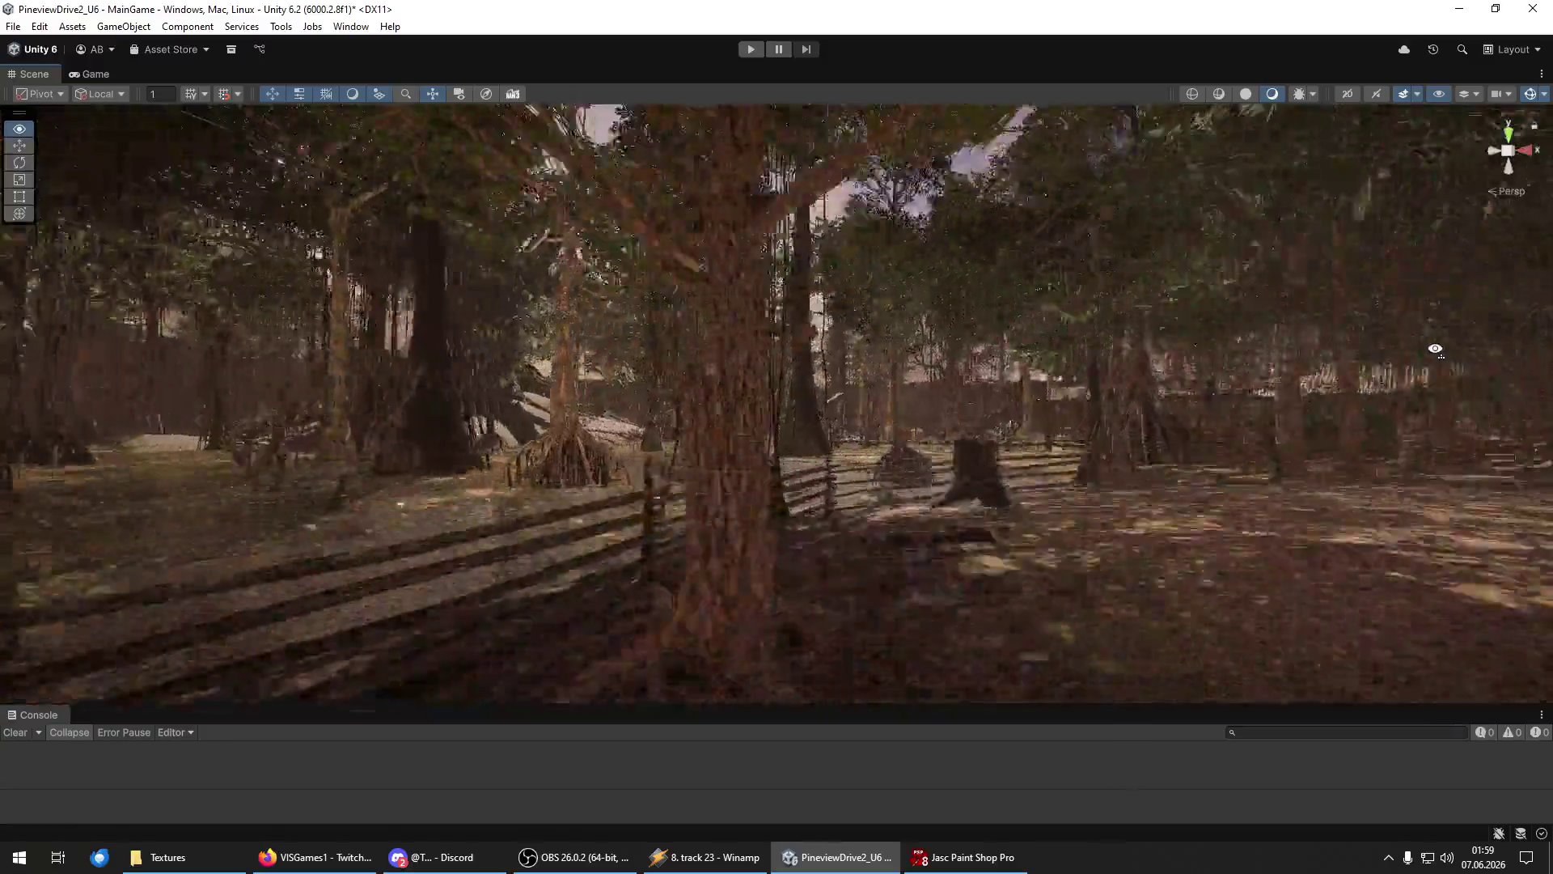
key("w")
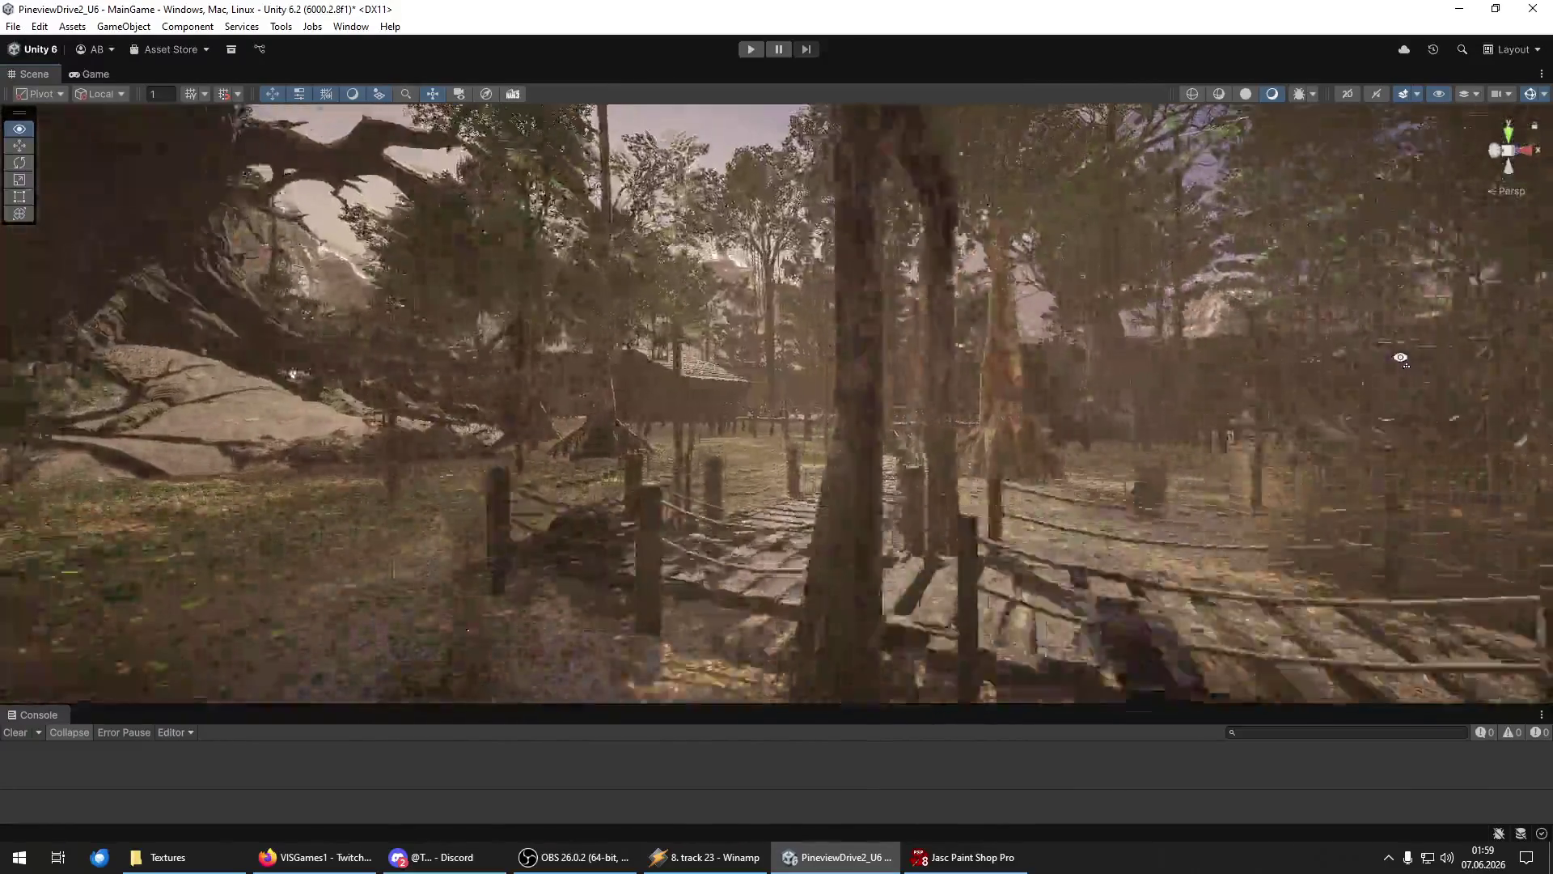
key("w")
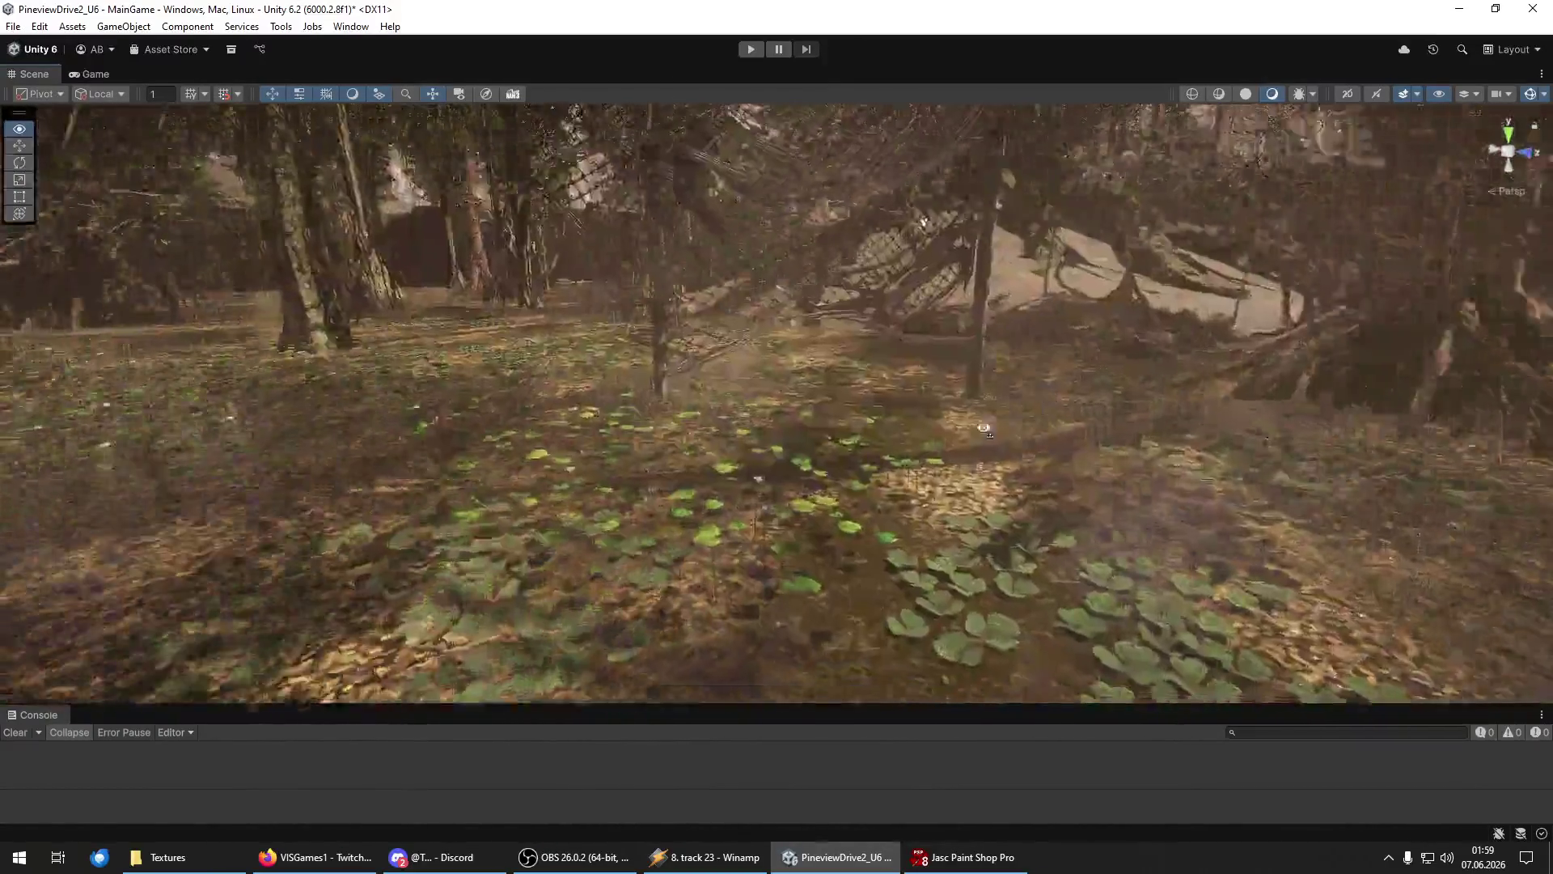
key("w")
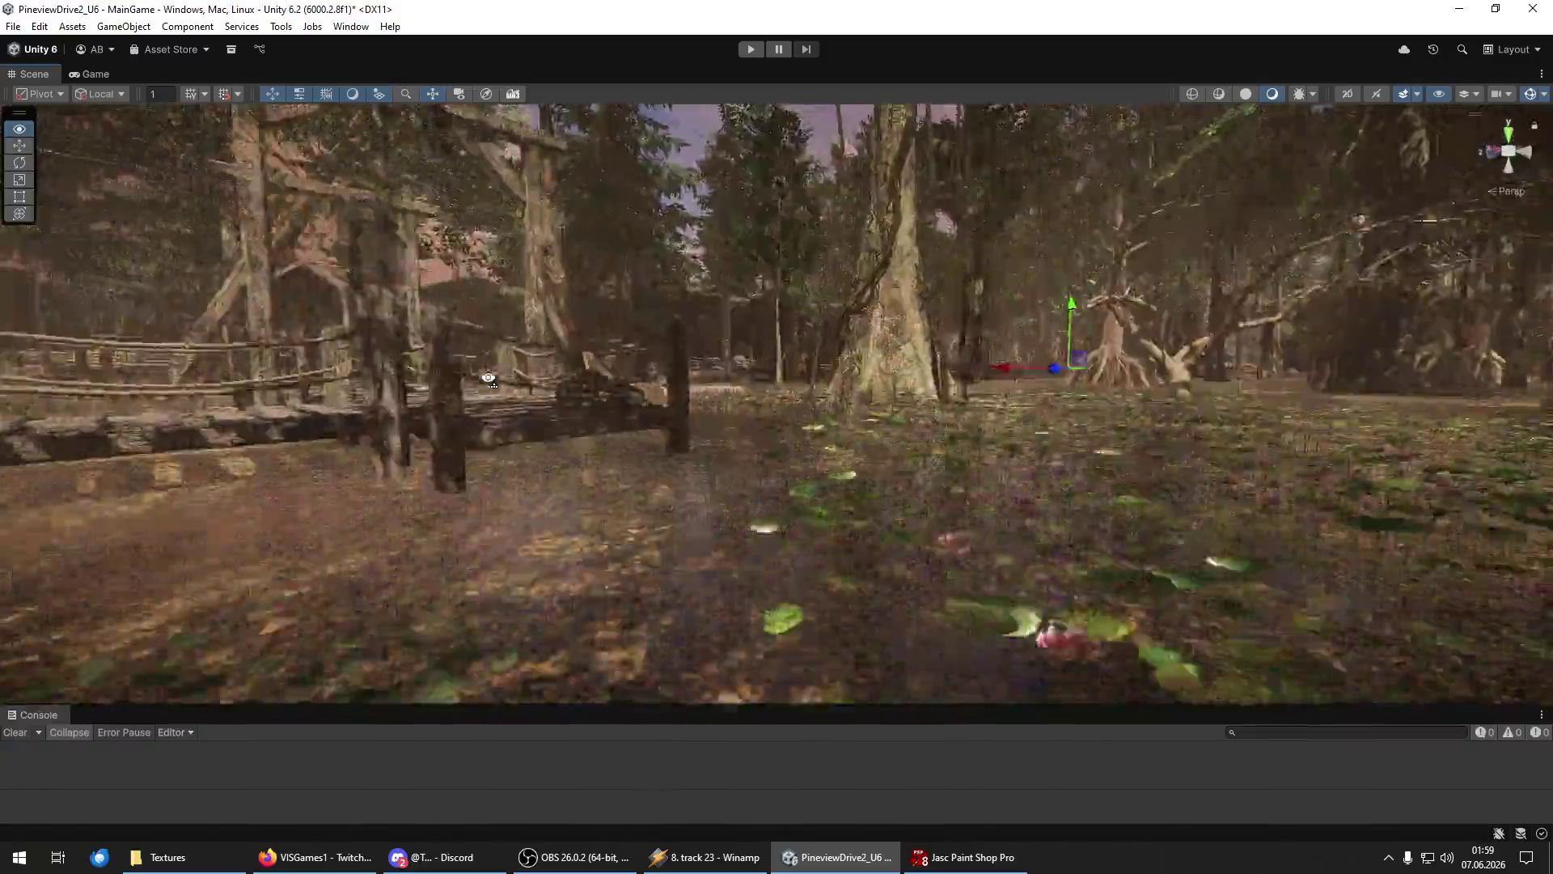
key("w")
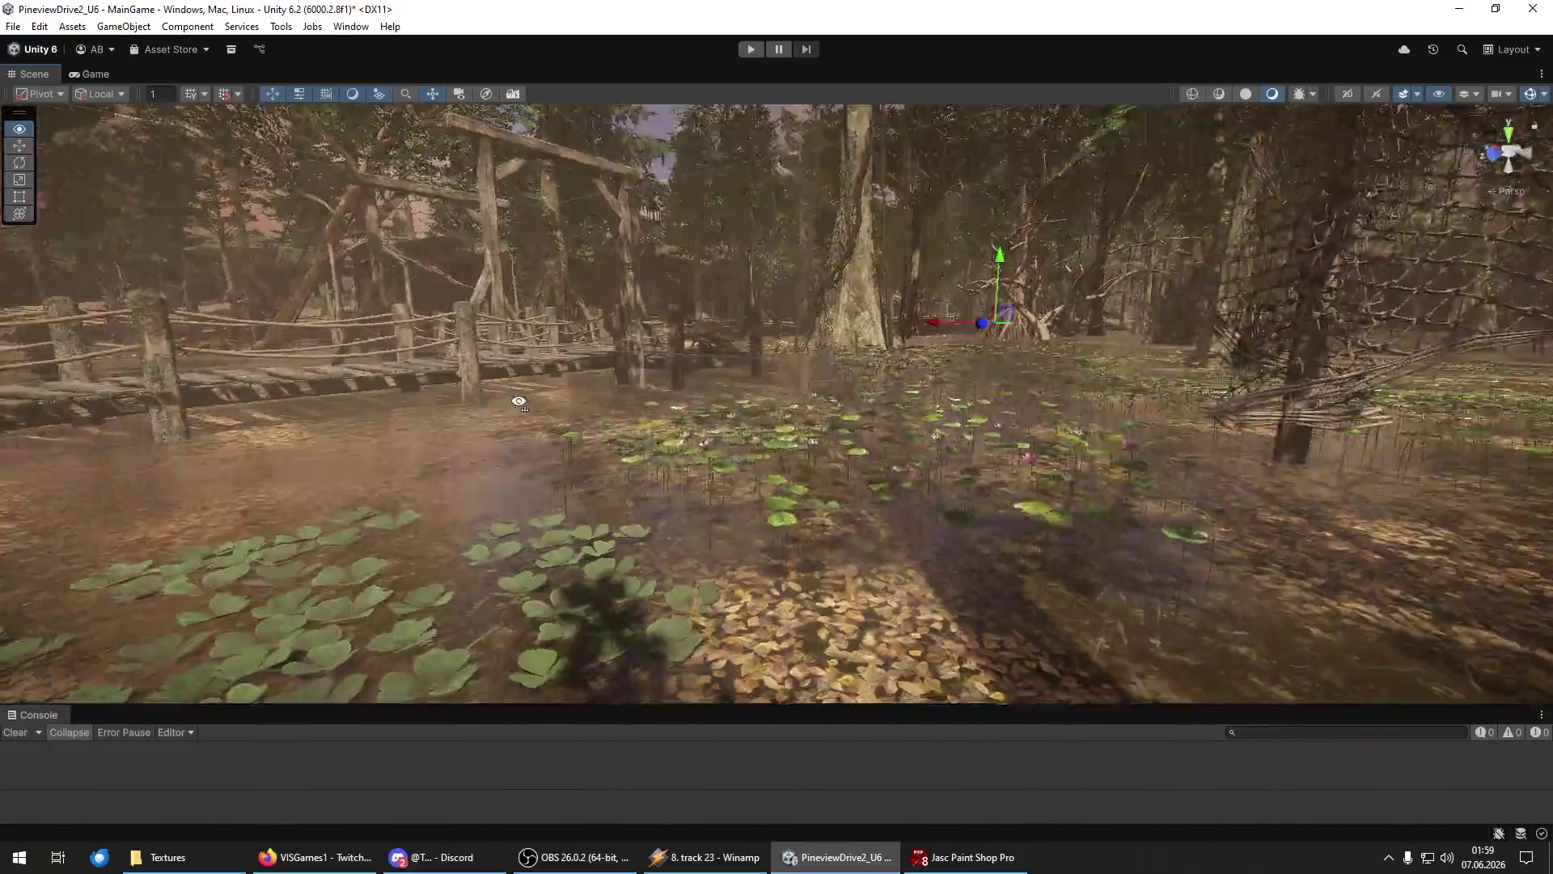
key("w")
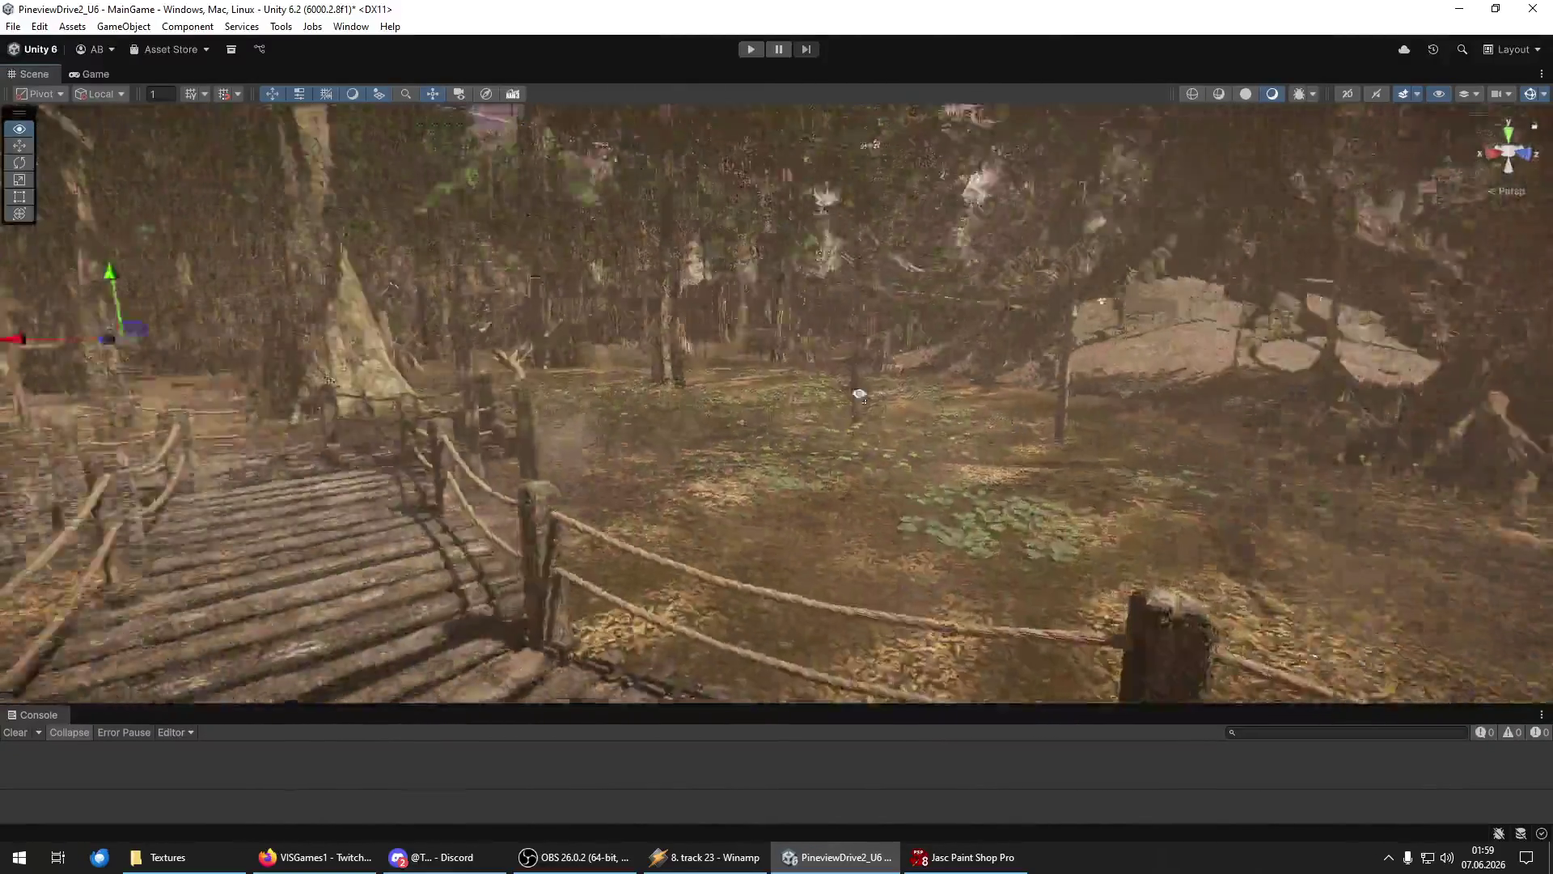
key("w")
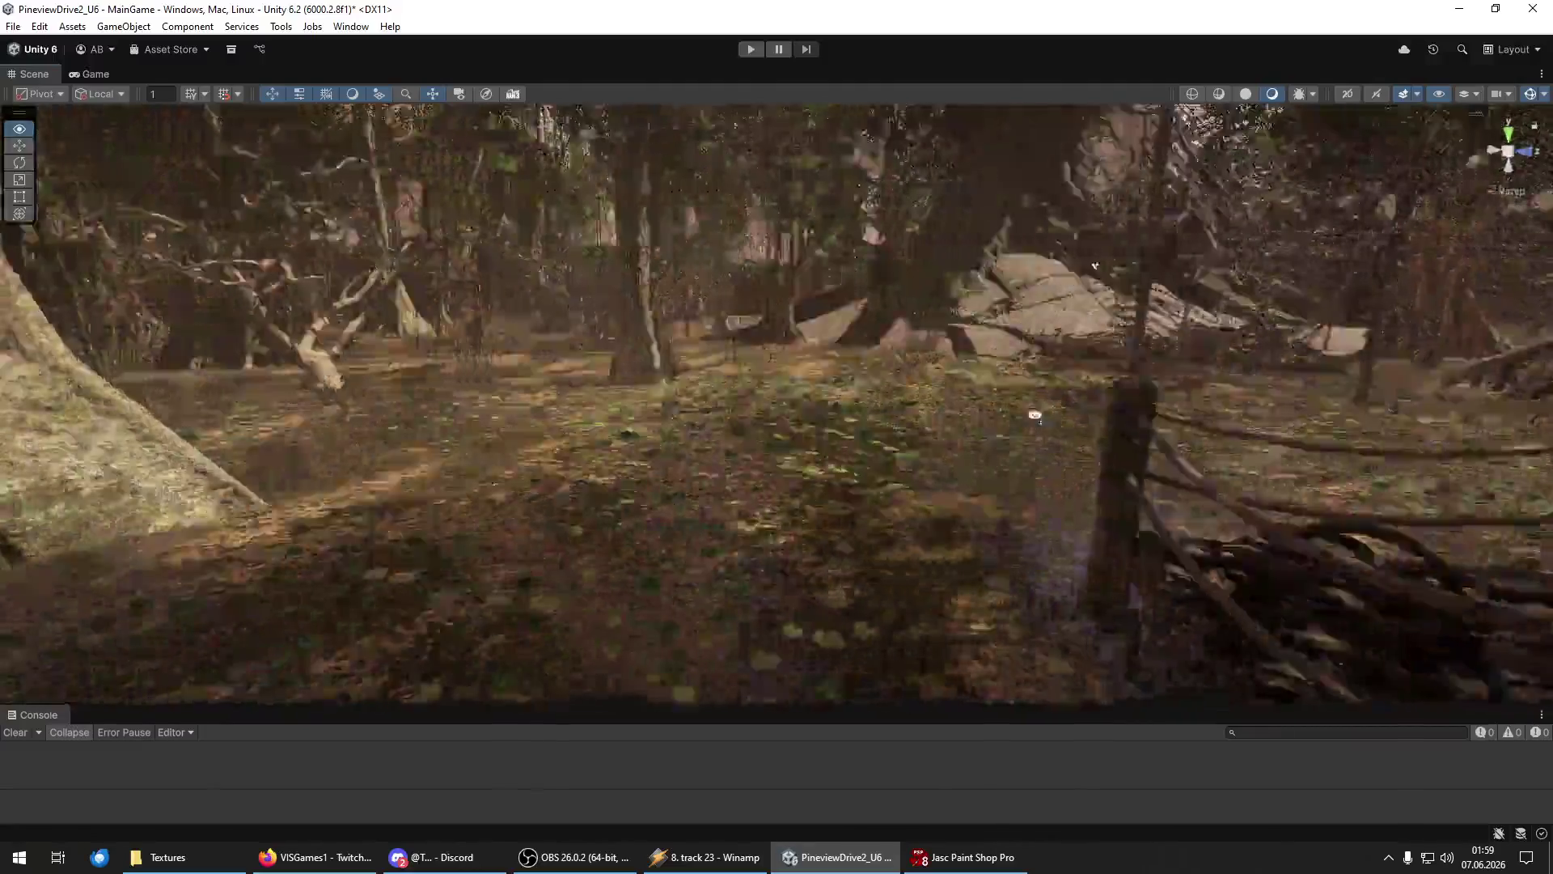
key("w")
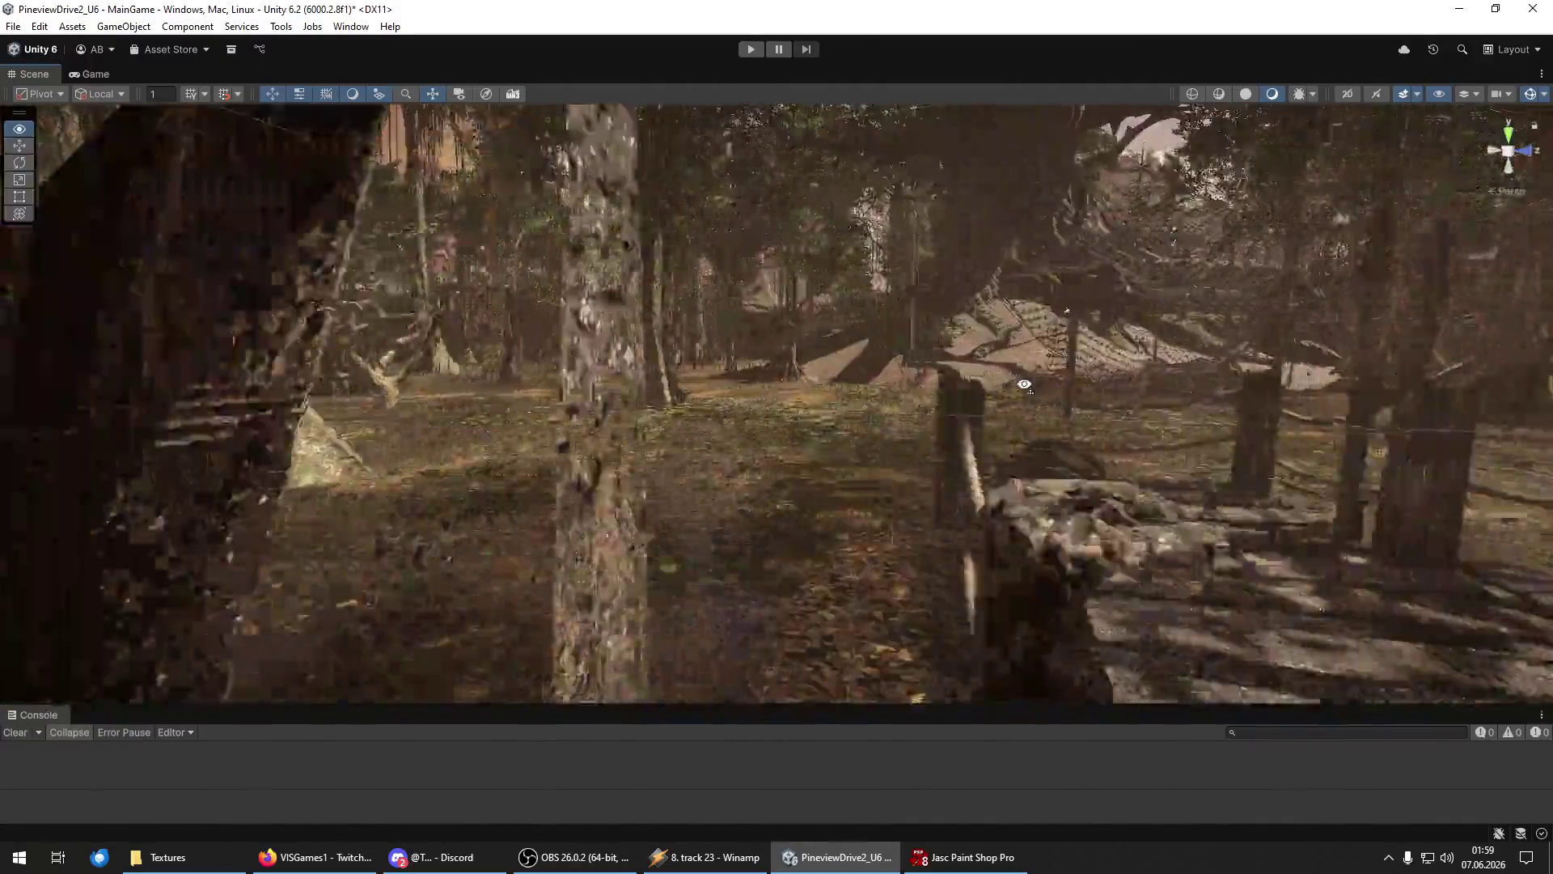
key("w")
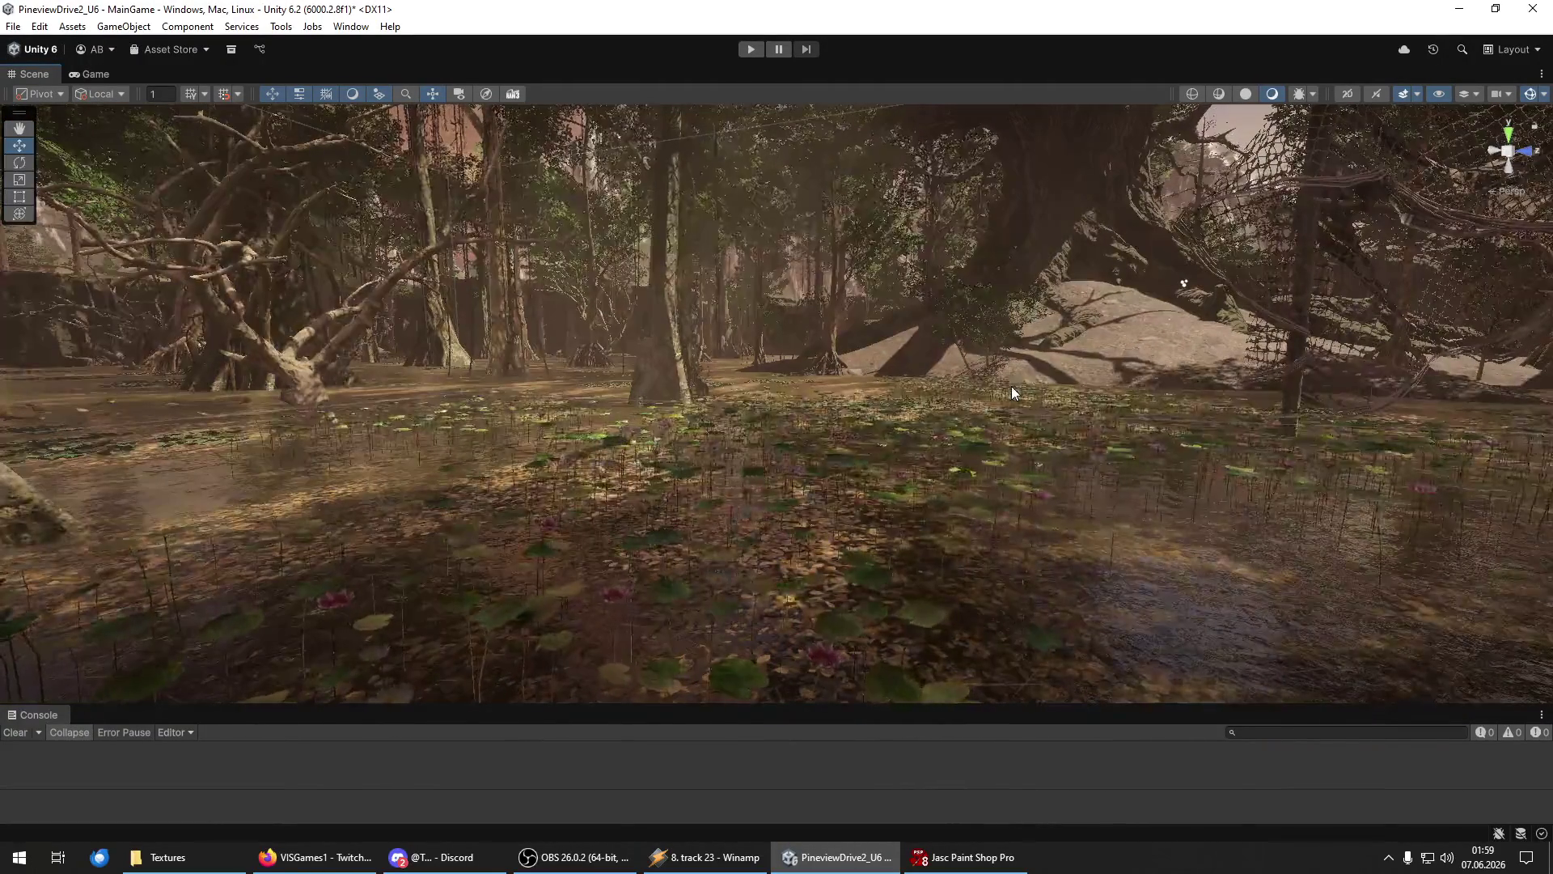
Select and then clear the lily pad cluster, and fly along the boardwalk into the covered bridge.
left_click(922, 425)
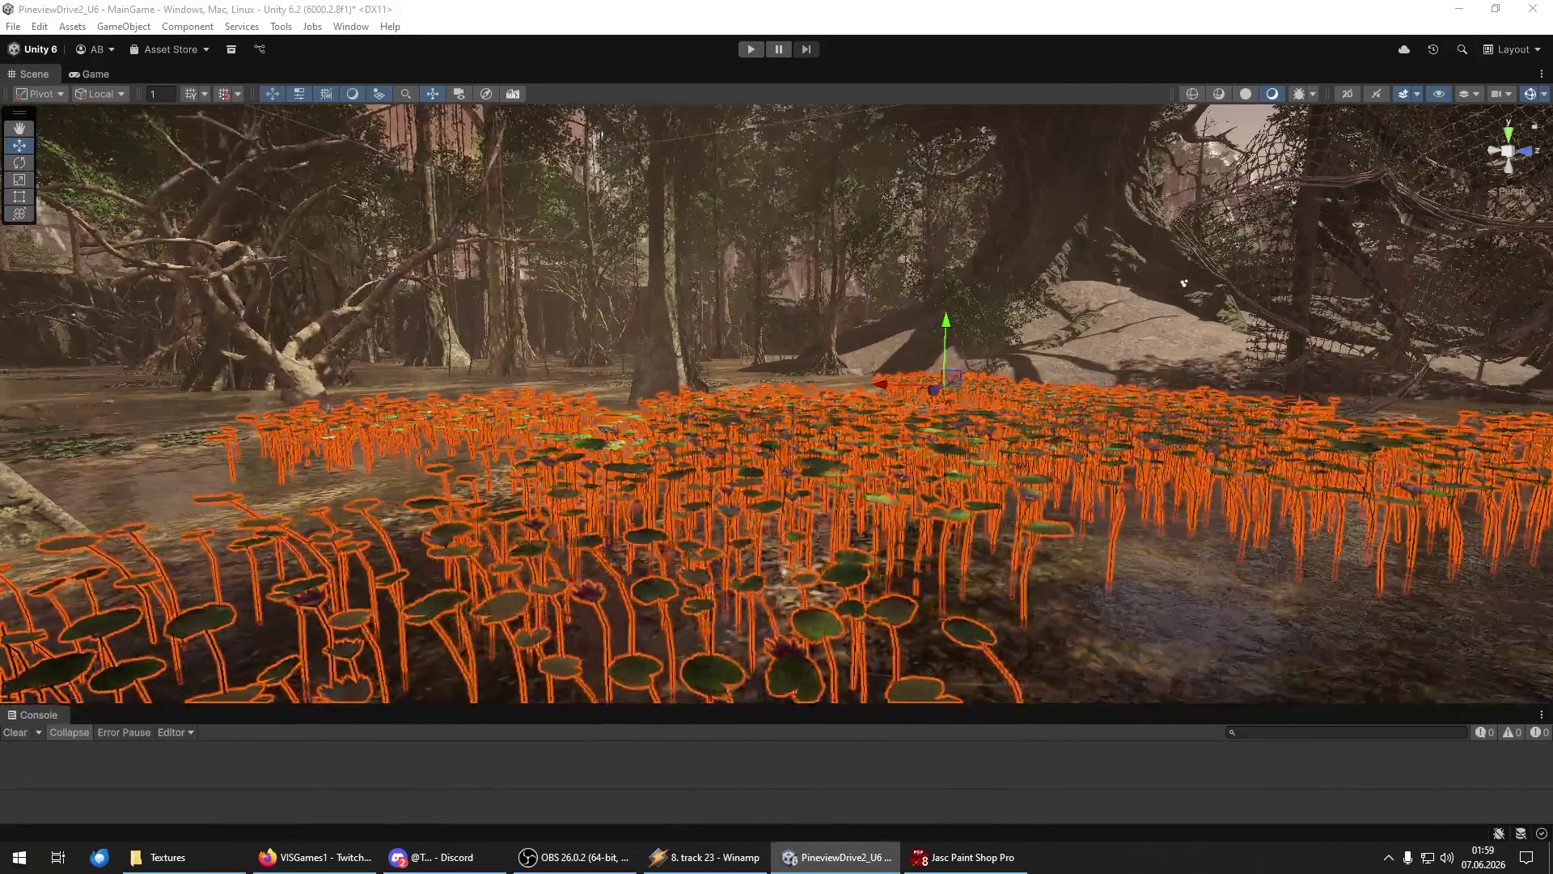
key("Delete")
mouse_move(950, 493)
left_mouse_down()
mouse_move(197, 462)
mouse_move(1120, 441)
mouse_move(978, 466)
left_mouse_up()
key("w")
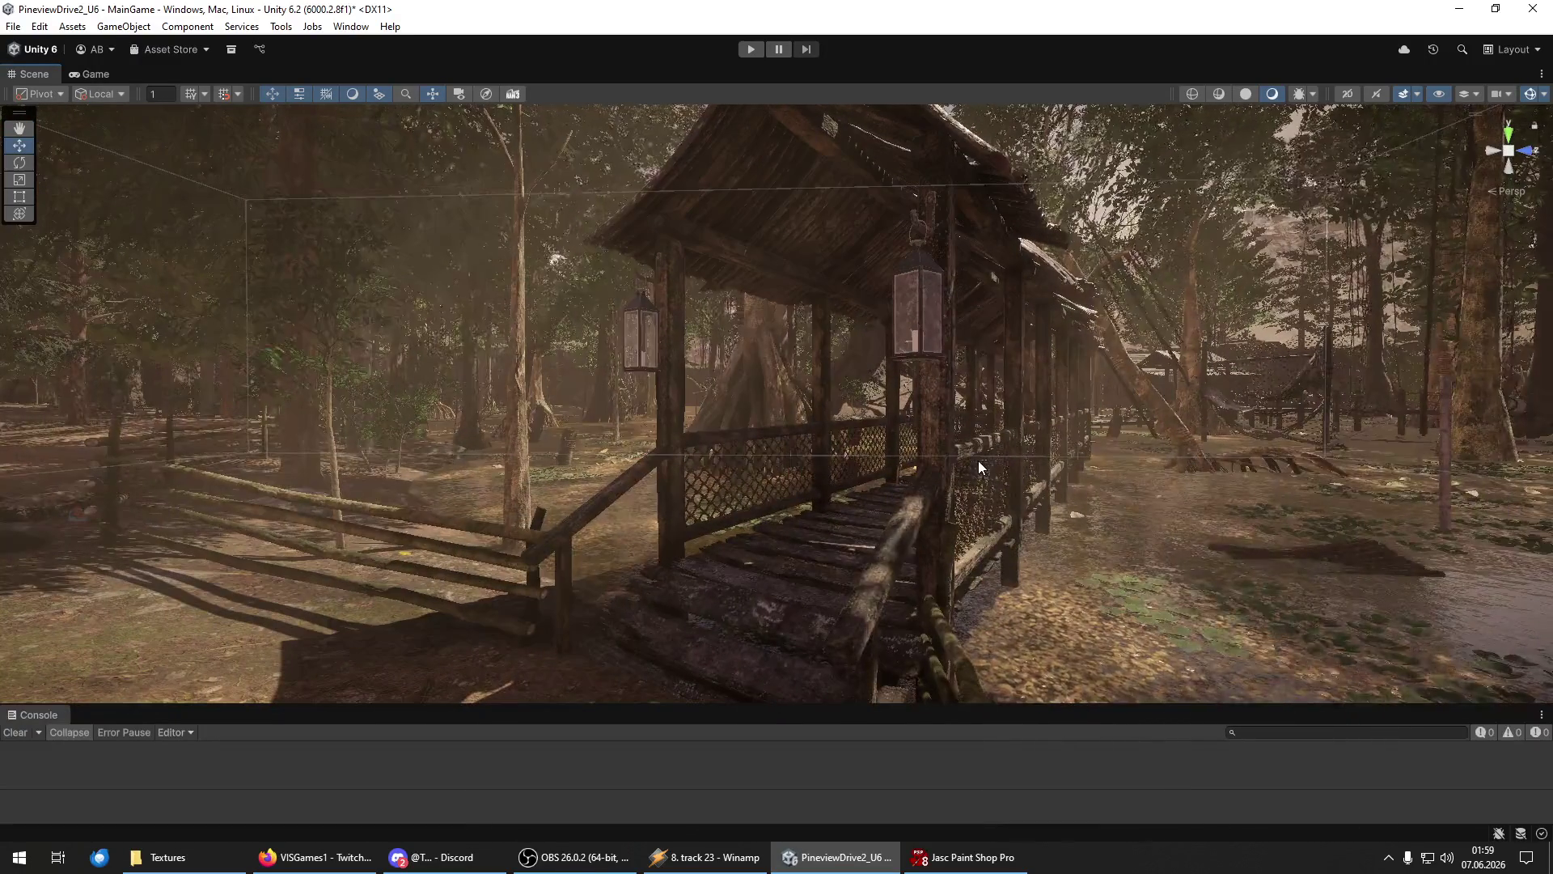
Save the scene and the project from the File menu, then enter Play mode.
left_click(12, 26)
left_click(41, 104)
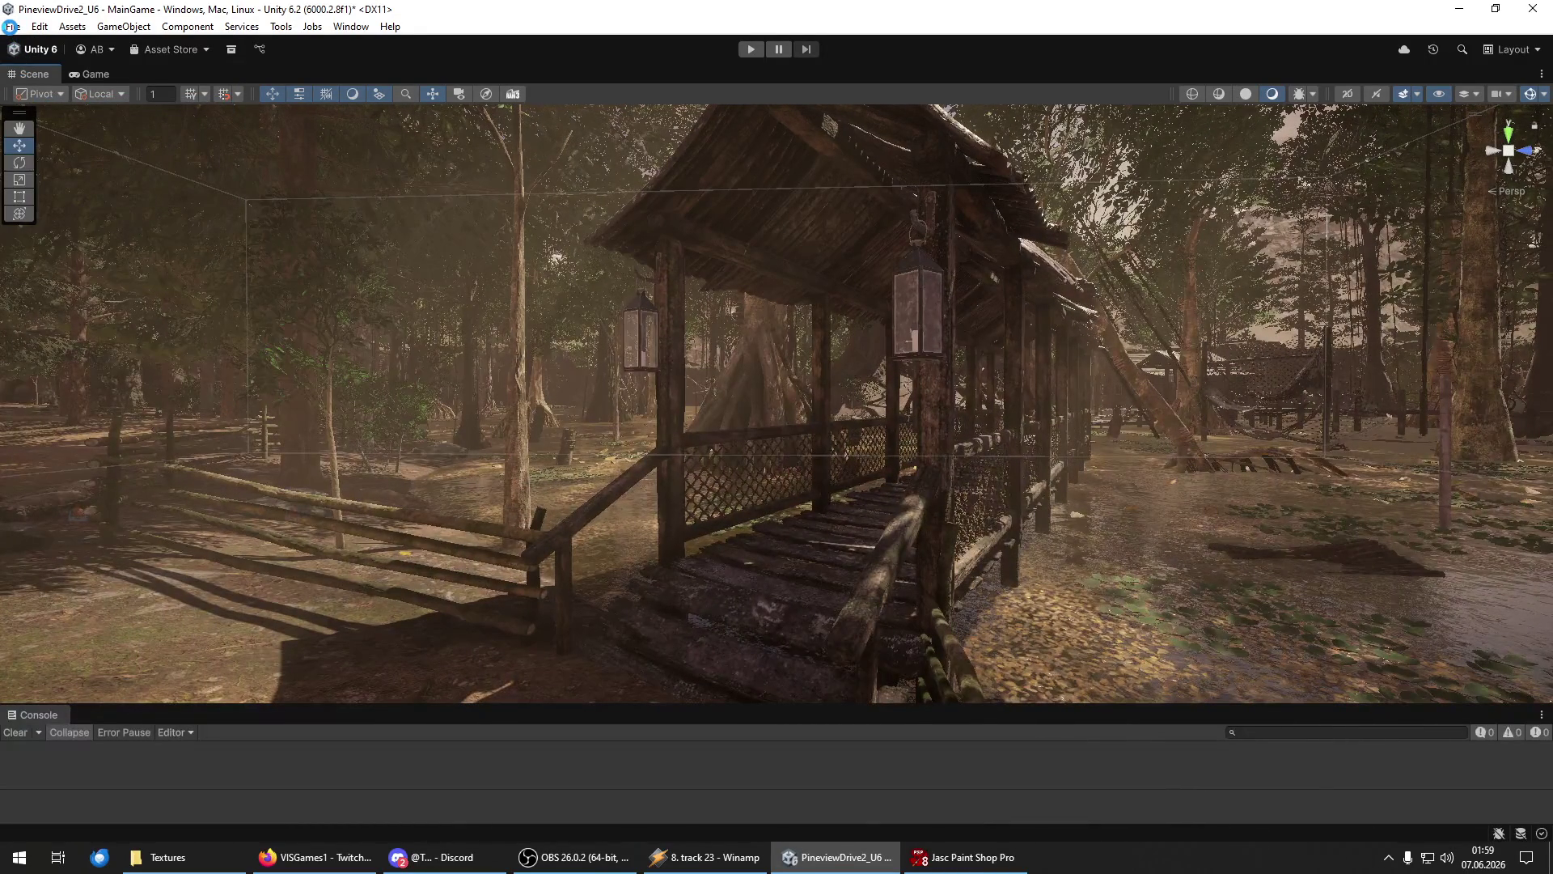
left_click(12, 27)
left_click(134, 193)
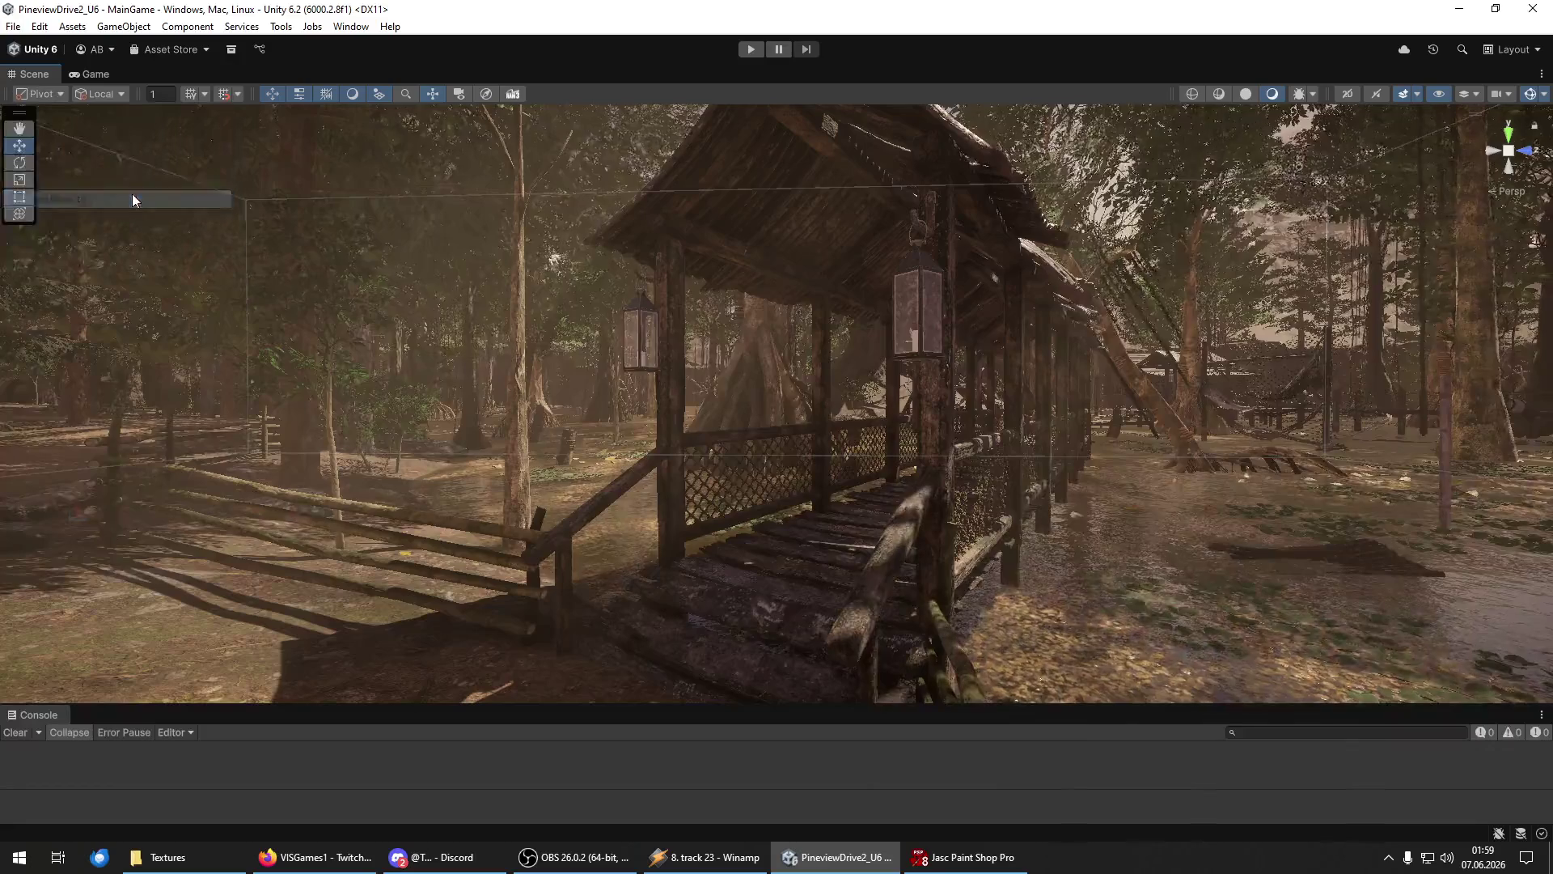
left_click(753, 49)
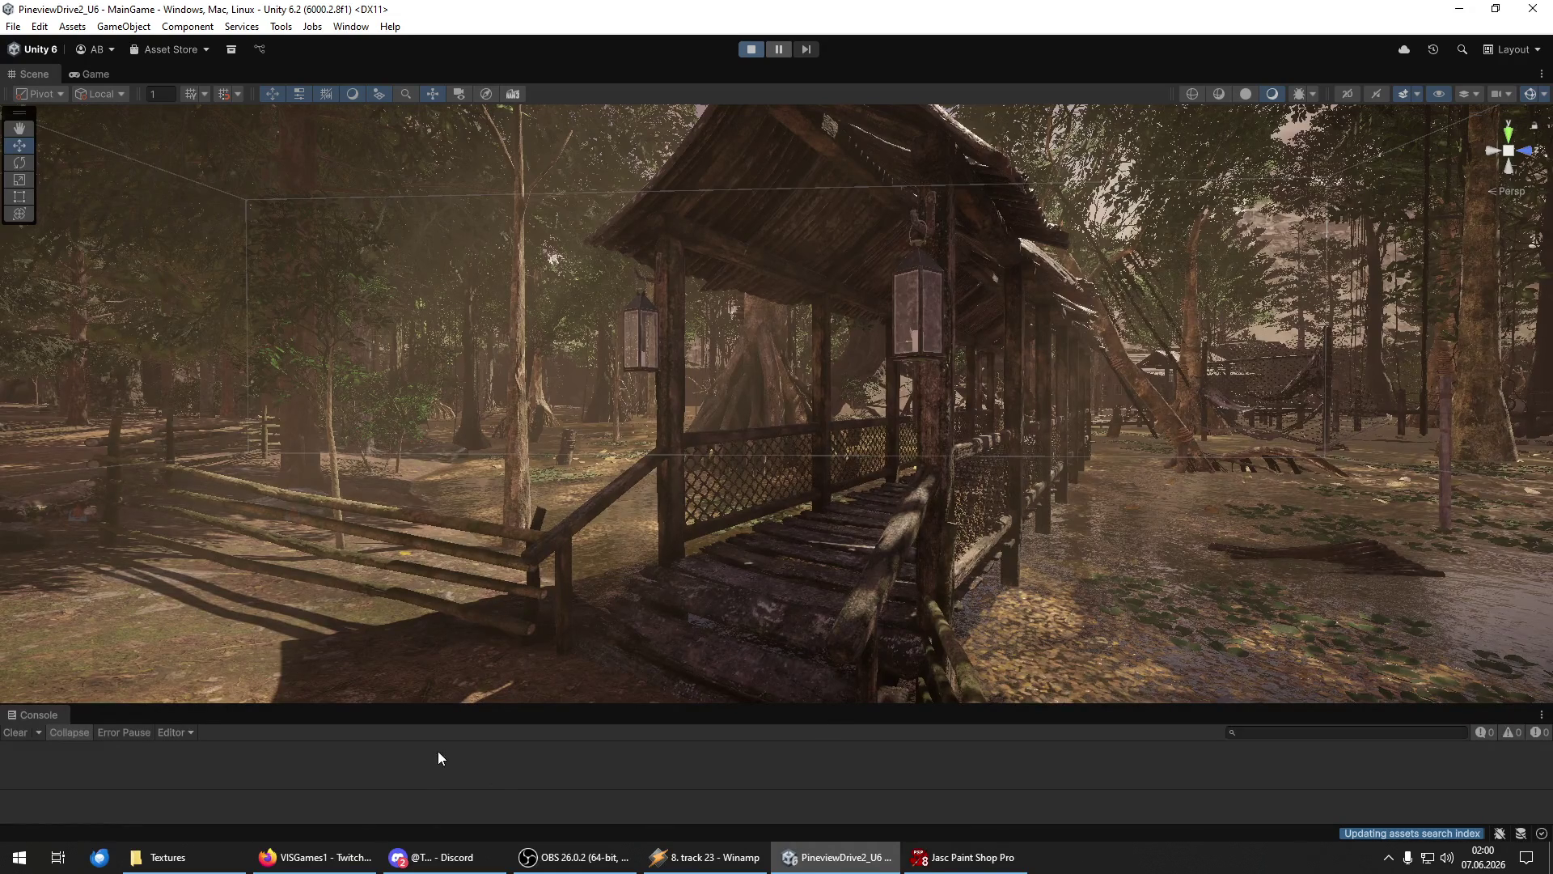
Close the Paint Shop Pro window from the Windows taskbar.
right_click(938, 861)
left_click(930, 827)
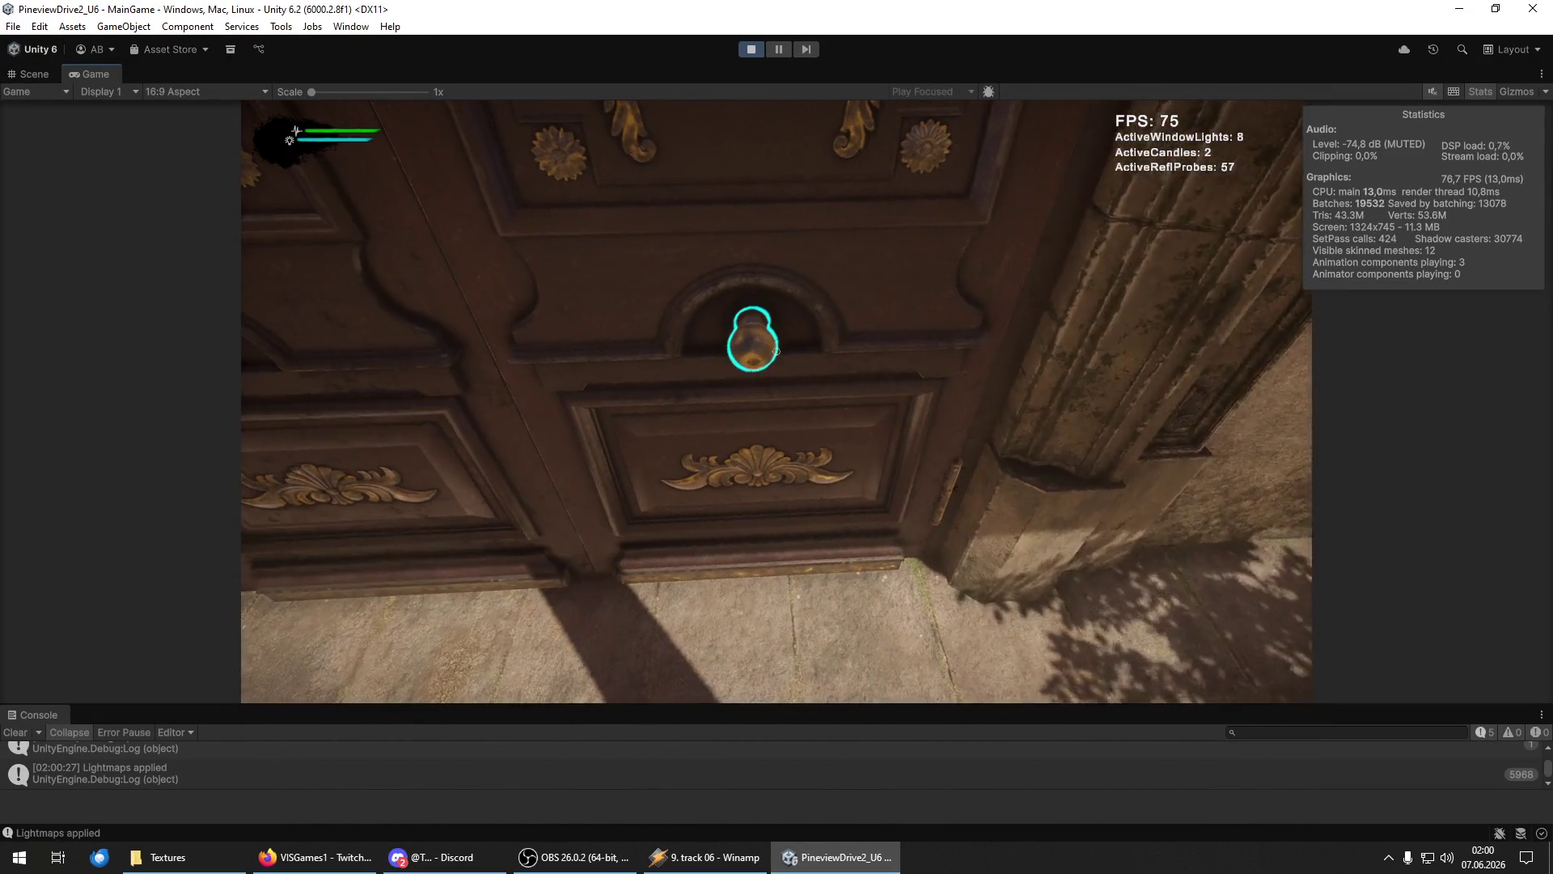
Use the front door, close the Inventar panel, and walk through the yard and garden to the gazebo.
key("e")
left_click(1062, 321)
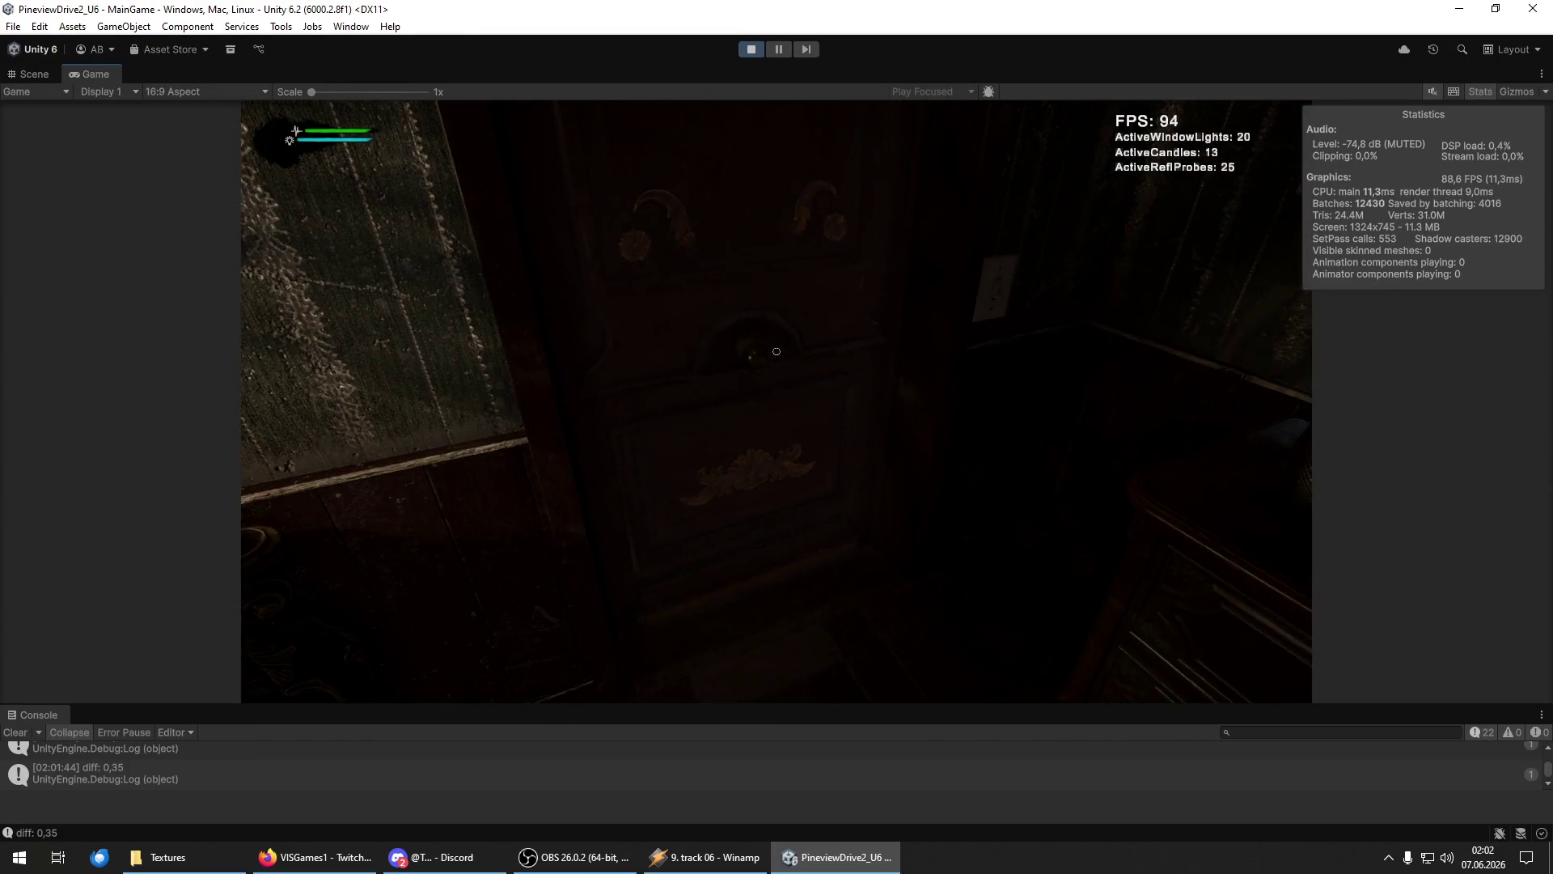
key("w")
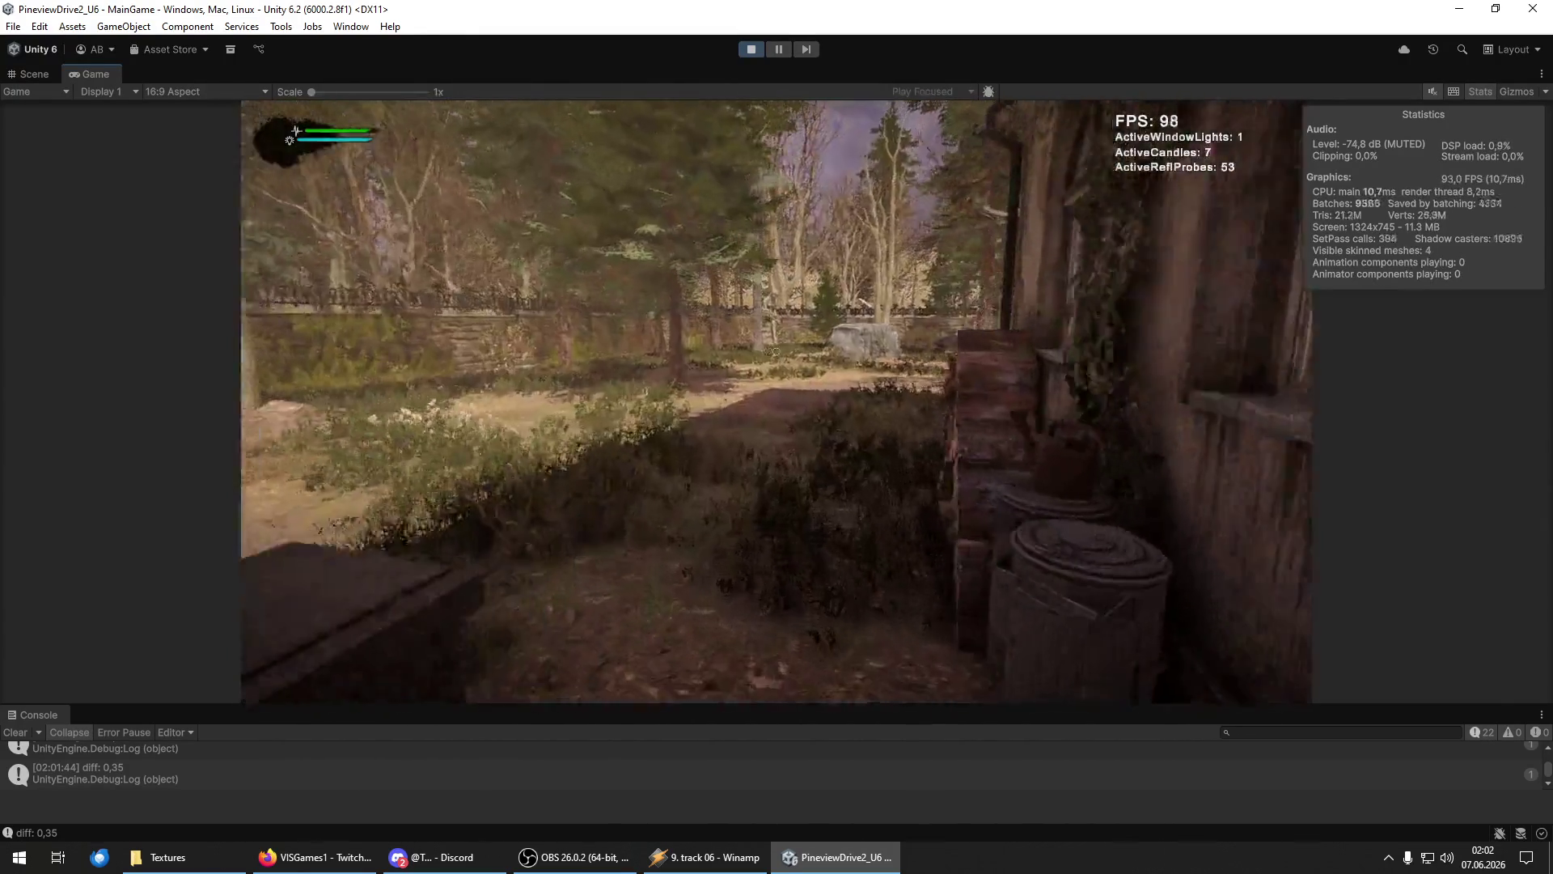
key("w")
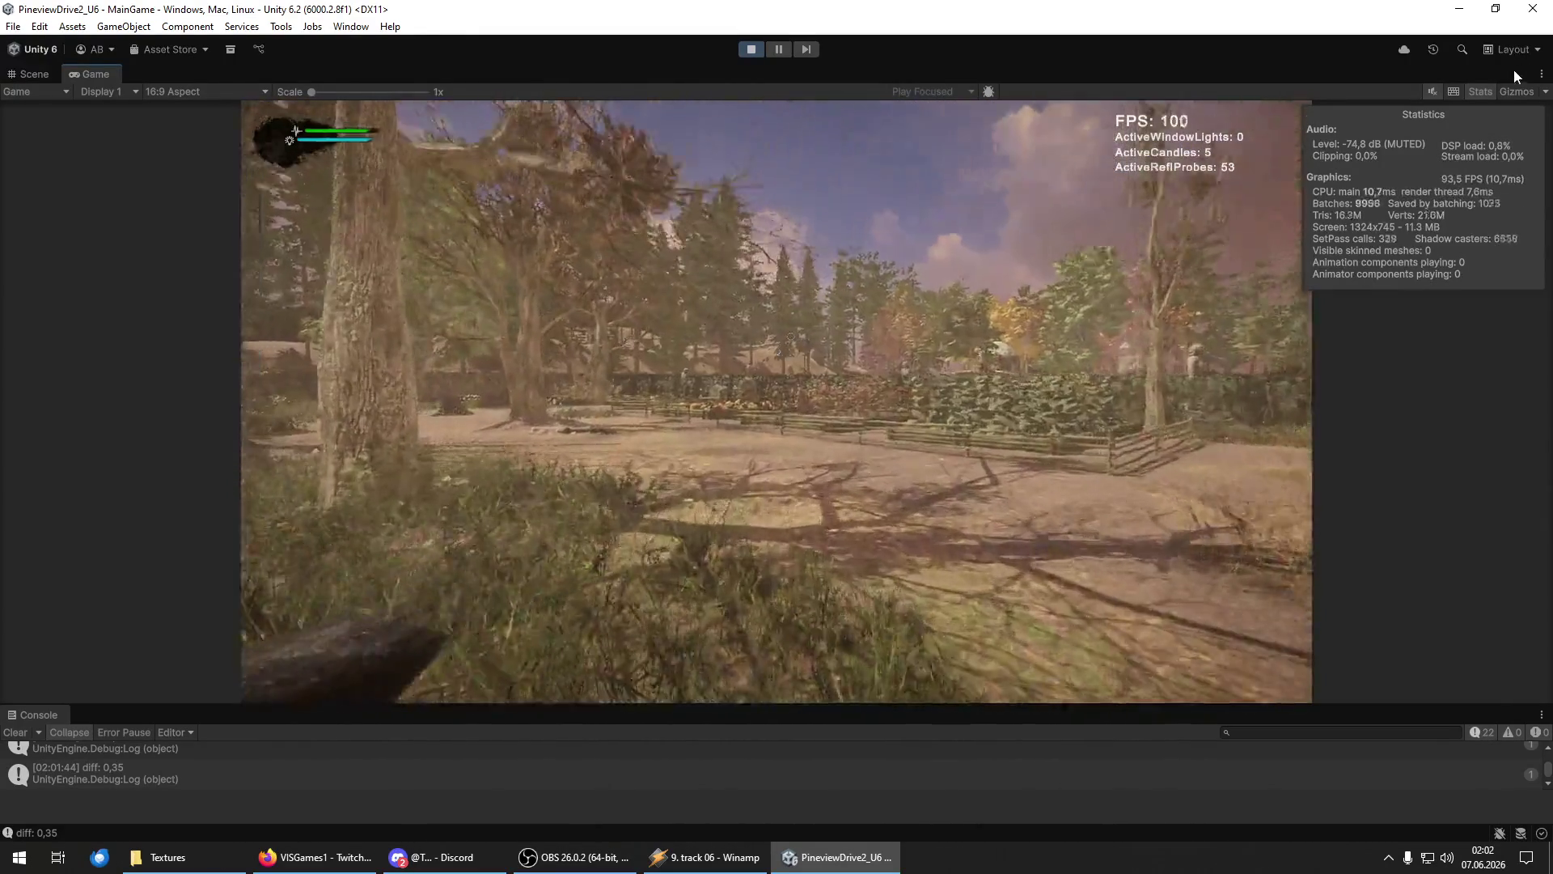
key("w")
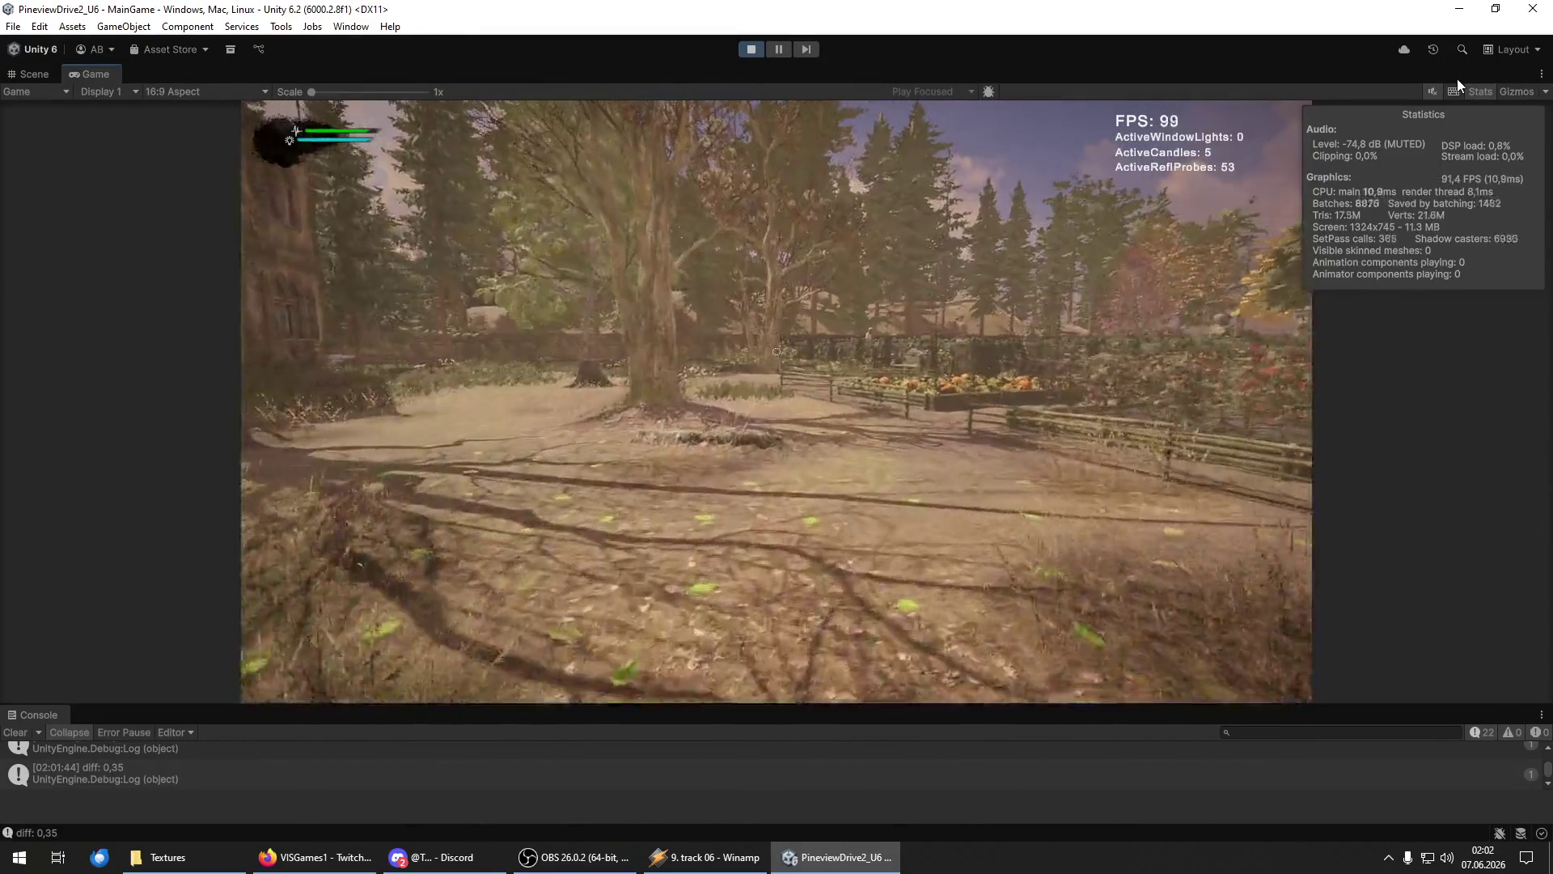
key("w")
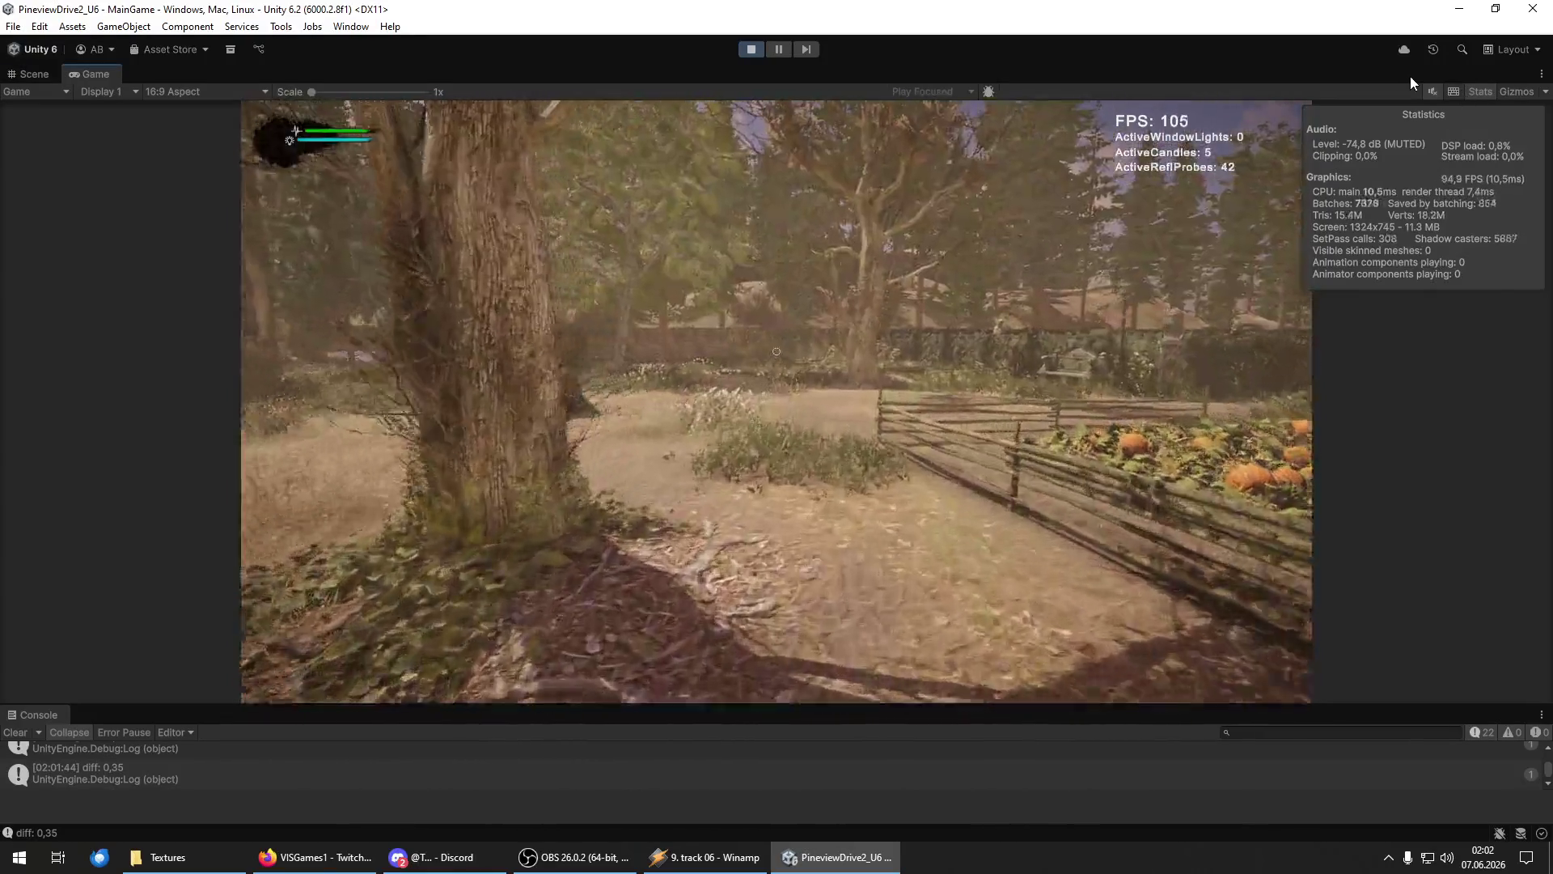
key("w")
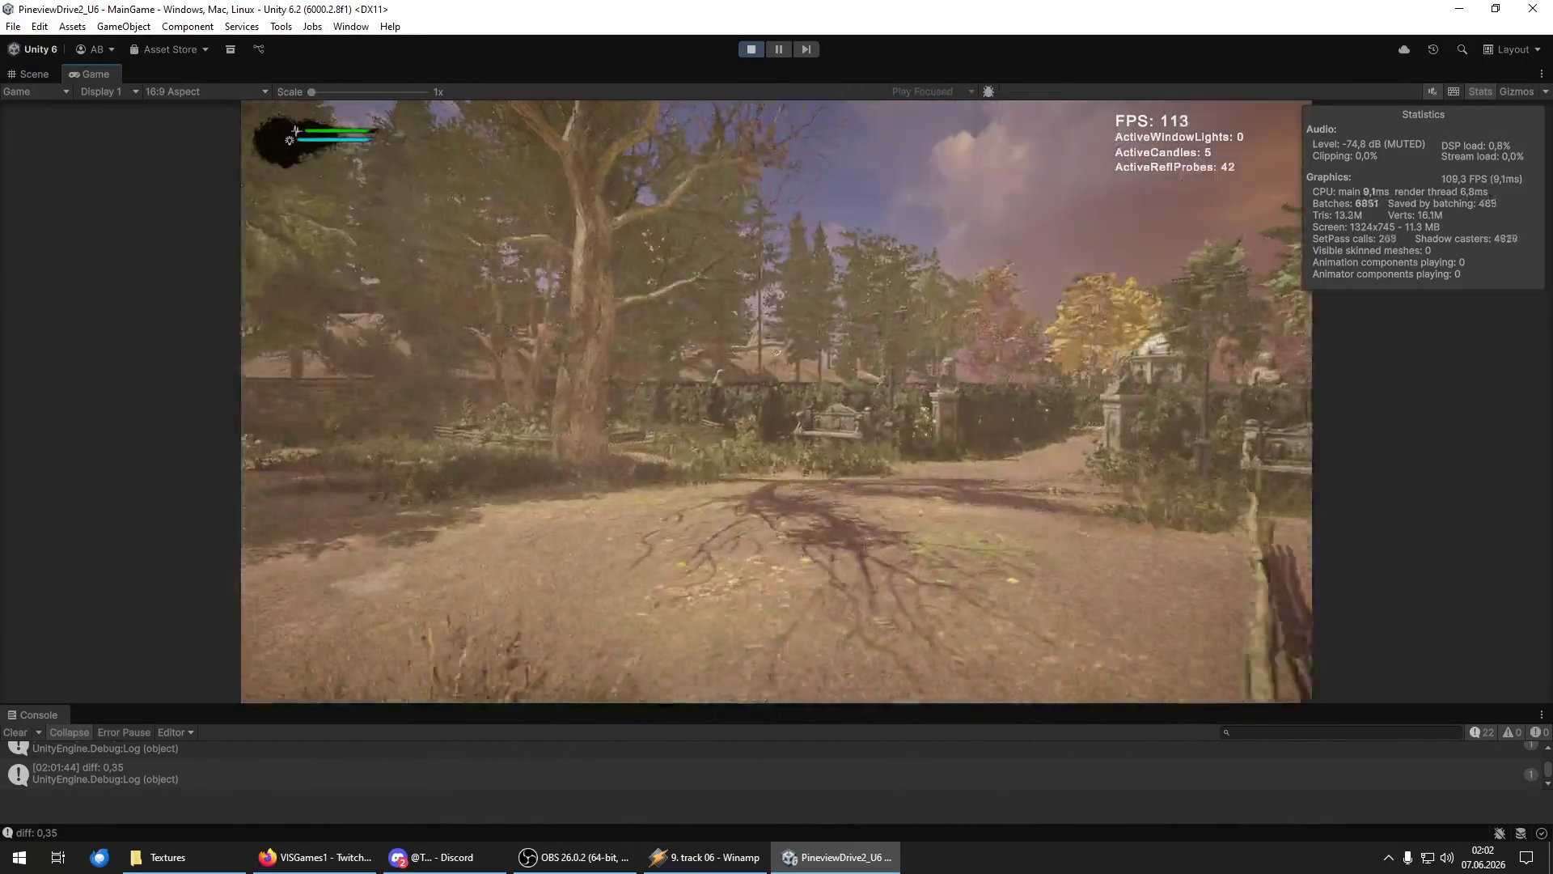
key("w")
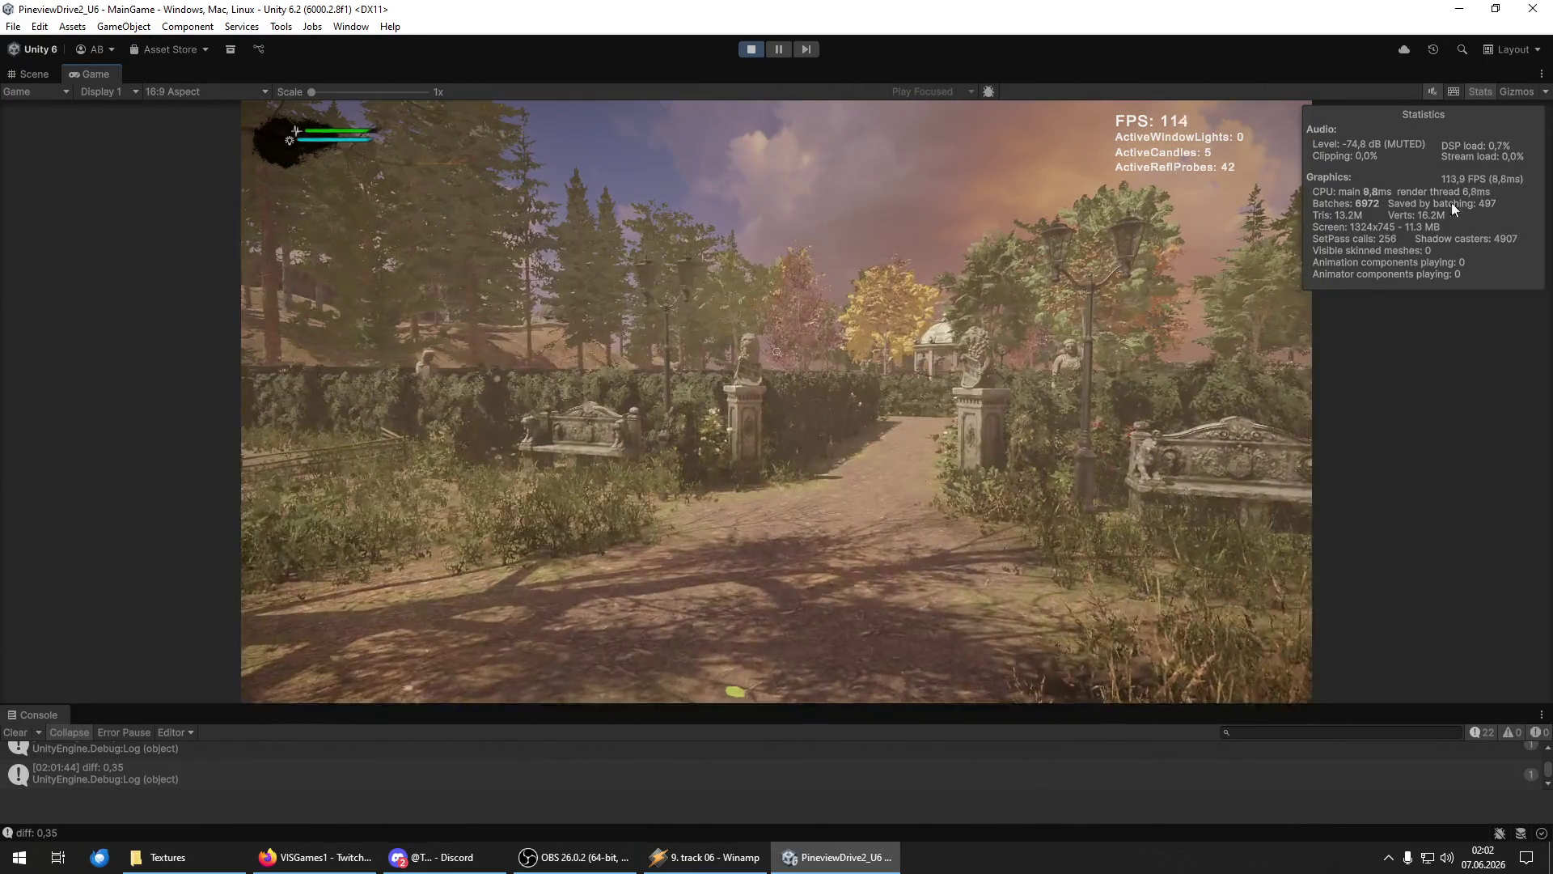
key("w")
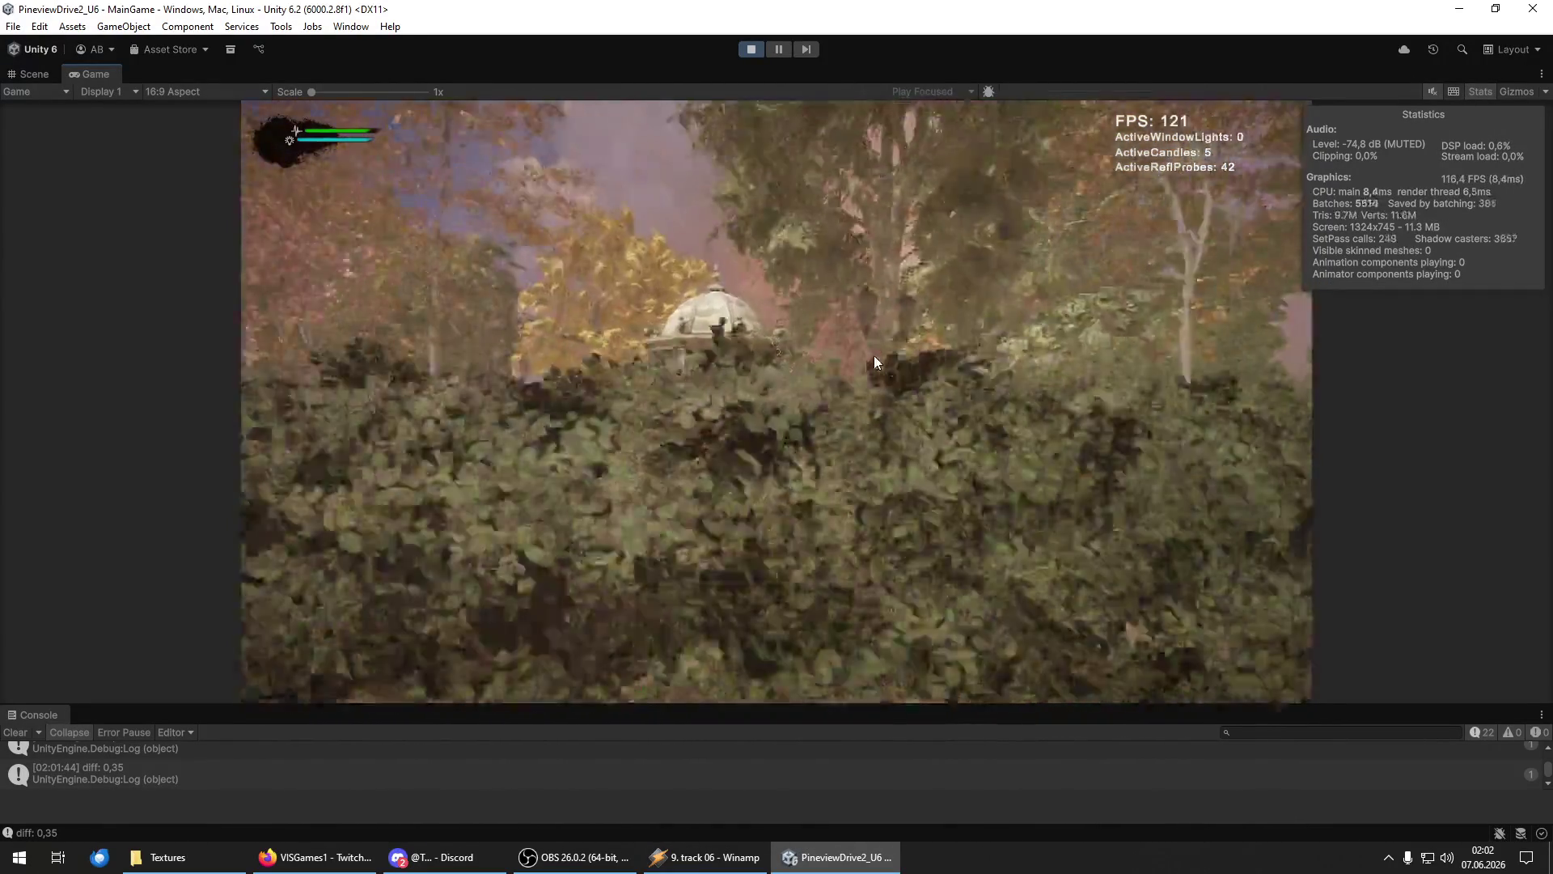
key("w")
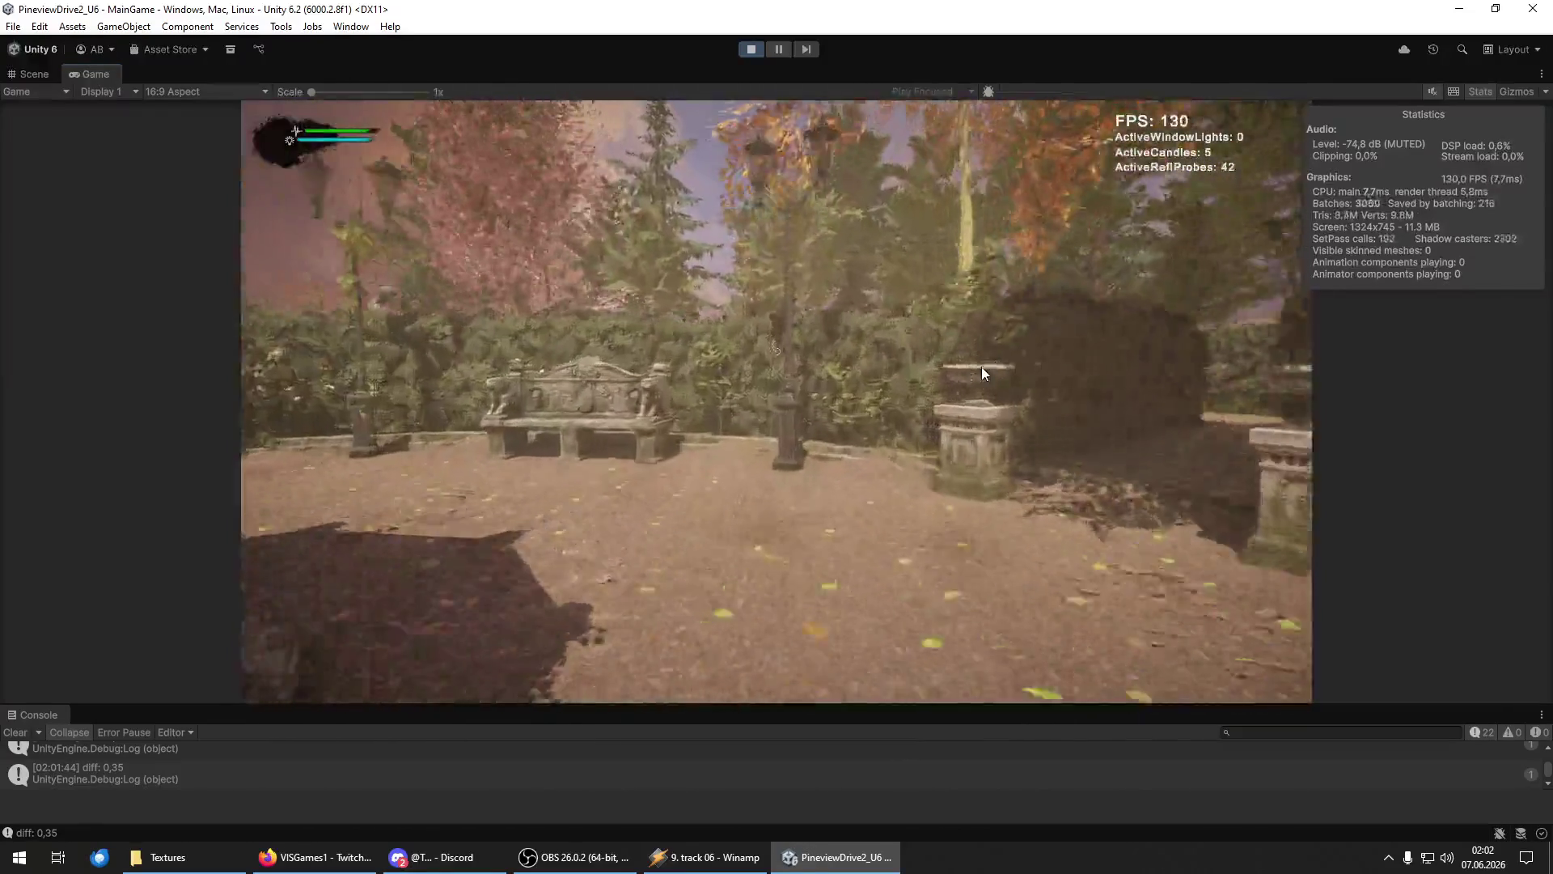
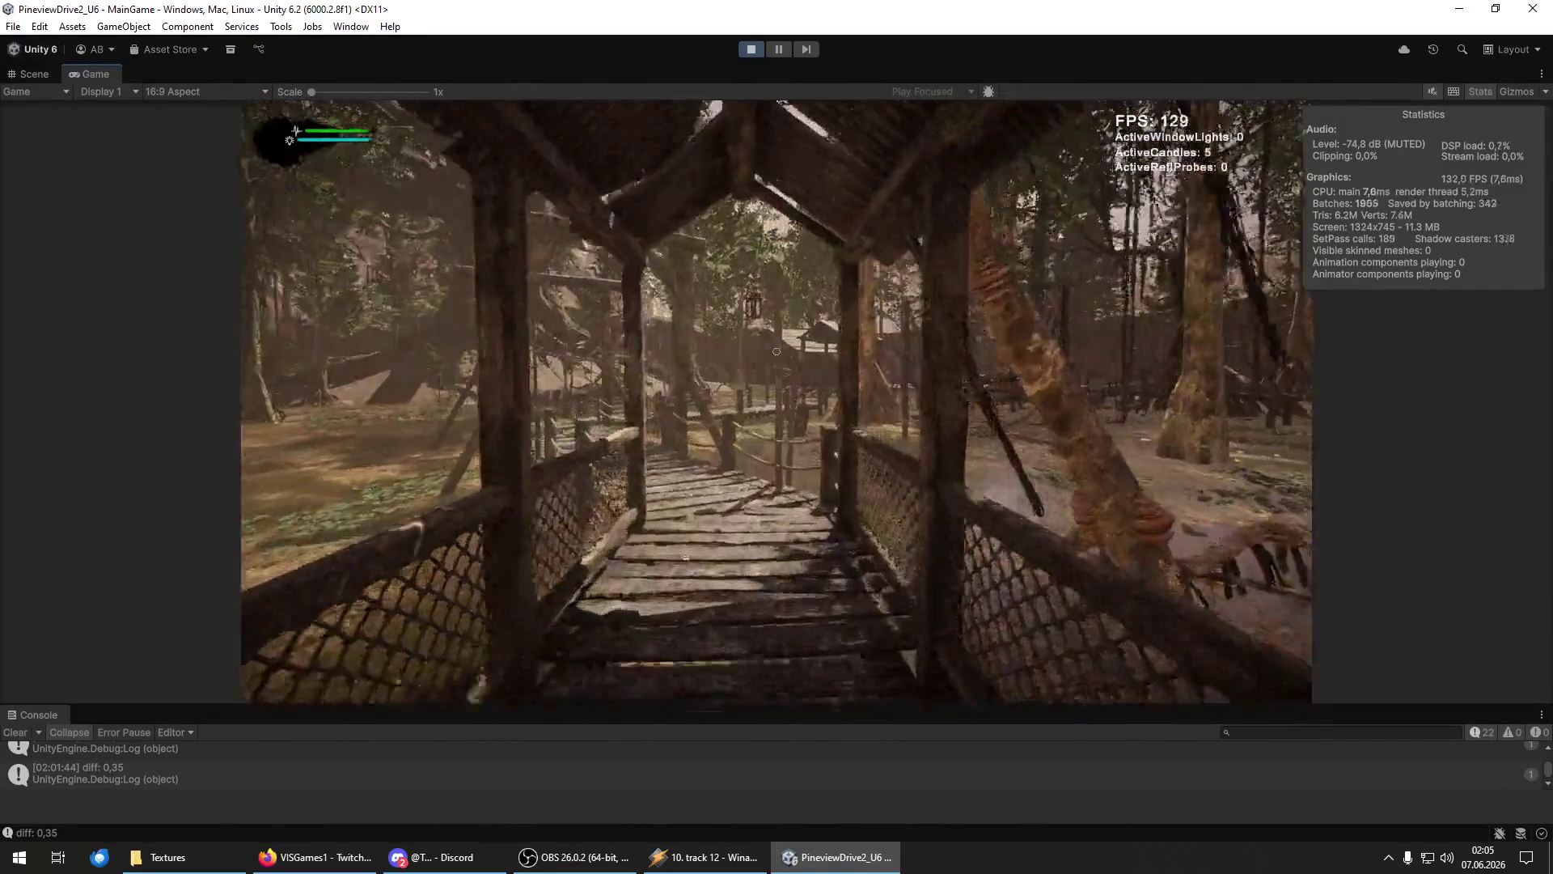
In Play mode, walk the player forward onto the wooden bridge.
key("w")
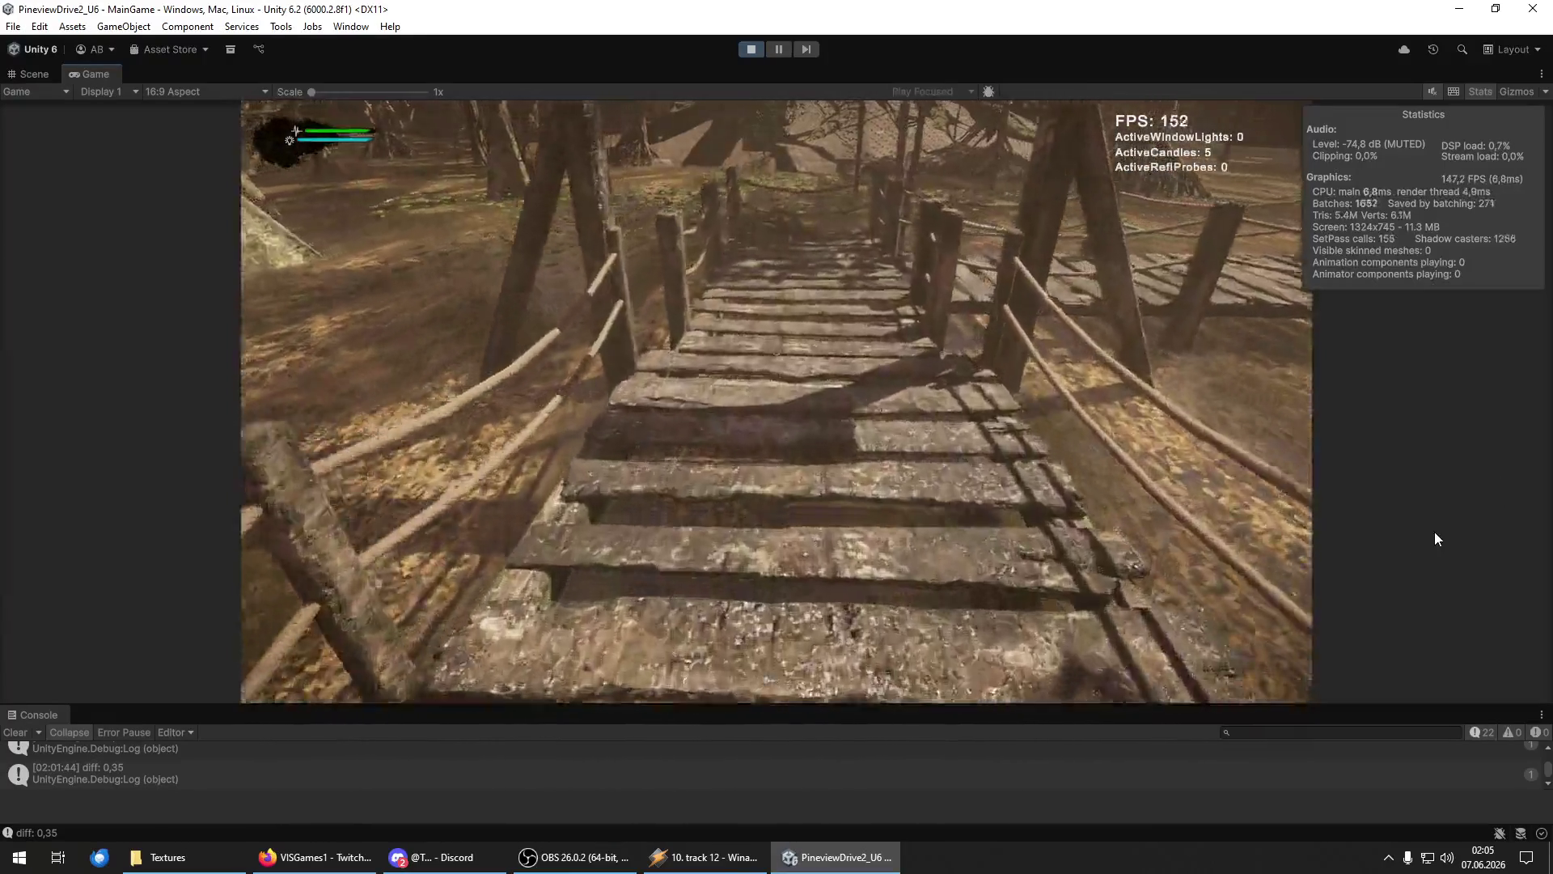
Walk across the covered bridge and rope walkway, through the gate, into the rocky clearing.
key("a")
key("w")
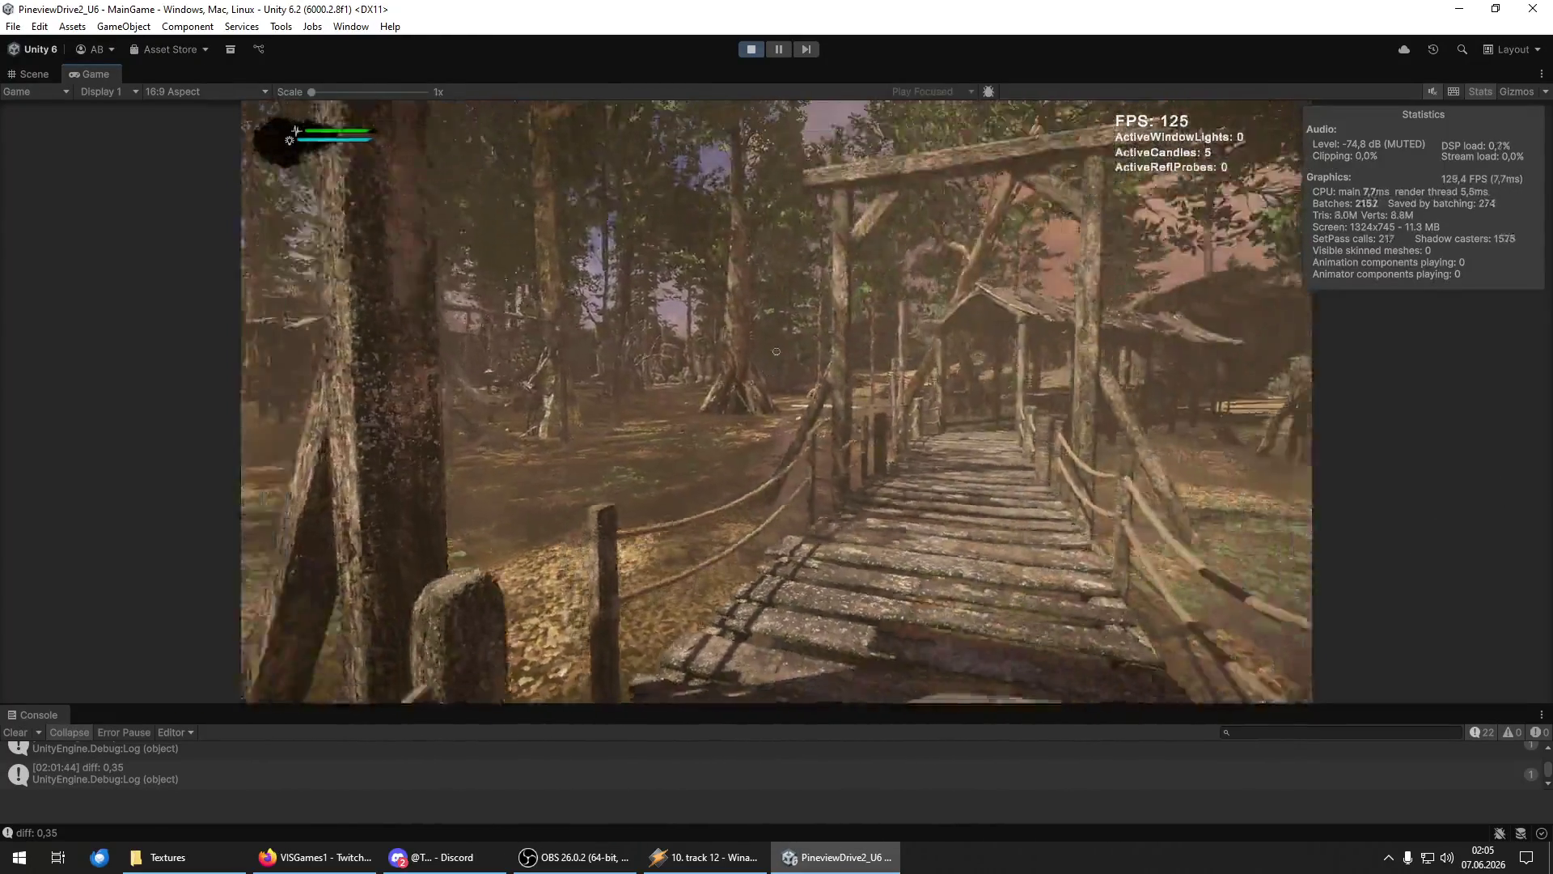
key("w")
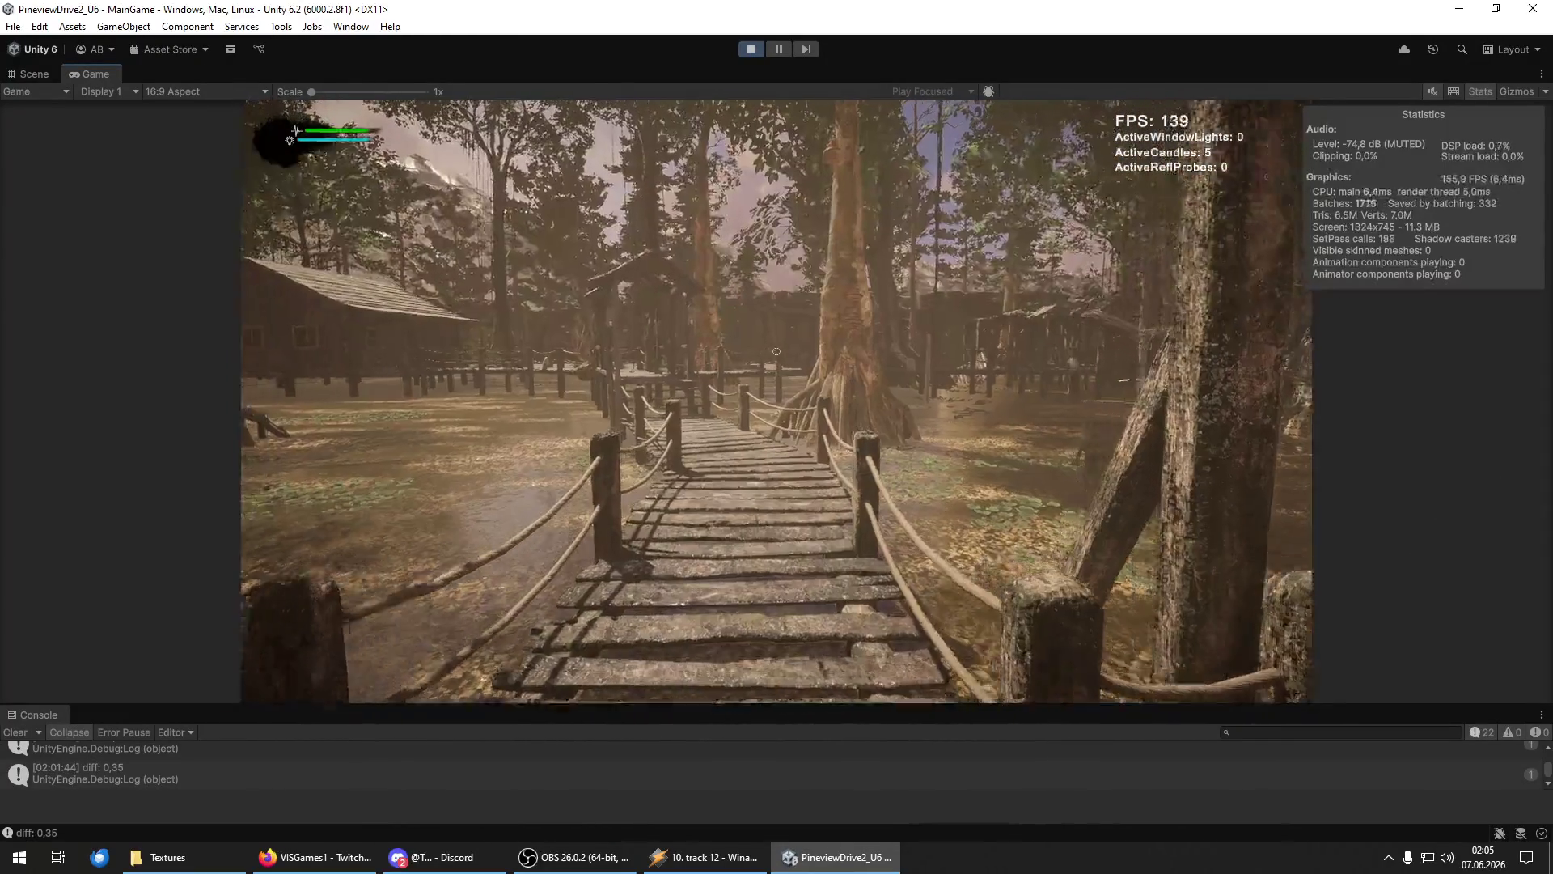
key("w")
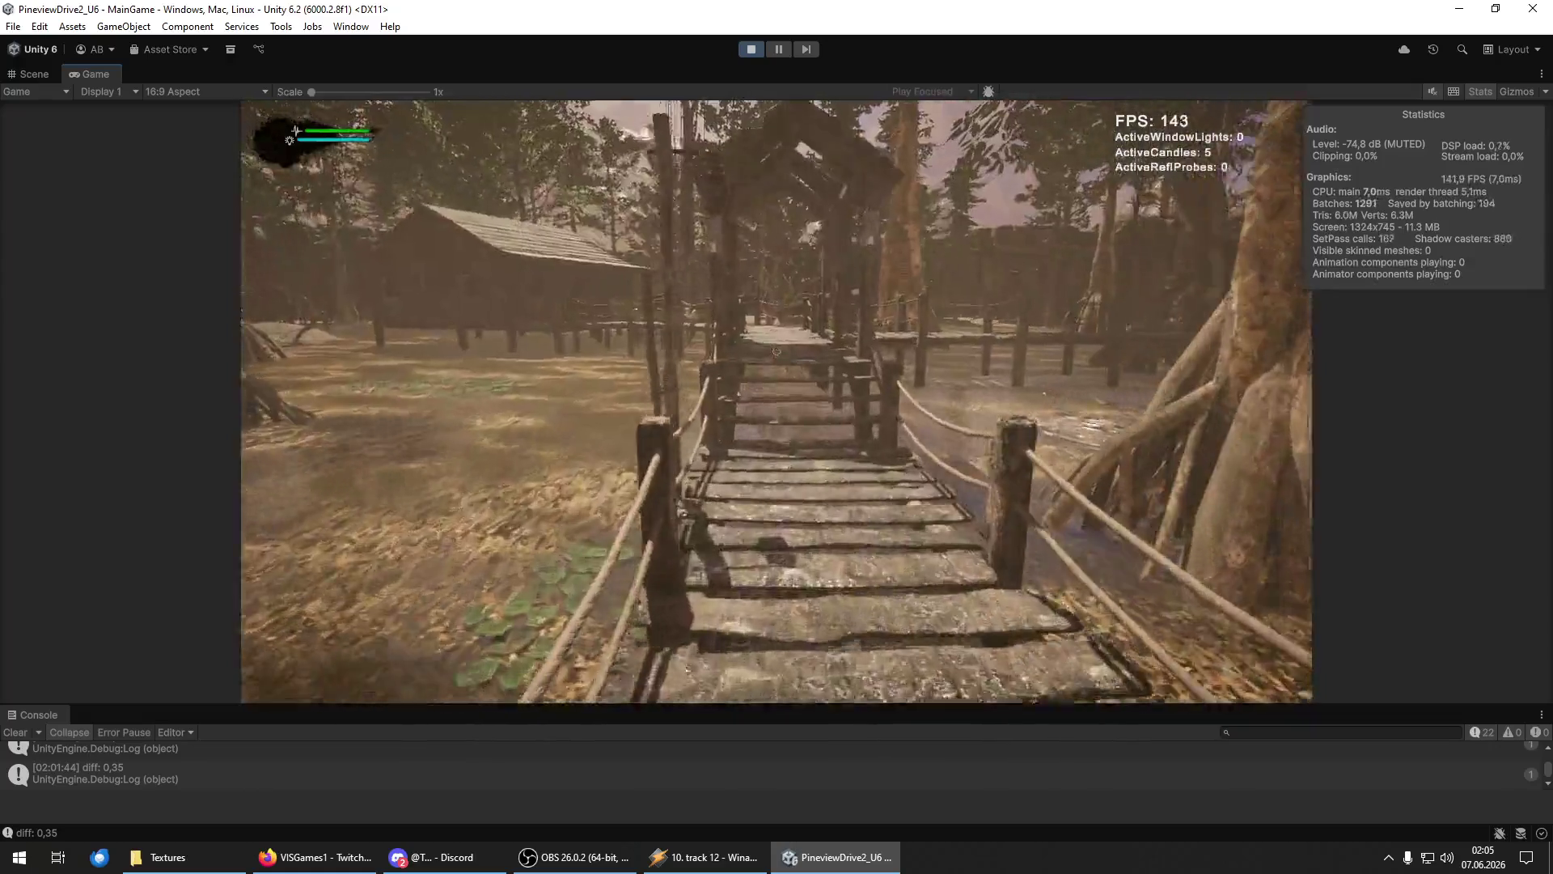
key("w")
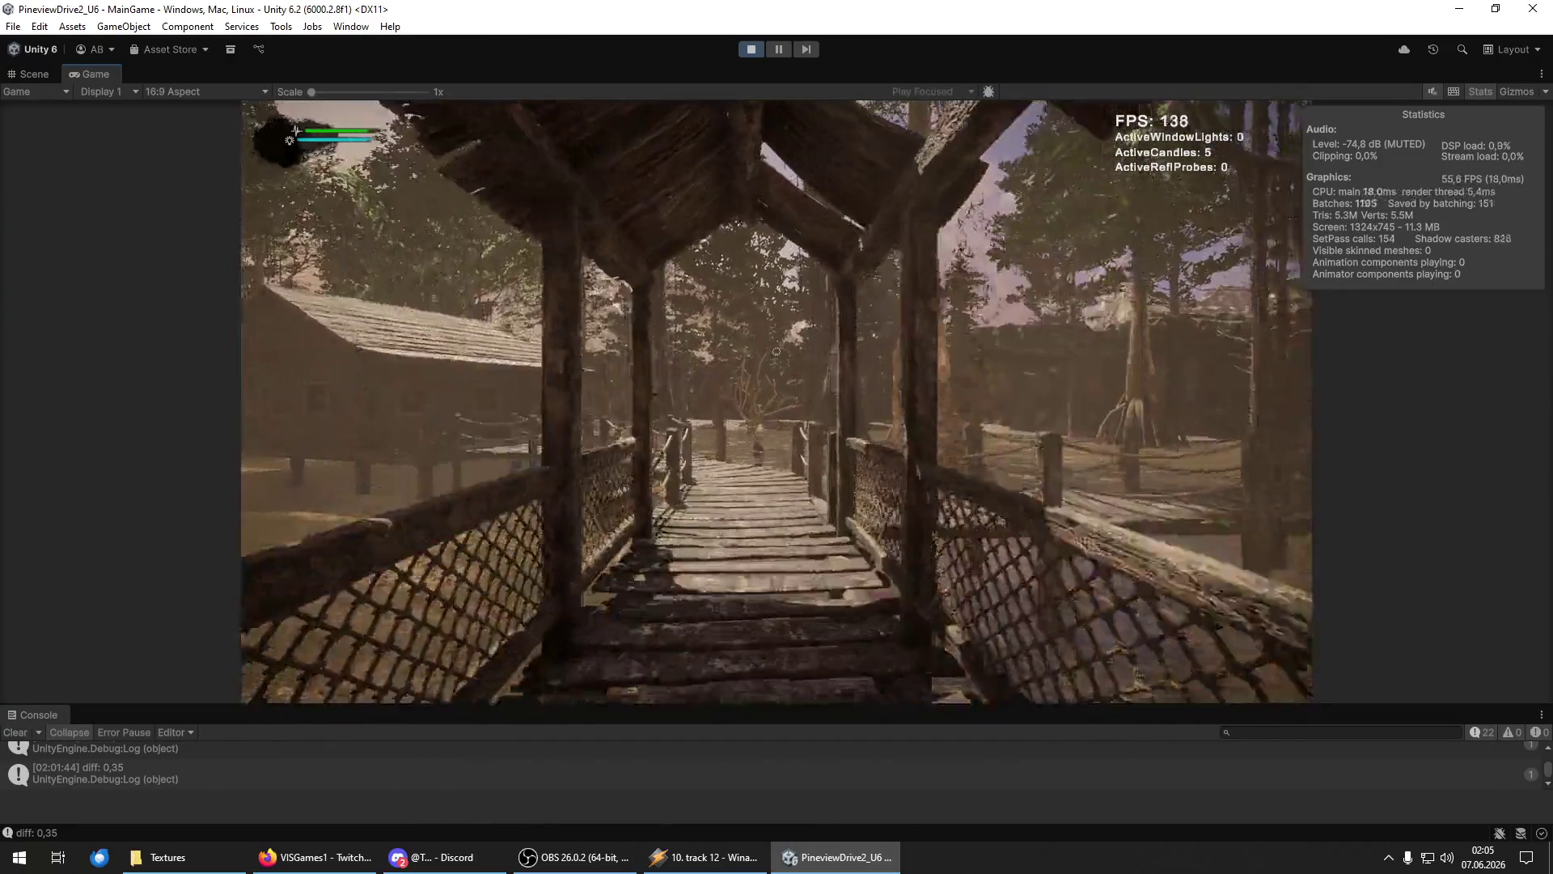
key("w")
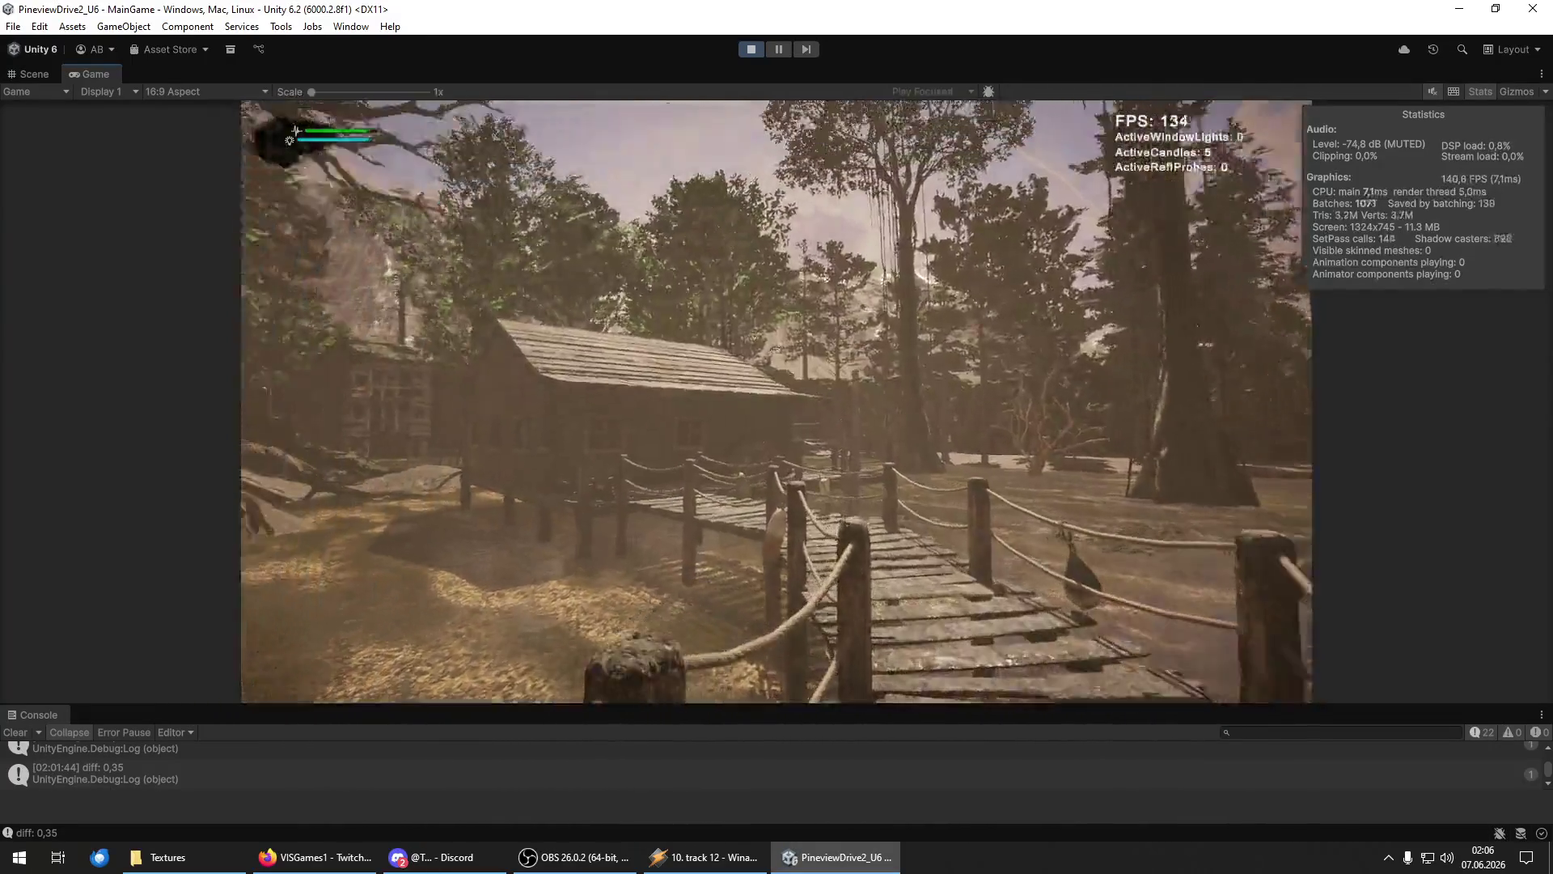
key("w")
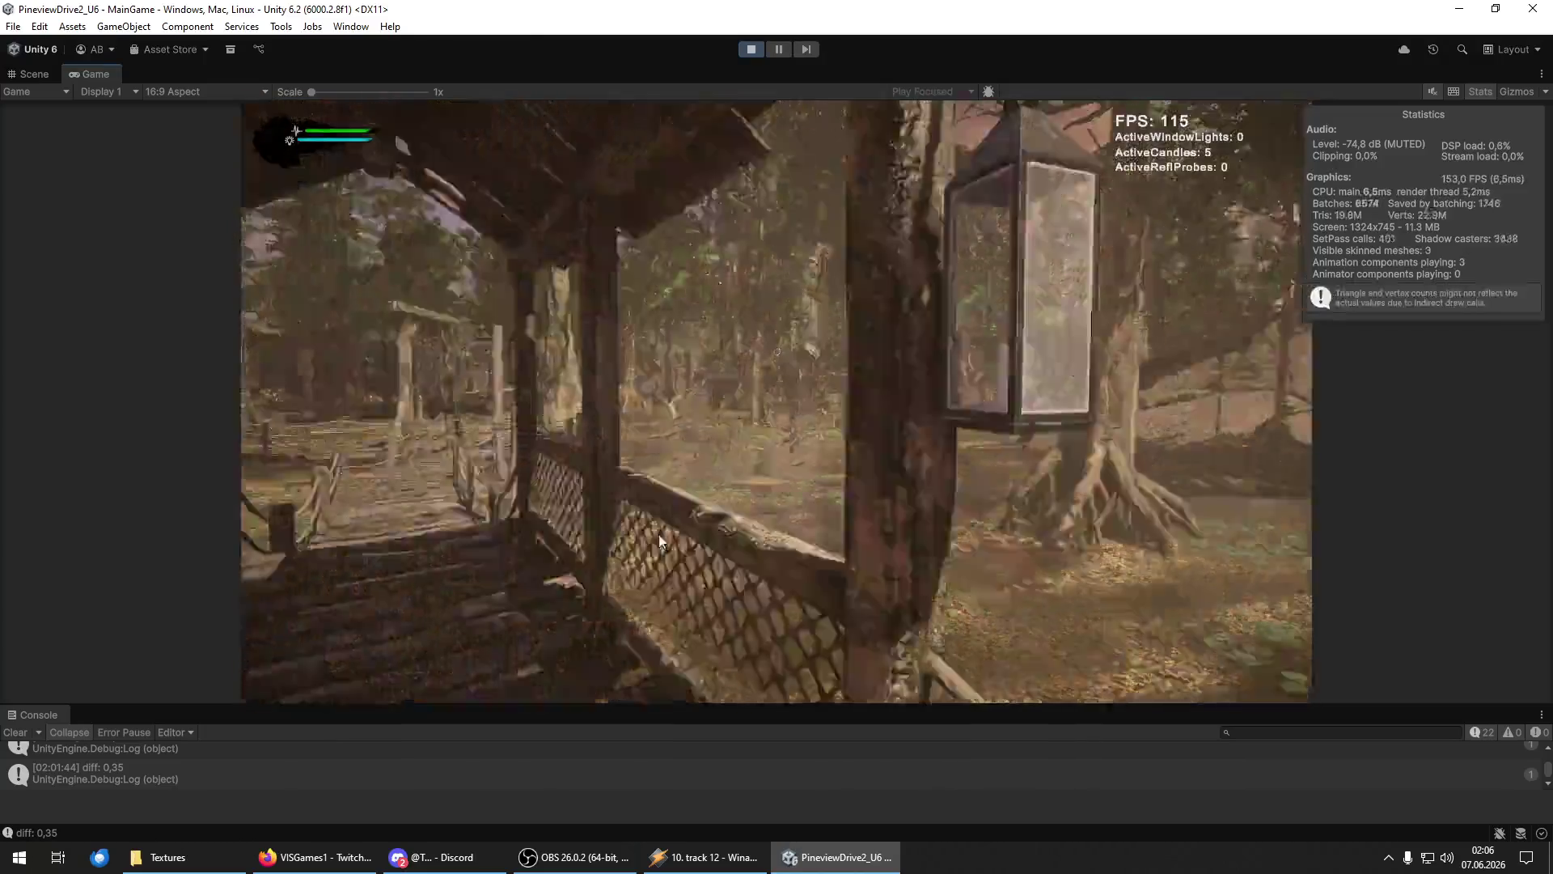
key("w")
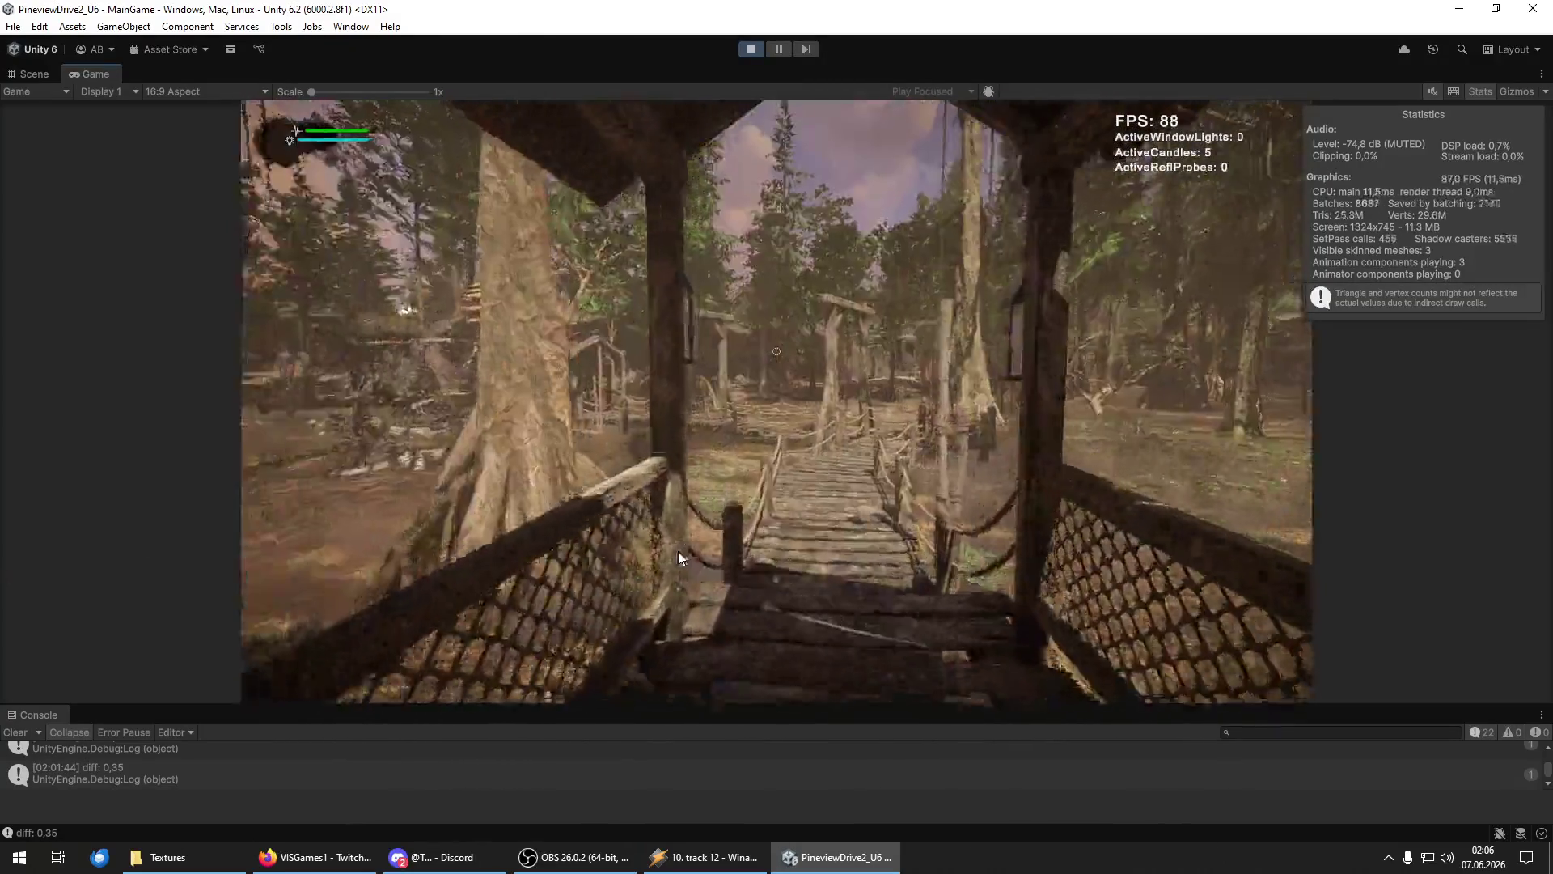
key("w")
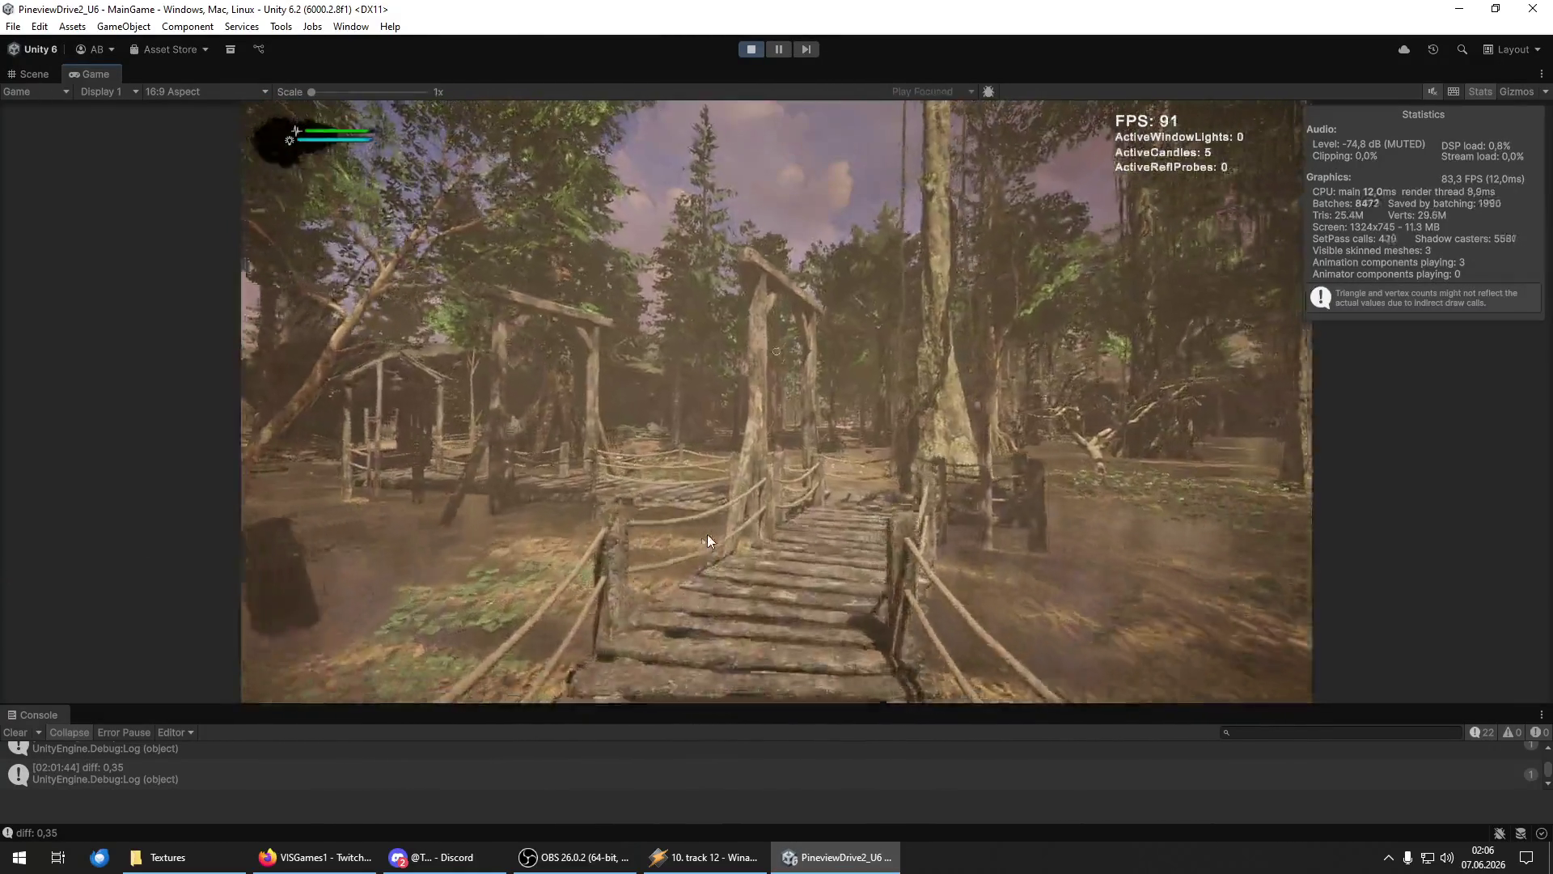
key("a")
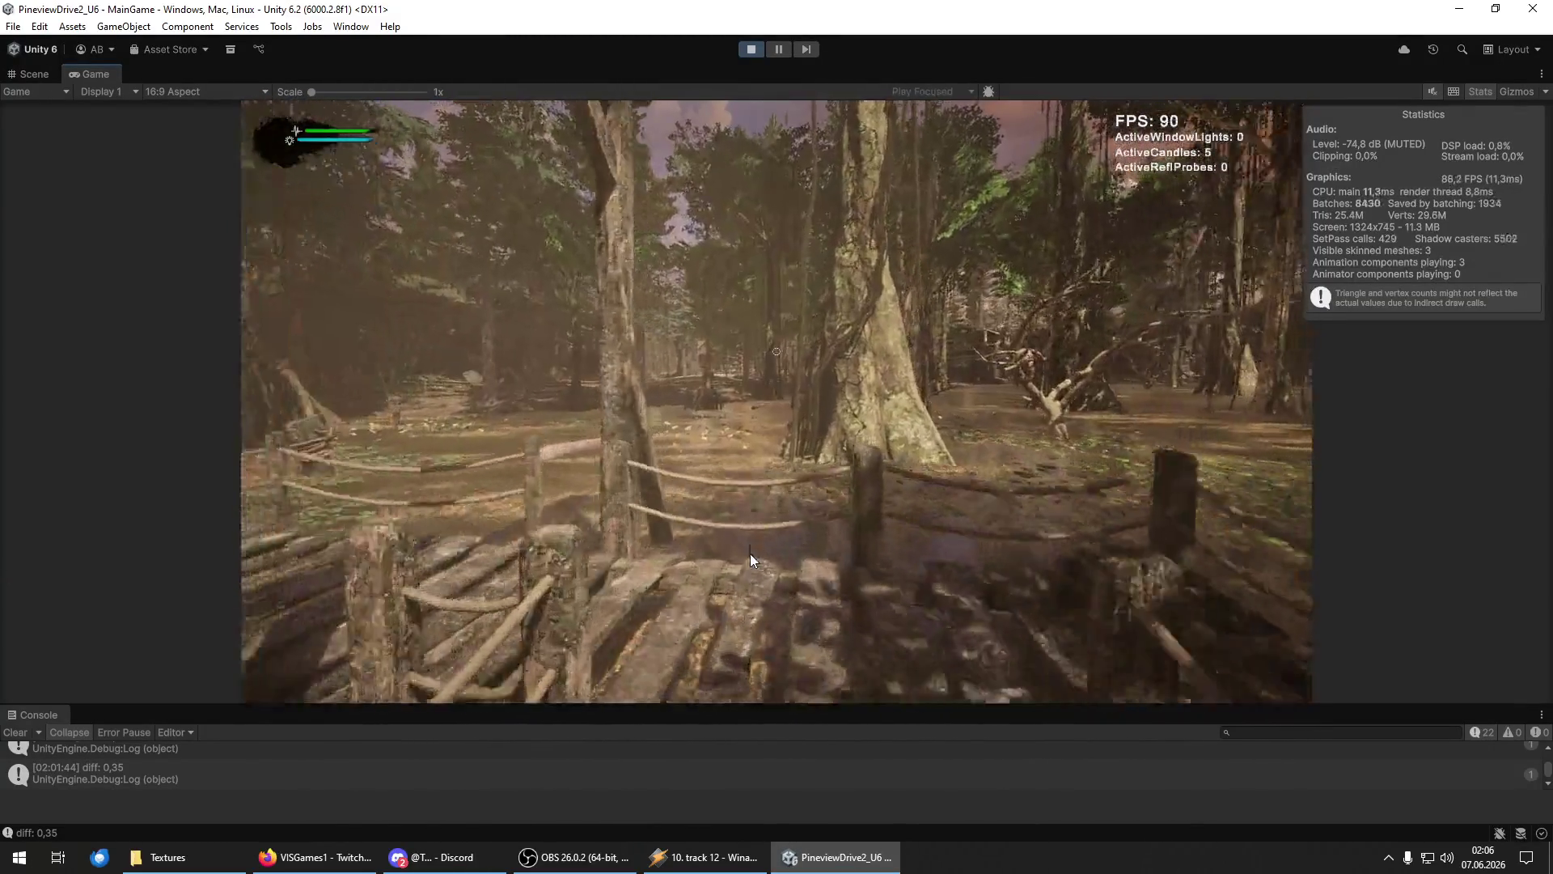
key("w")
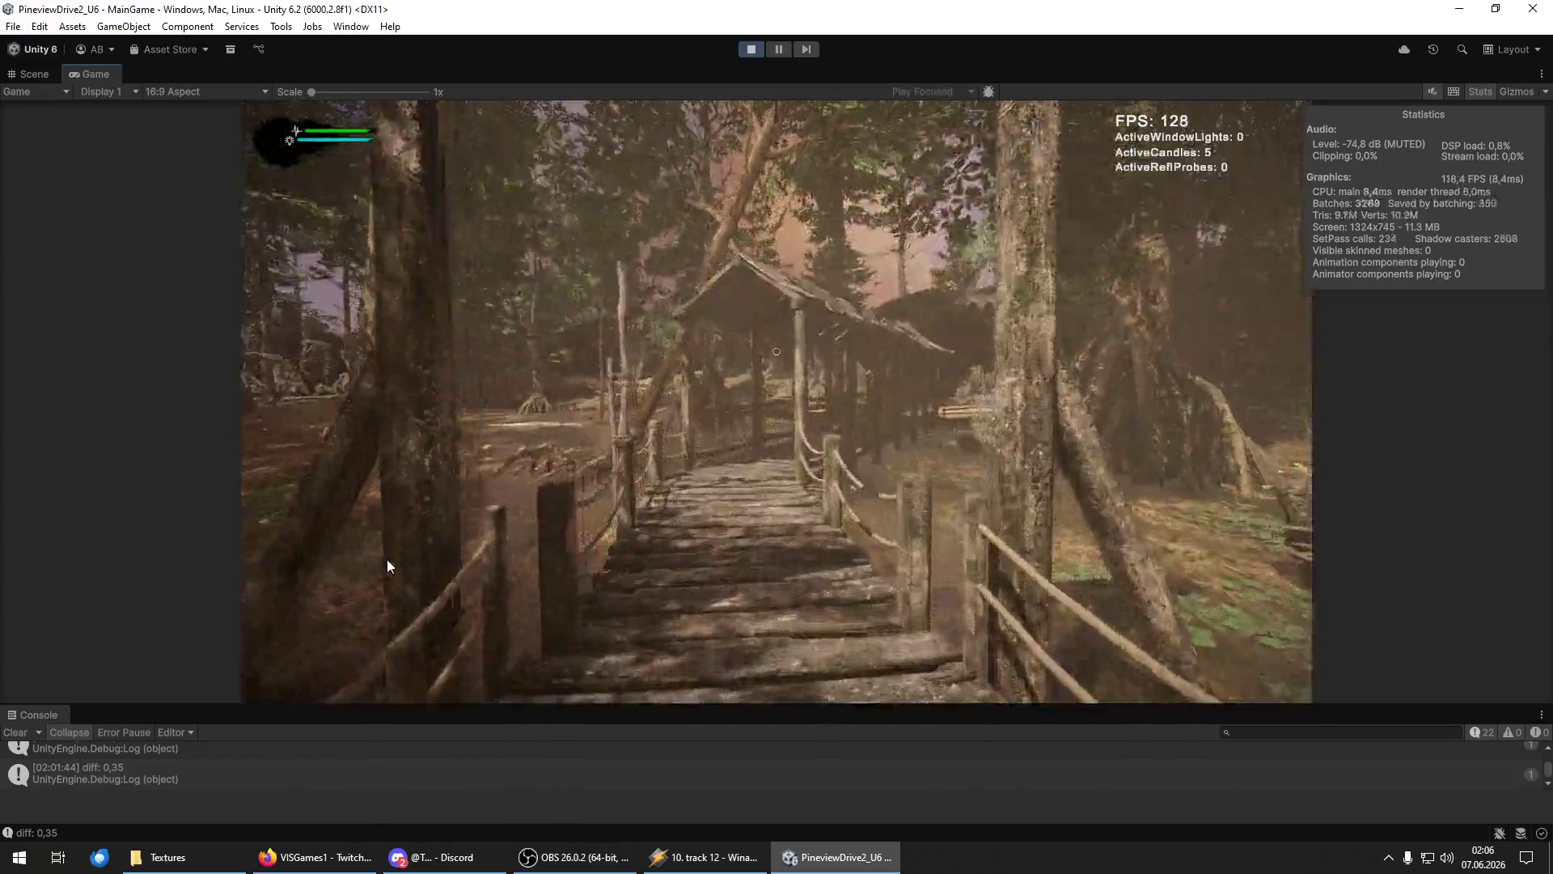
key("w")
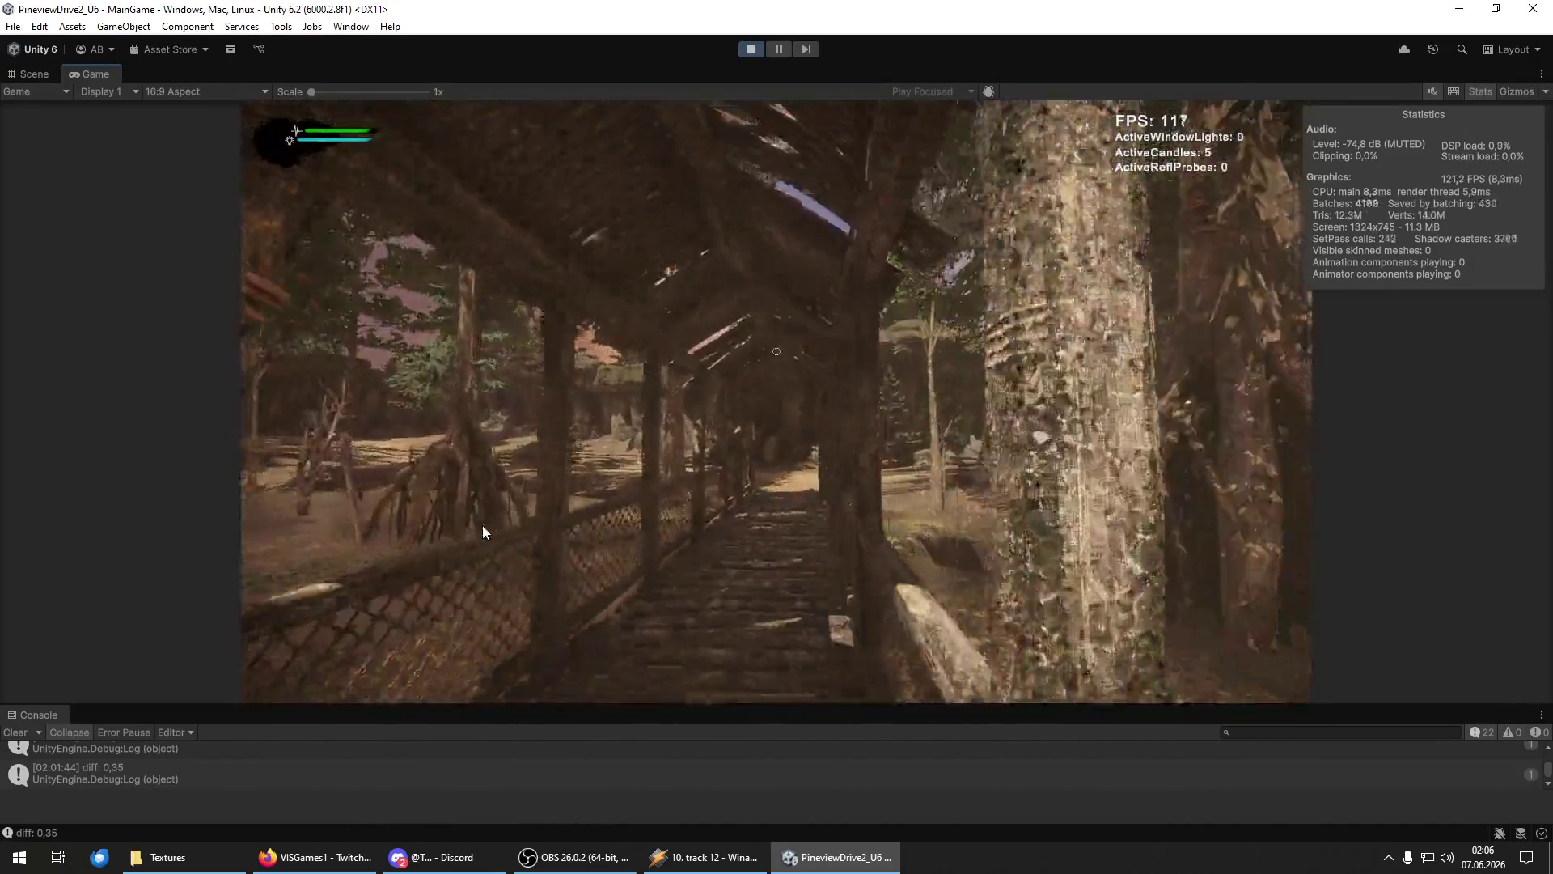
key("w")
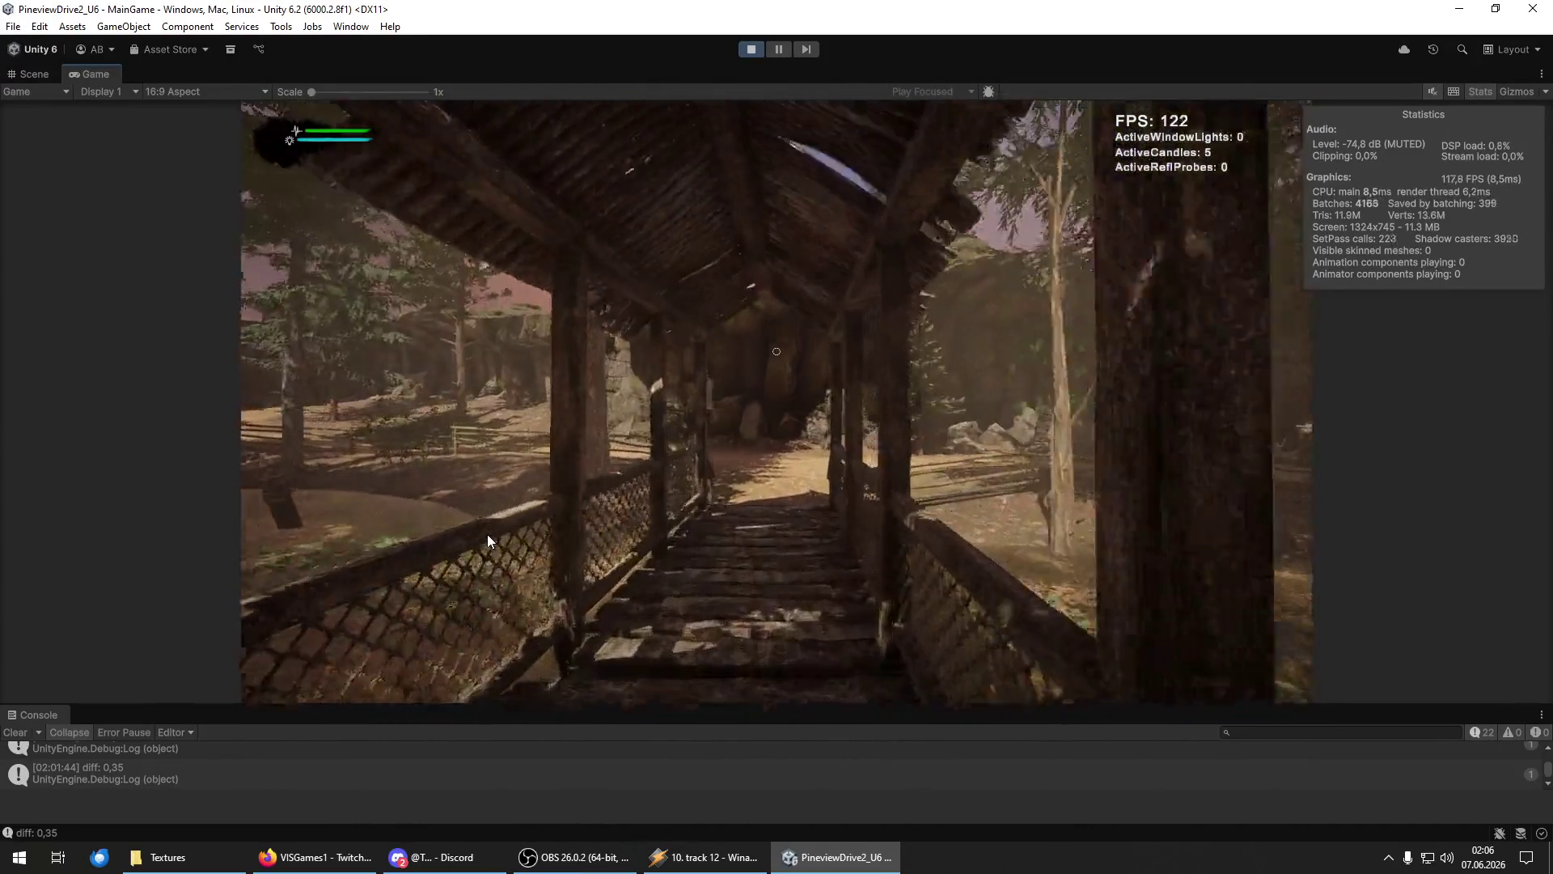
key("w")
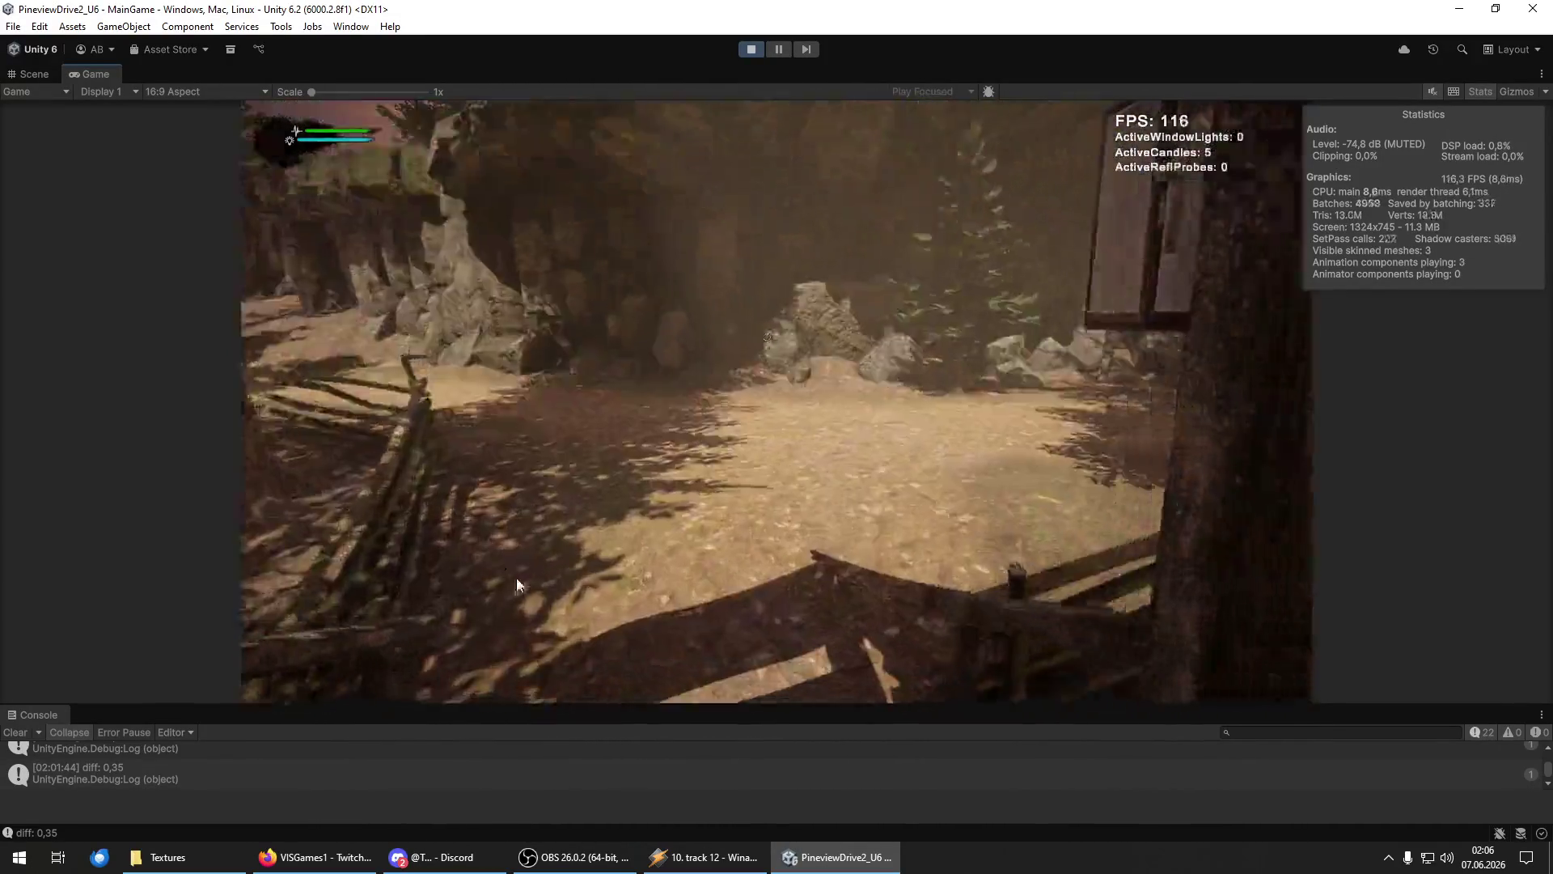
Follow the forest path past the fence and cabin, then cross the second covered bridge.
key("w")
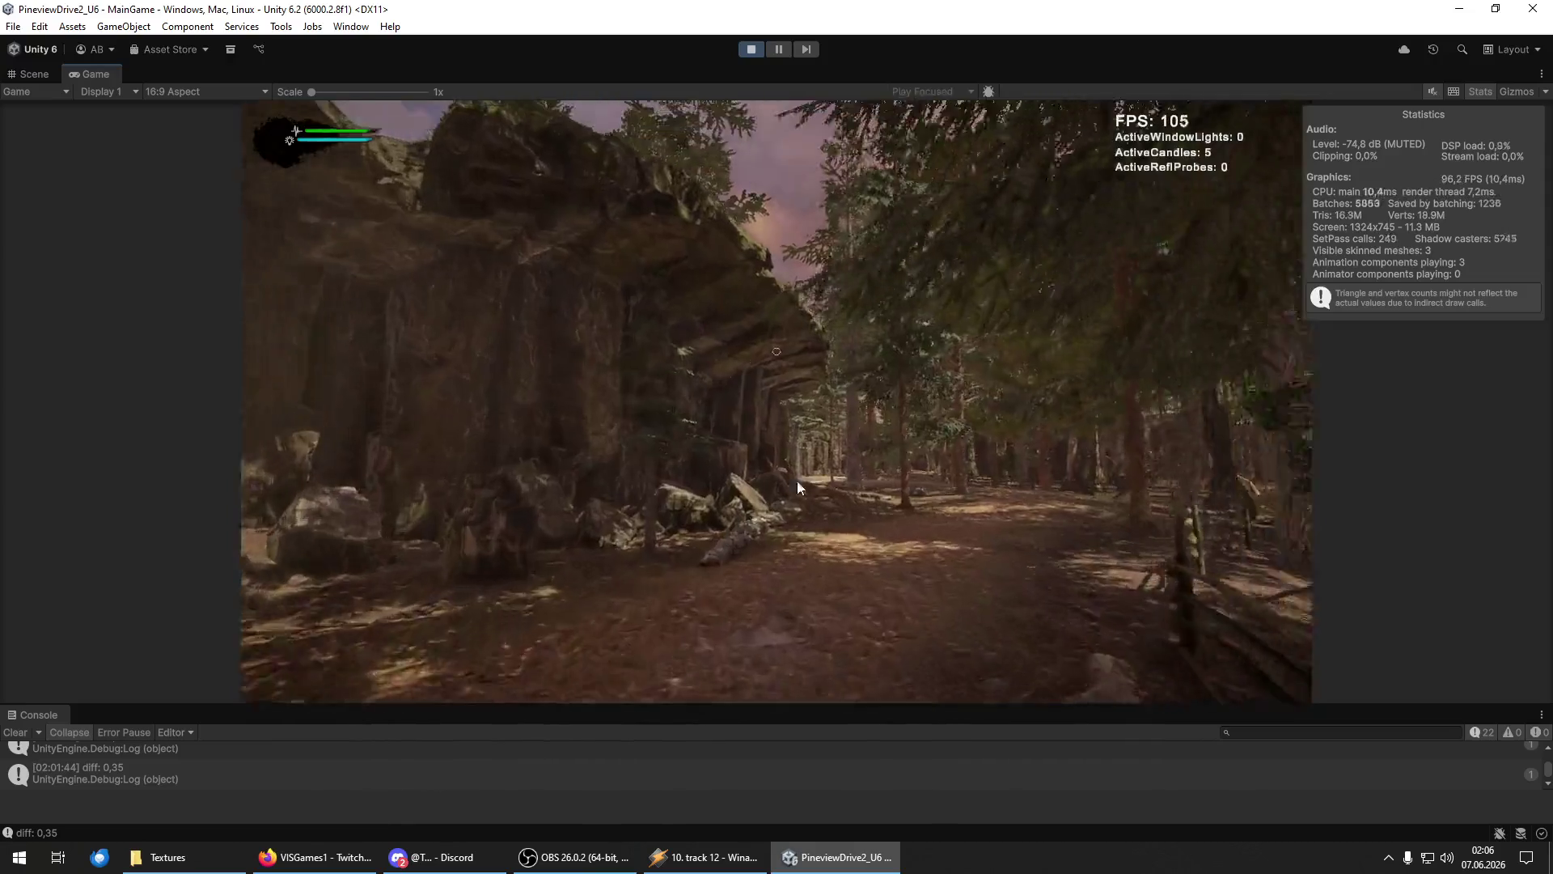
key("w")
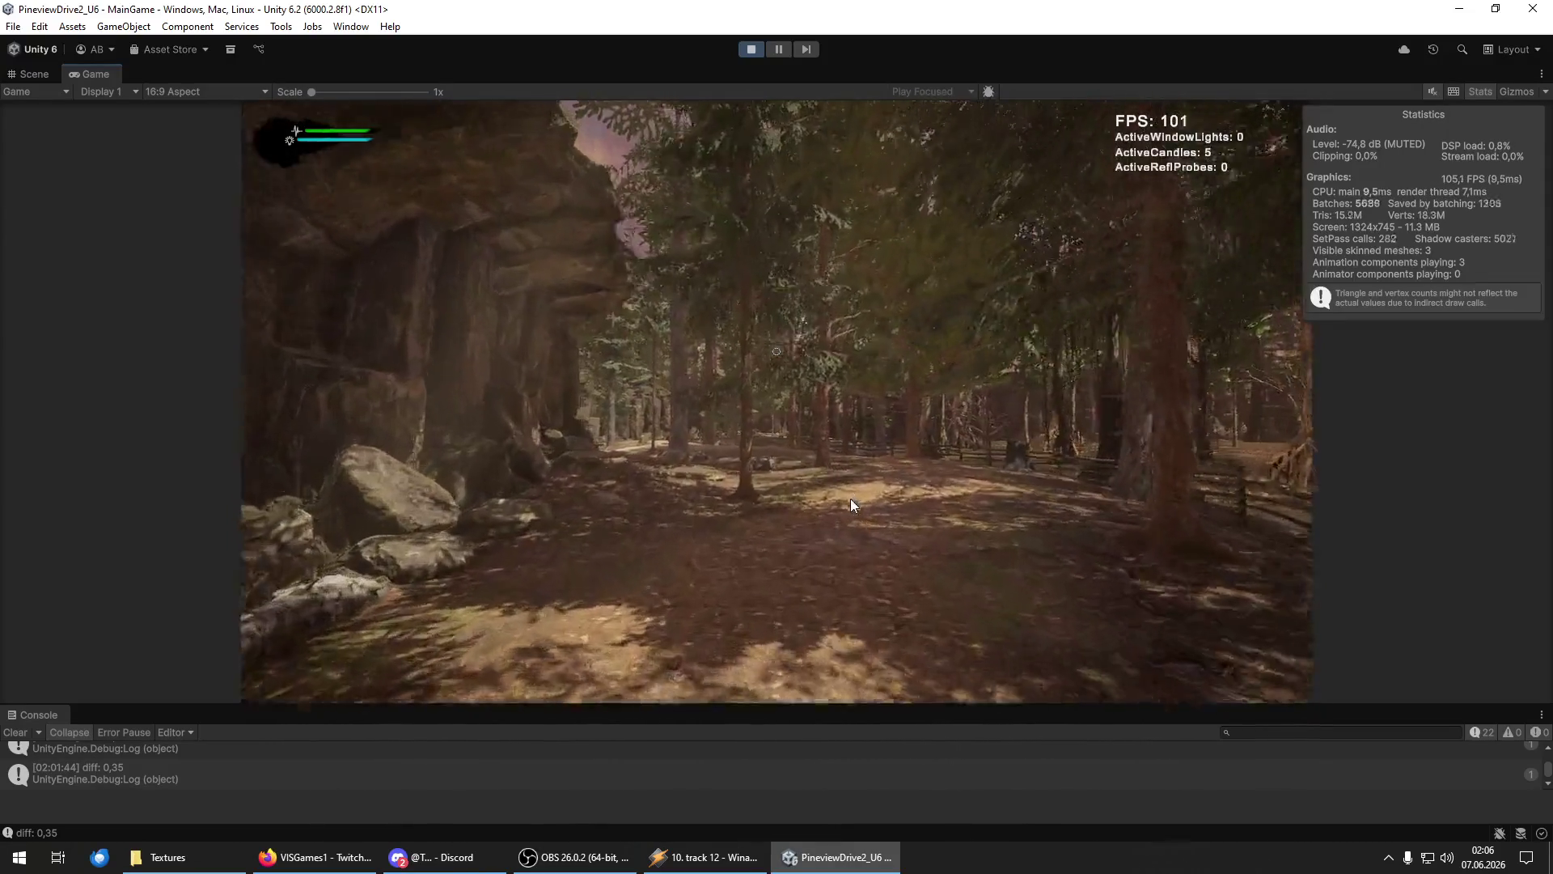
key("w")
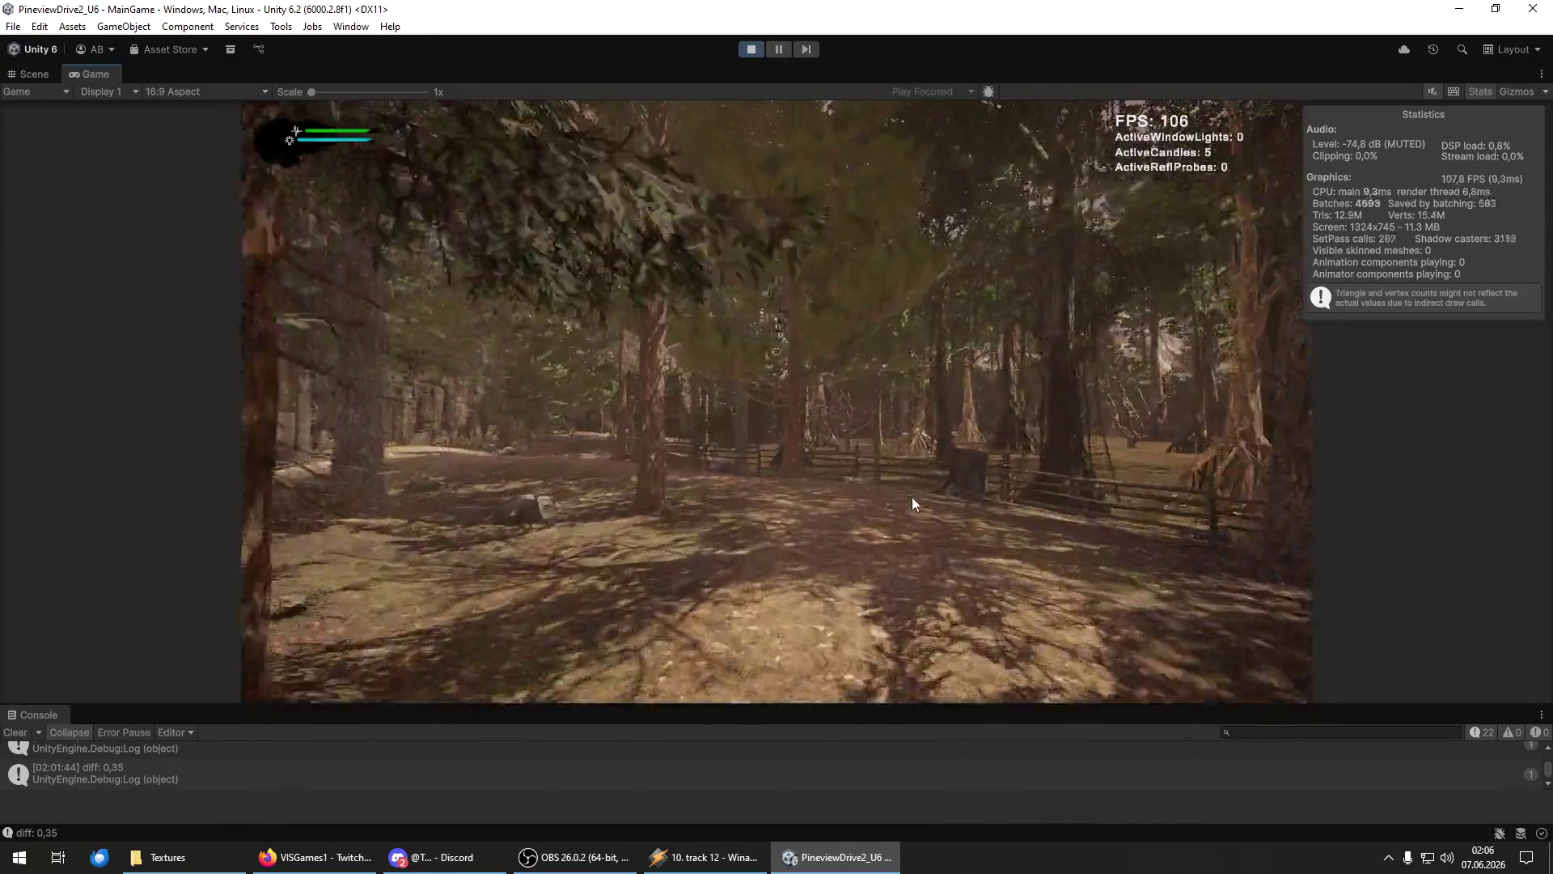
key("w")
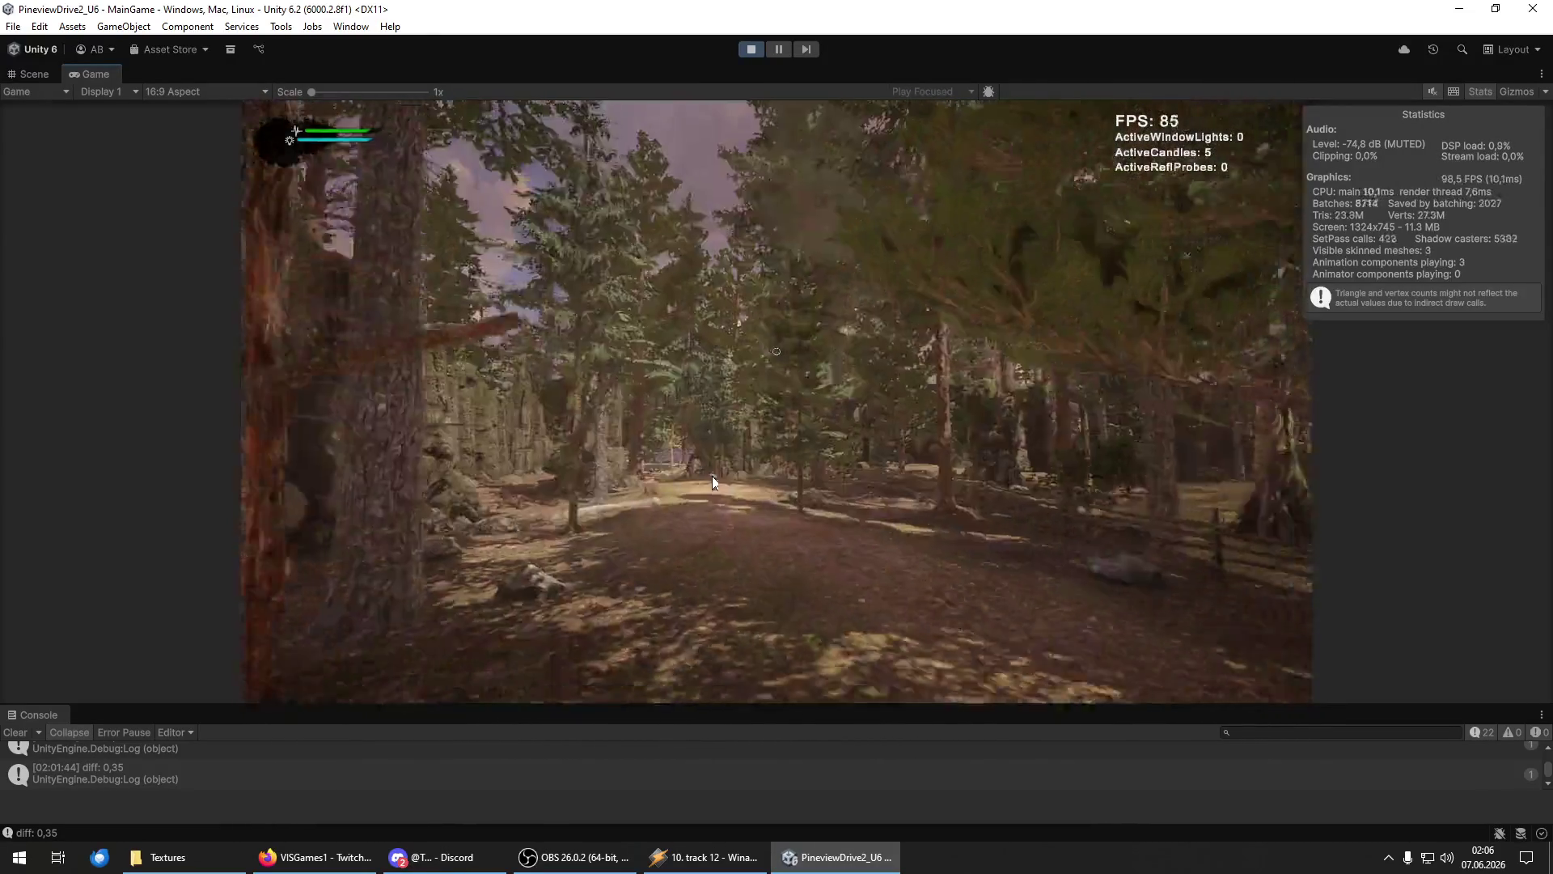
key("w")
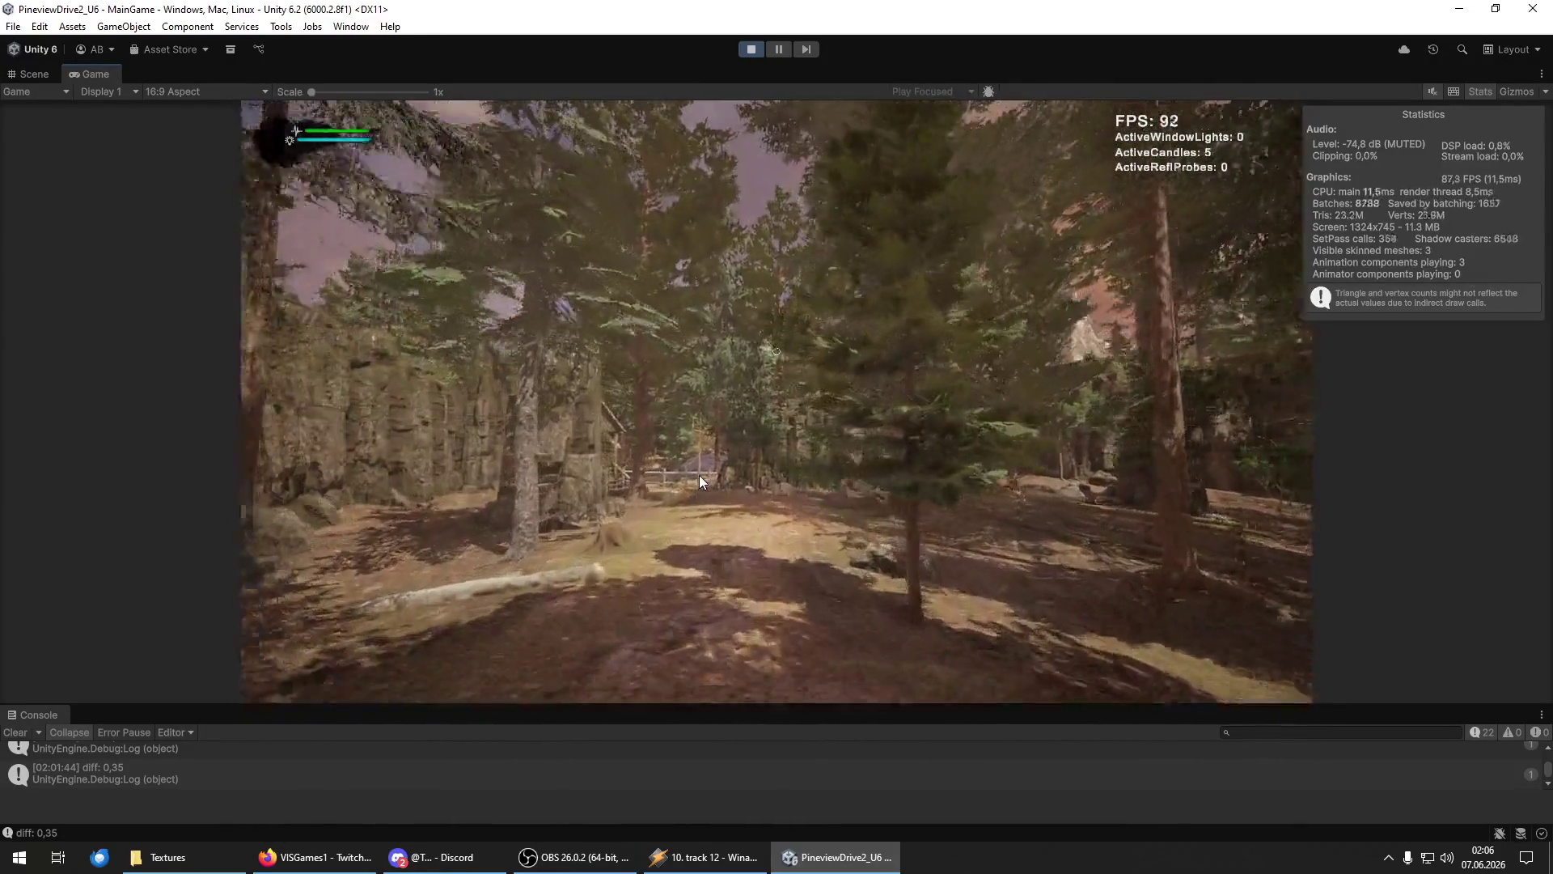
mouse_move(540, 55)
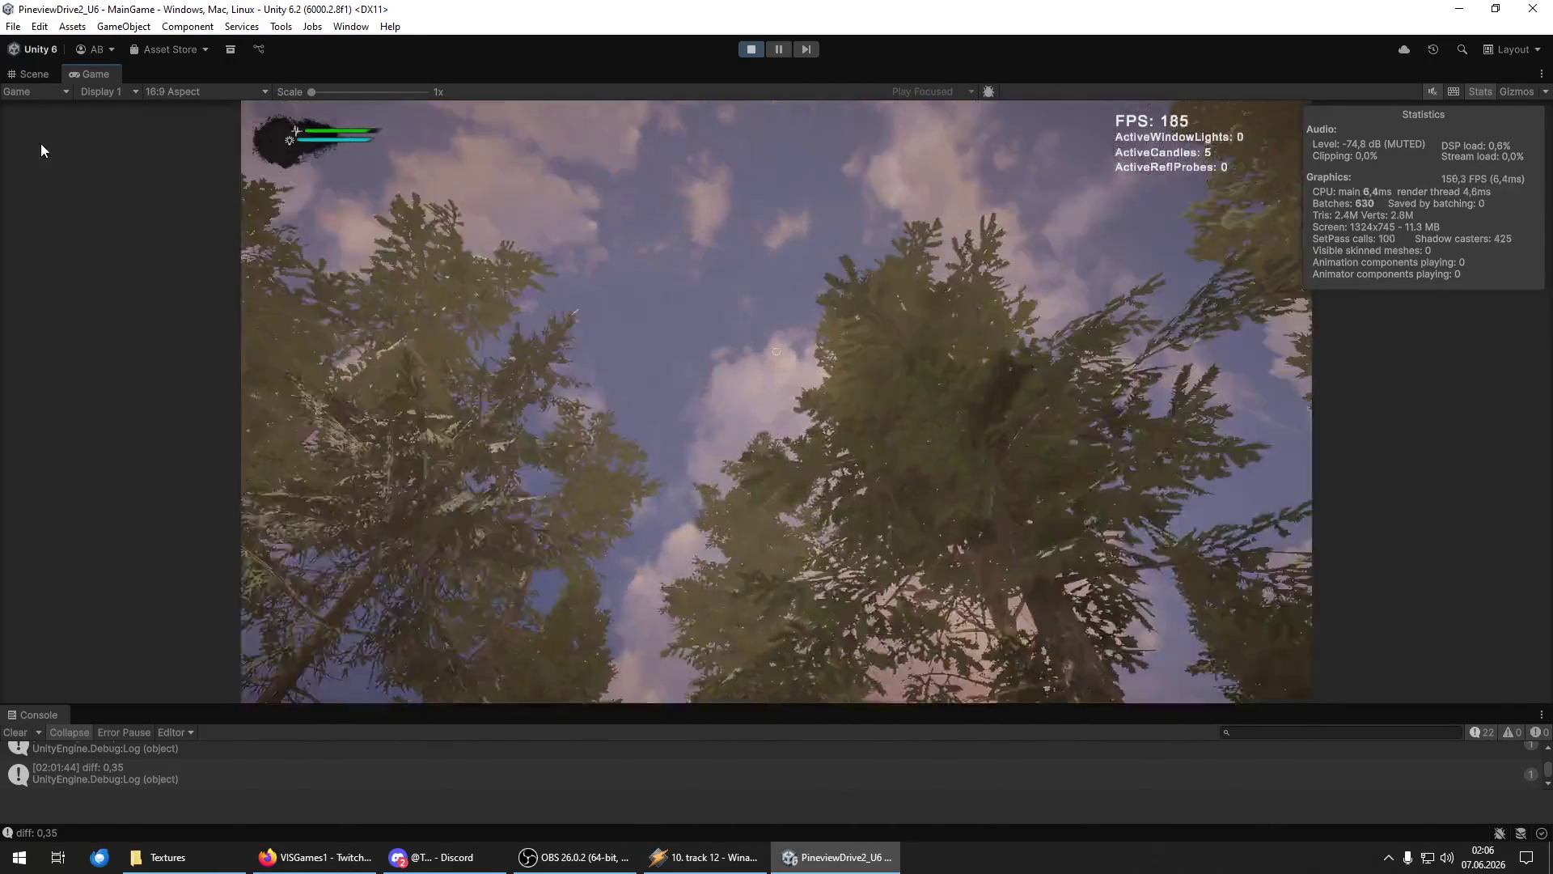
mouse_move(542, 498)
key("w")
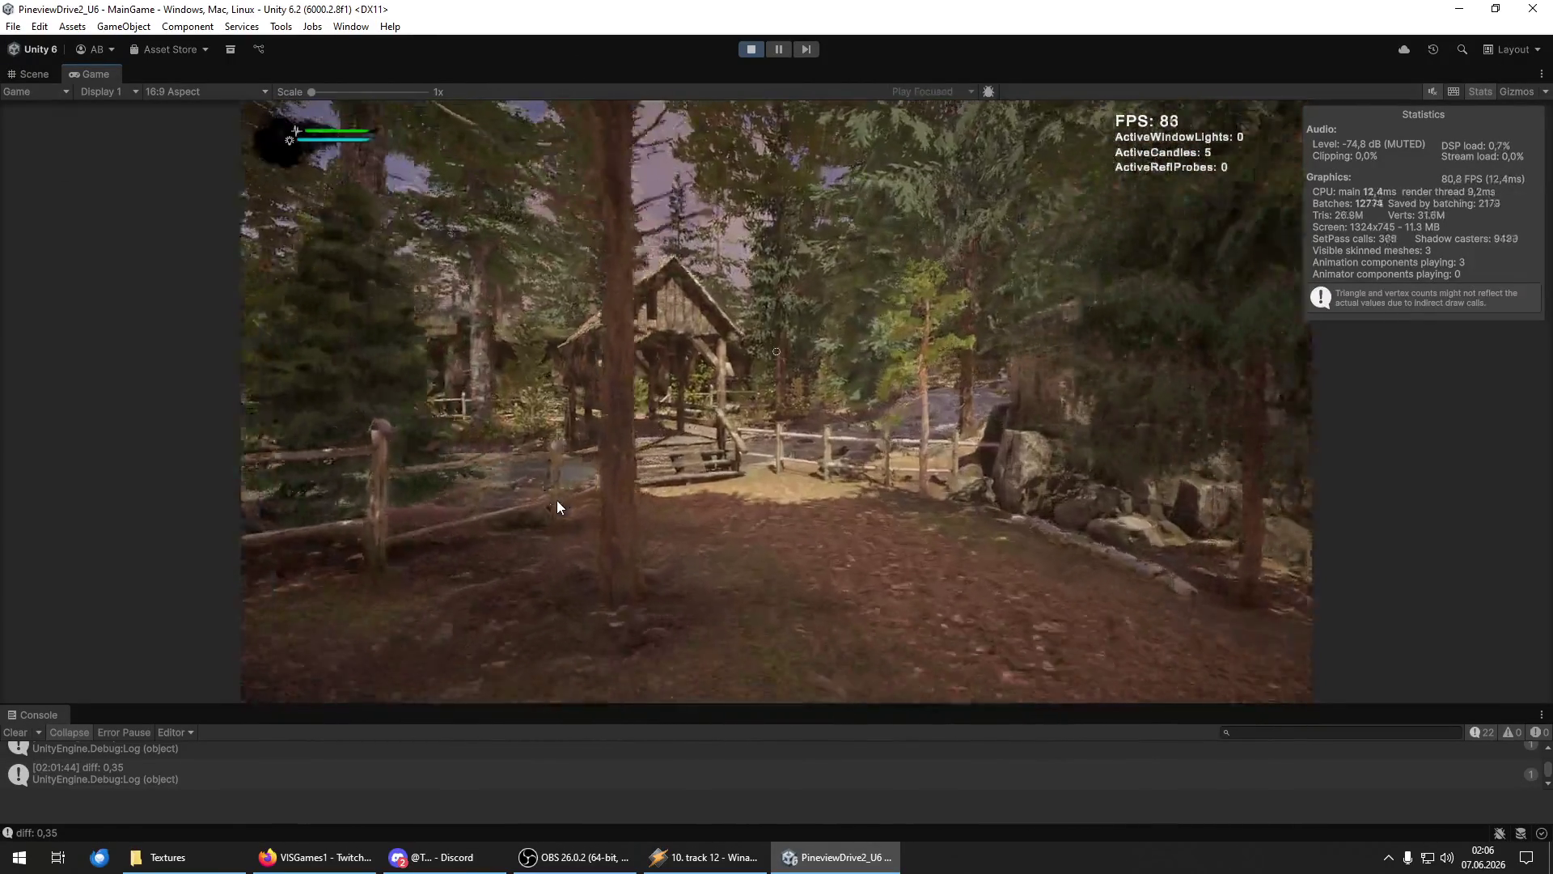
key("w")
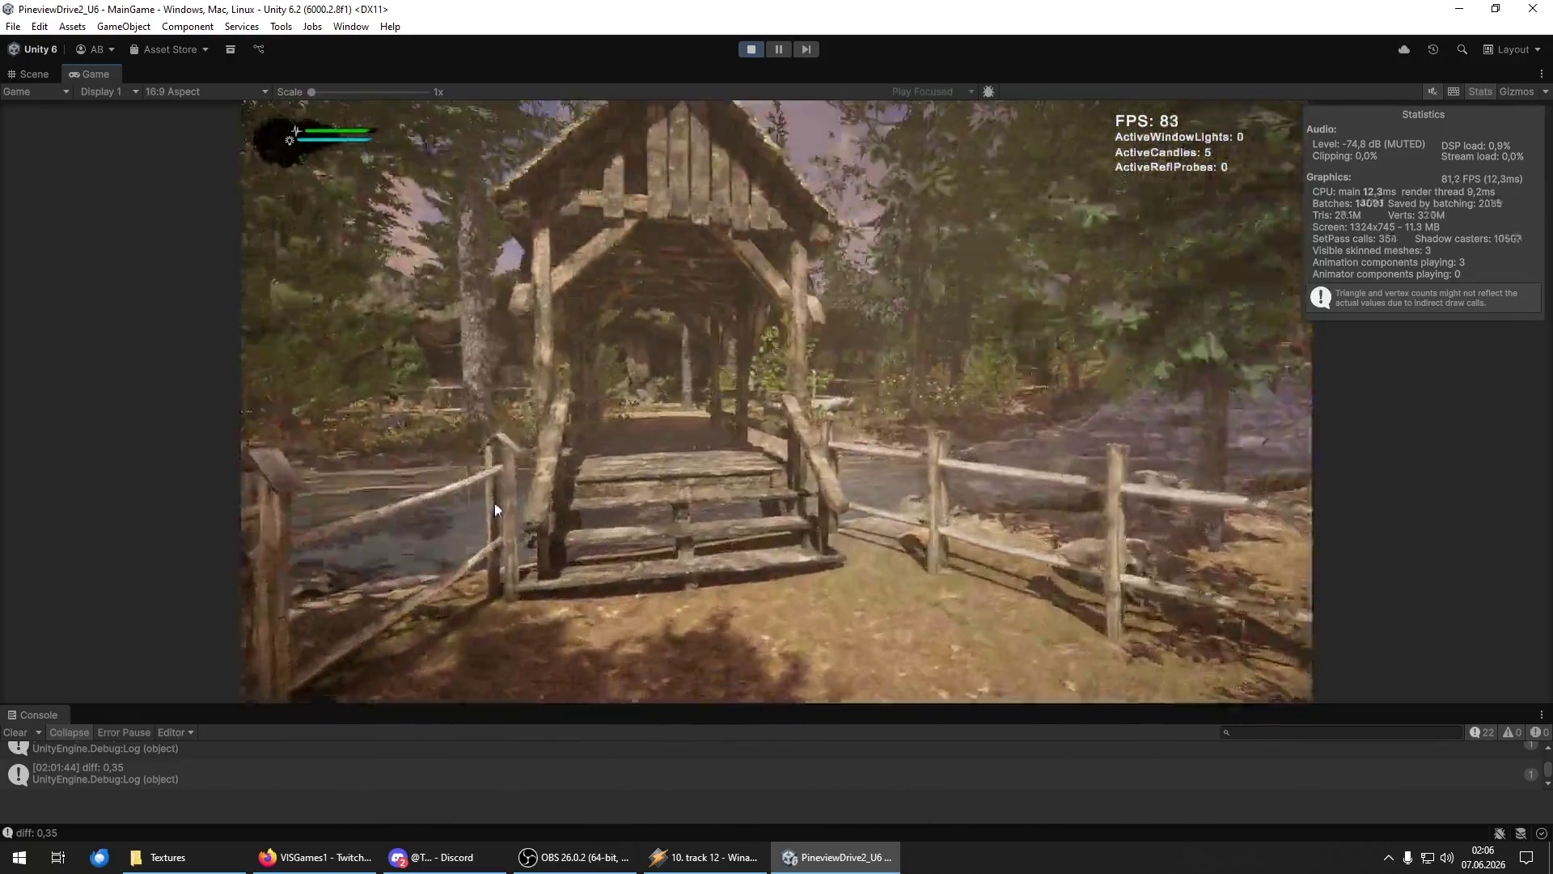
key("w")
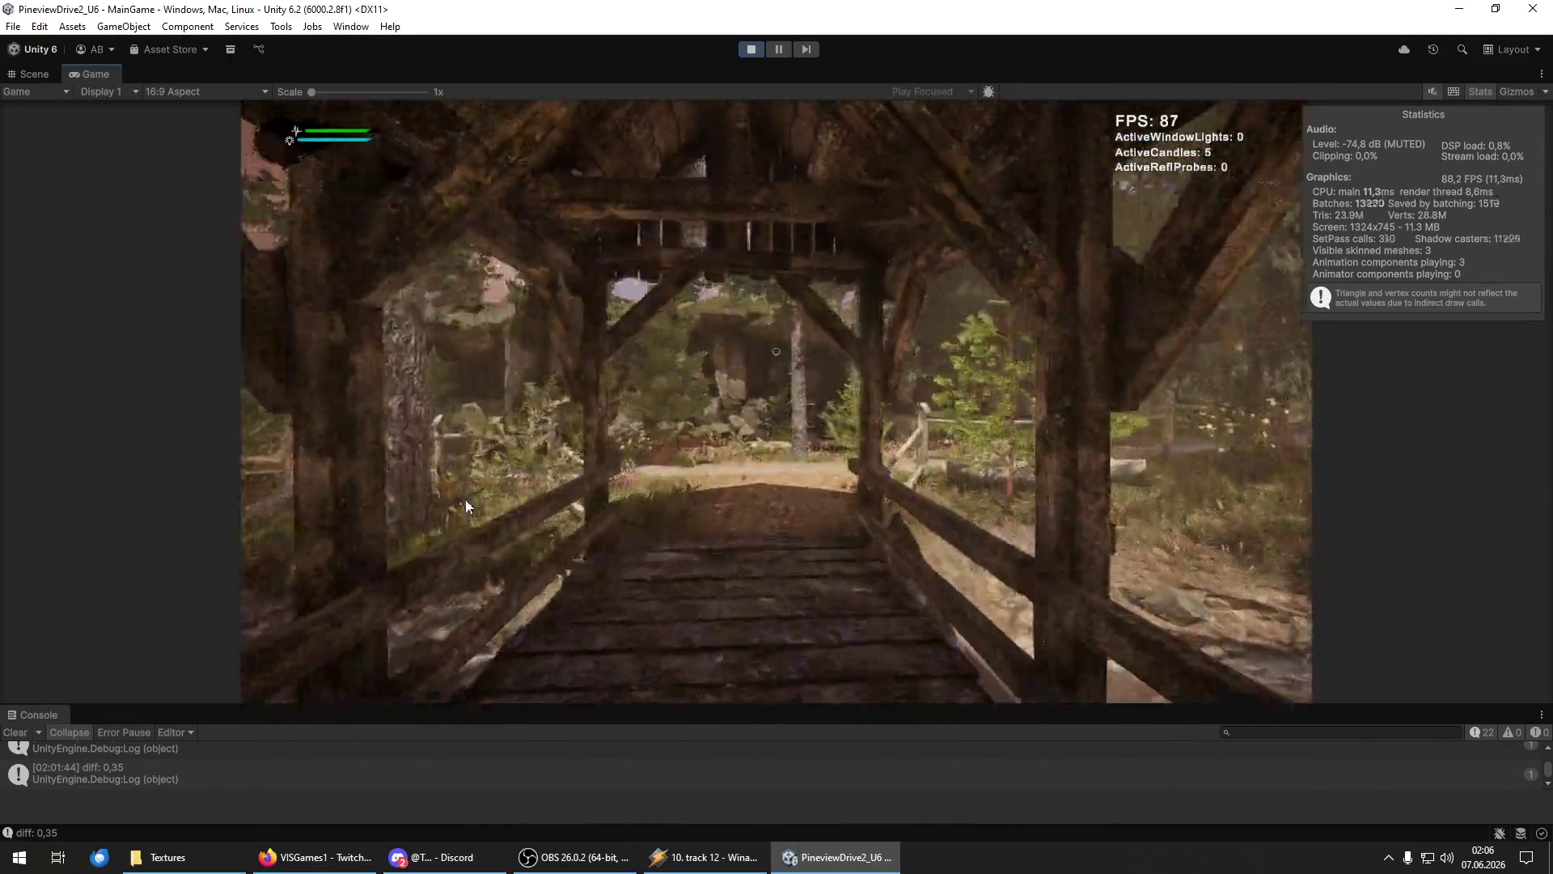
key("w")
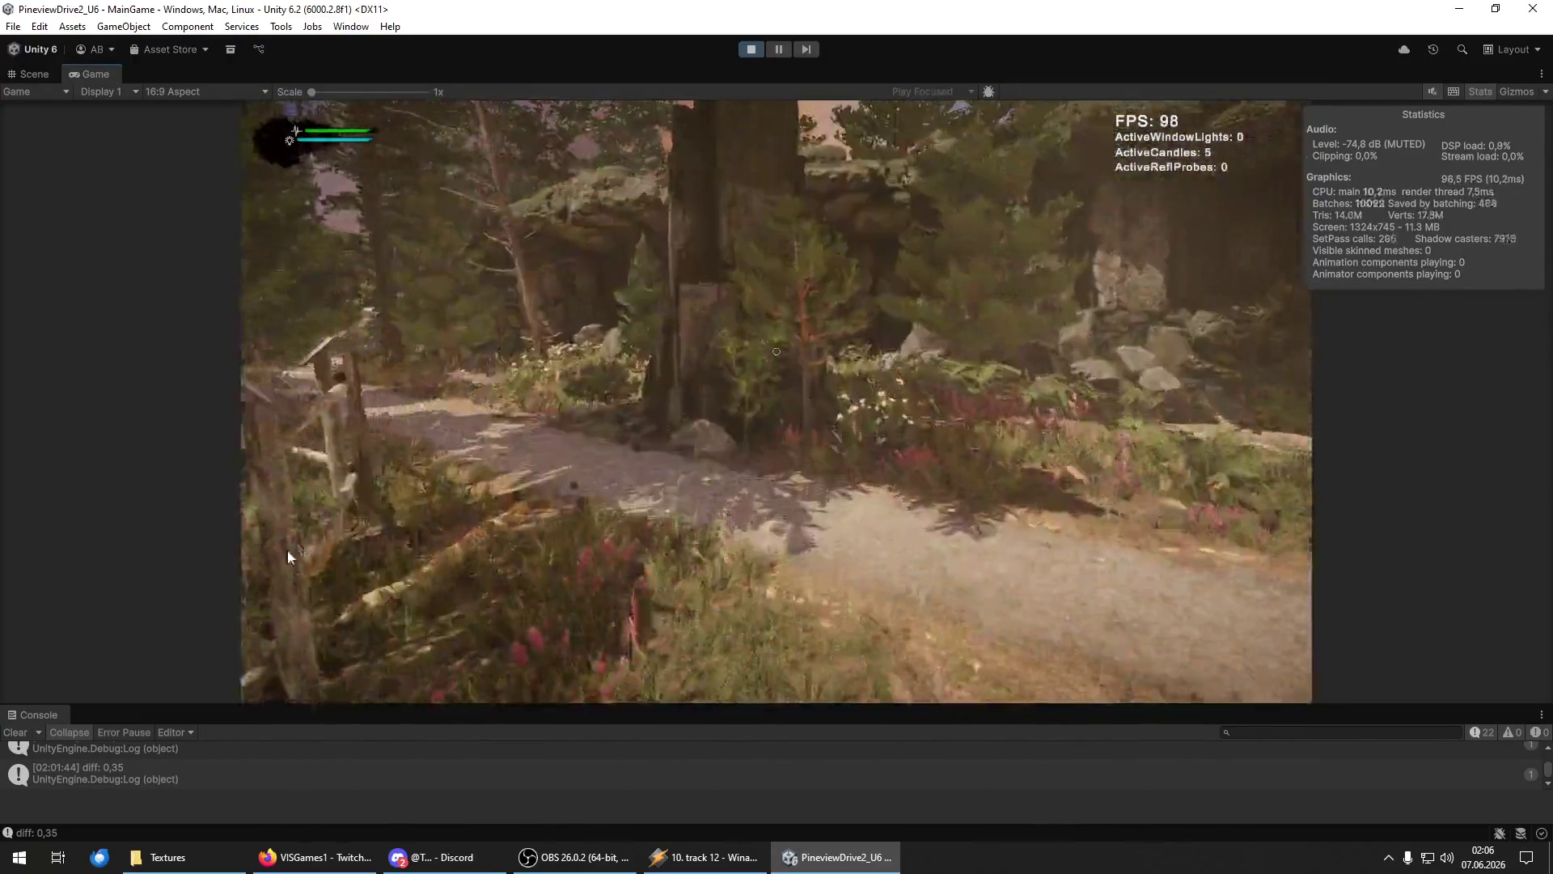
Walk the forest path through the stone arch and past the fence to the open trail.
key("w")
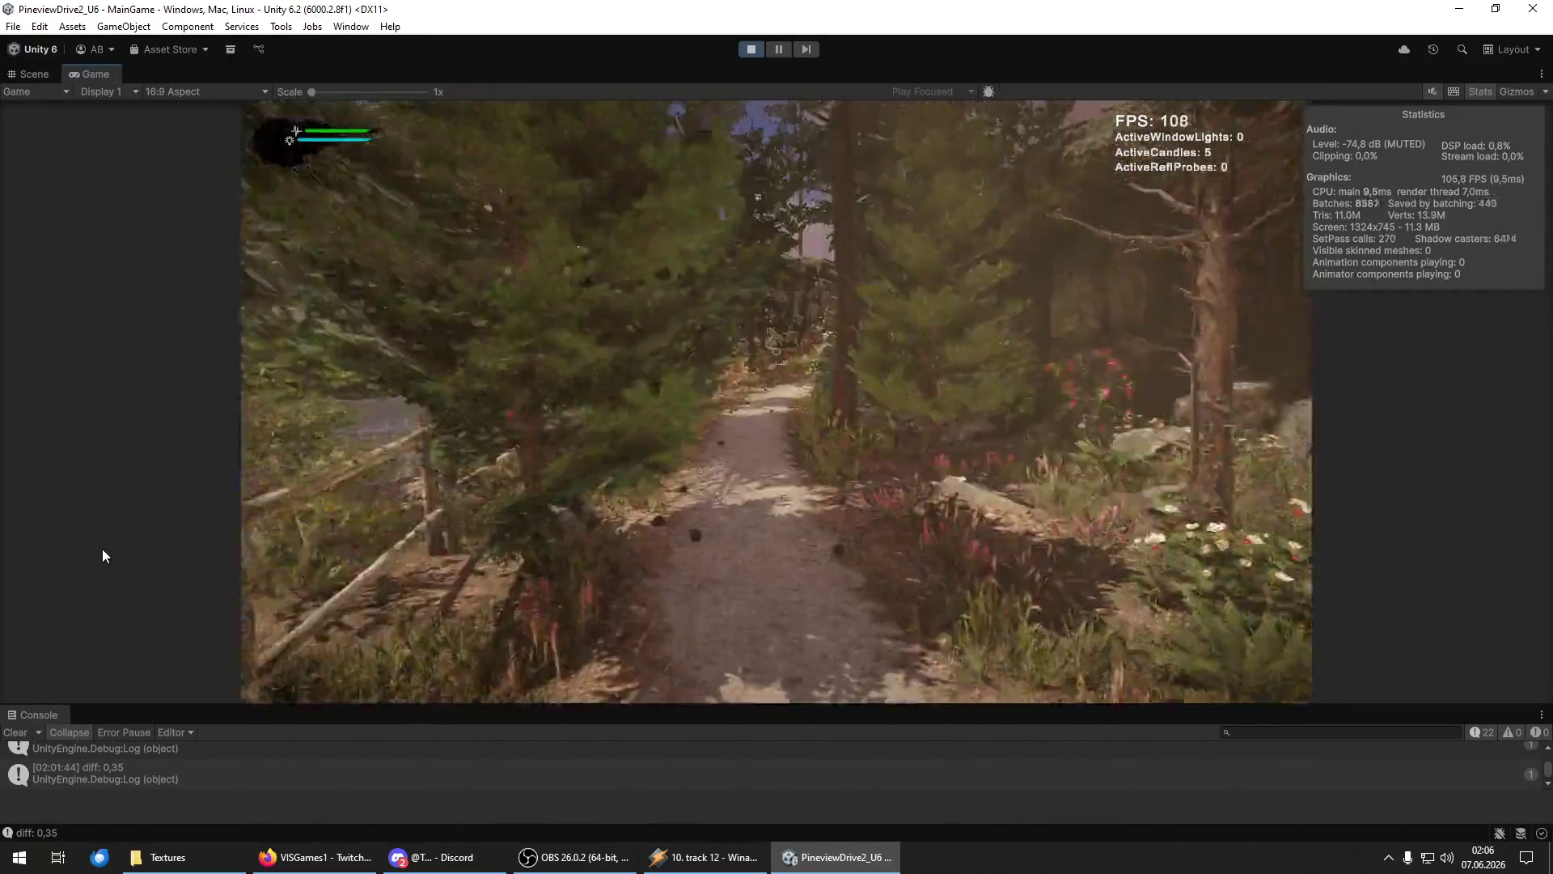
key("w")
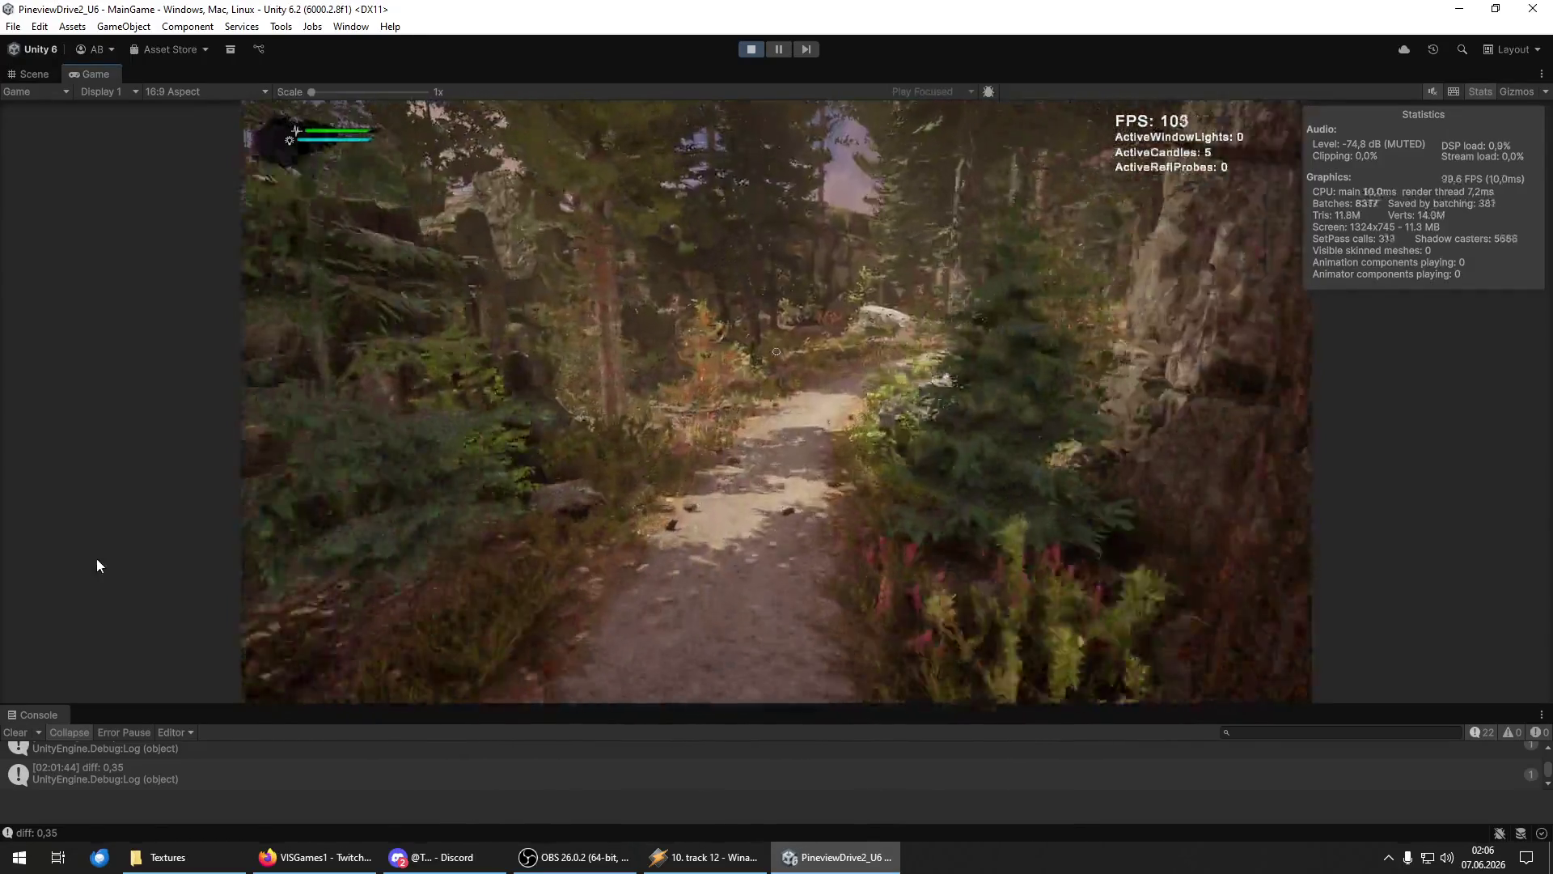
key("w")
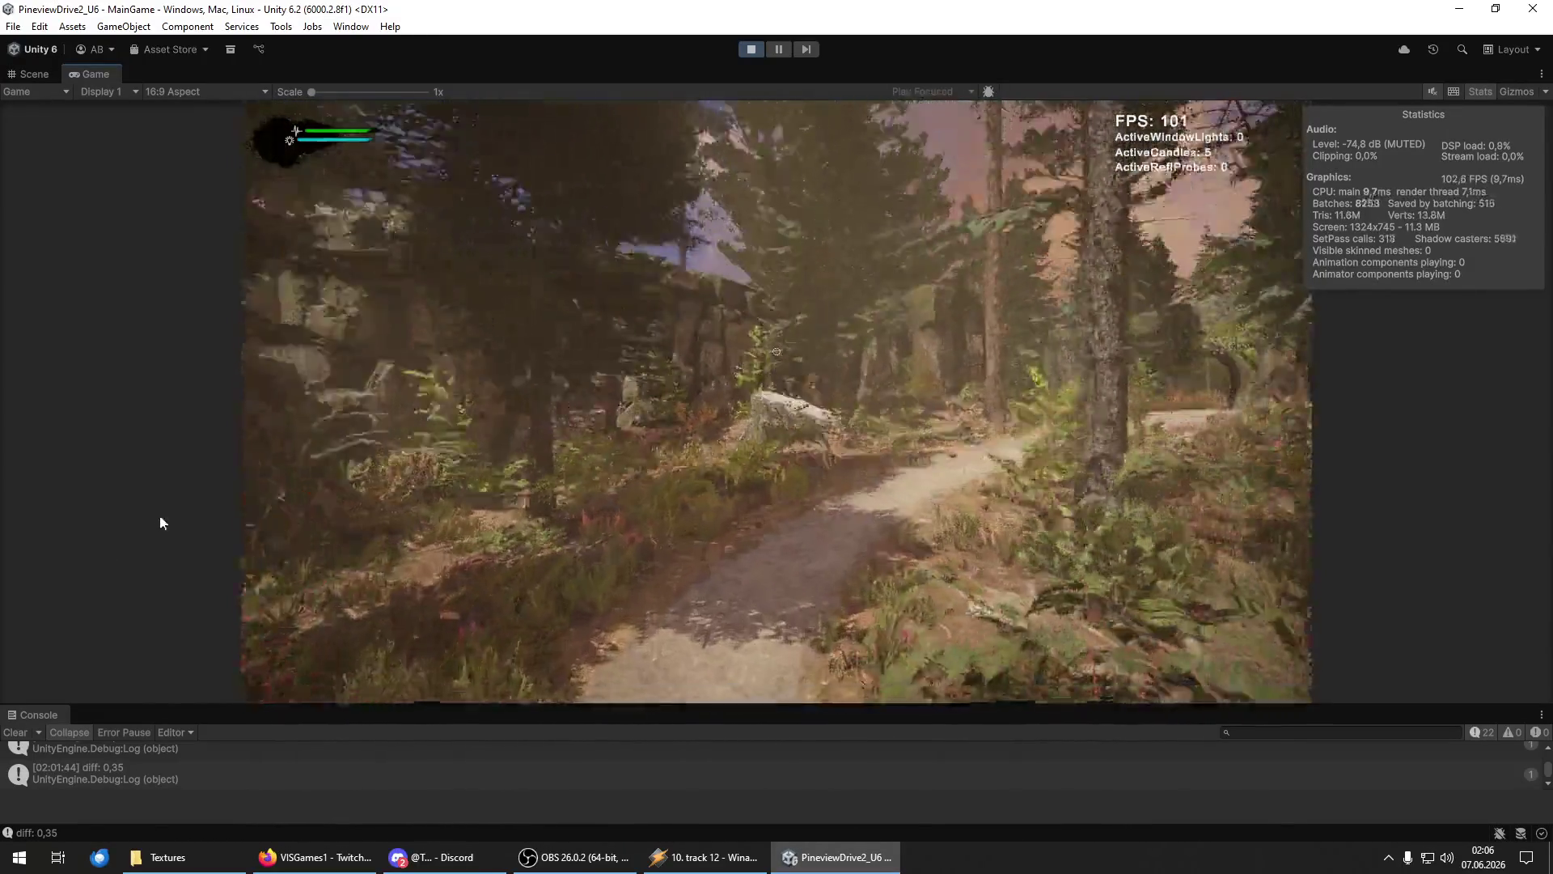
key("w")
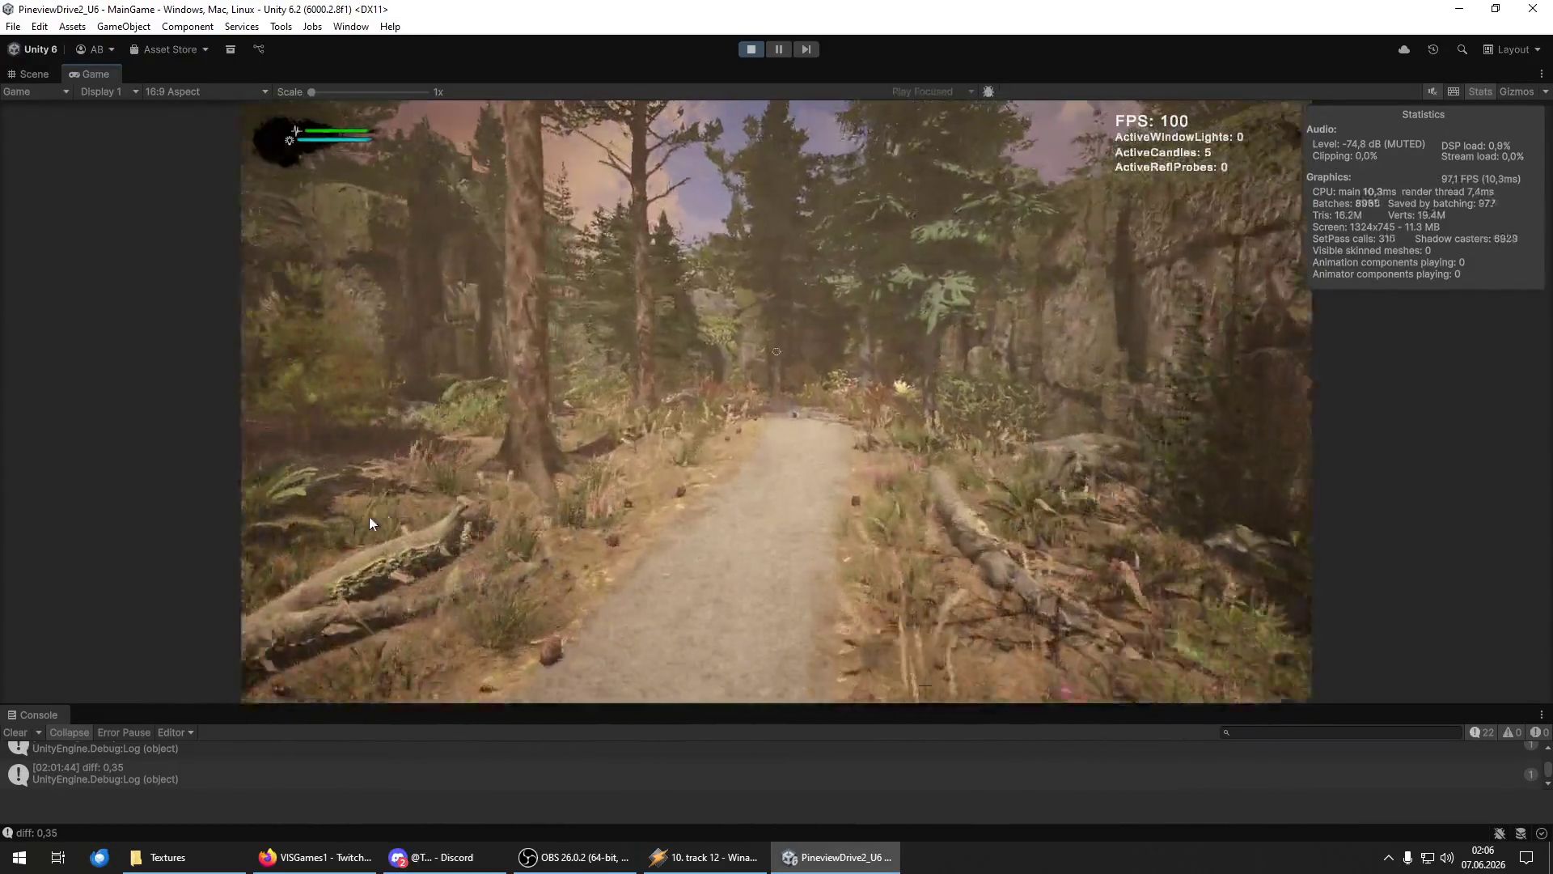
key("w")
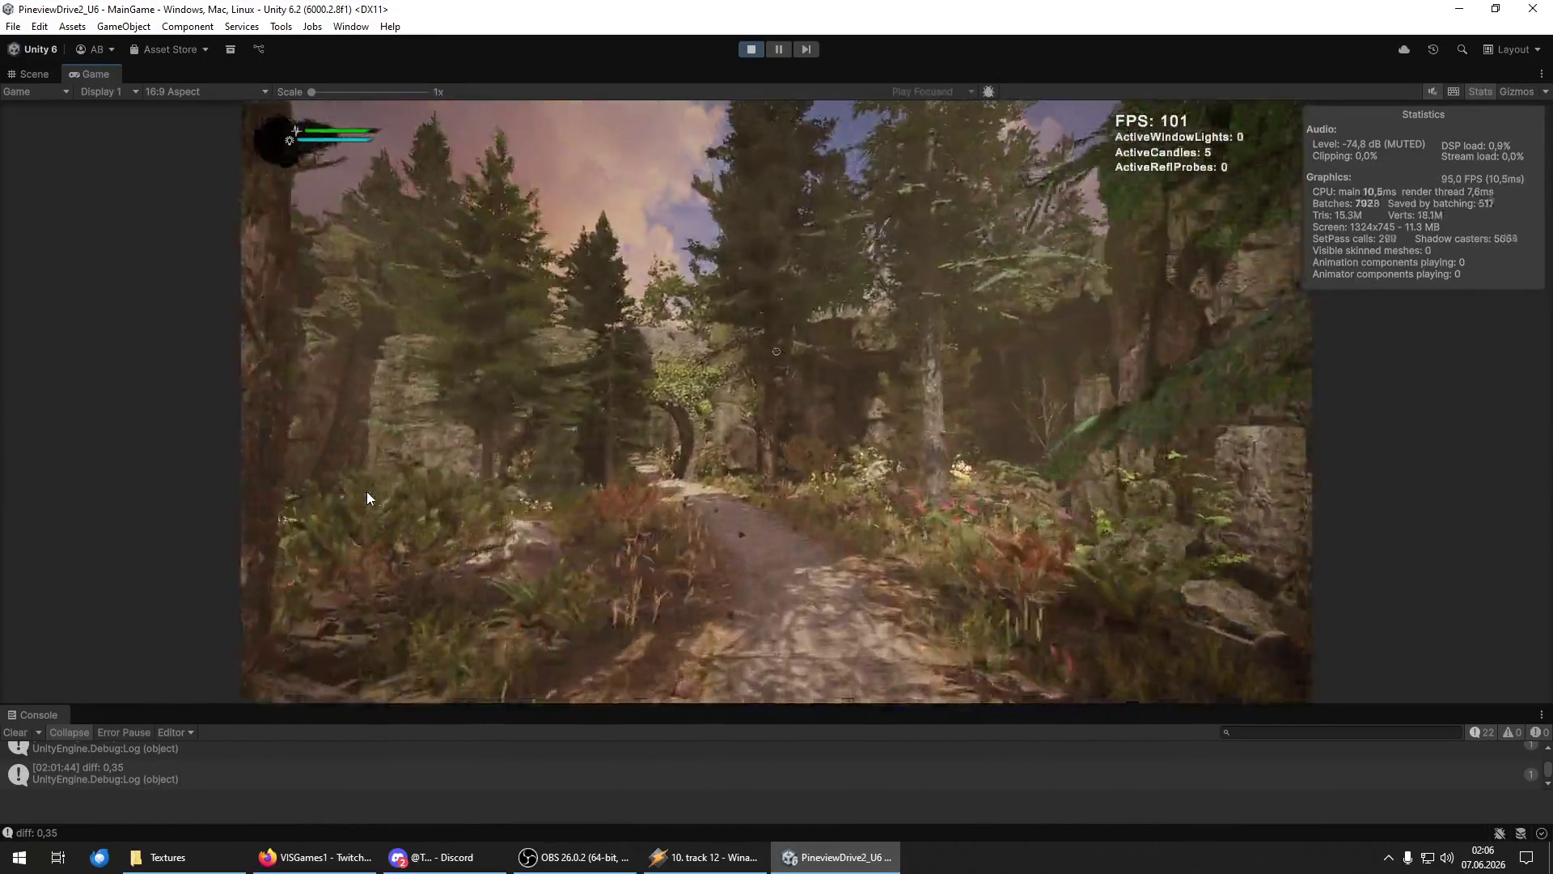
key("w")
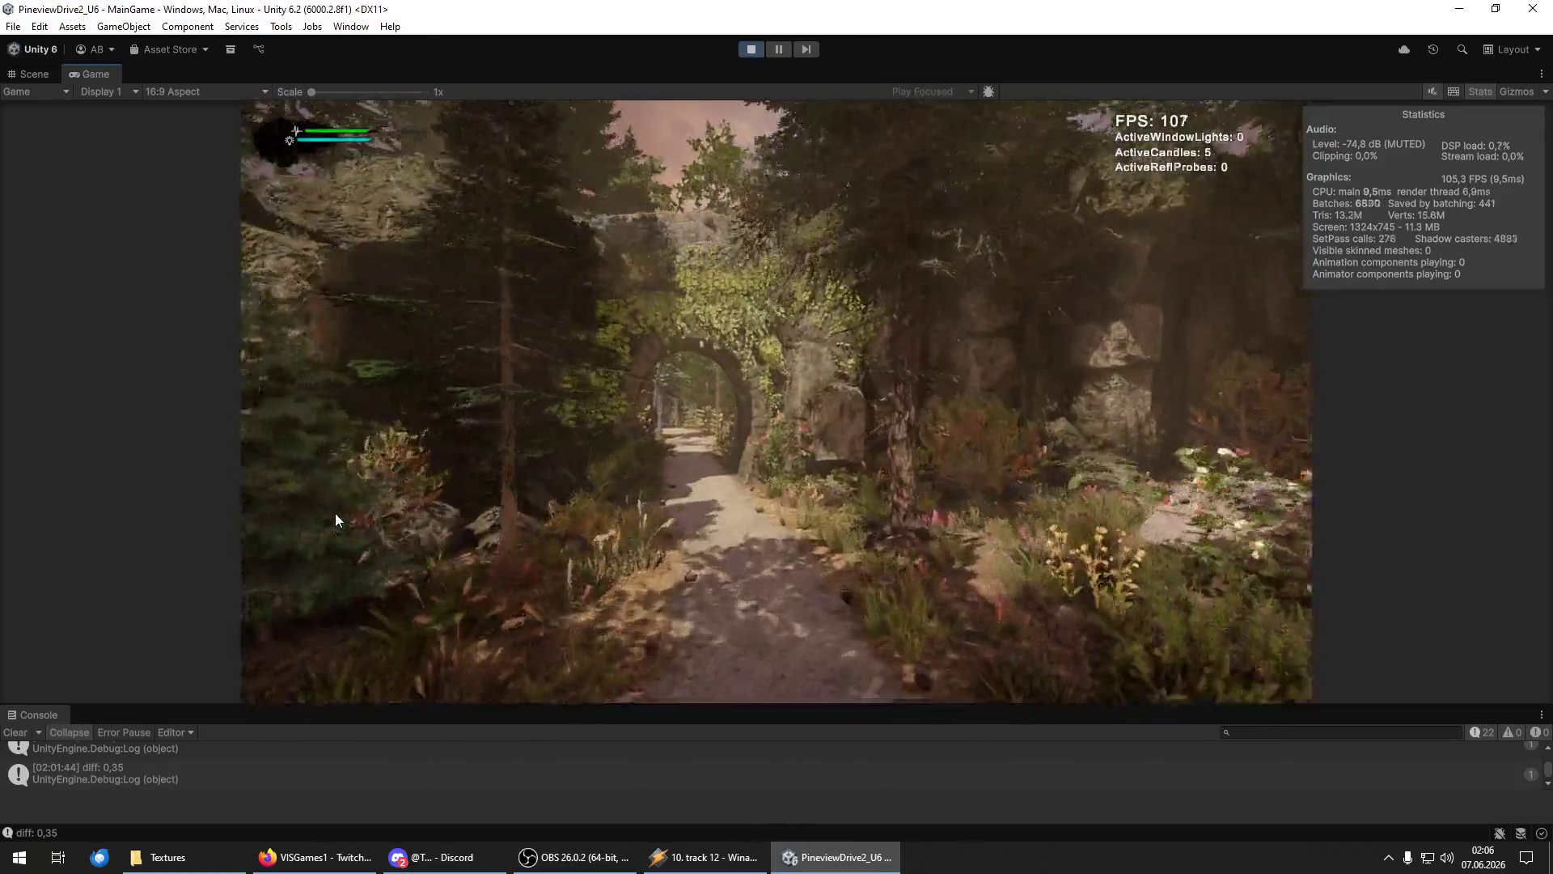
key("w")
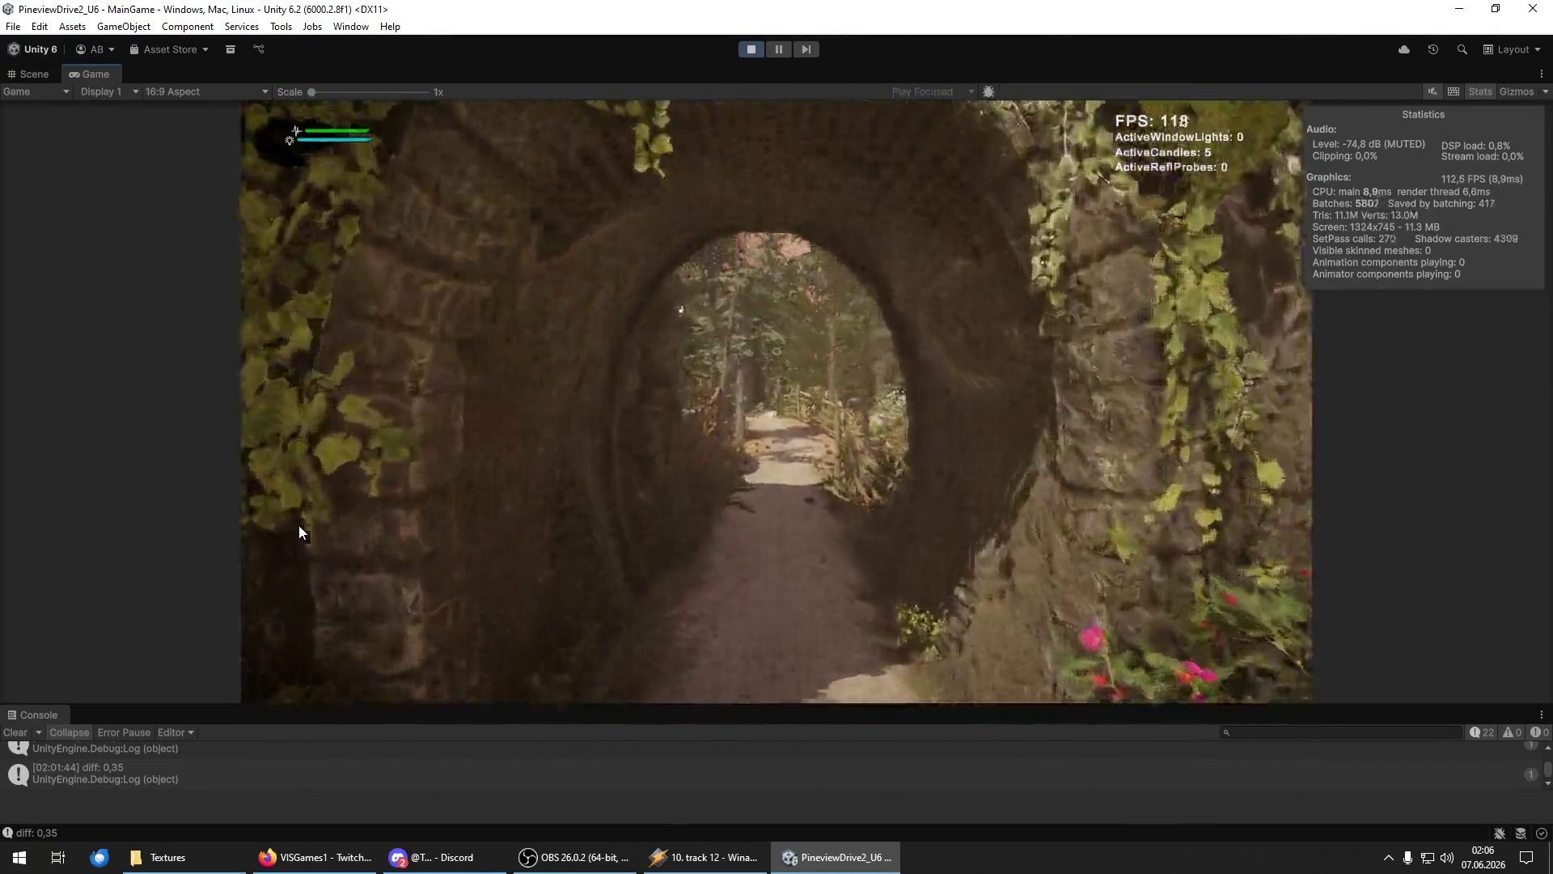
key("w")
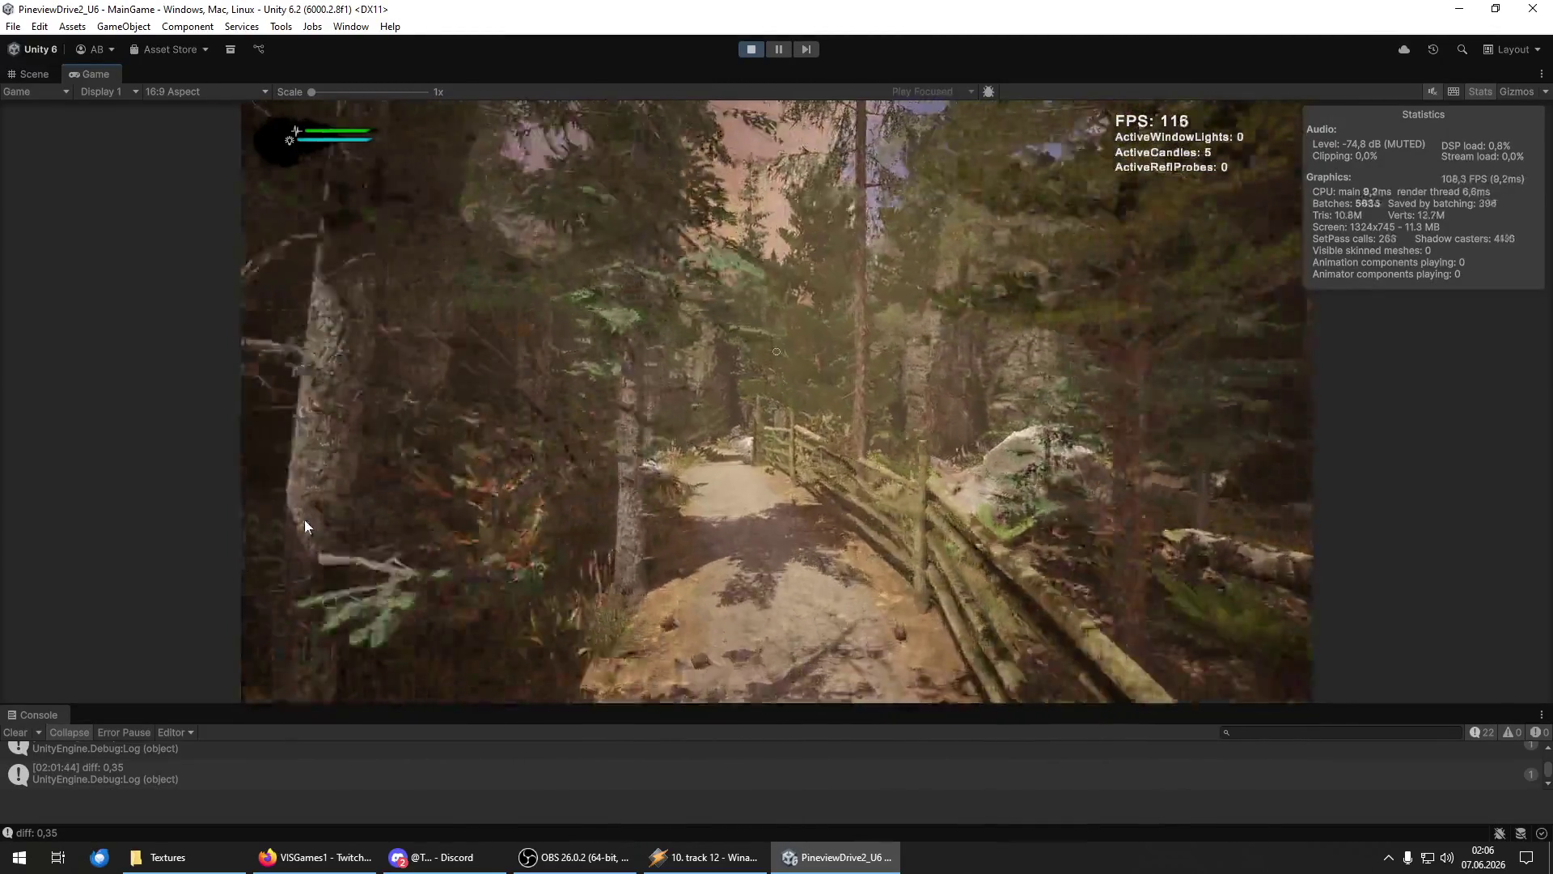
key("w")
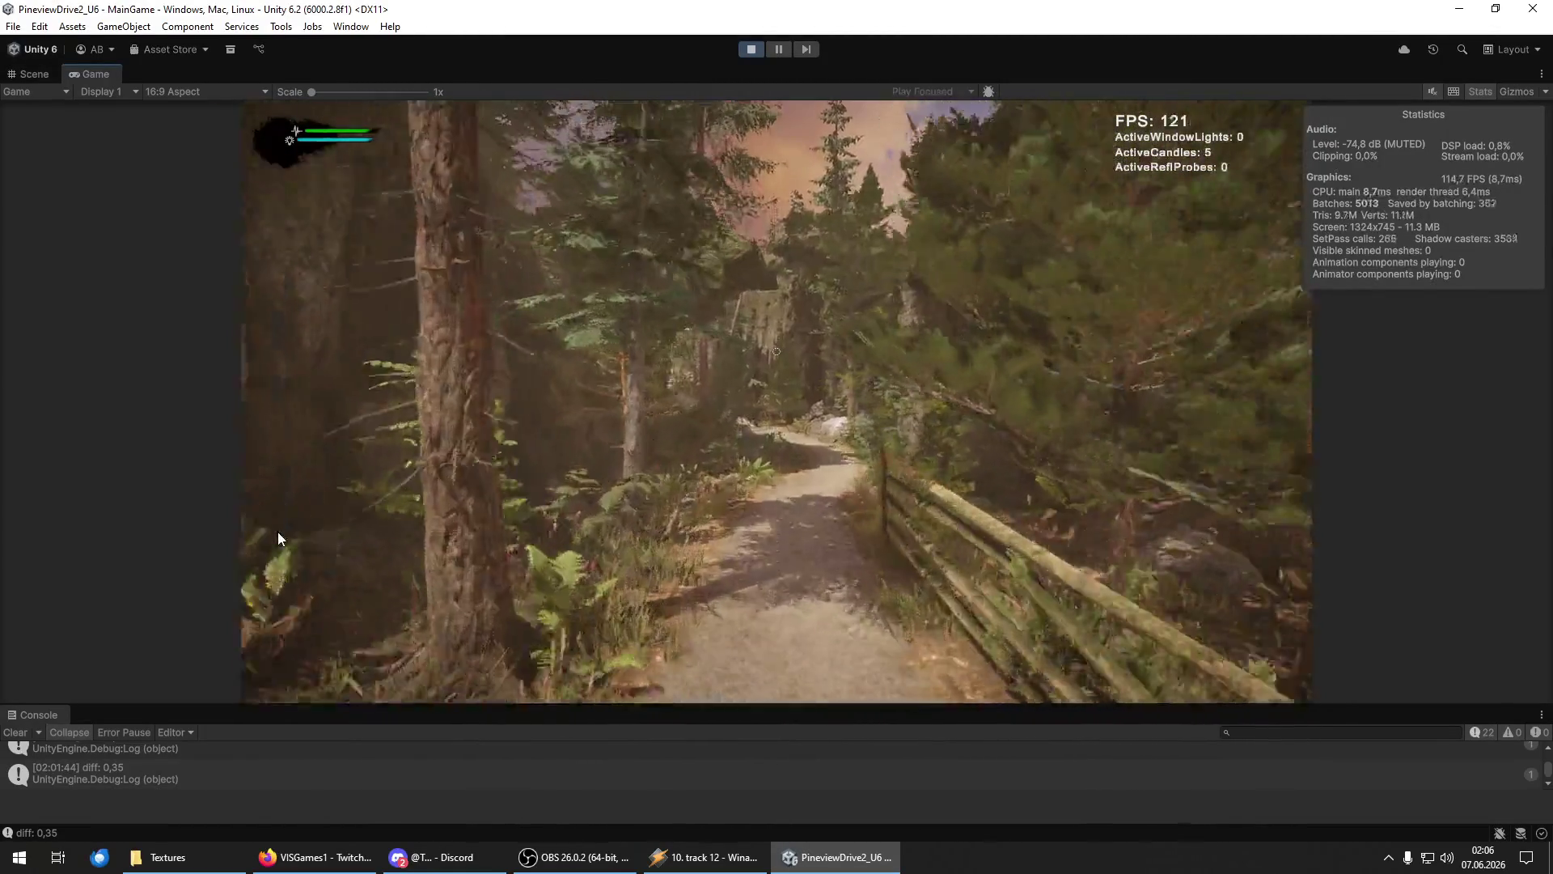
key("w")
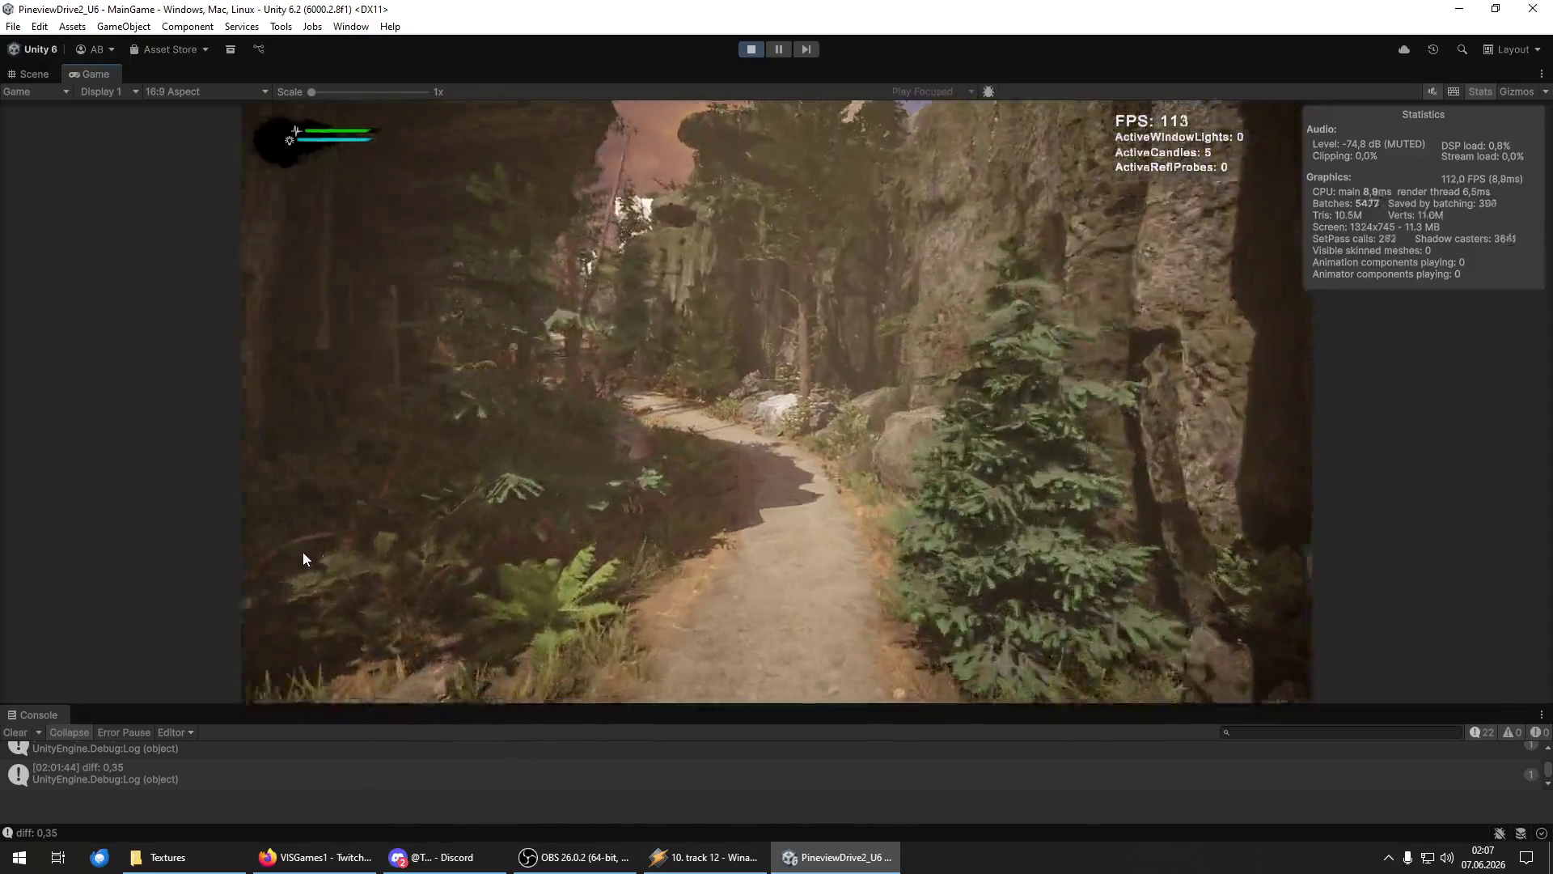
key("w")
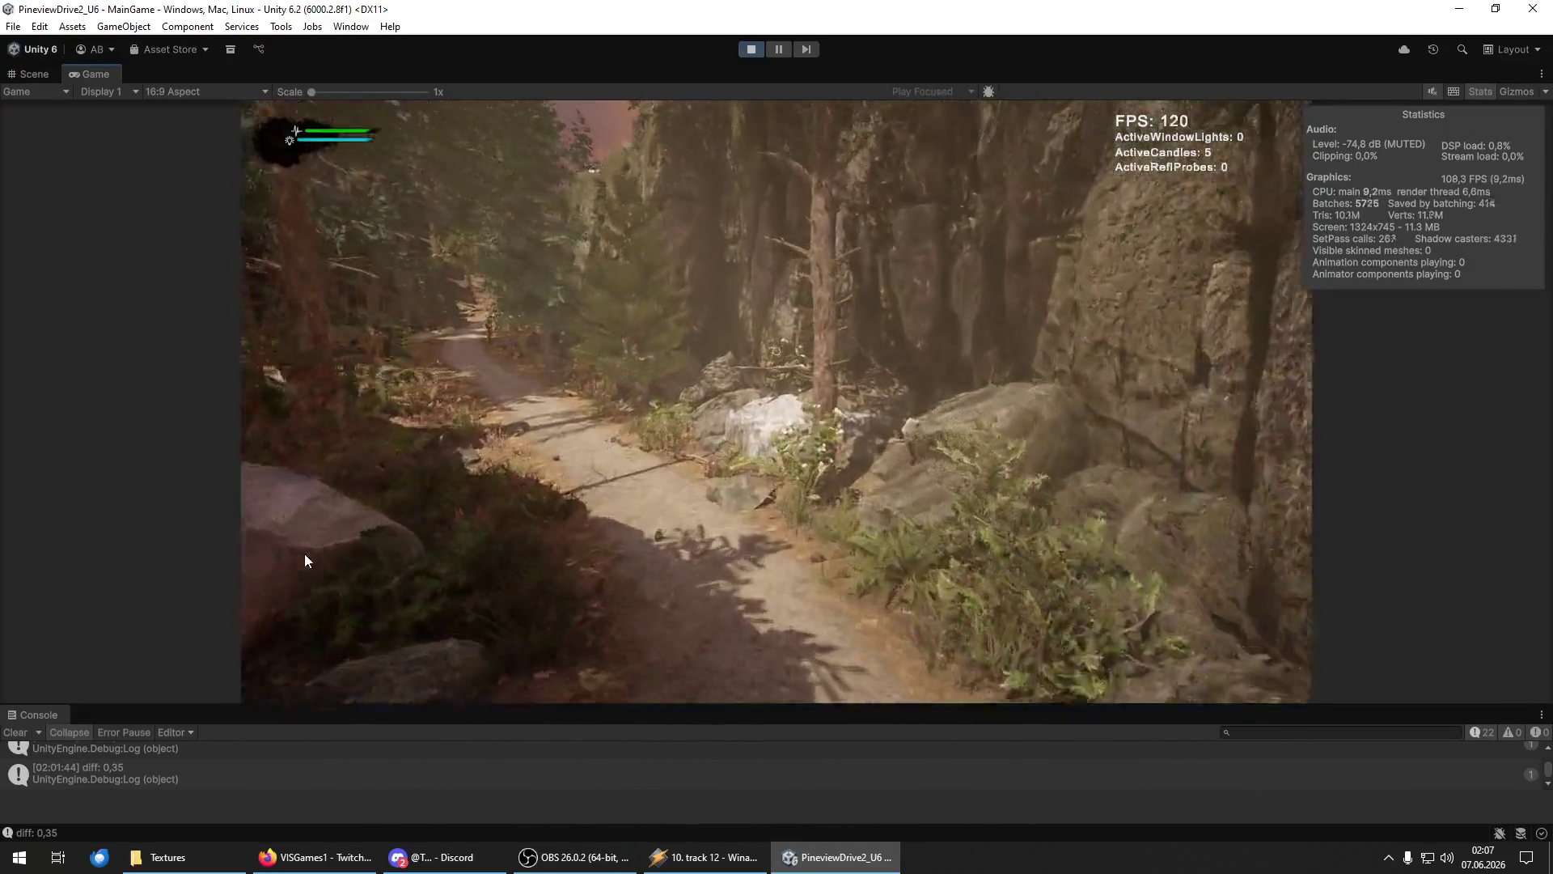
key("w")
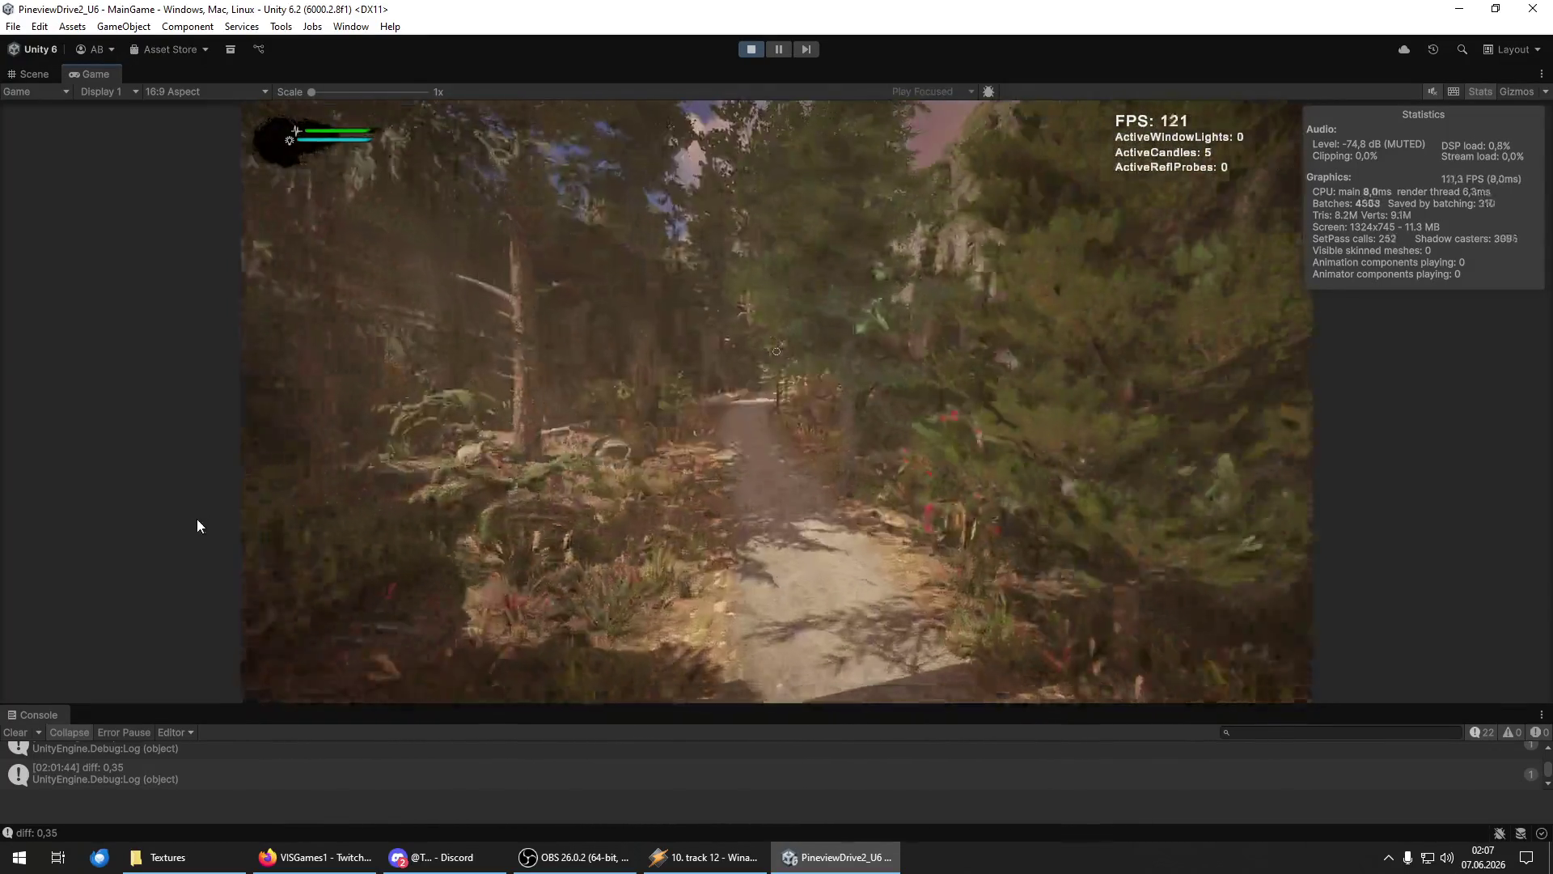
Continue through the rocky gorge and woods up to the white church.
key("w")
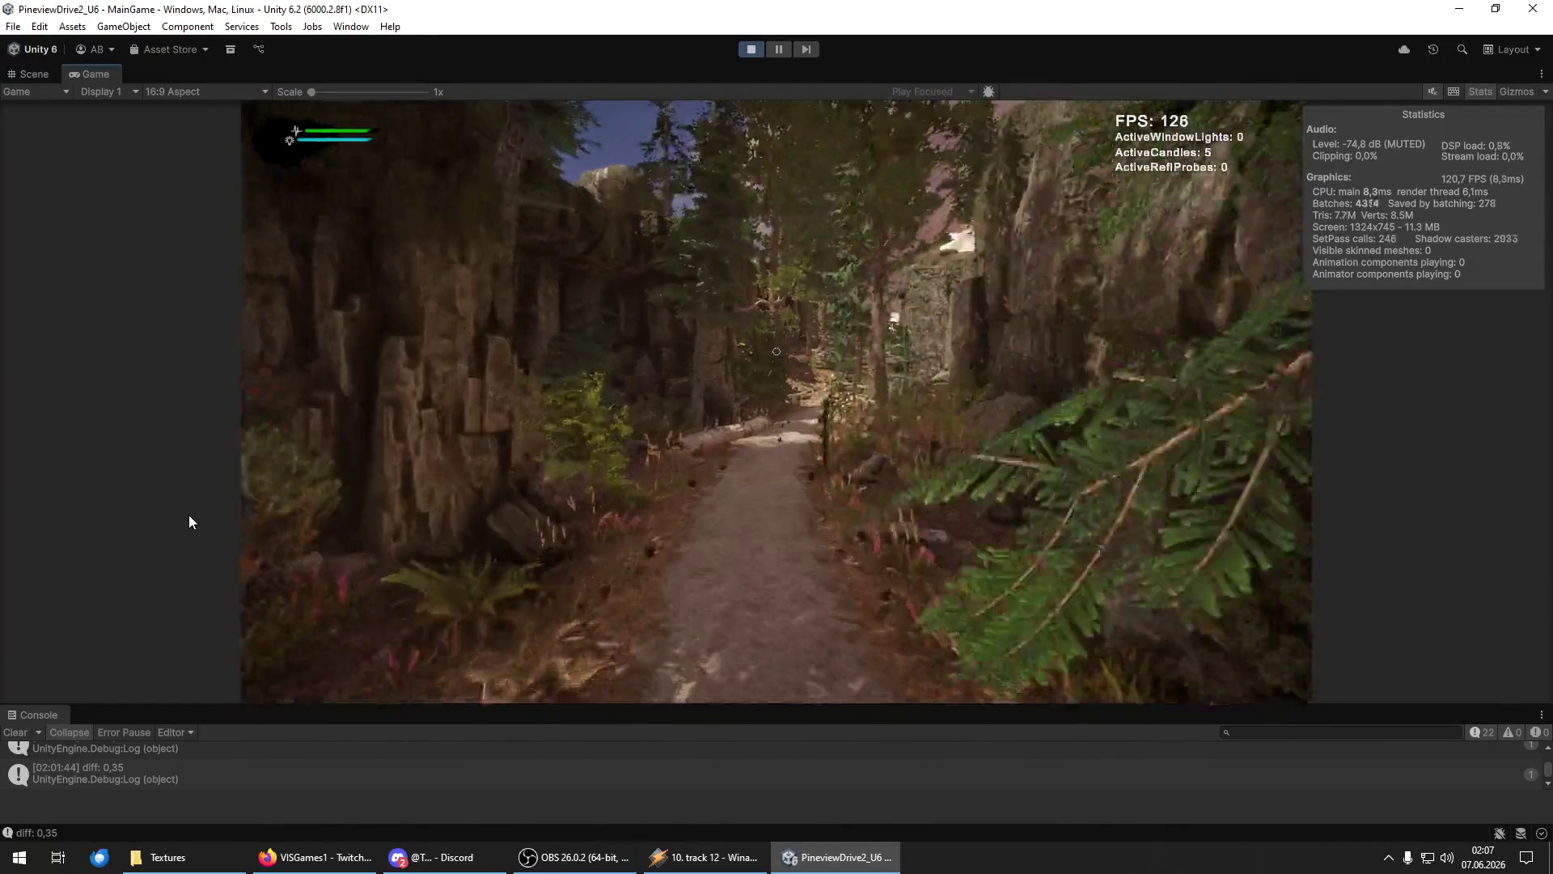
key("w")
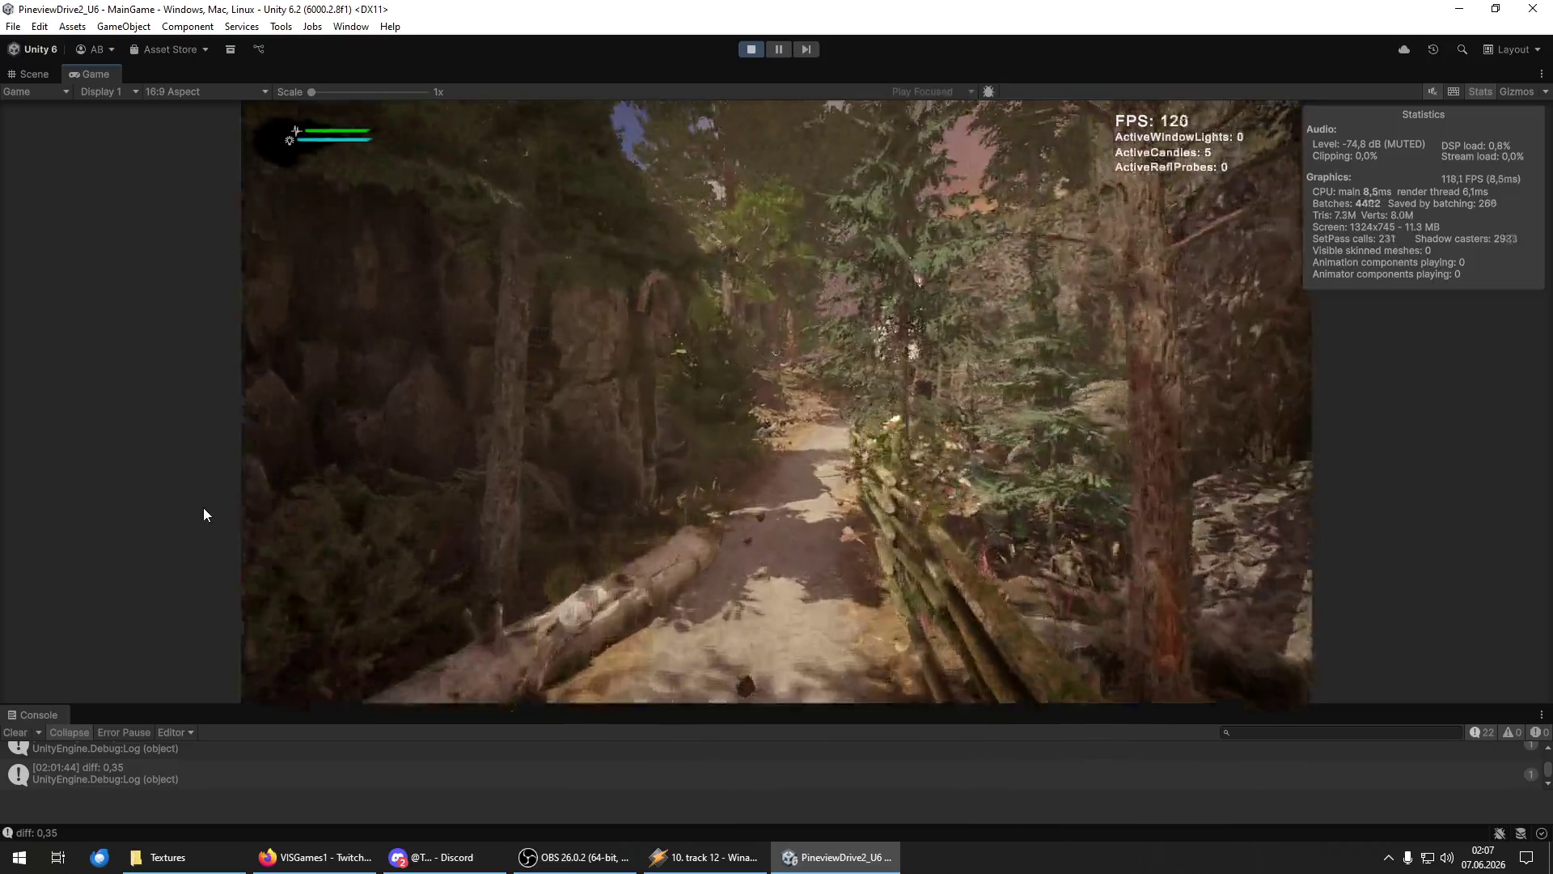
key("w")
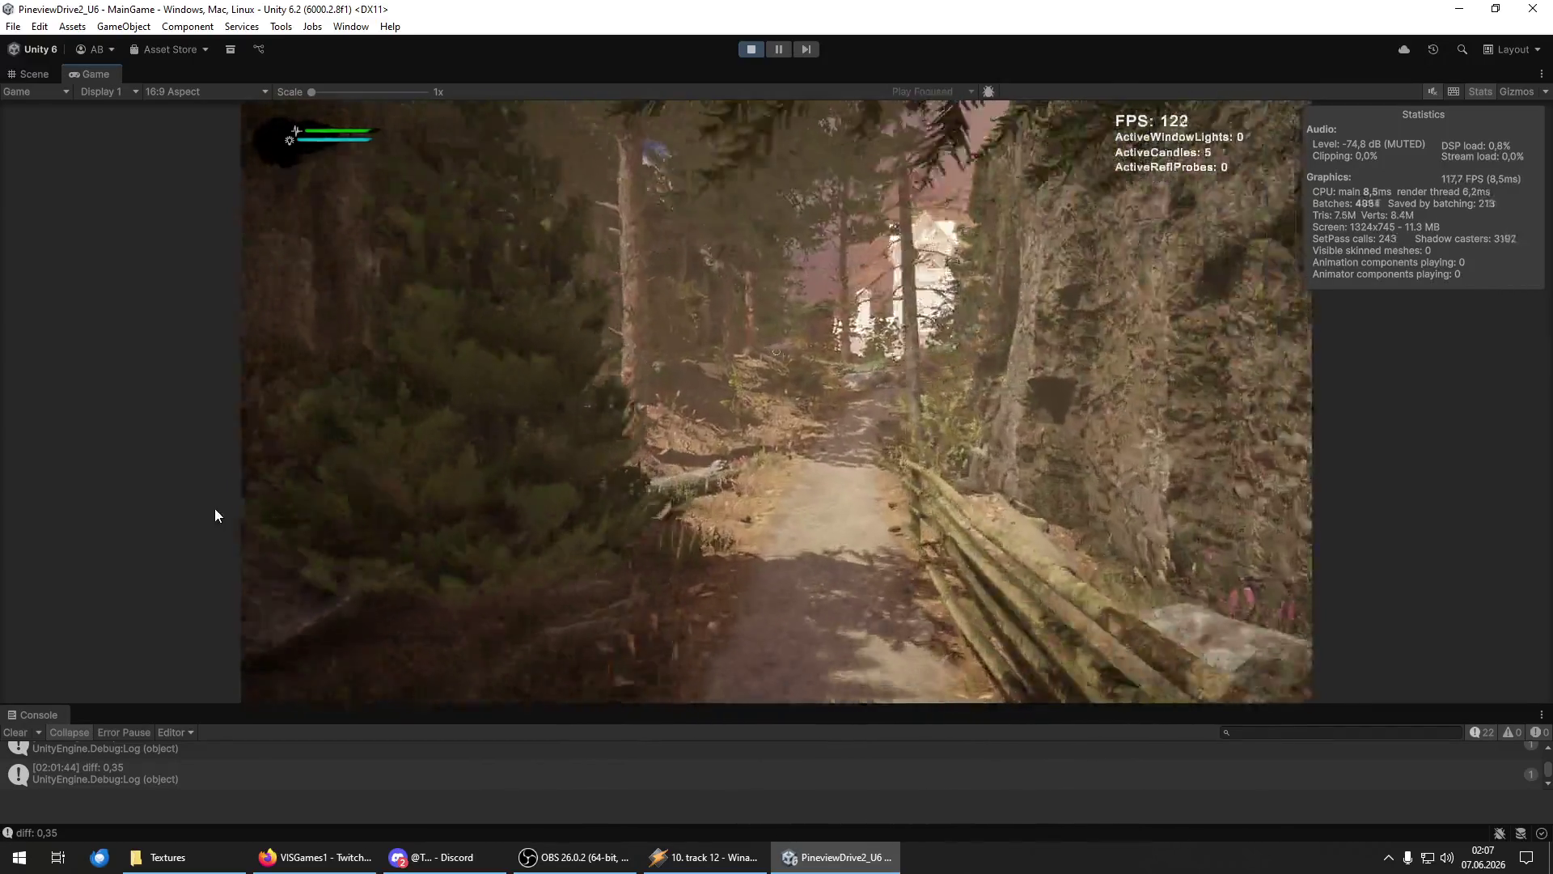
key("w")
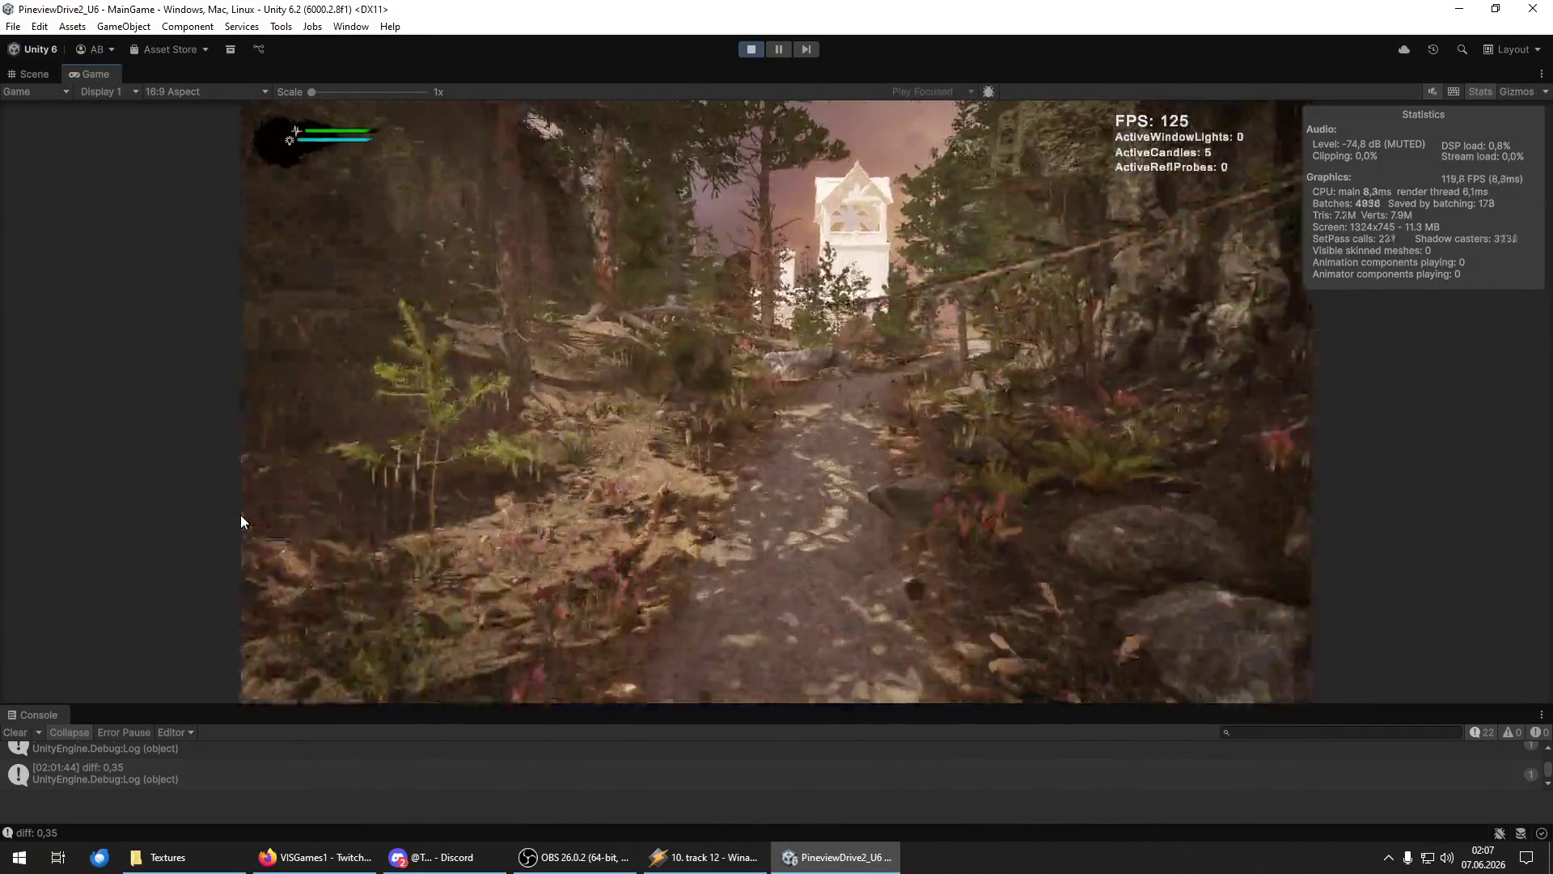
key("w")
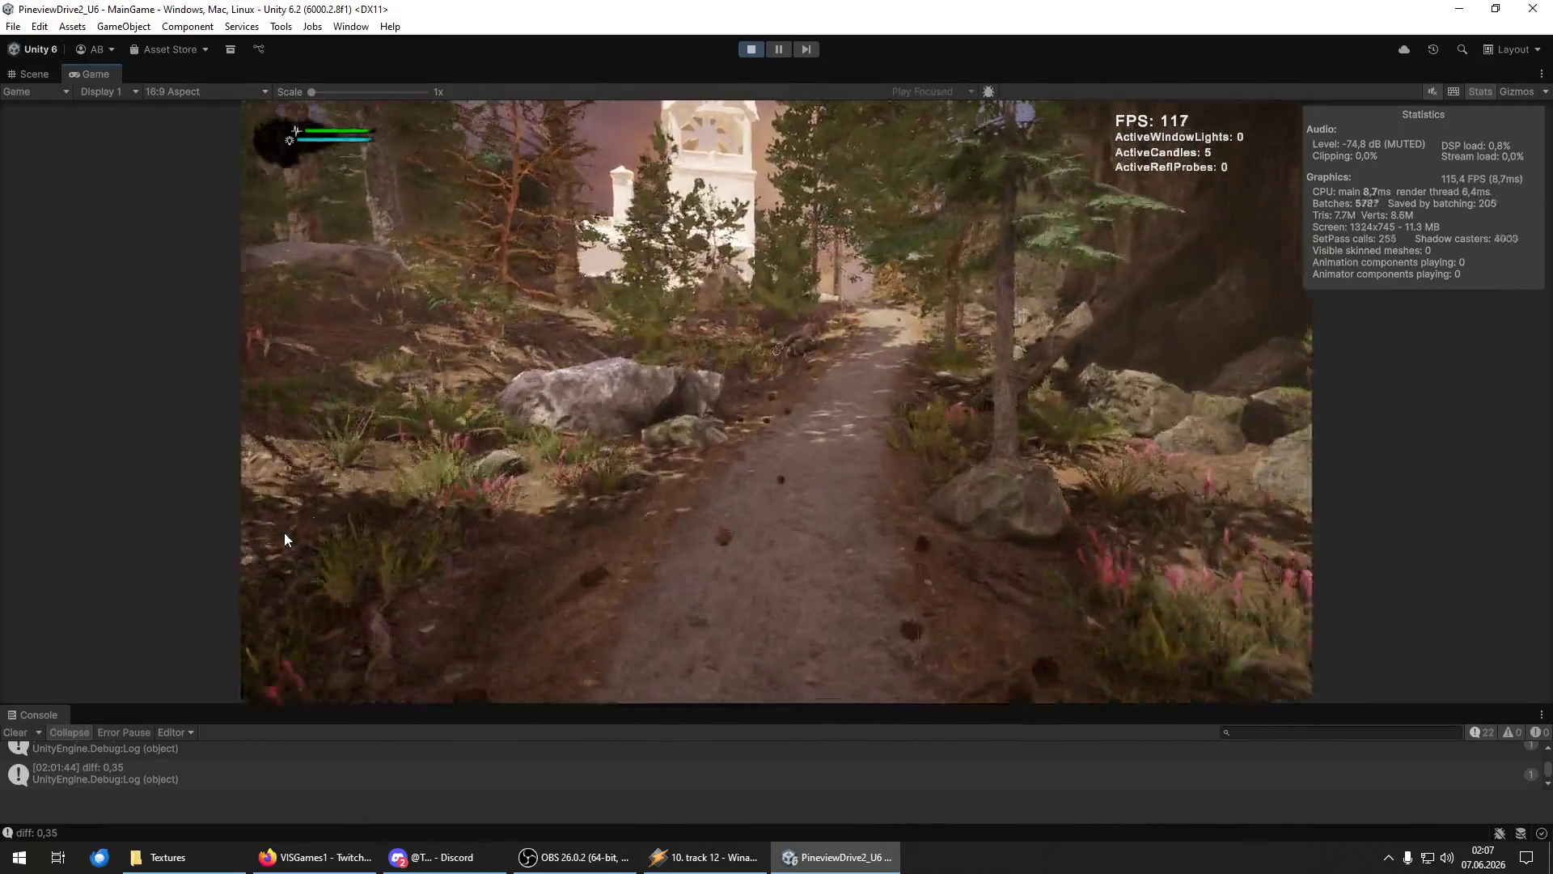
key("w")
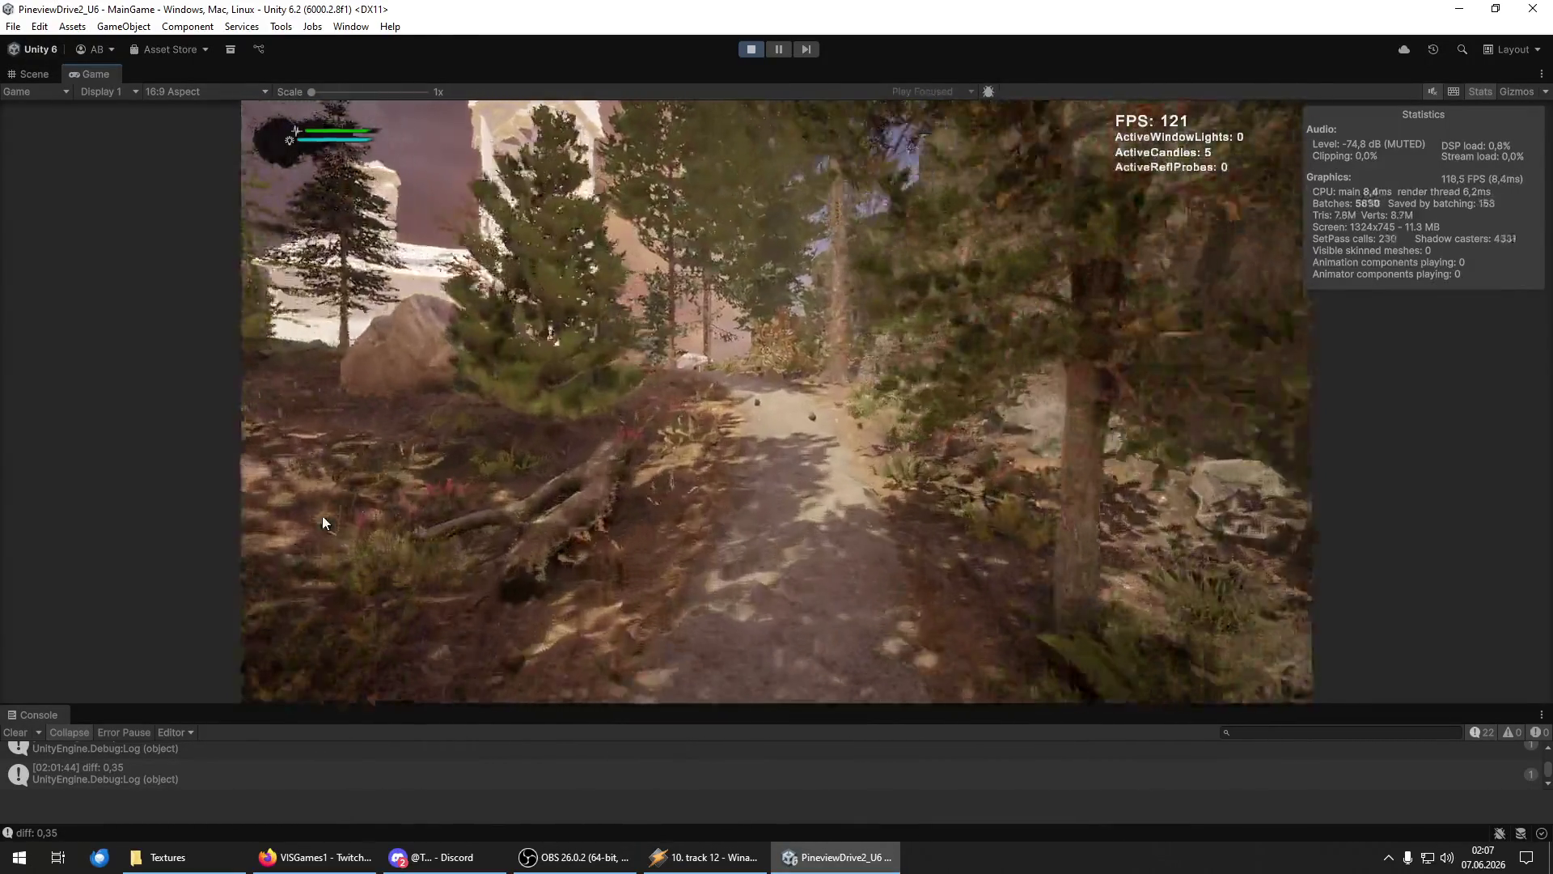
key("w")
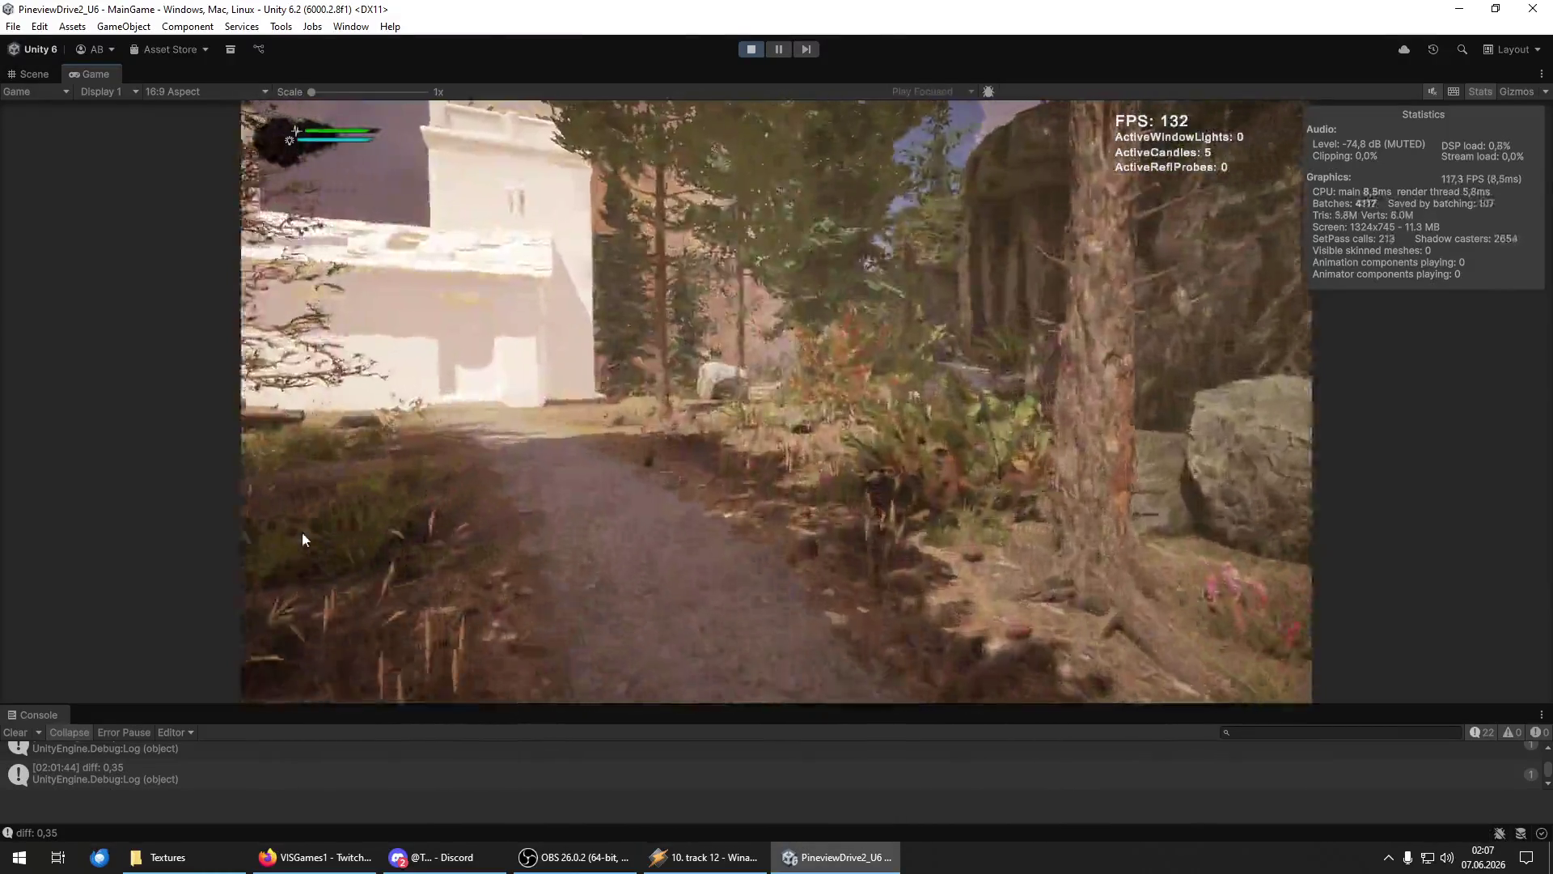
key("w")
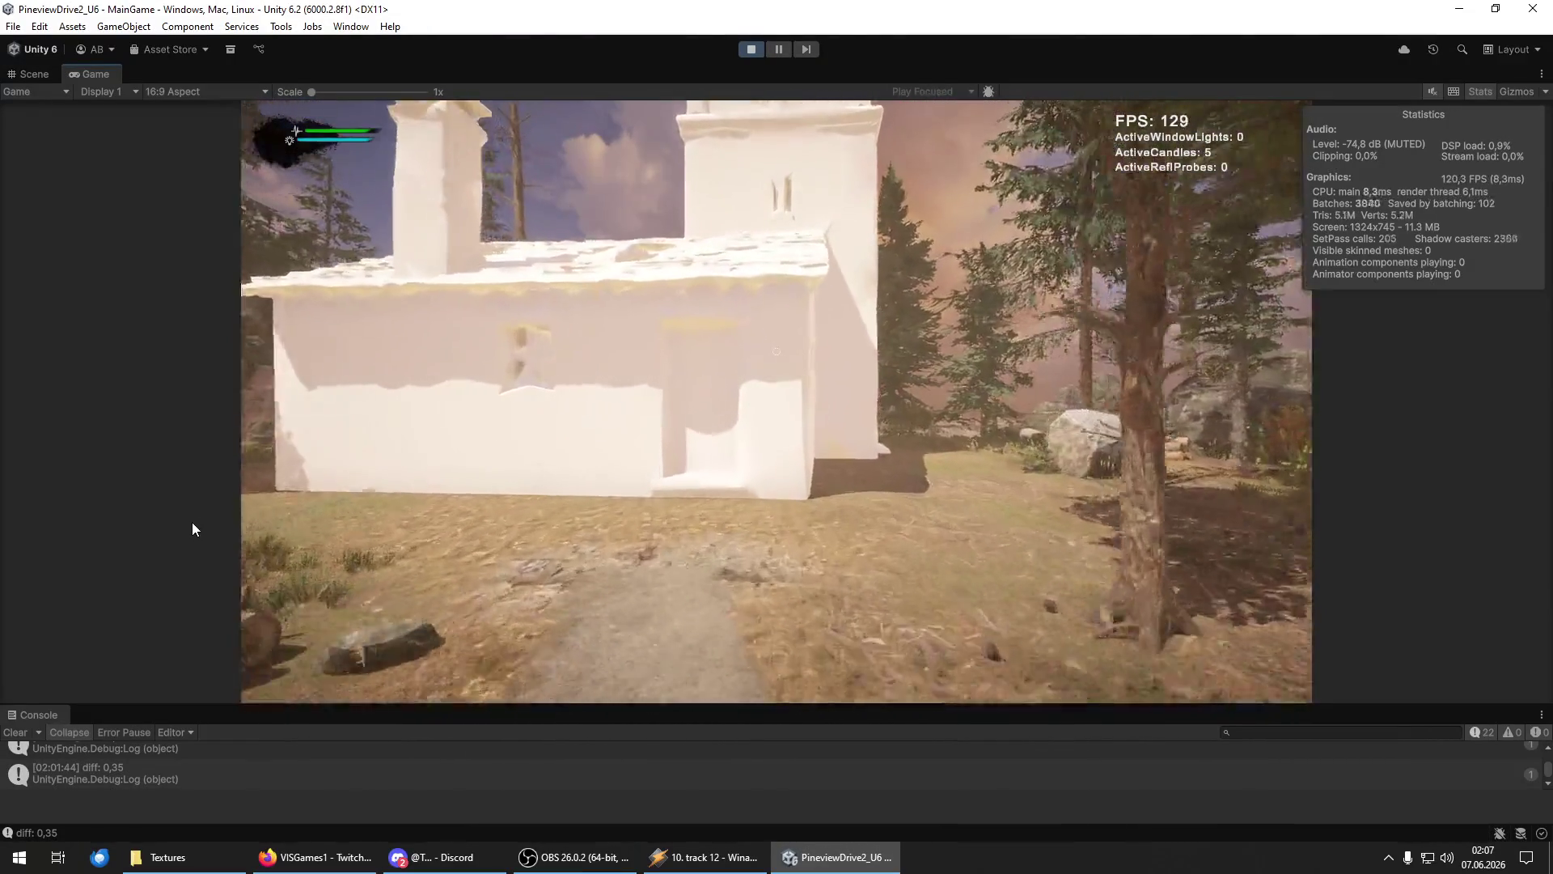
Look around the church and its bell tower, then head back along the forest path.
key("w")
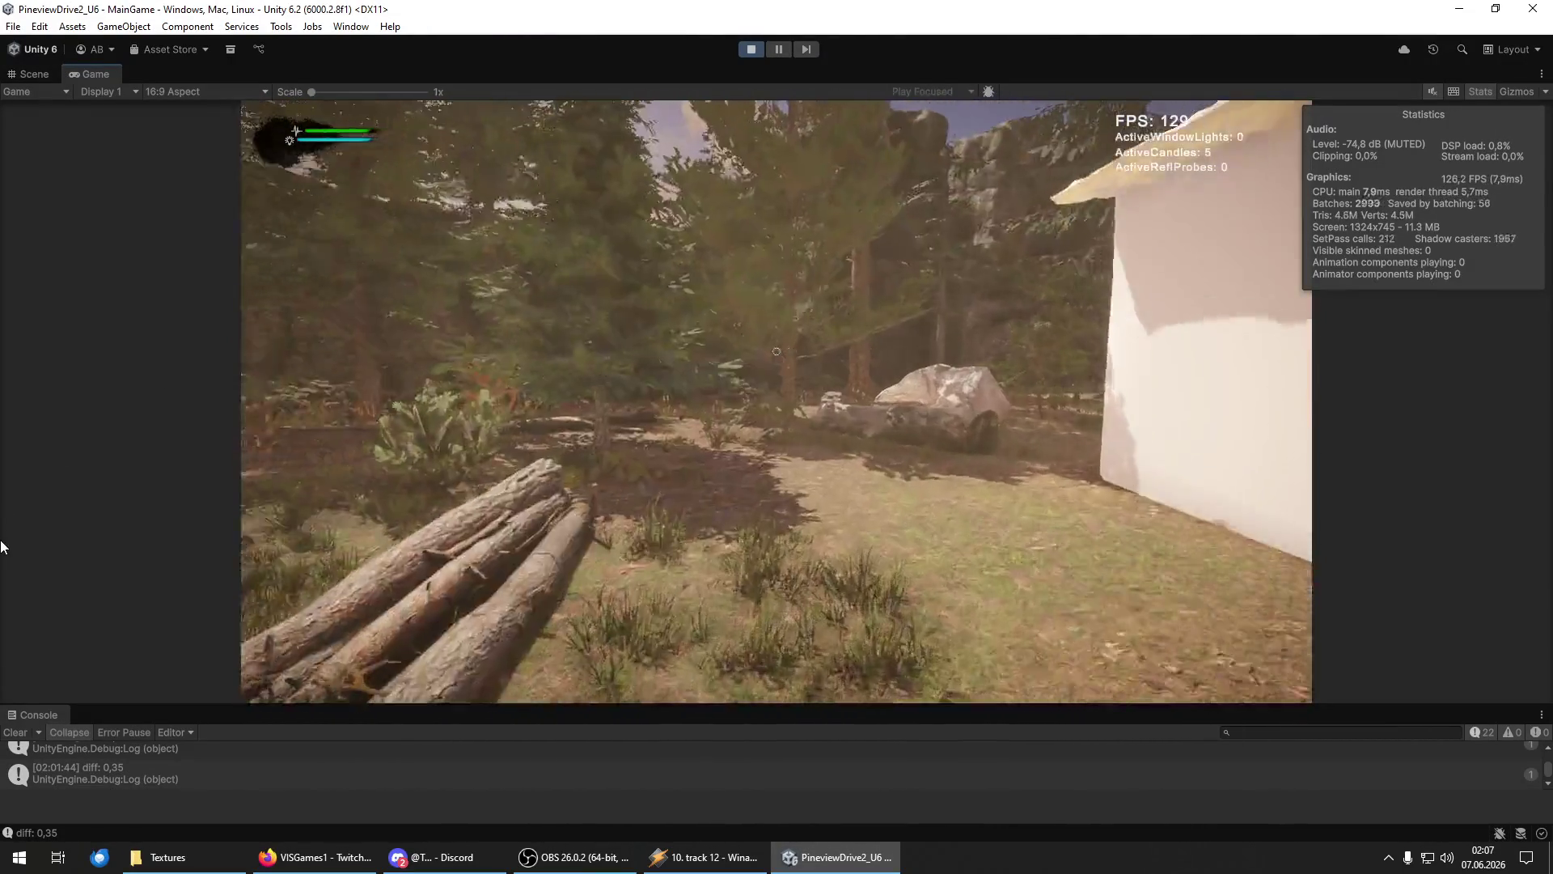
key("w")
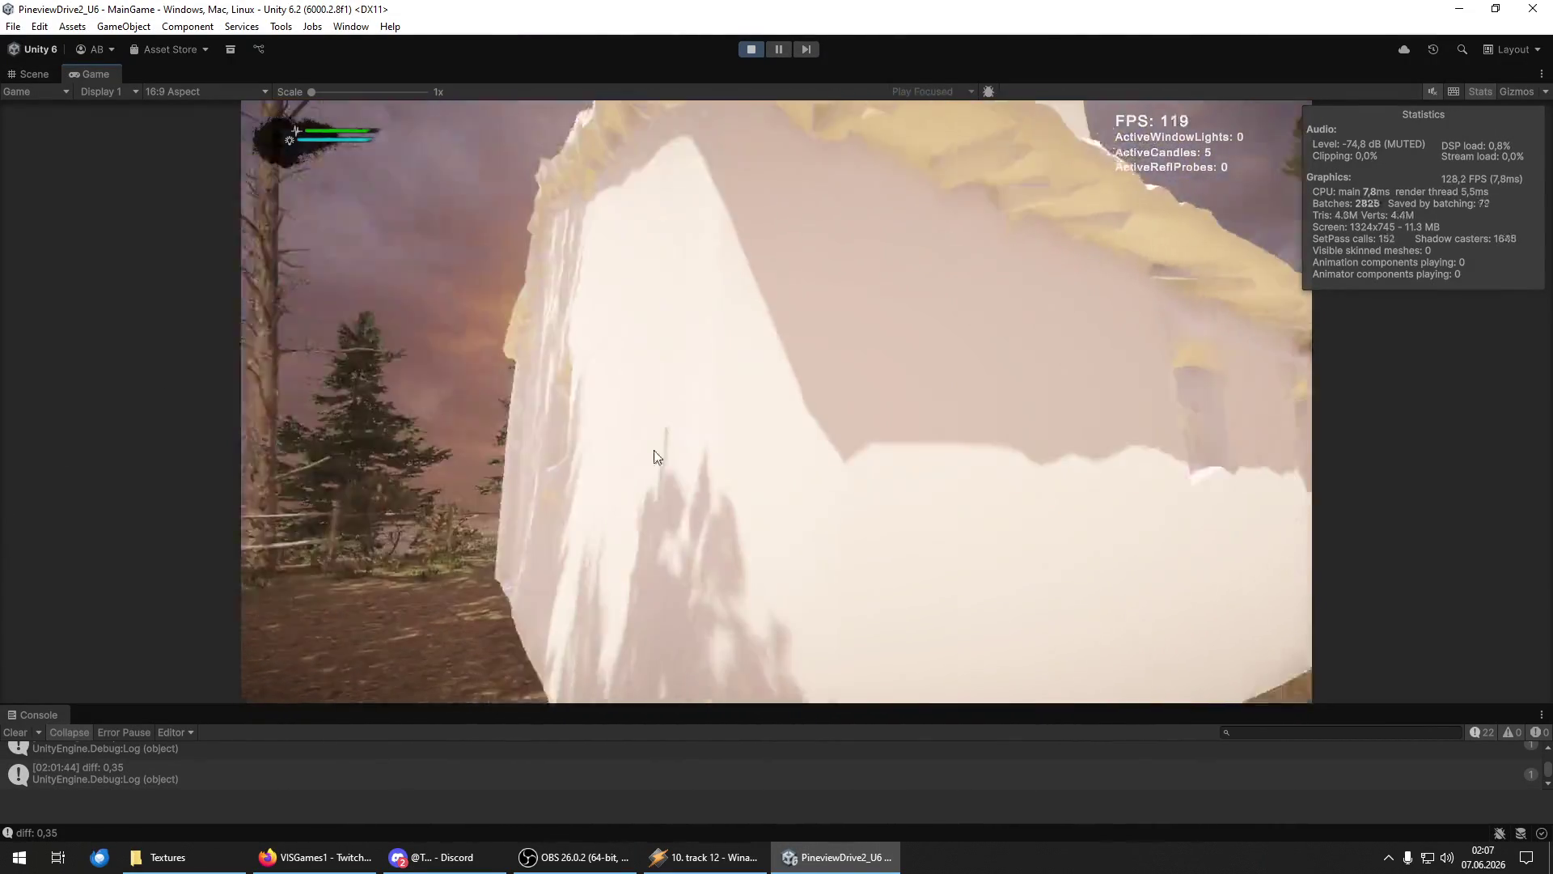
key("w")
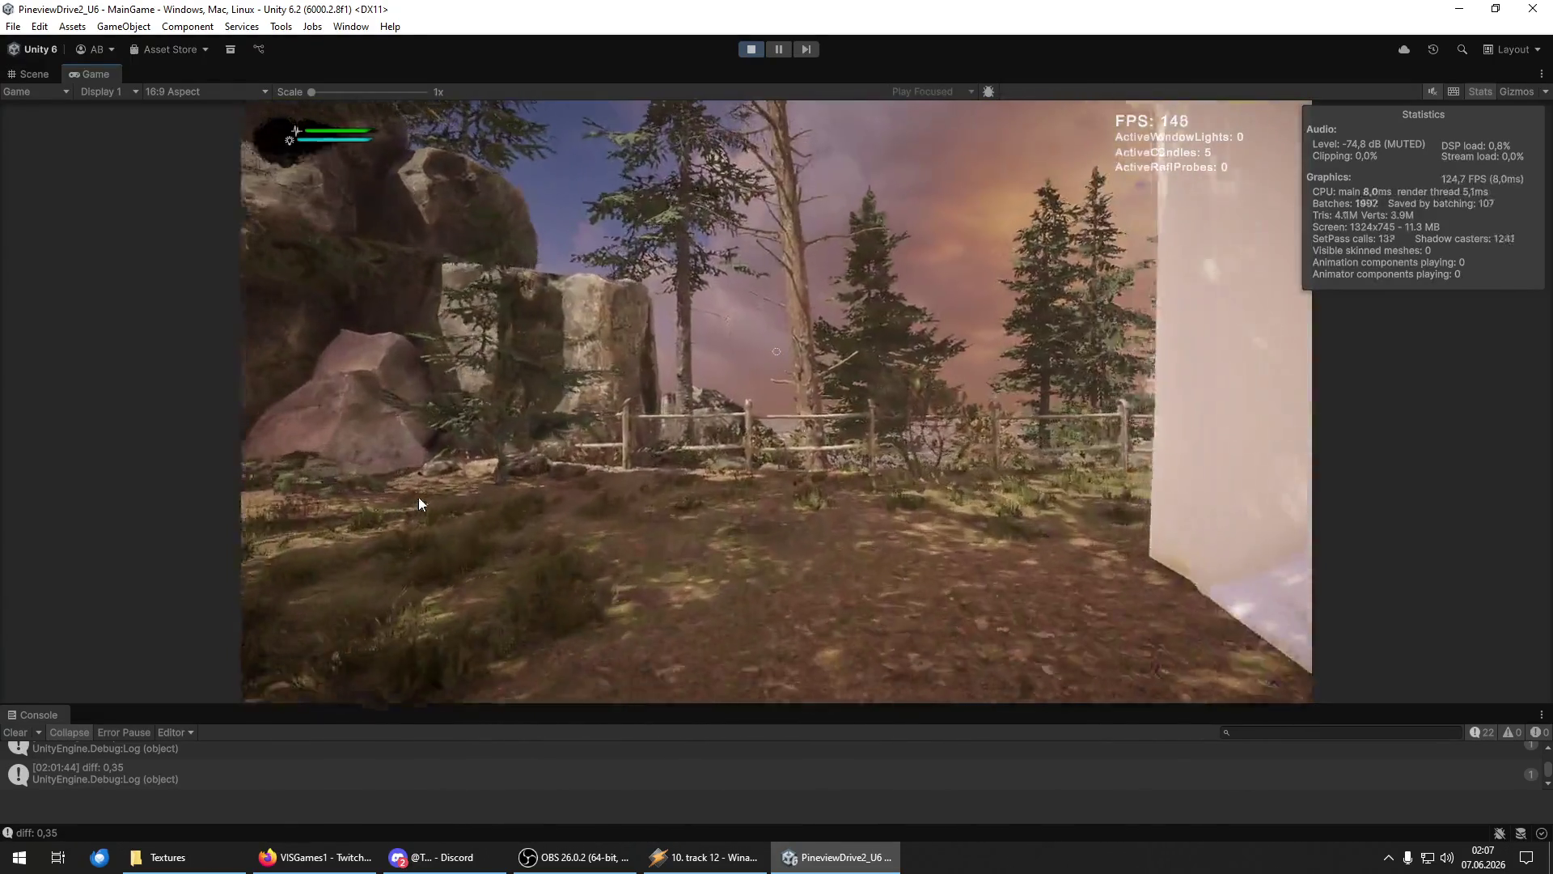
key("w")
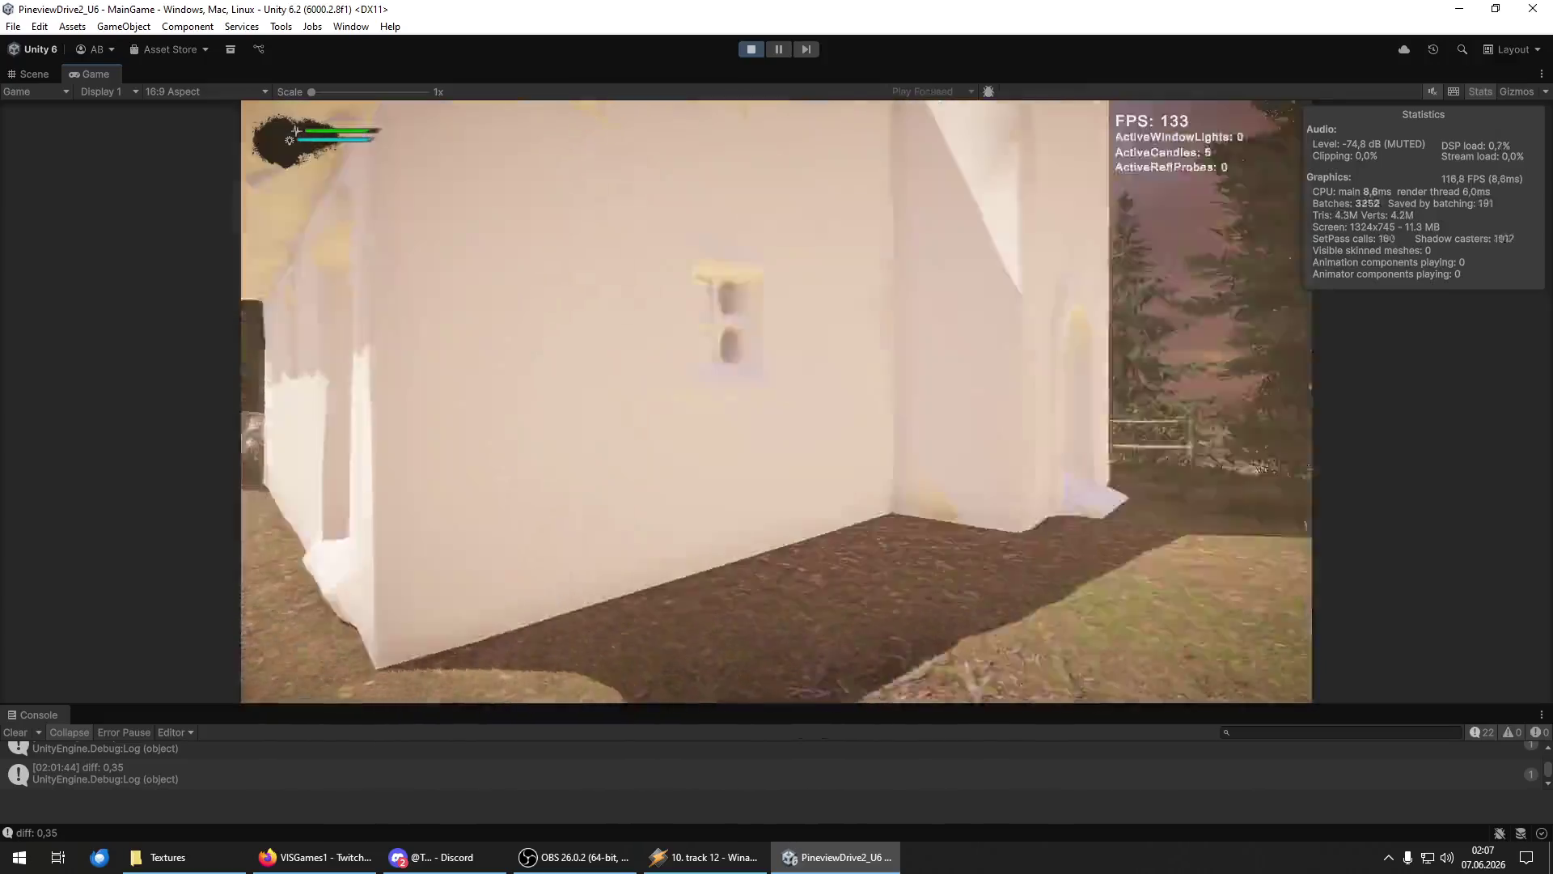
key("w")
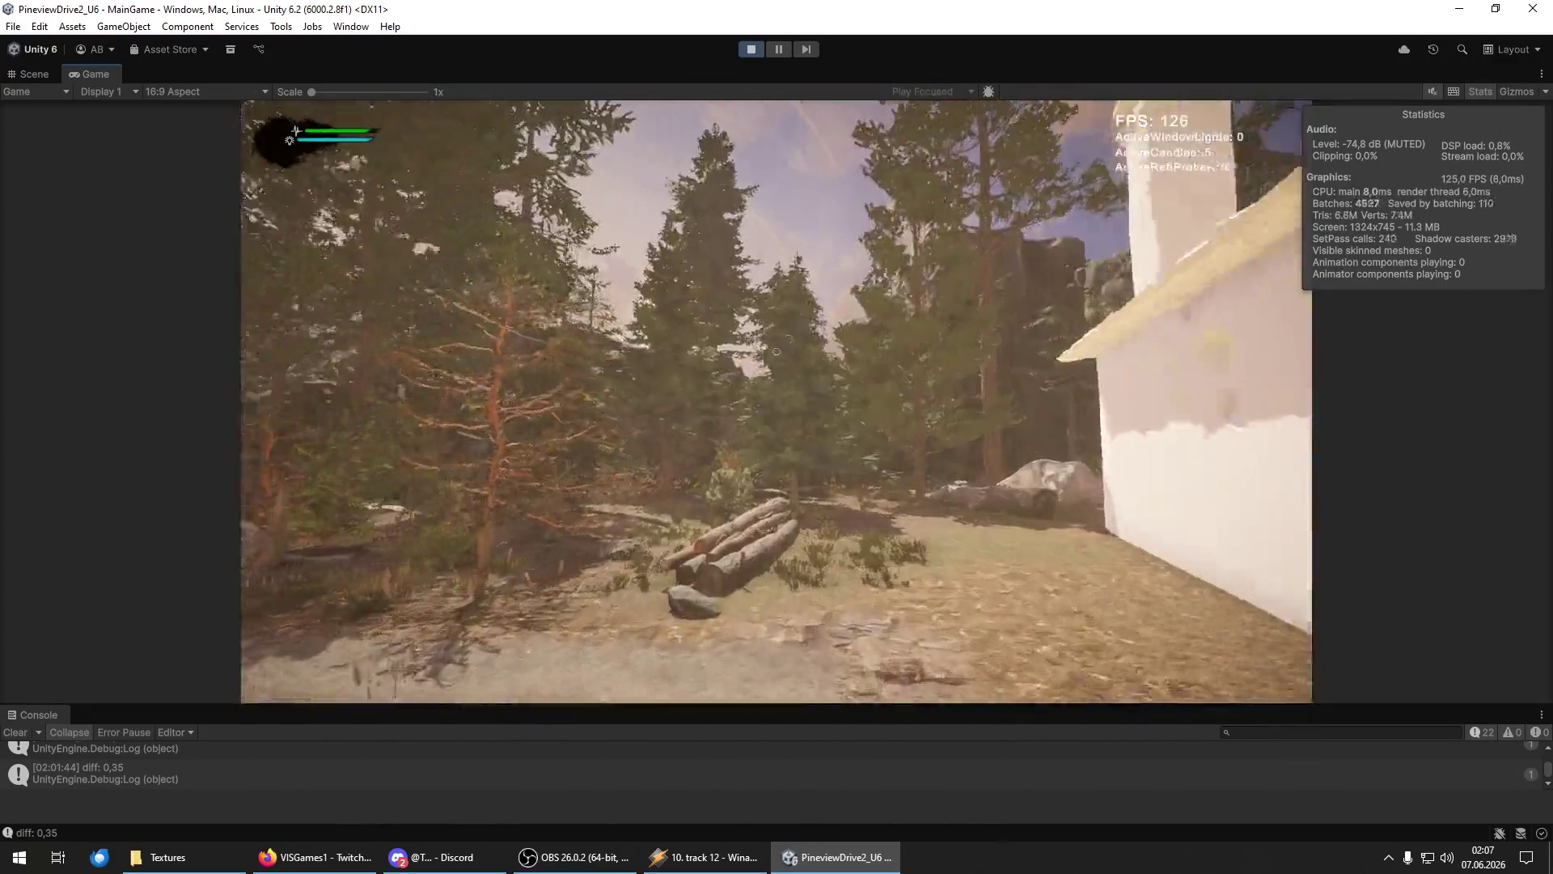
key("w")
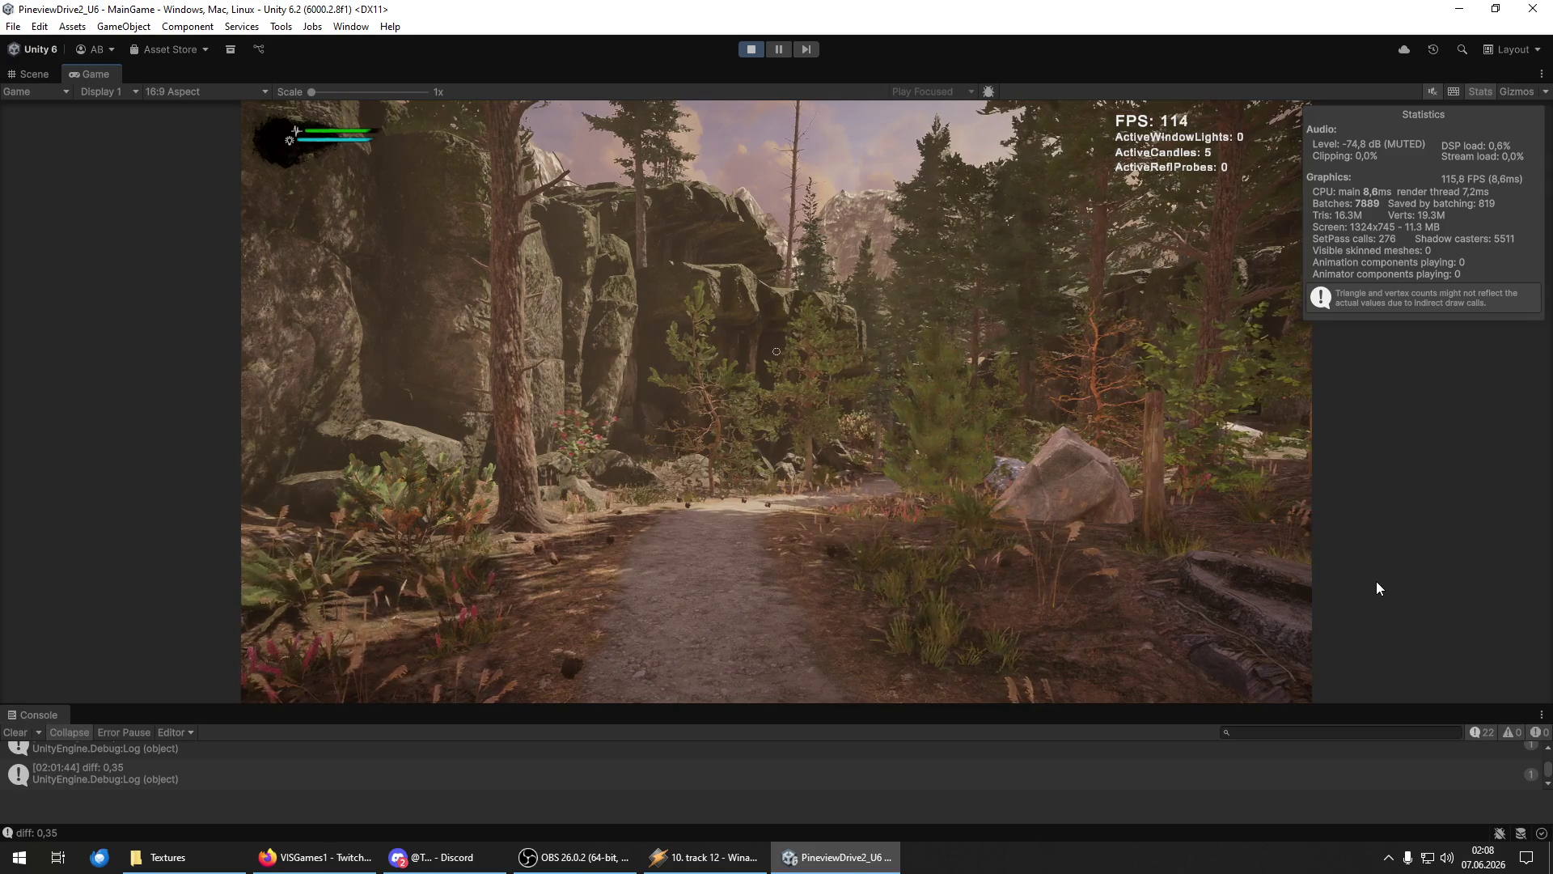
key("w")
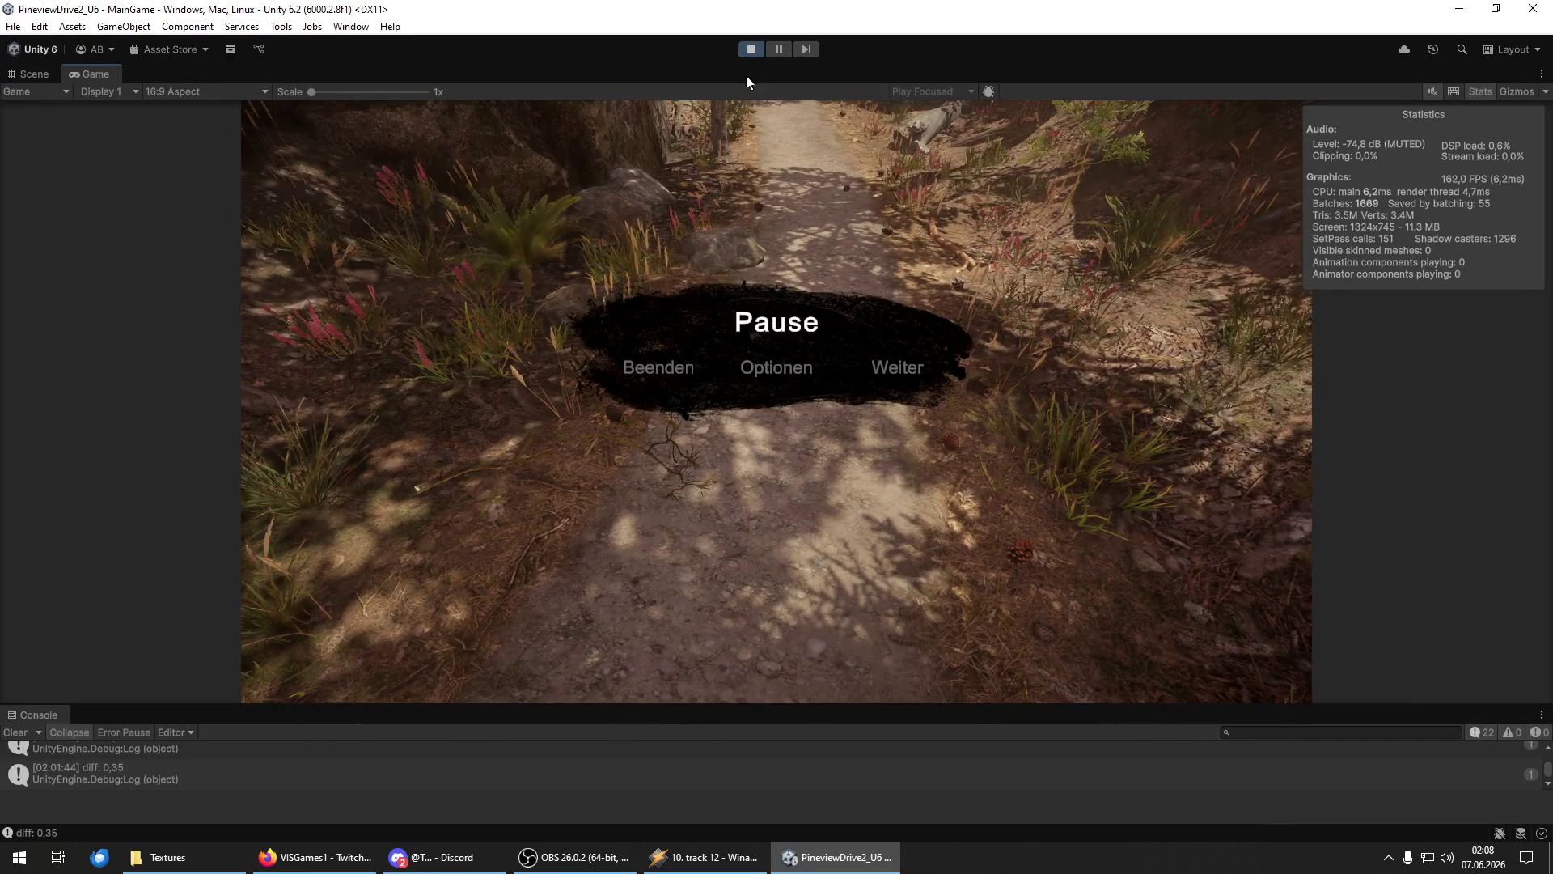
Switch from the running game to the Scene view while Play mode continues.
left_click(37, 75)
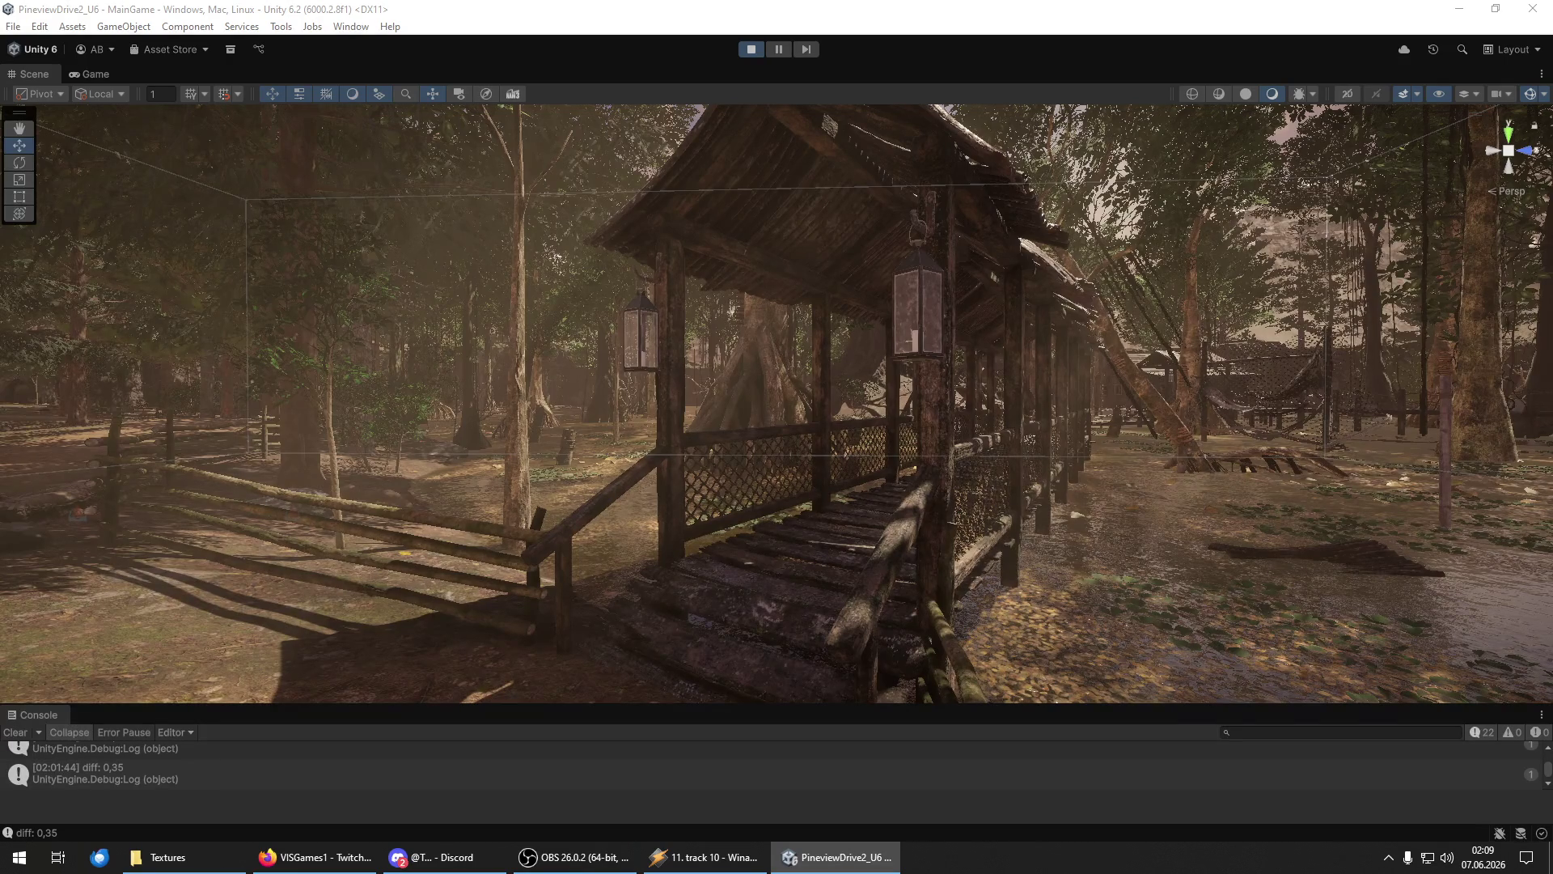
Select the LOD 0 branch plant on the dirt path and orbit around it and the nearby stump.
mouse_move(1214, 355)
left_mouse_down()
mouse_move(873, 433)
mouse_move(909, 545)
mouse_move(804, 590)
mouse_move(936, 436)
mouse_move(890, 521)
mouse_move(803, 425)
mouse_move(739, 451)
mouse_move(797, 524)
left_mouse_up()
left_click(763, 460)
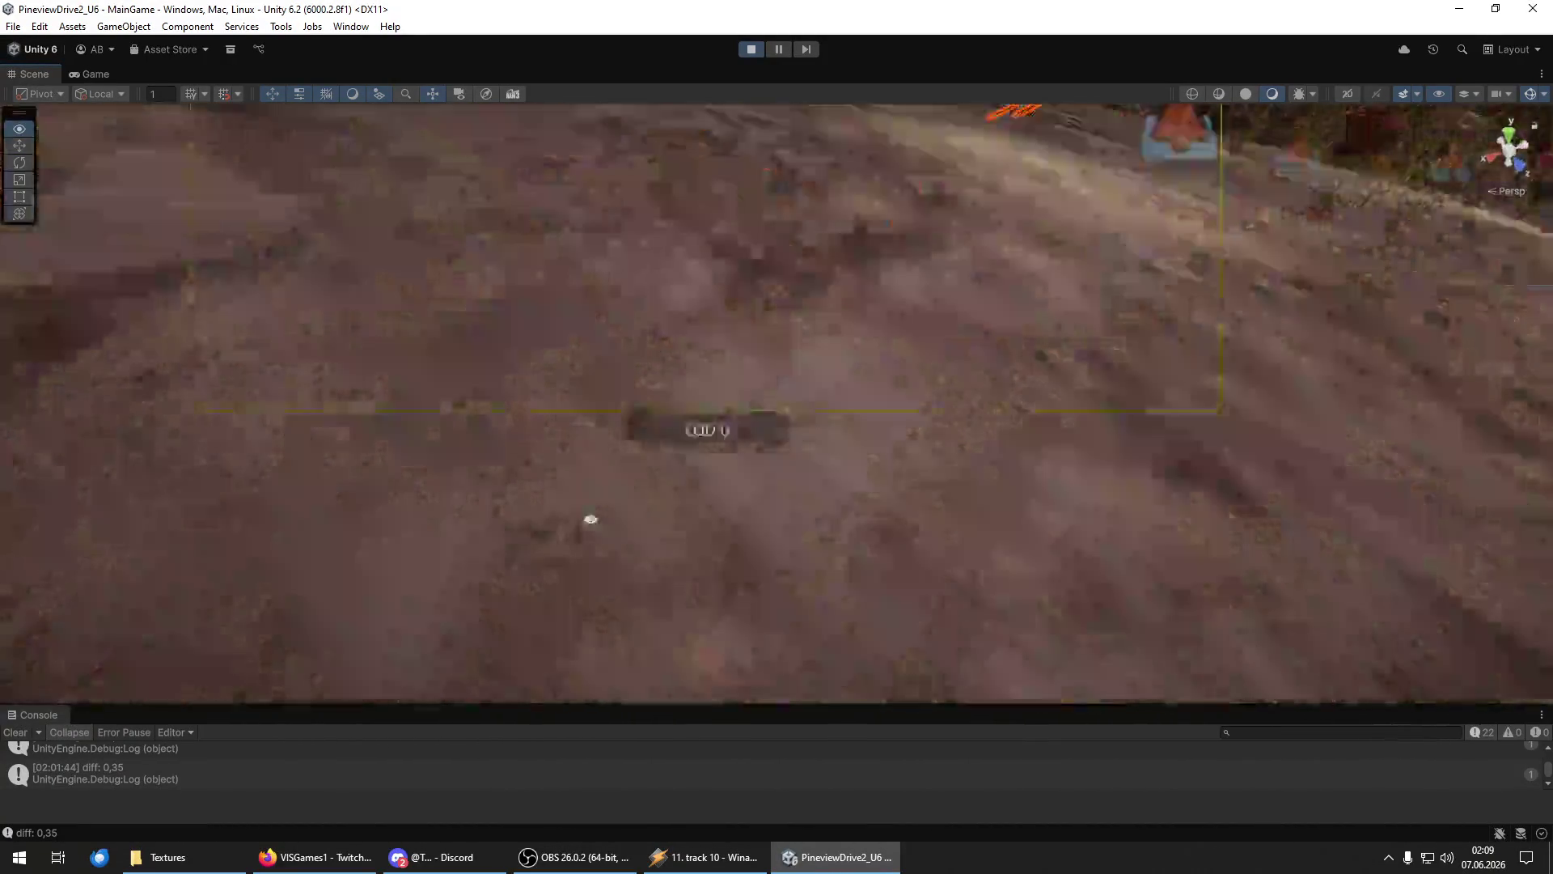
left_click_drag(591, 519, 324, 330)
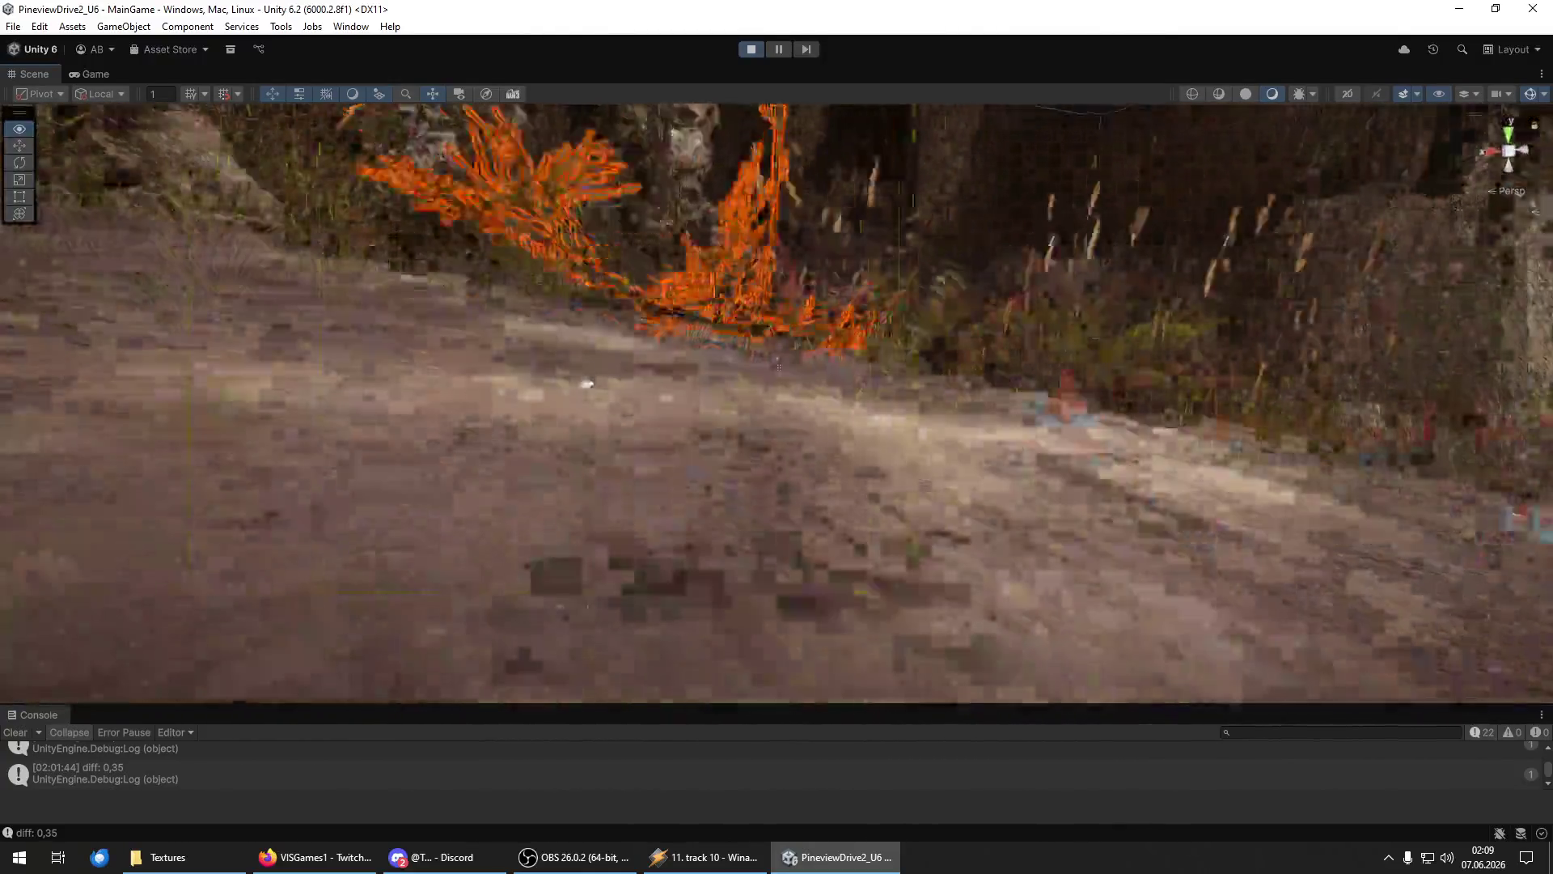
mouse_move(587, 383)
left_mouse_down()
mouse_move(445, 296)
mouse_move(421, 320)
mouse_move(170, 219)
mouse_move(458, 372)
mouse_move(243, 221)
mouse_move(508, 312)
mouse_move(821, 292)
left_mouse_up()
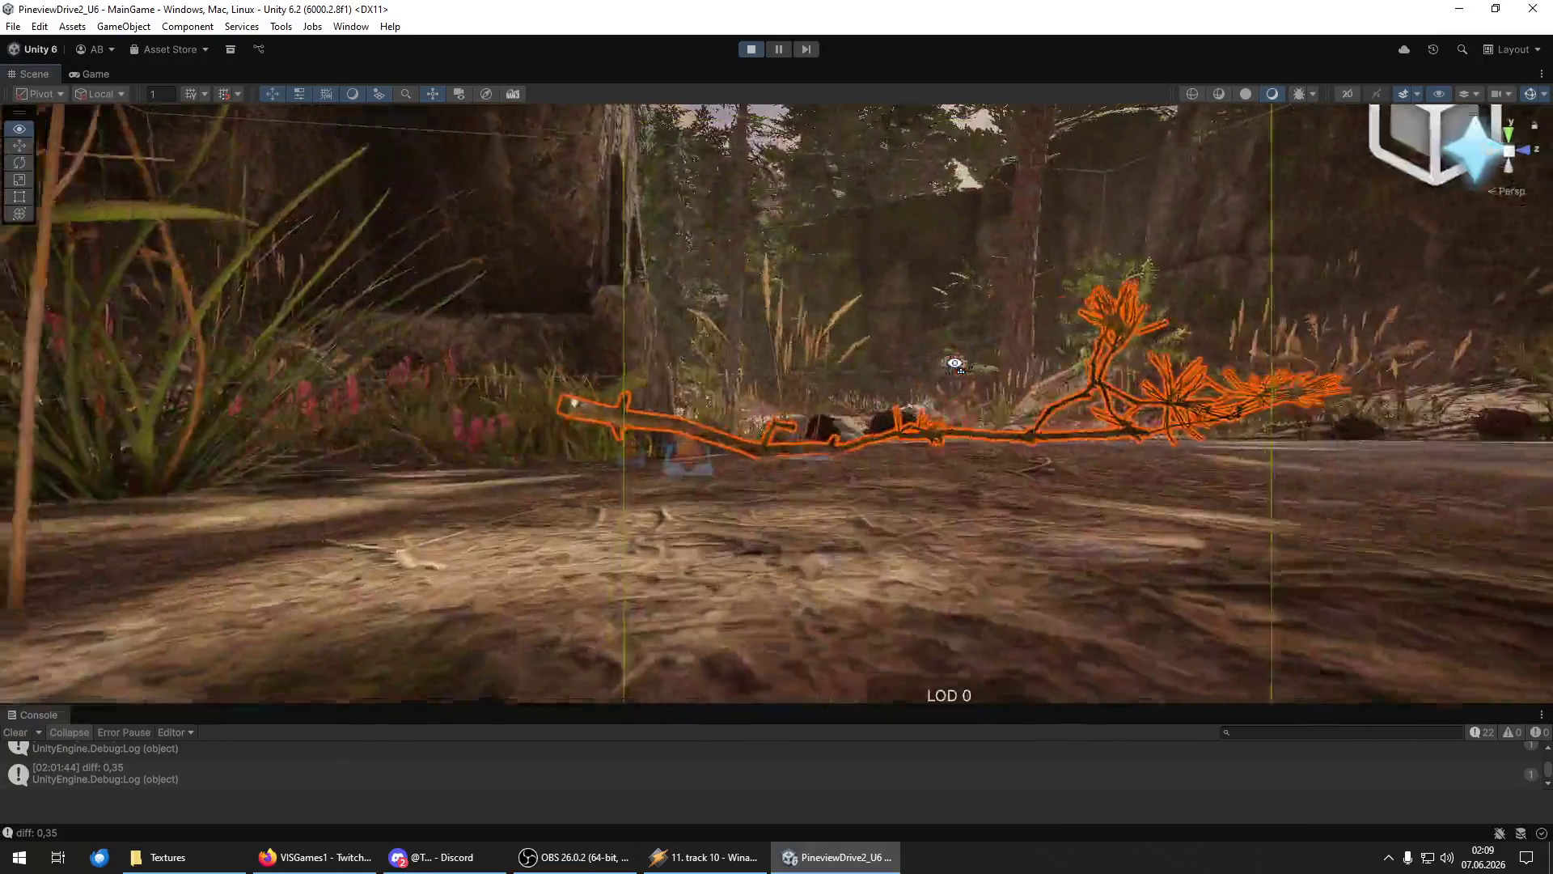
mouse_move(956, 364)
left_mouse_down()
mouse_move(1026, 386)
mouse_move(878, 358)
left_mouse_up()
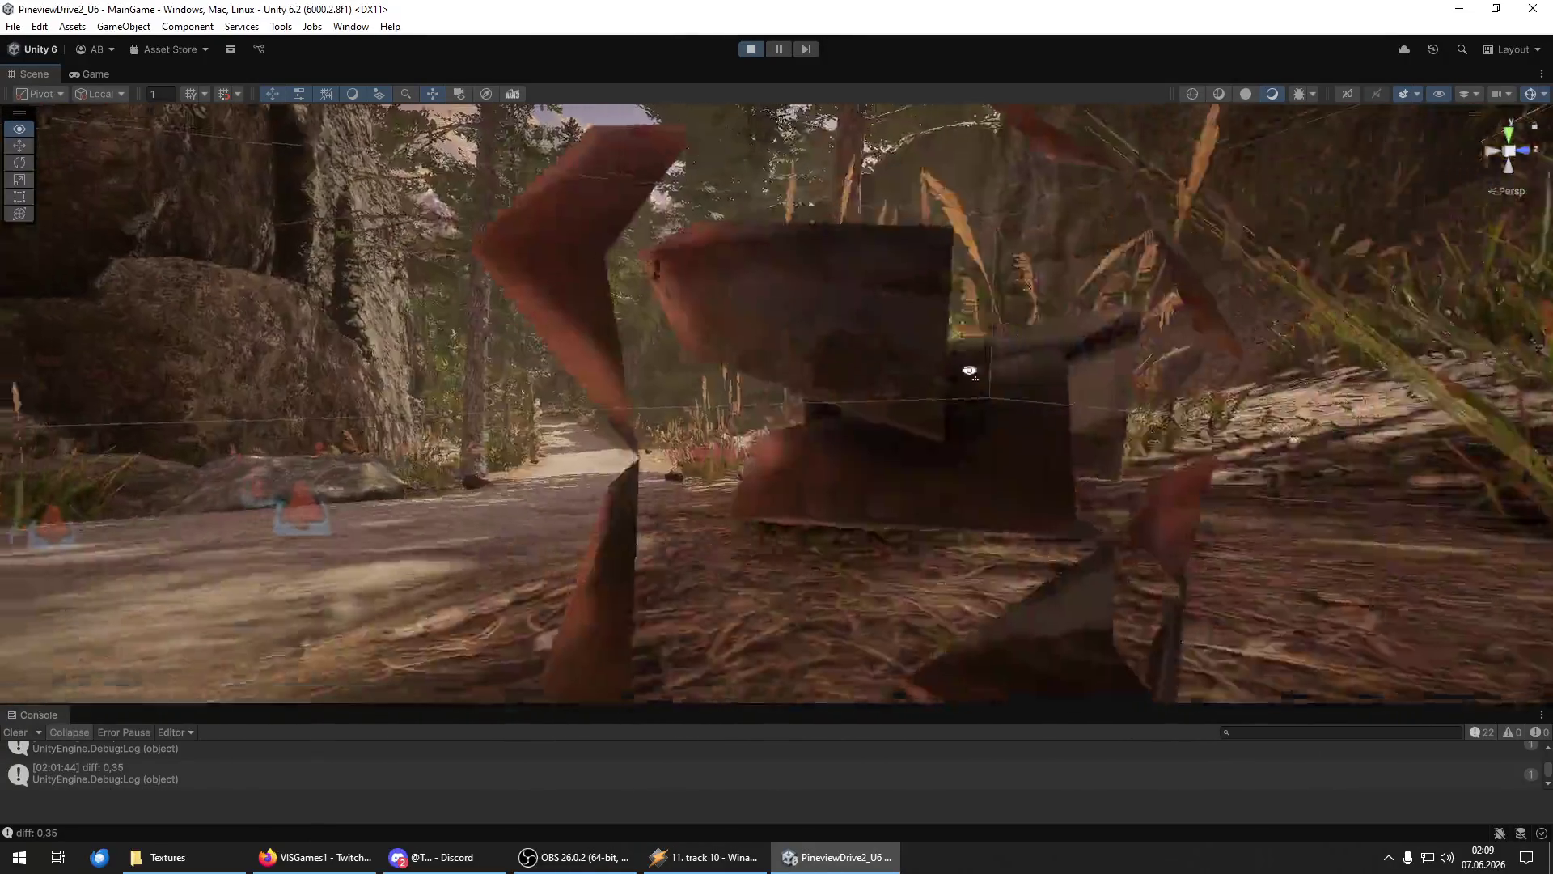
left_click_drag(969, 370, 424, 397)
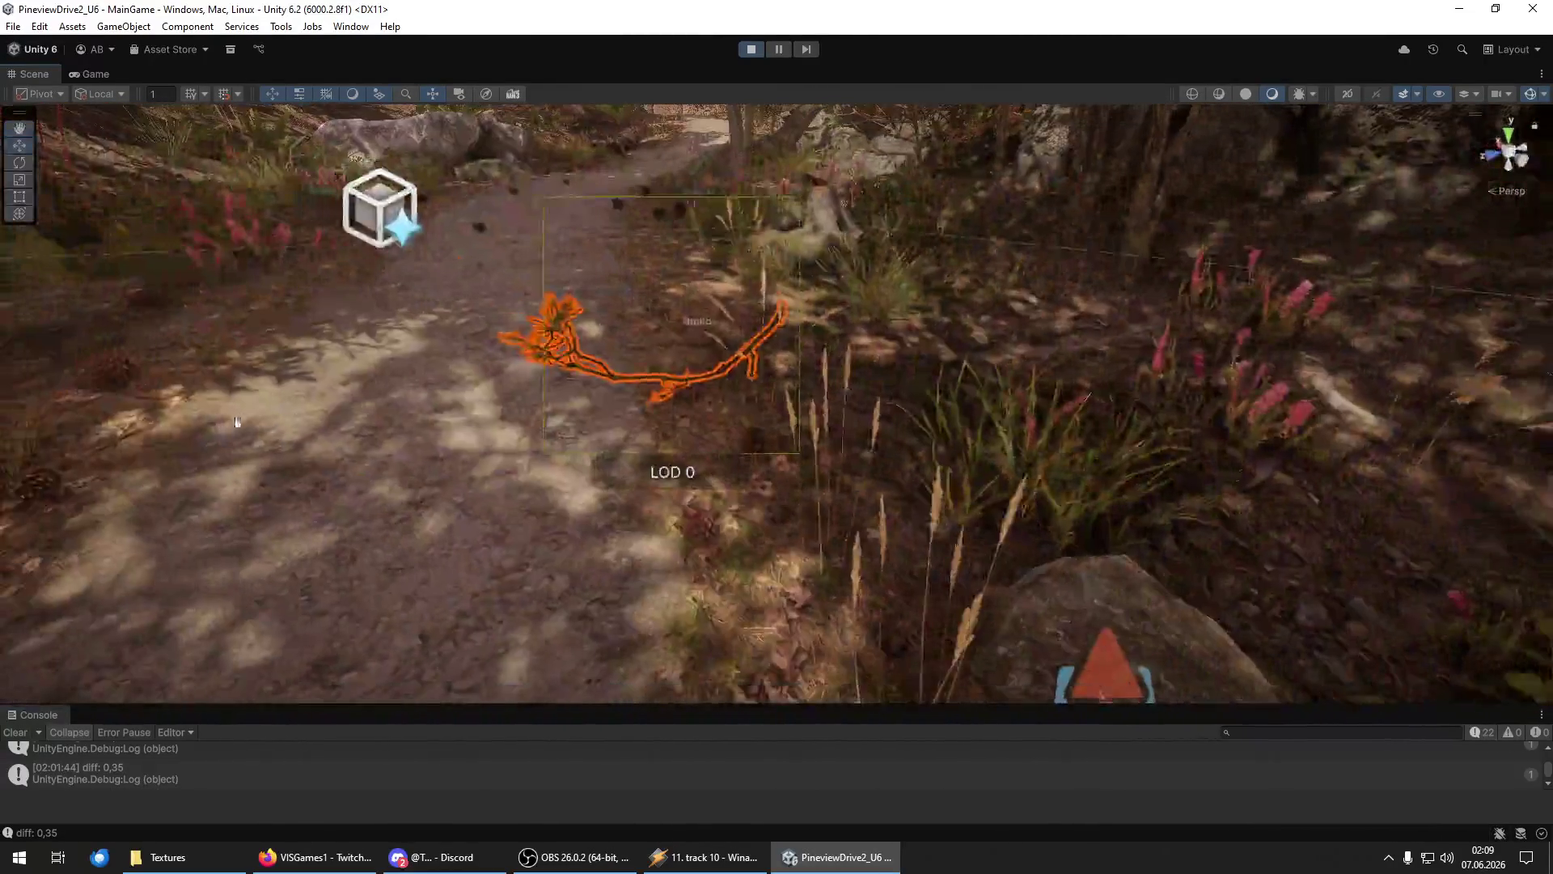
left_click_drag(237, 421, 475, 381)
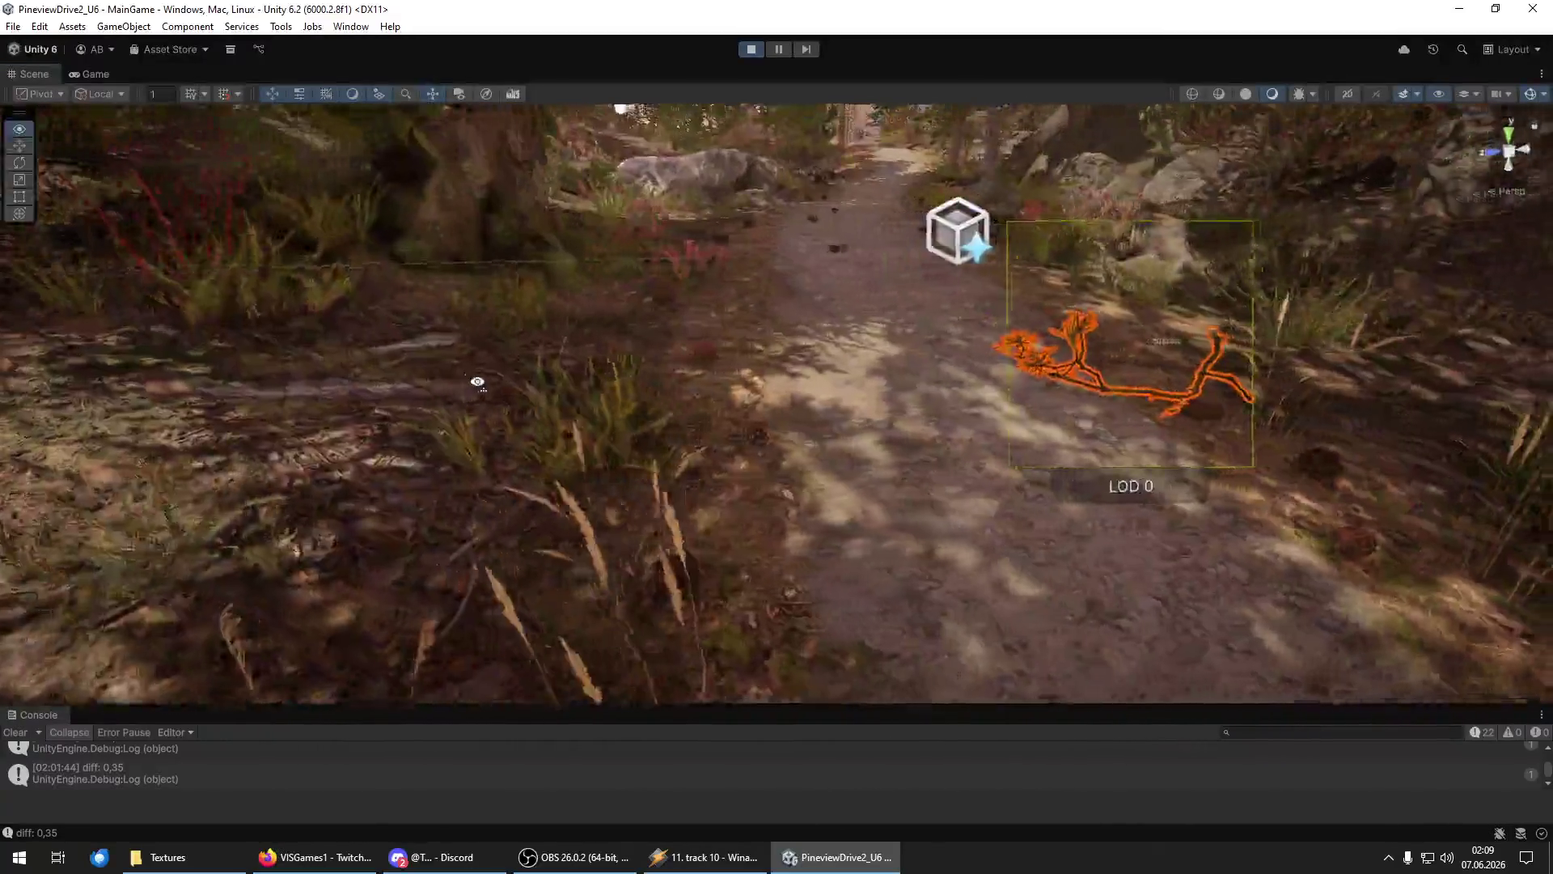
mouse_move(552, 341)
left_mouse_down()
mouse_move(896, 402)
mouse_move(884, 353)
left_mouse_up()
mouse_move(671, 381)
left_mouse_down()
mouse_move(572, 420)
mouse_move(704, 451)
mouse_move(984, 438)
mouse_move(687, 387)
left_mouse_up()
mouse_move(825, 416)
left_mouse_down()
mouse_move(843, 475)
mouse_move(1155, 454)
left_mouse_up()
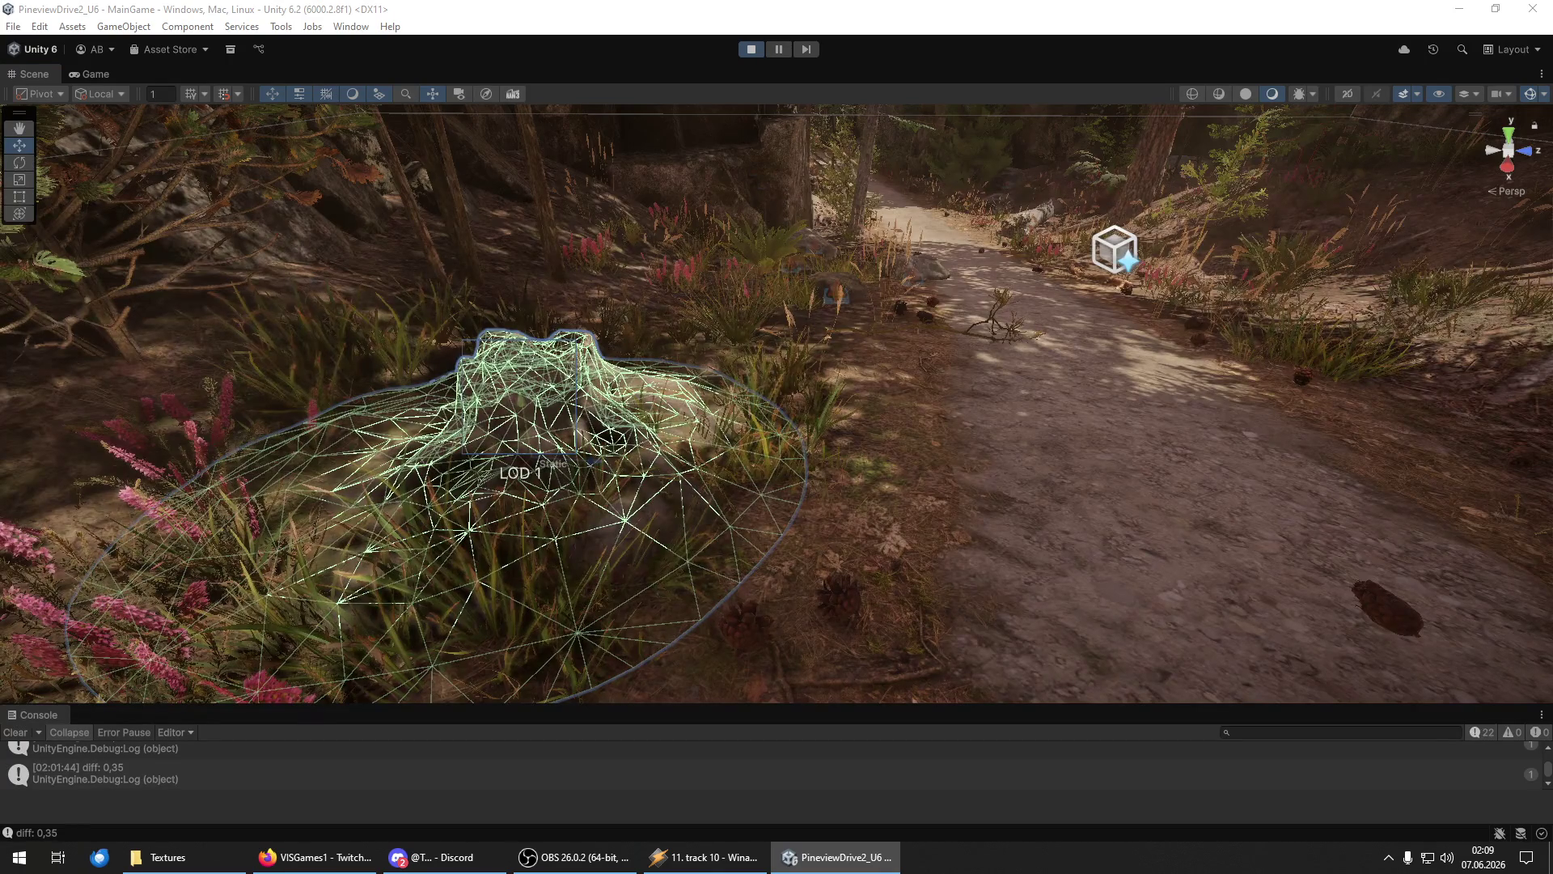
Fly the Scene camera along the forest path past the LOD 1 stump and tree LOD group.
left_click_drag(1296, 441, 796, 378)
left_click_drag(963, 595, 890, 534)
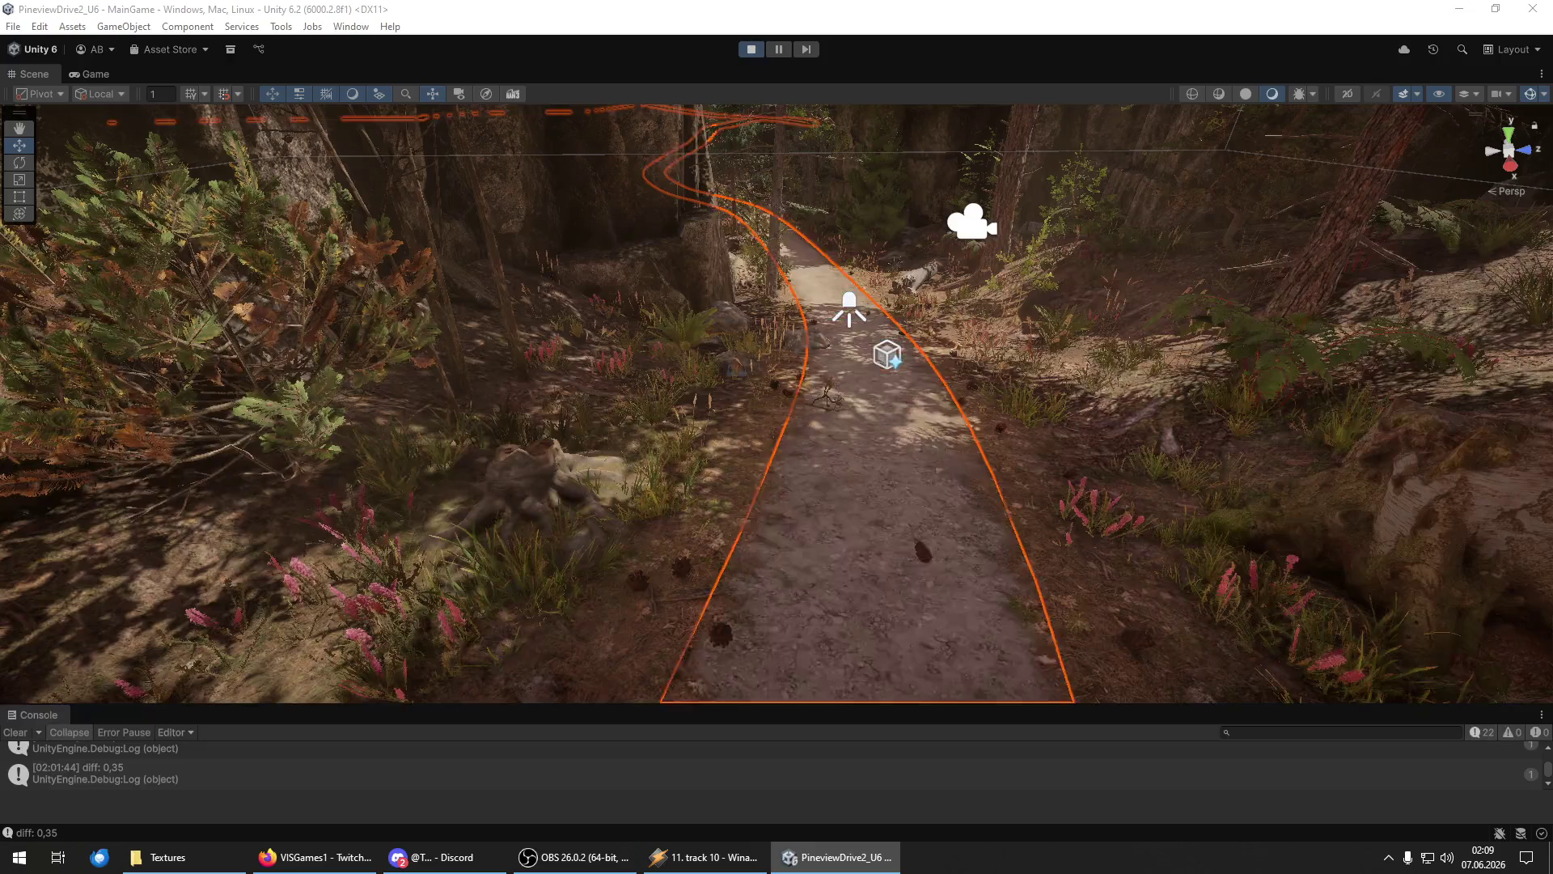
mouse_move(821, 437)
left_mouse_down()
mouse_move(809, 388)
mouse_move(574, 495)
mouse_move(821, 475)
mouse_move(850, 537)
mouse_move(830, 545)
mouse_move(792, 453)
mouse_move(722, 206)
mouse_move(641, 236)
mouse_move(347, 235)
mouse_move(33, 261)
mouse_move(48, 317)
left_mouse_up()
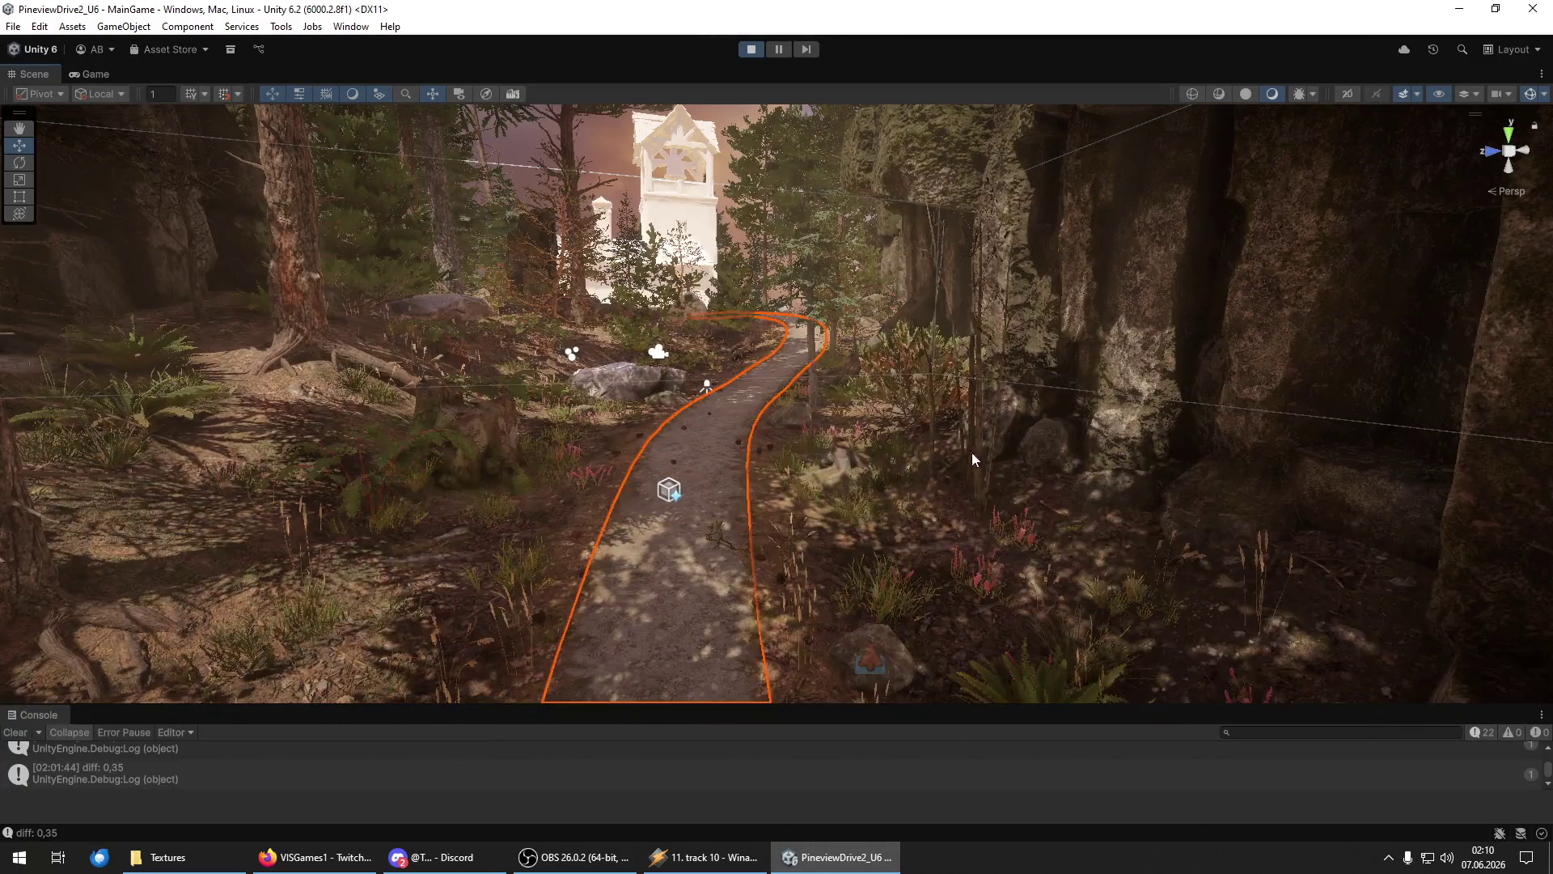
mouse_move(968, 473)
left_mouse_down()
mouse_move(206, 473)
mouse_move(215, 450)
mouse_move(259, 572)
mouse_move(286, 110)
left_mouse_up()
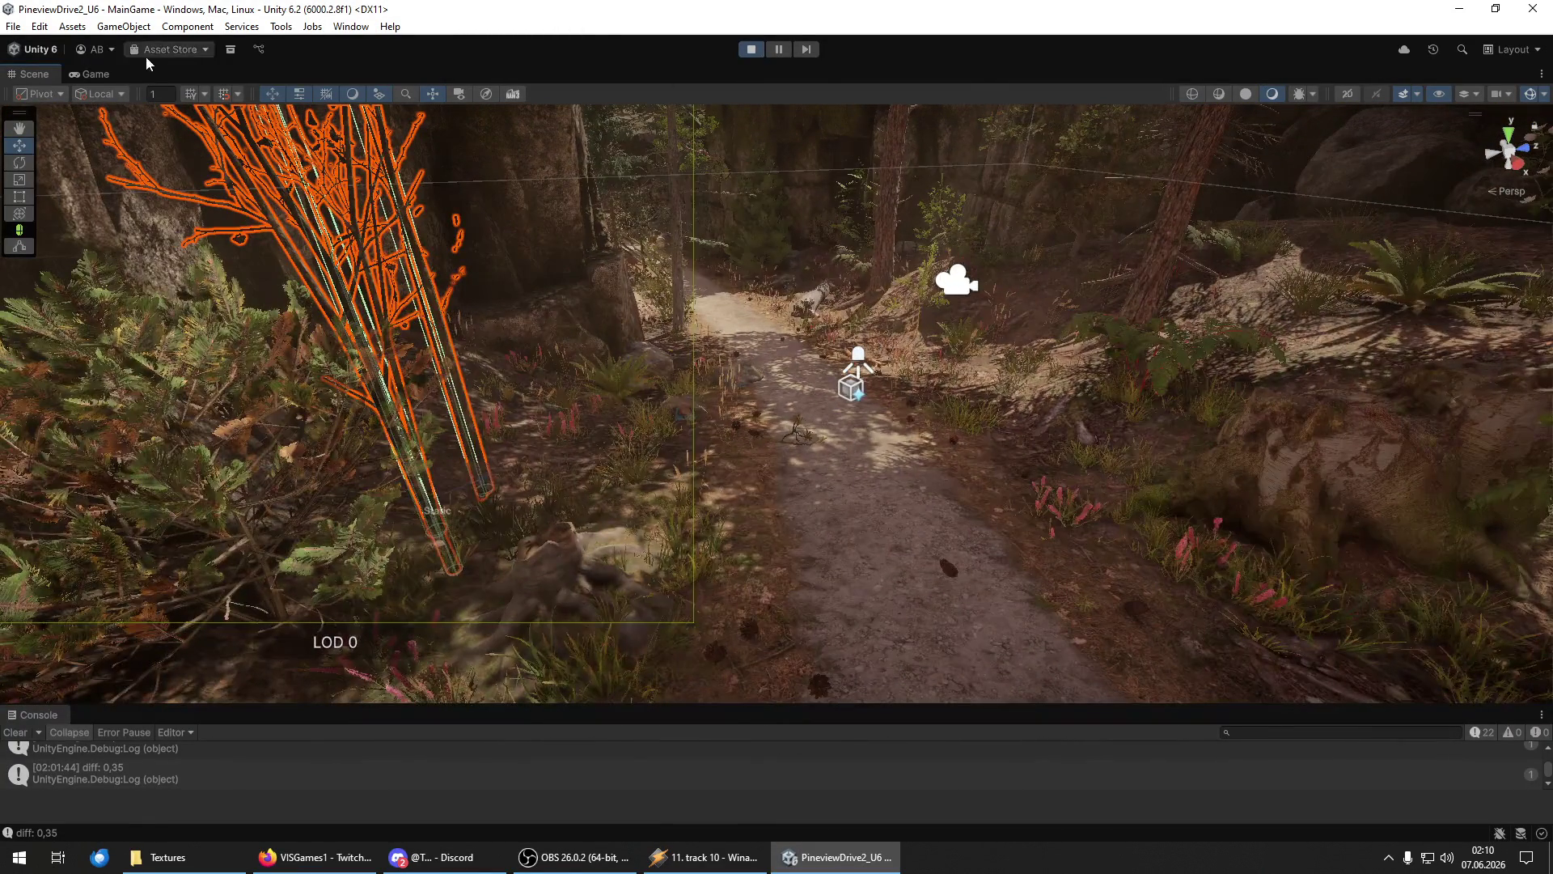
Back in the Game view, resume with Weiter and walk down the forest path into the grass.
left_click(96, 74)
left_click(895, 374)
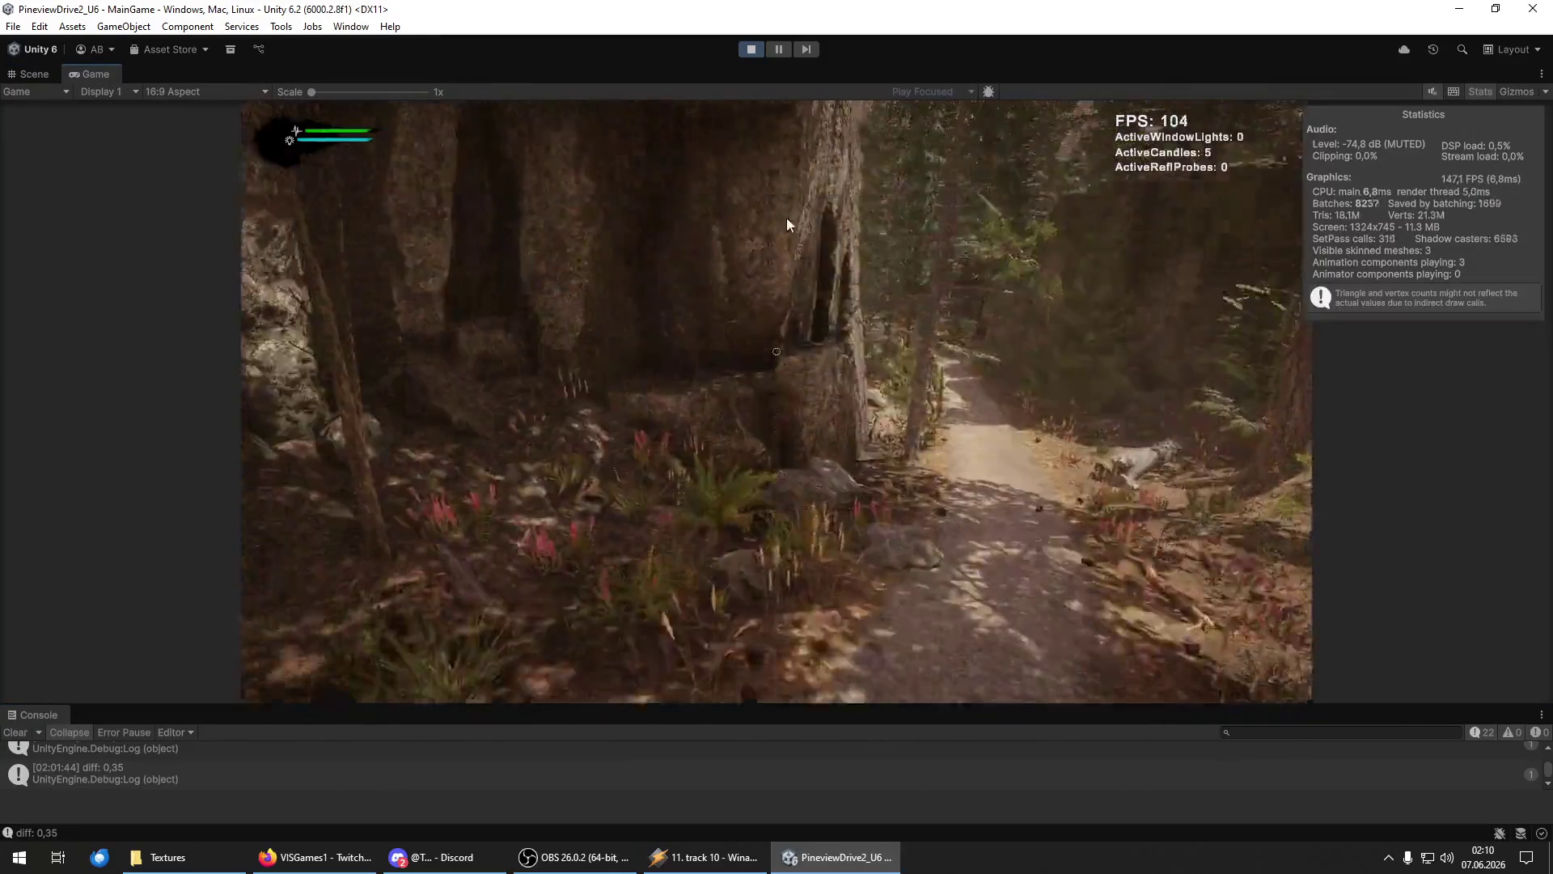
key("w")
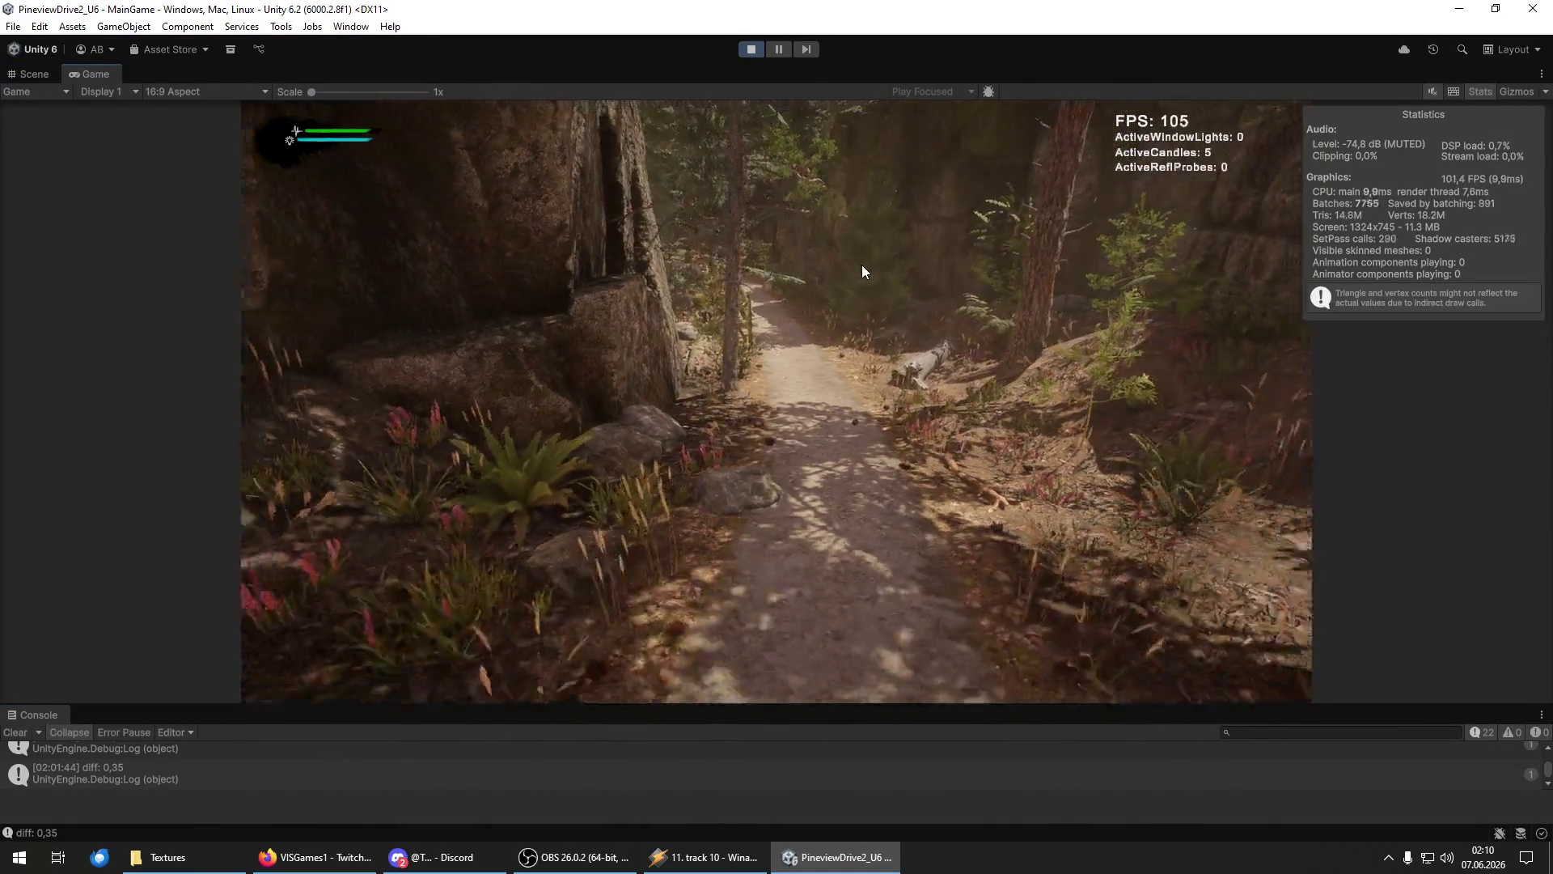
key("w")
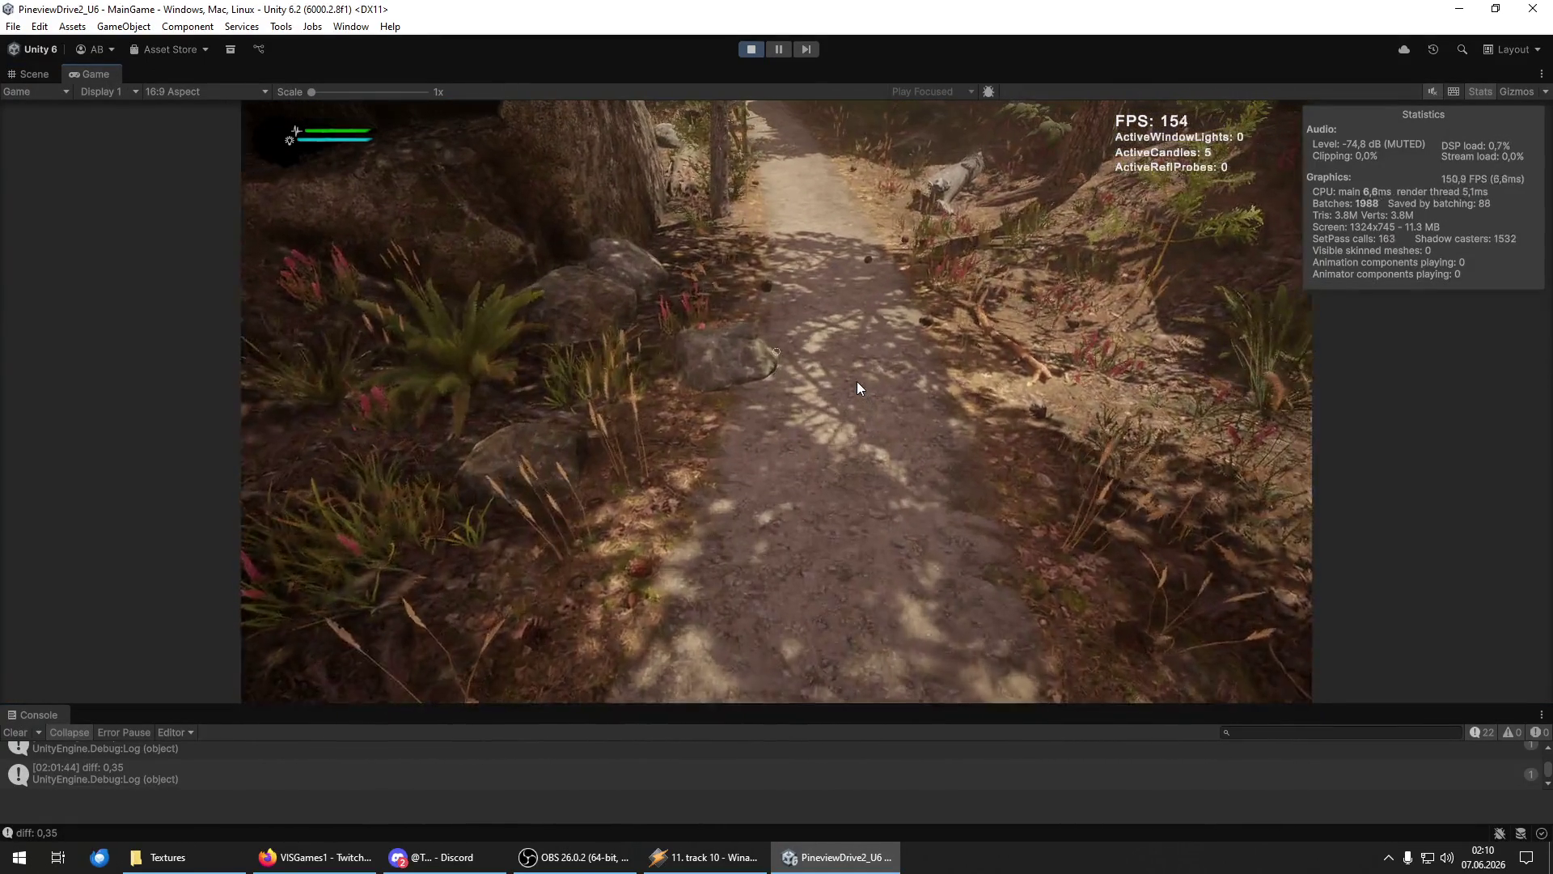
key("w")
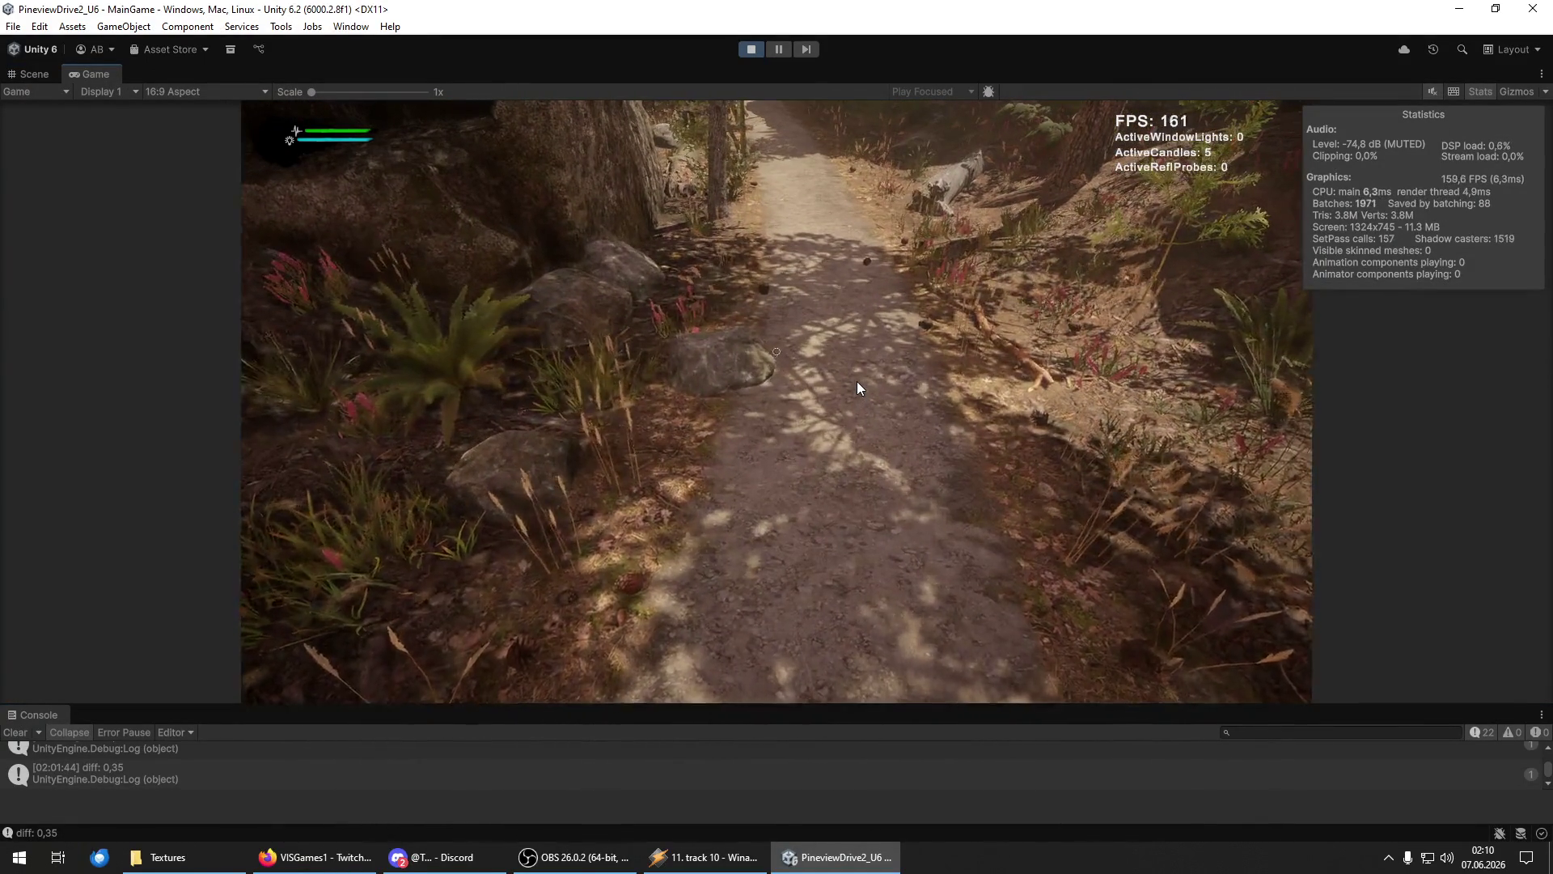
key("w")
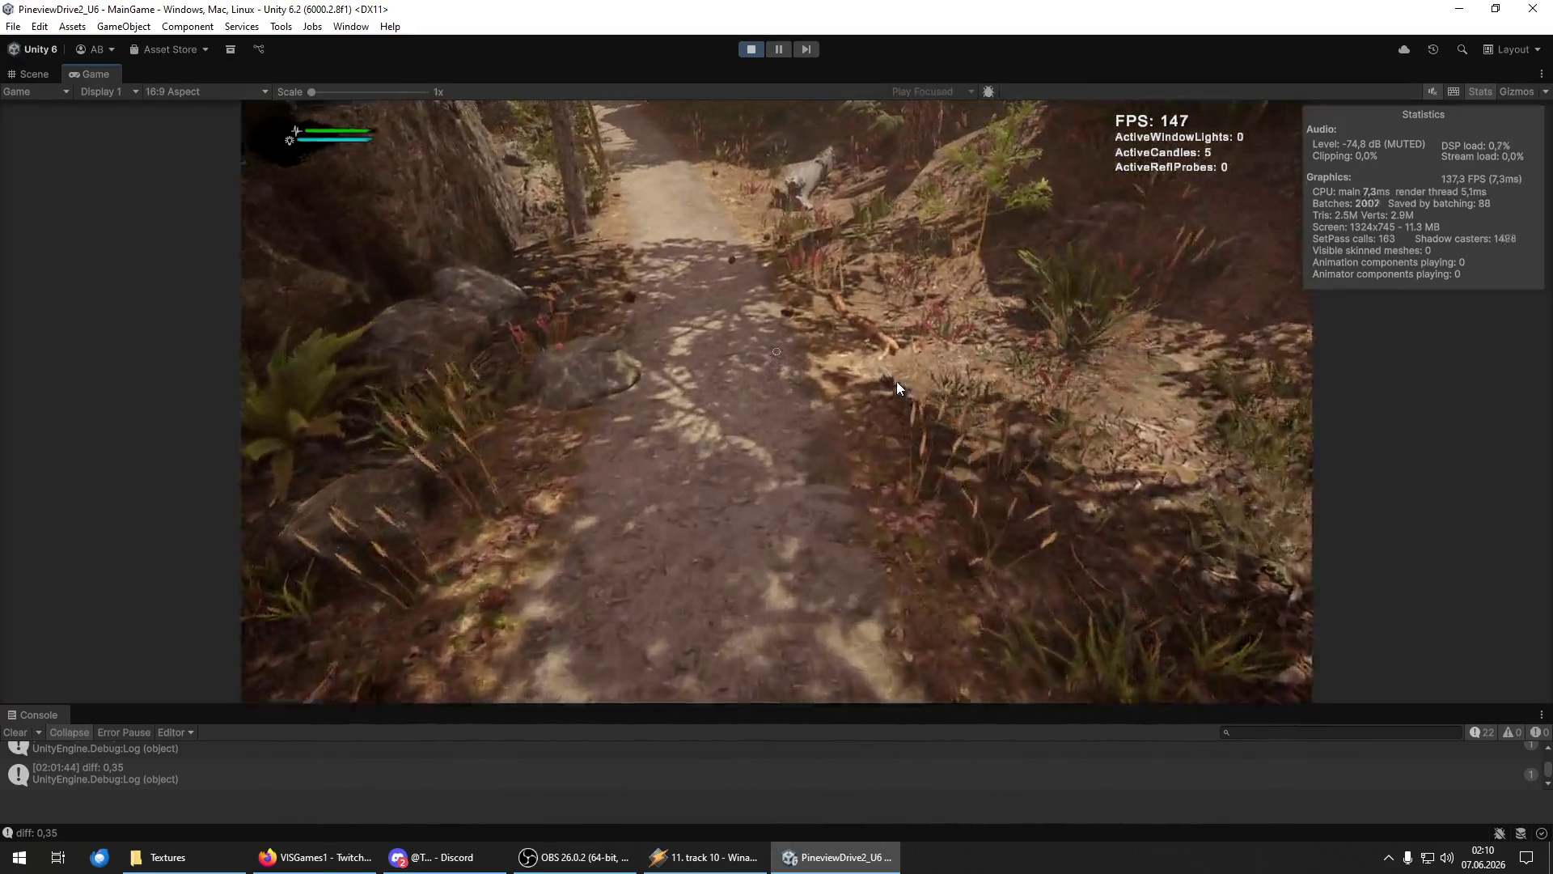
key("w")
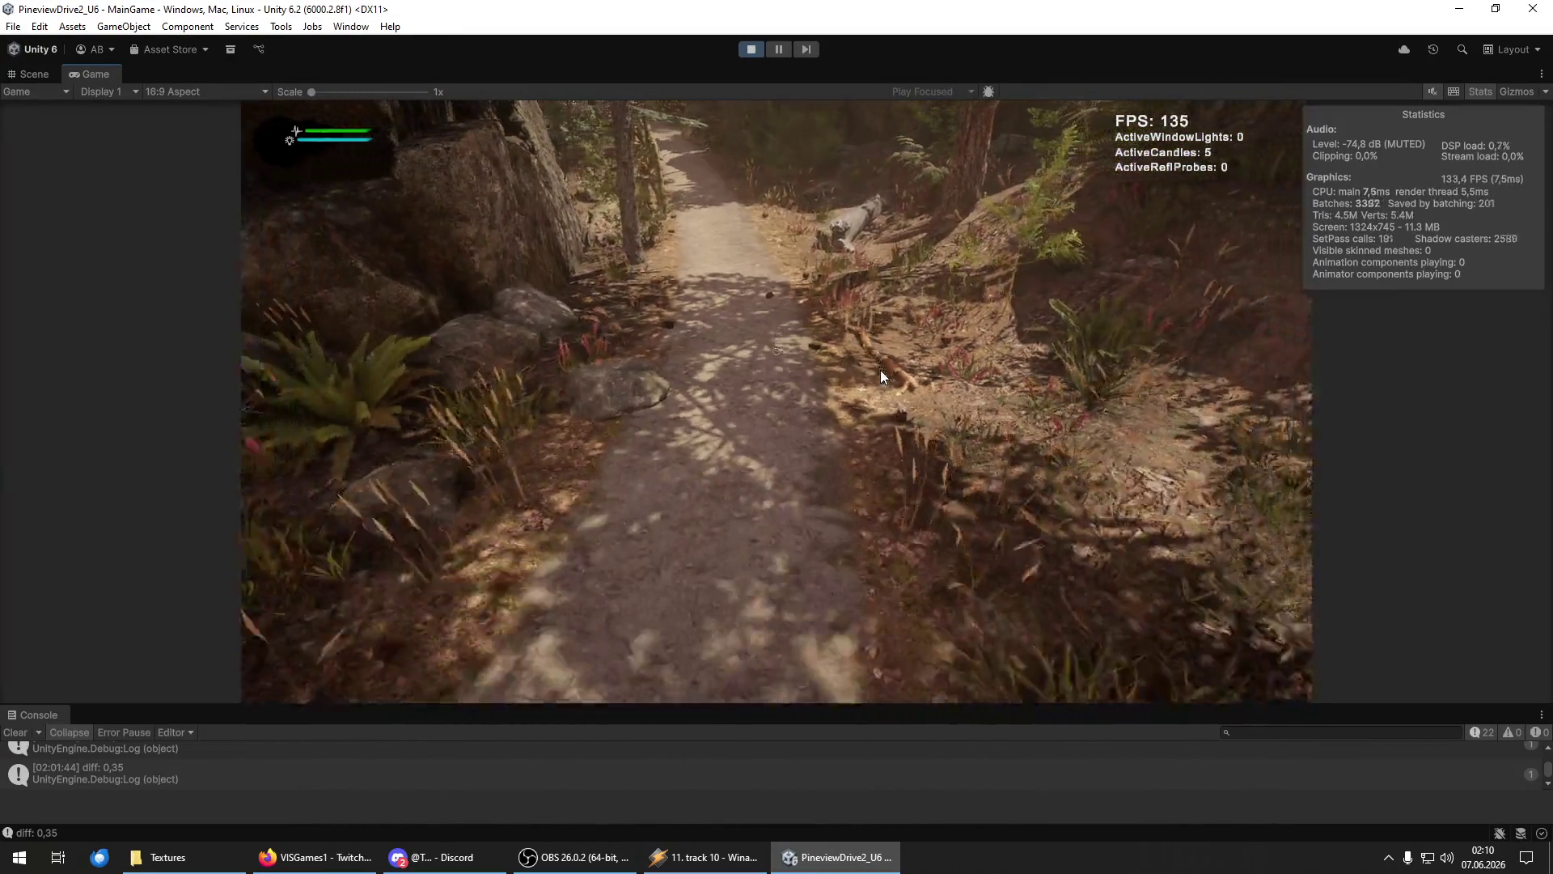
key("w")
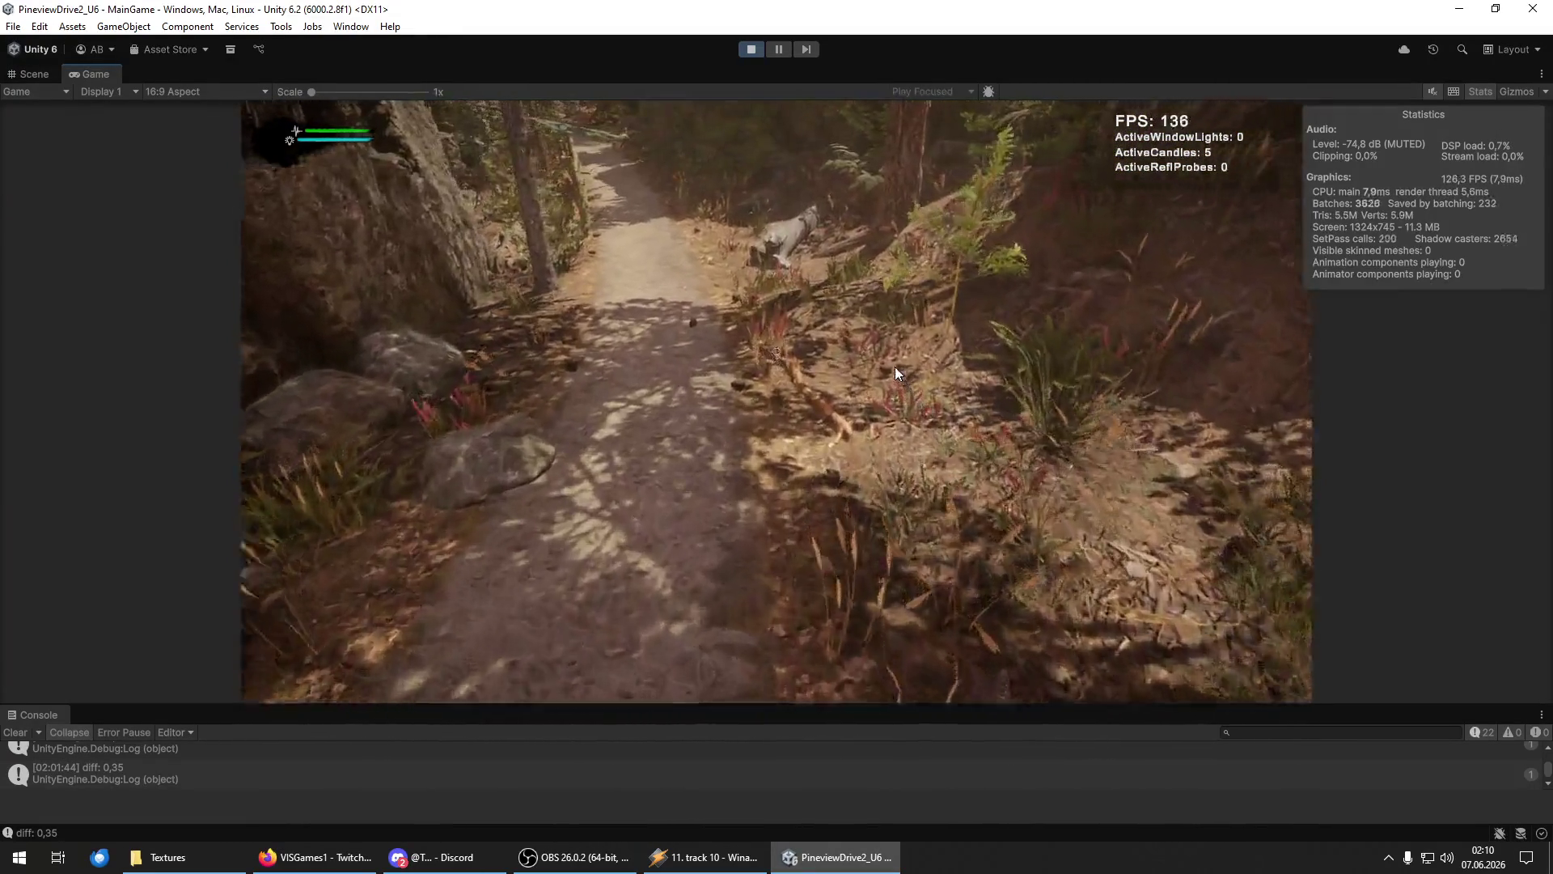
key("w")
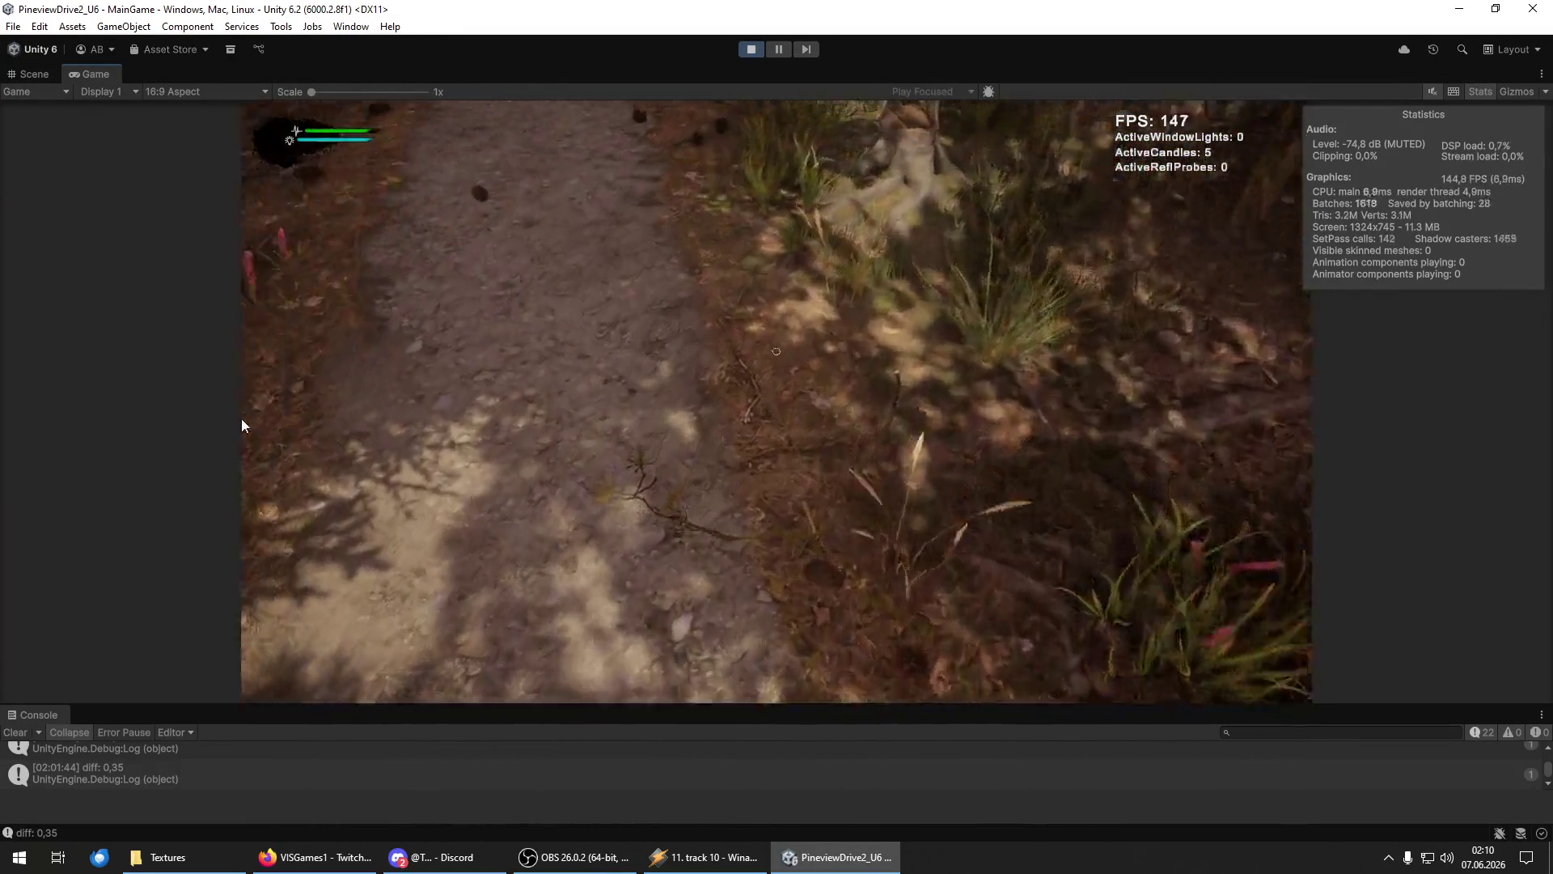
key("w")
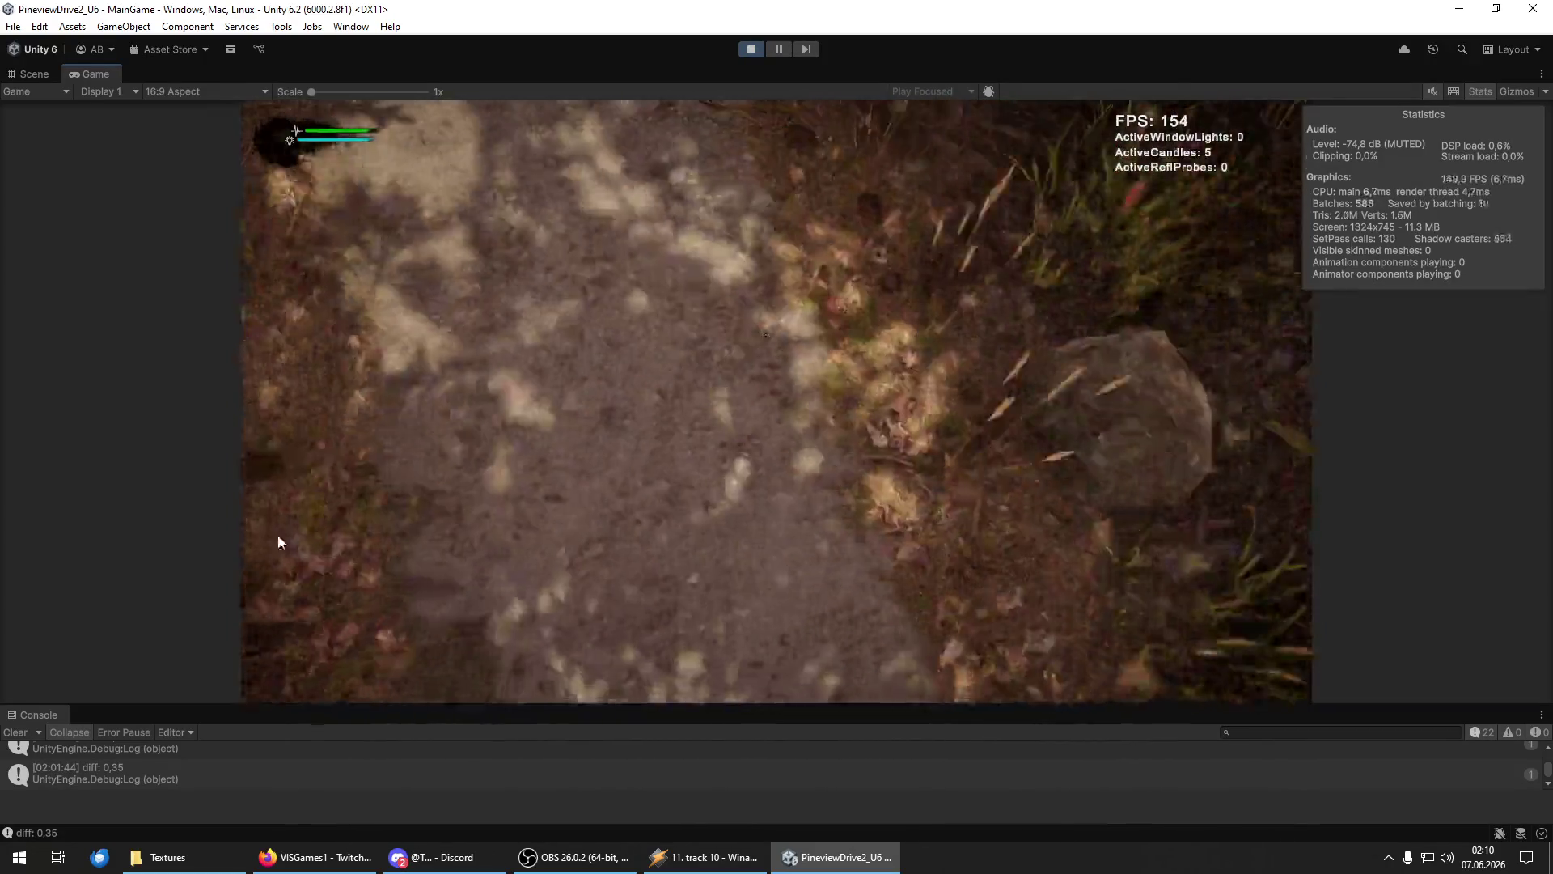
key("w")
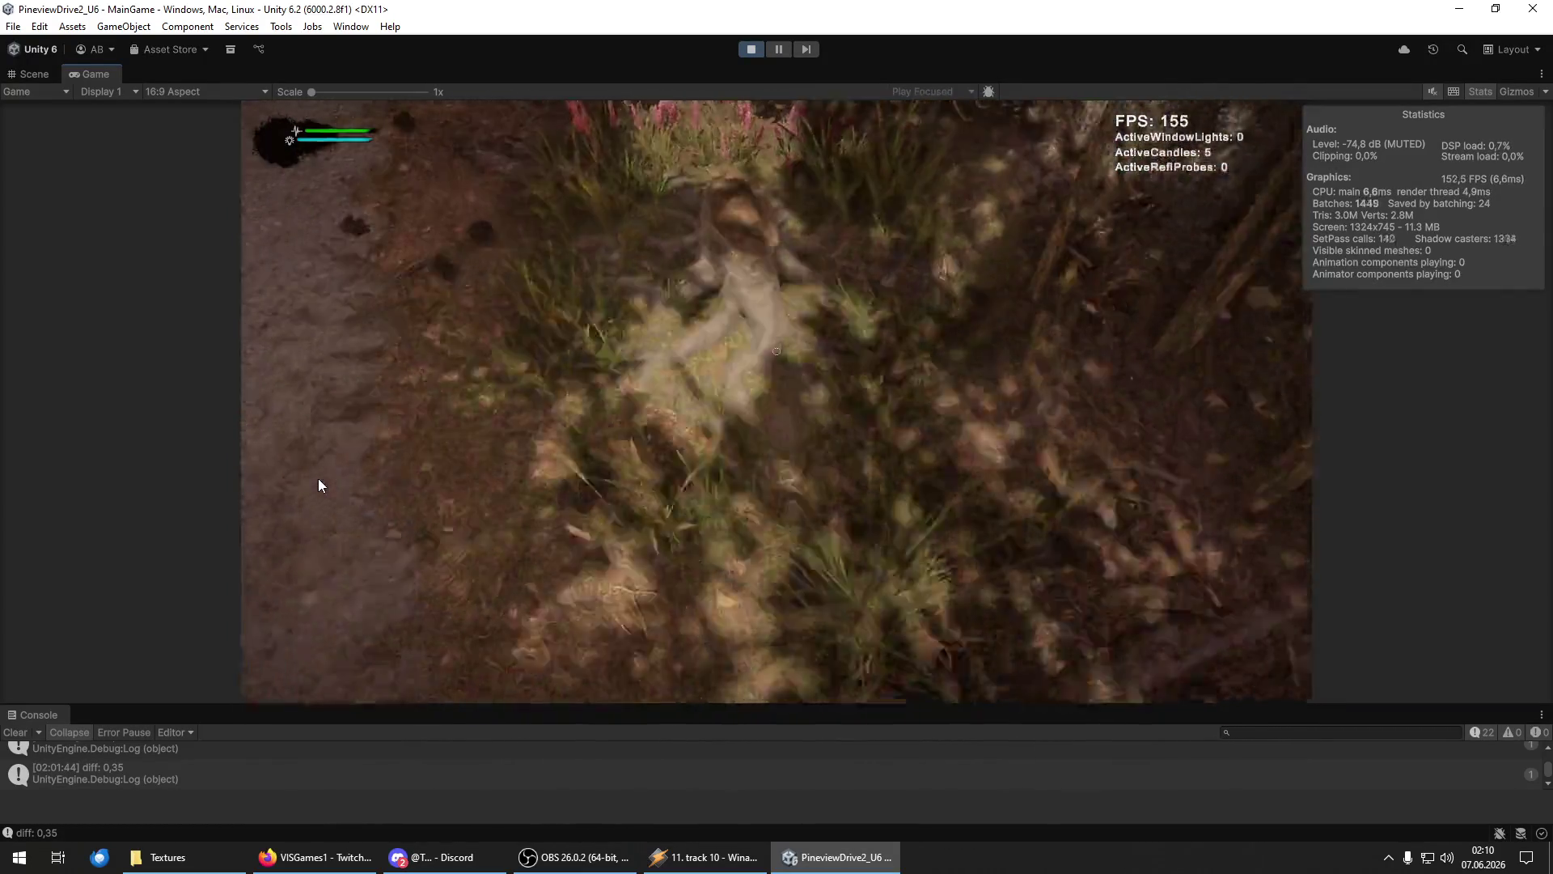
key("w")
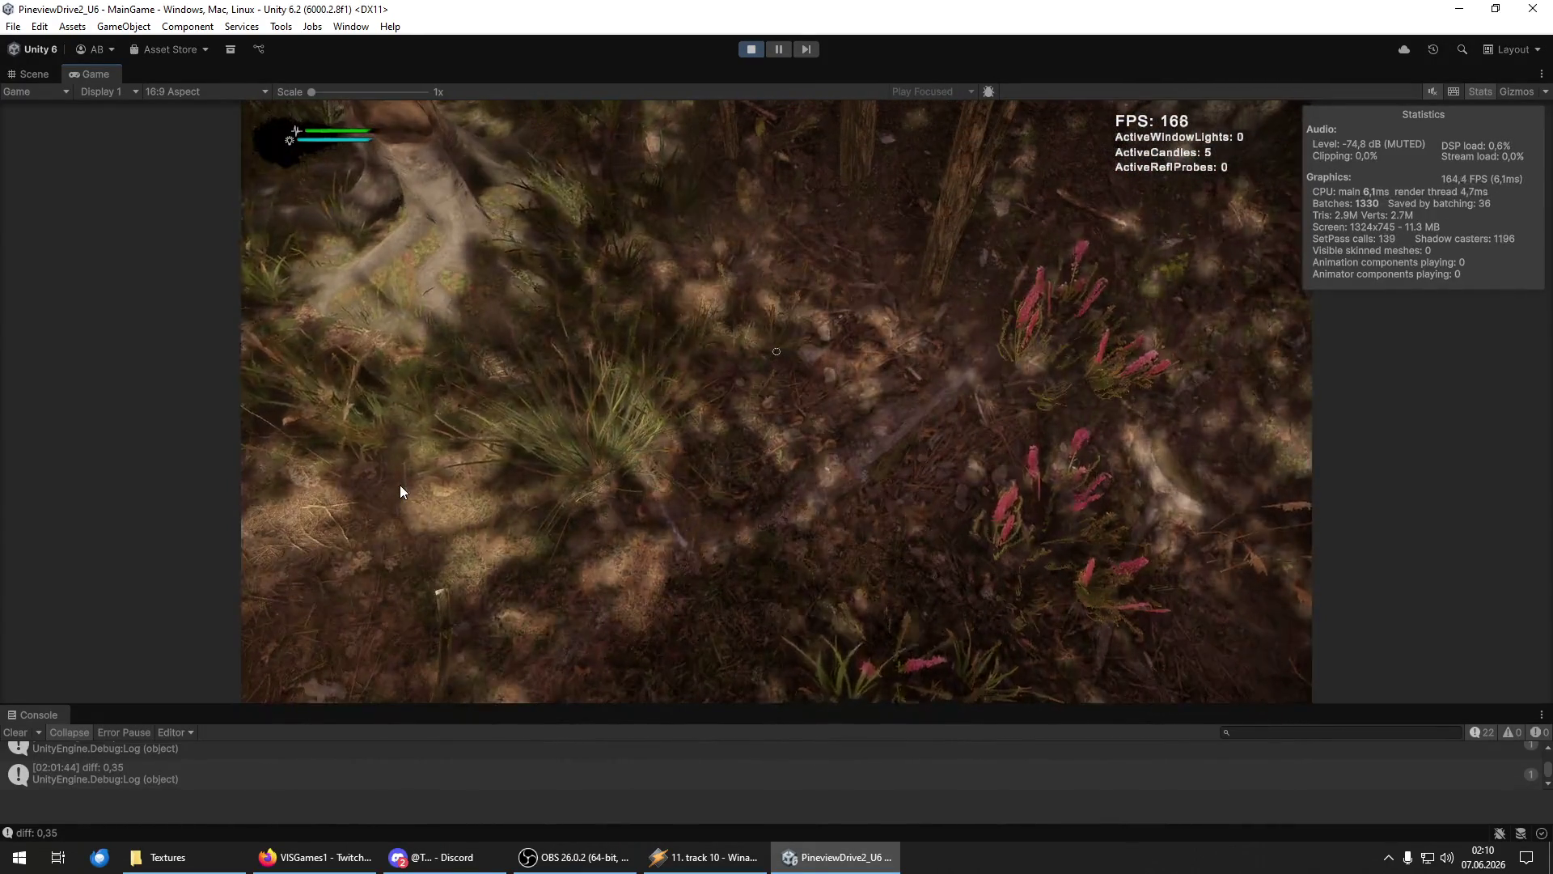
Walk back onto the path past the large rock to the rocky slope, then pause the game.
key("w")
key("w")
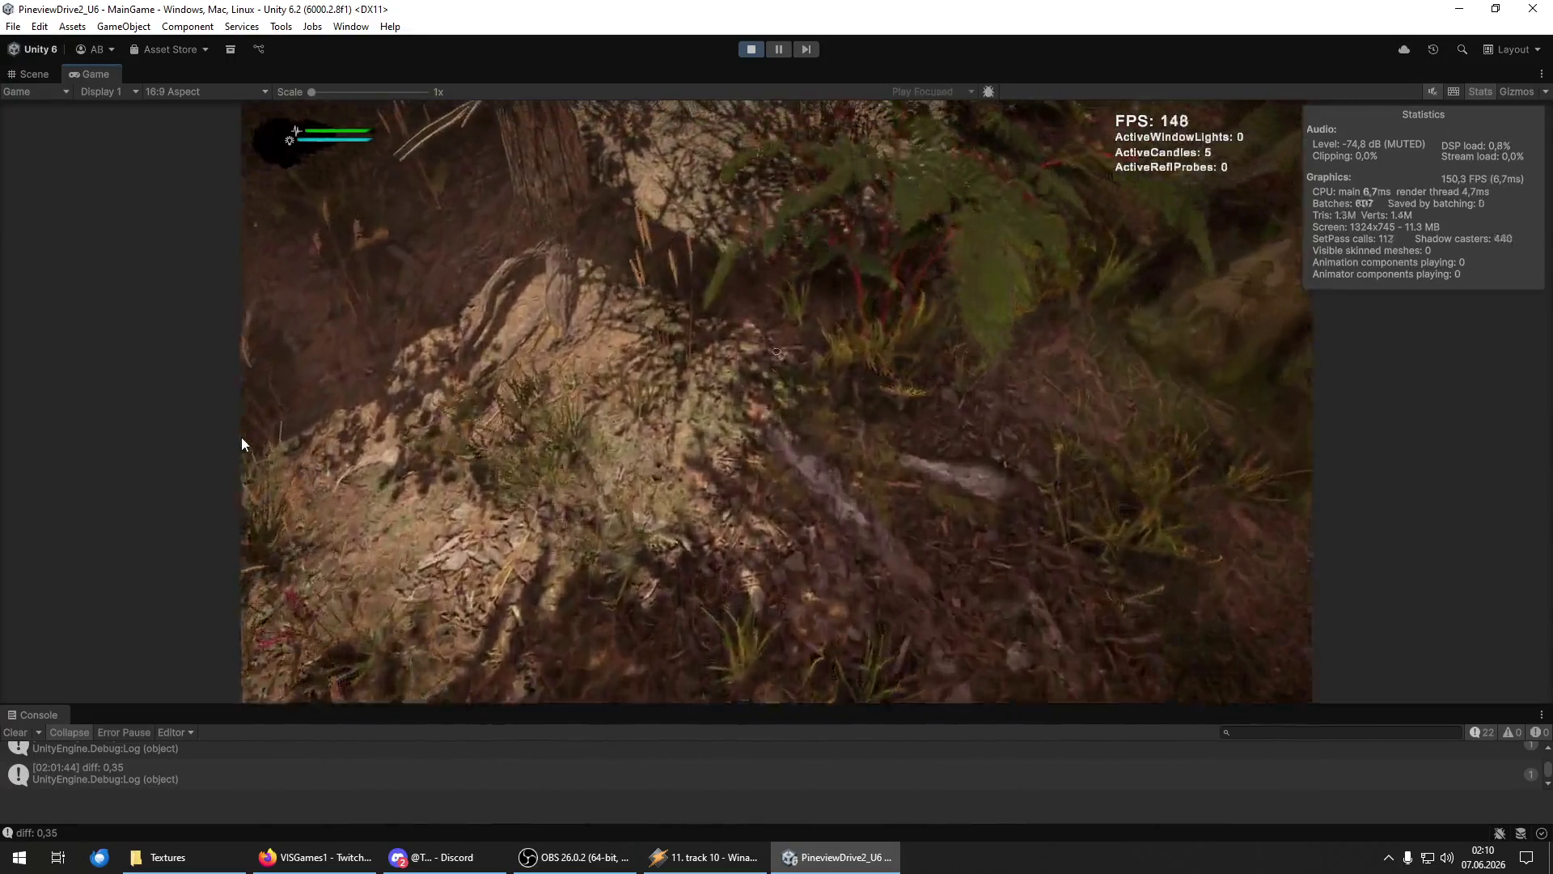
key("w")
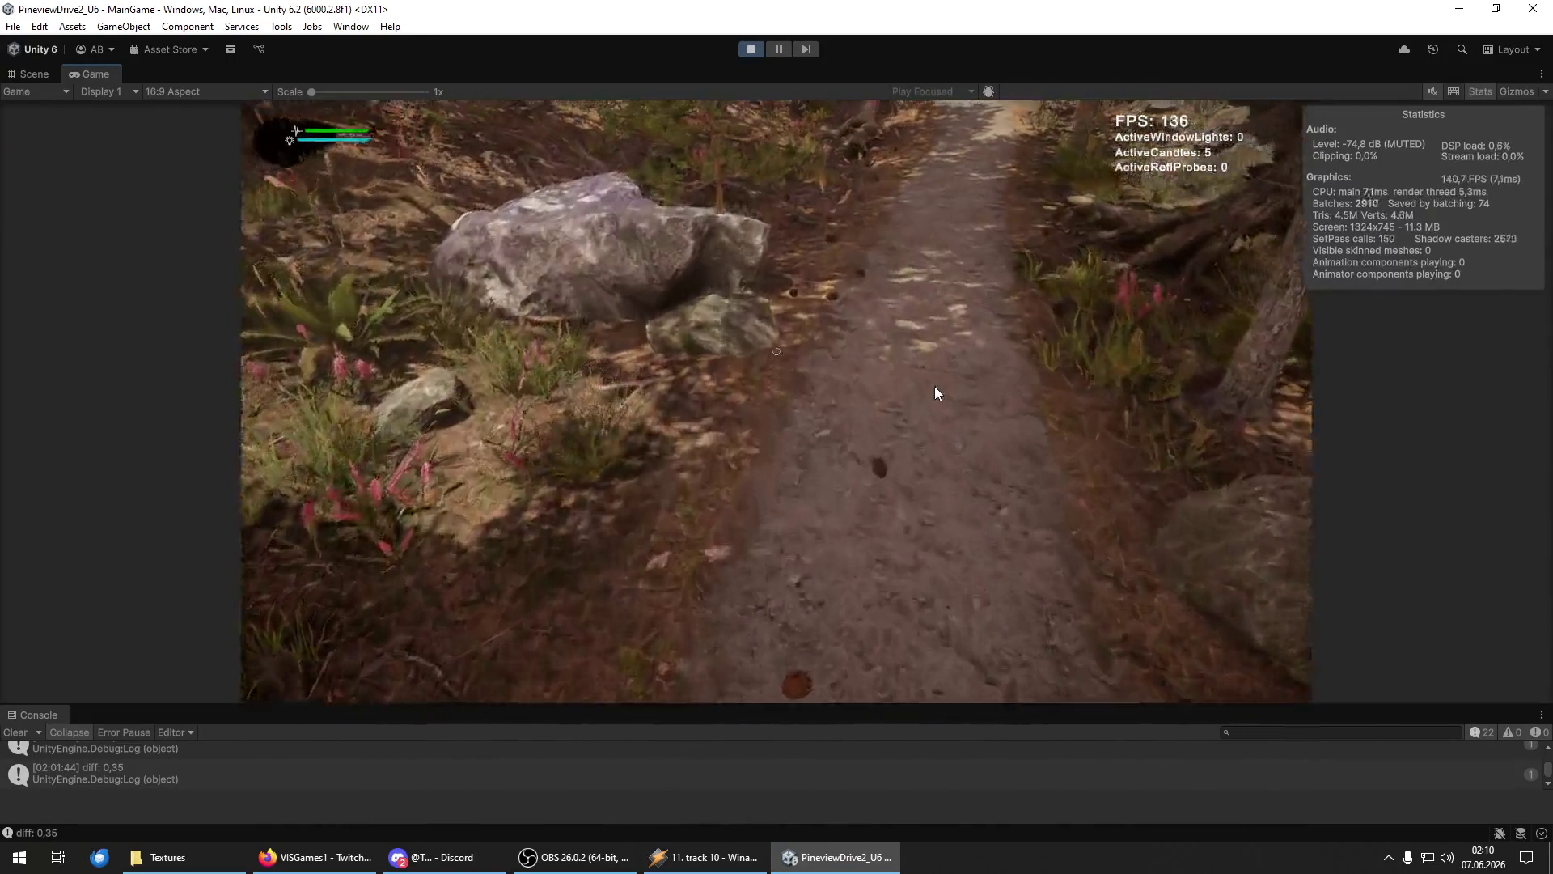
key("w")
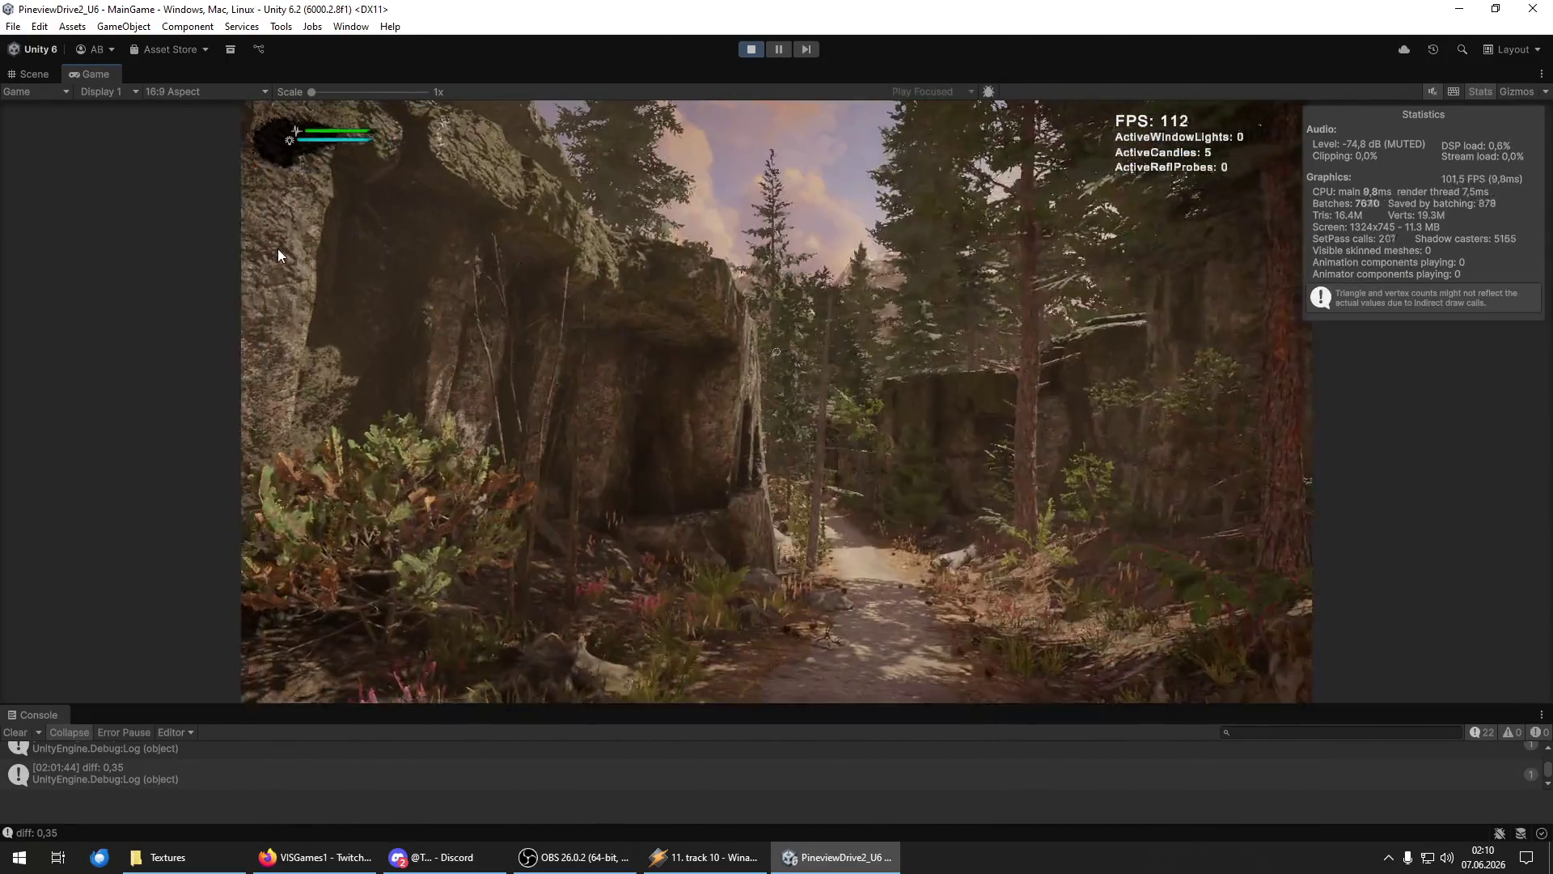
key("w")
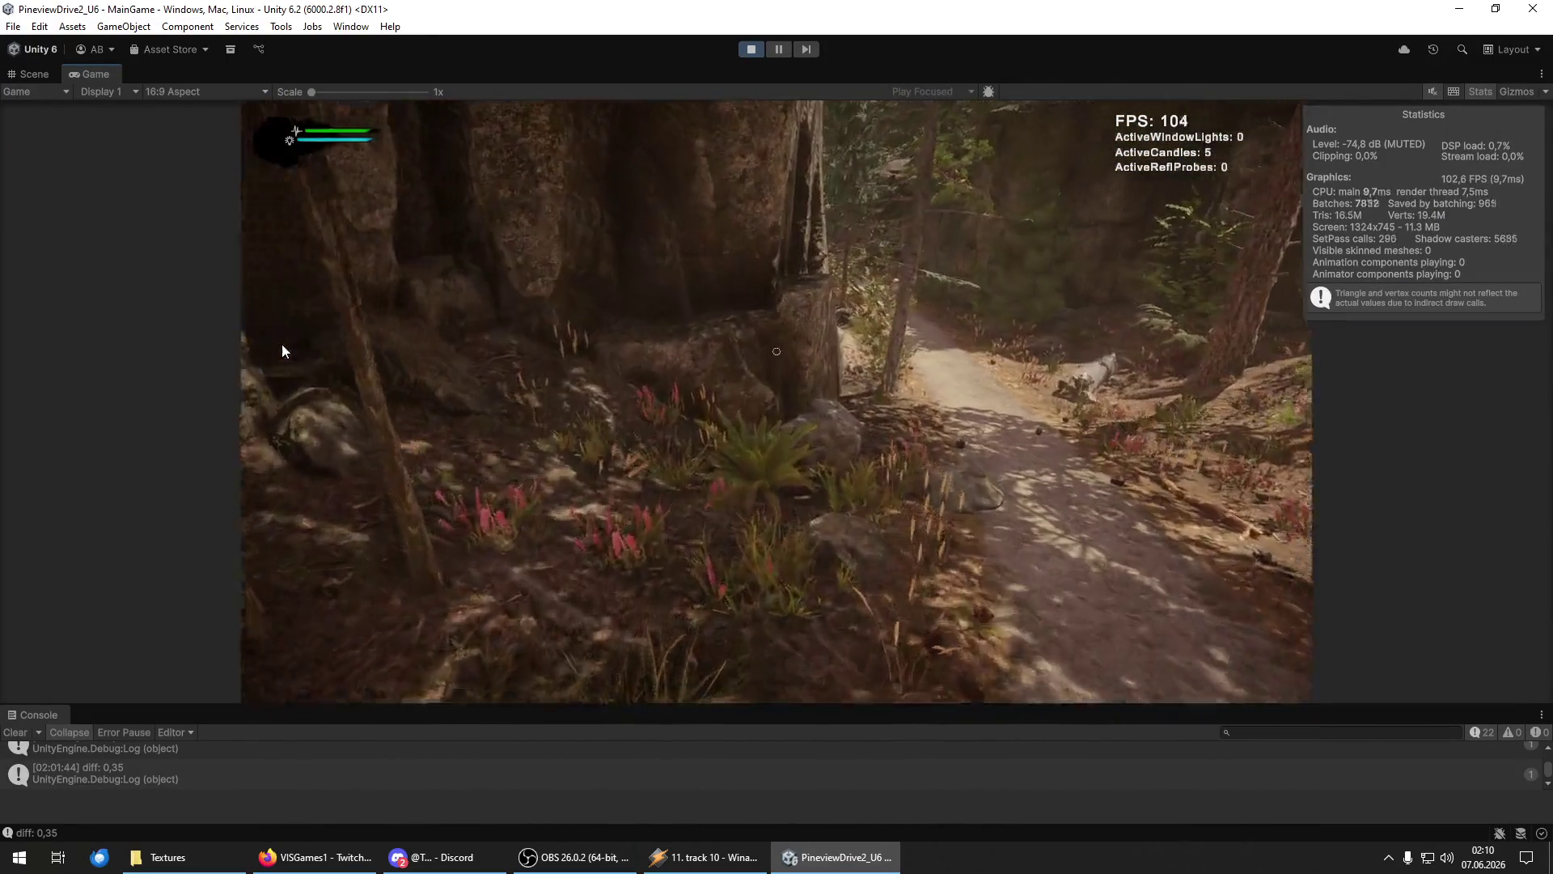
key("w")
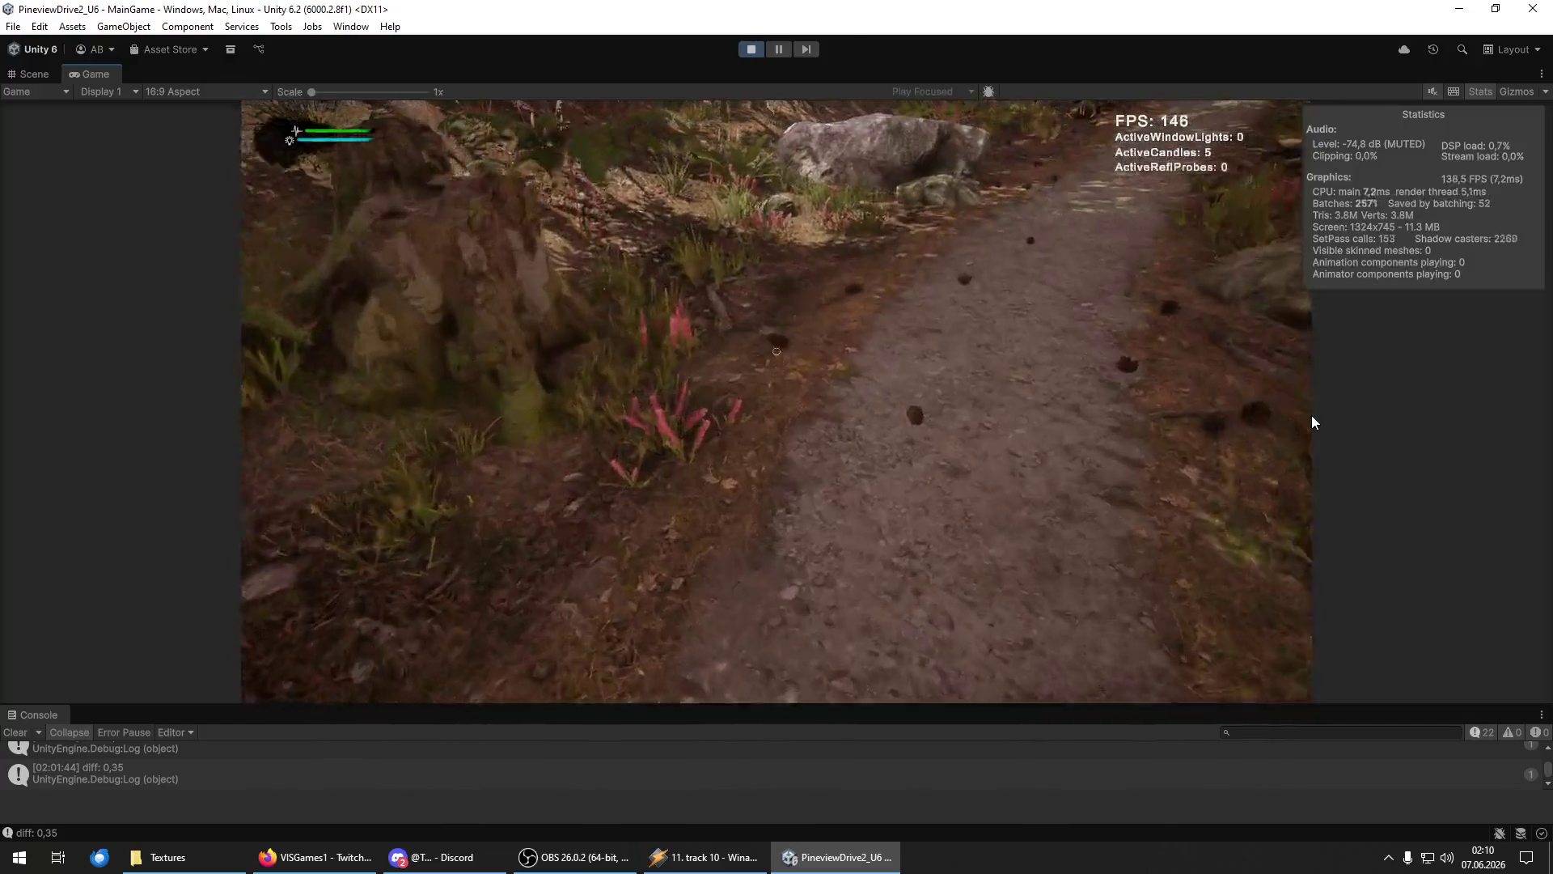
key("w")
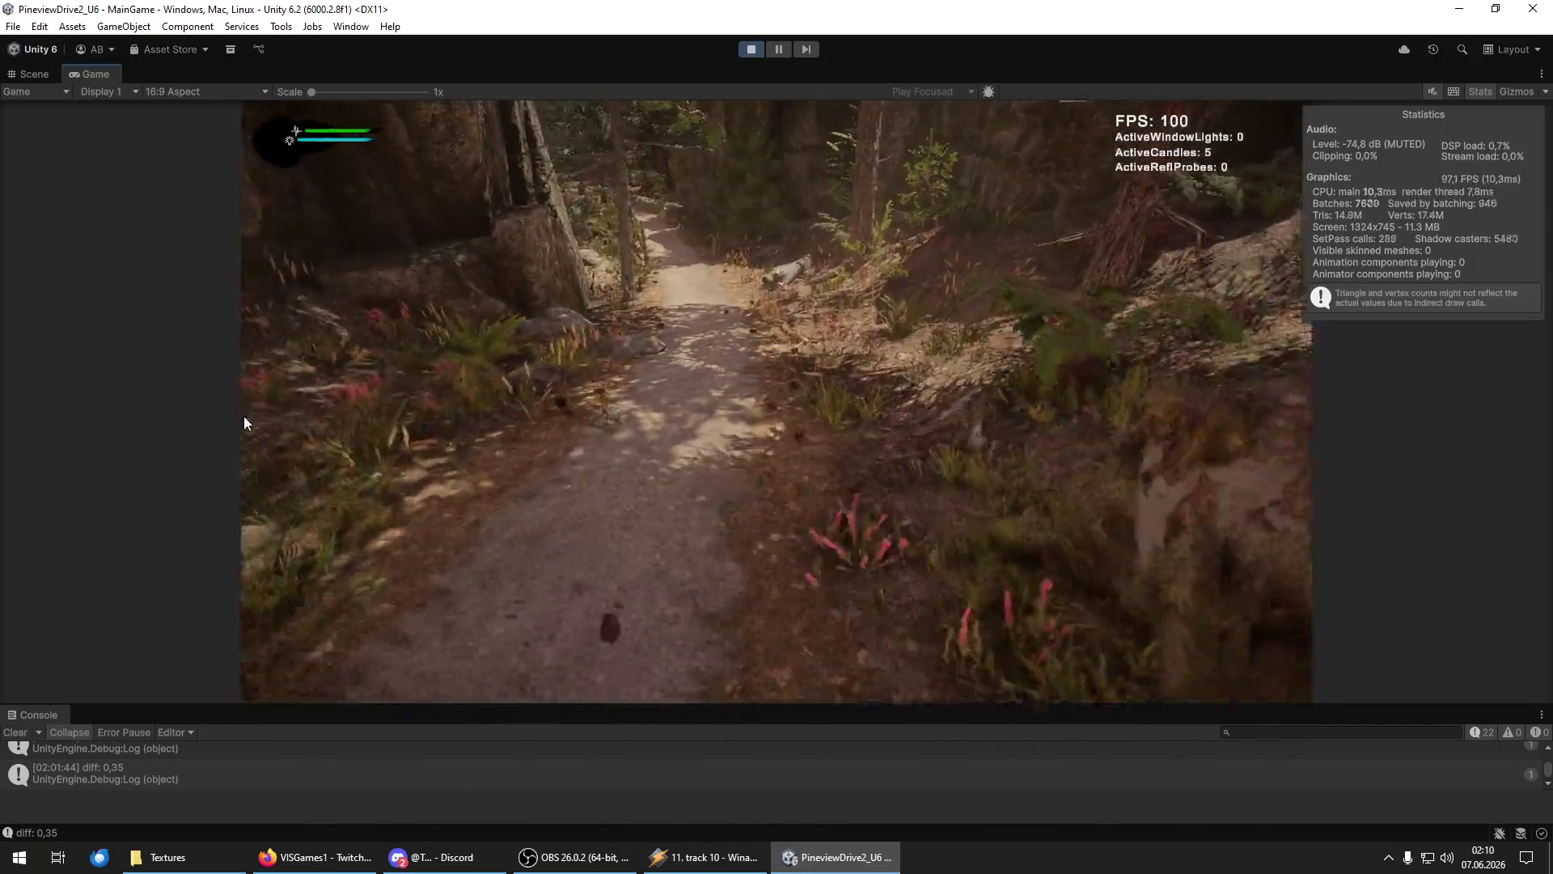
key("w")
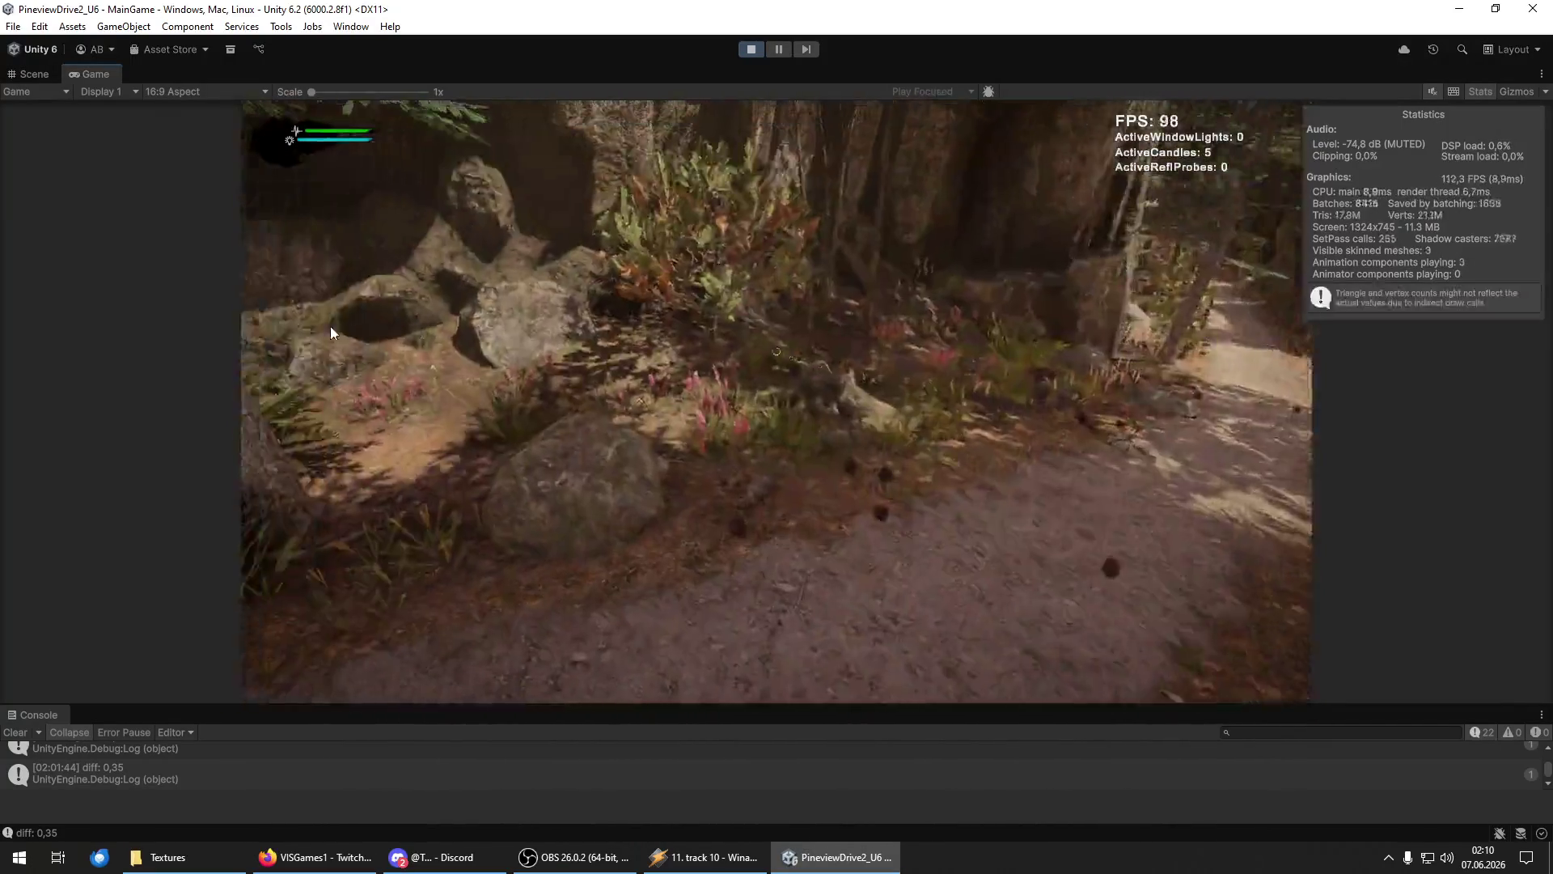
key("w")
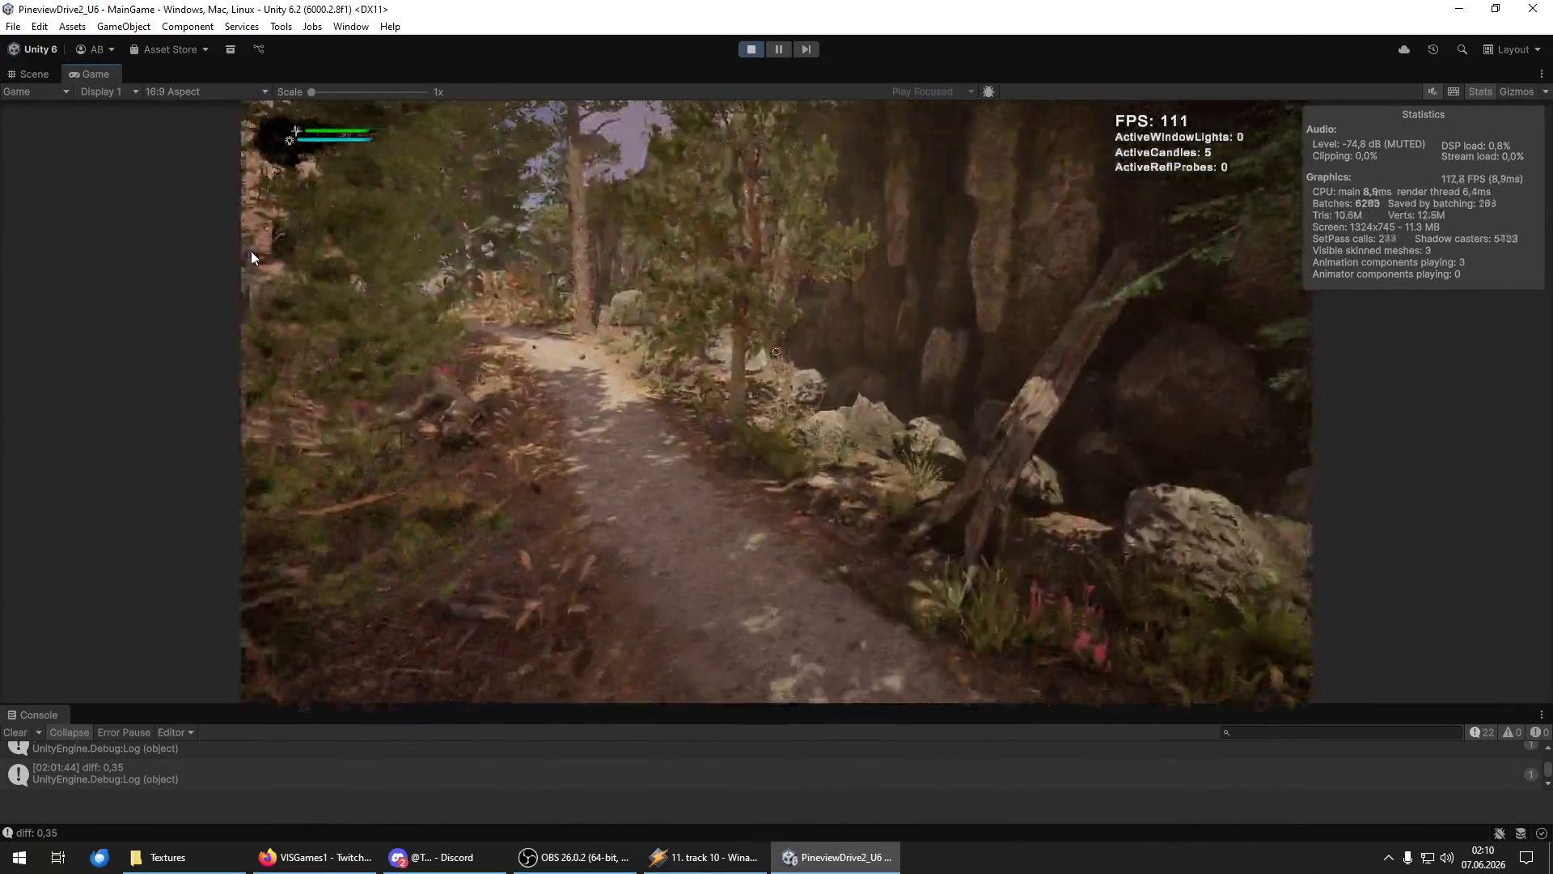
key("w")
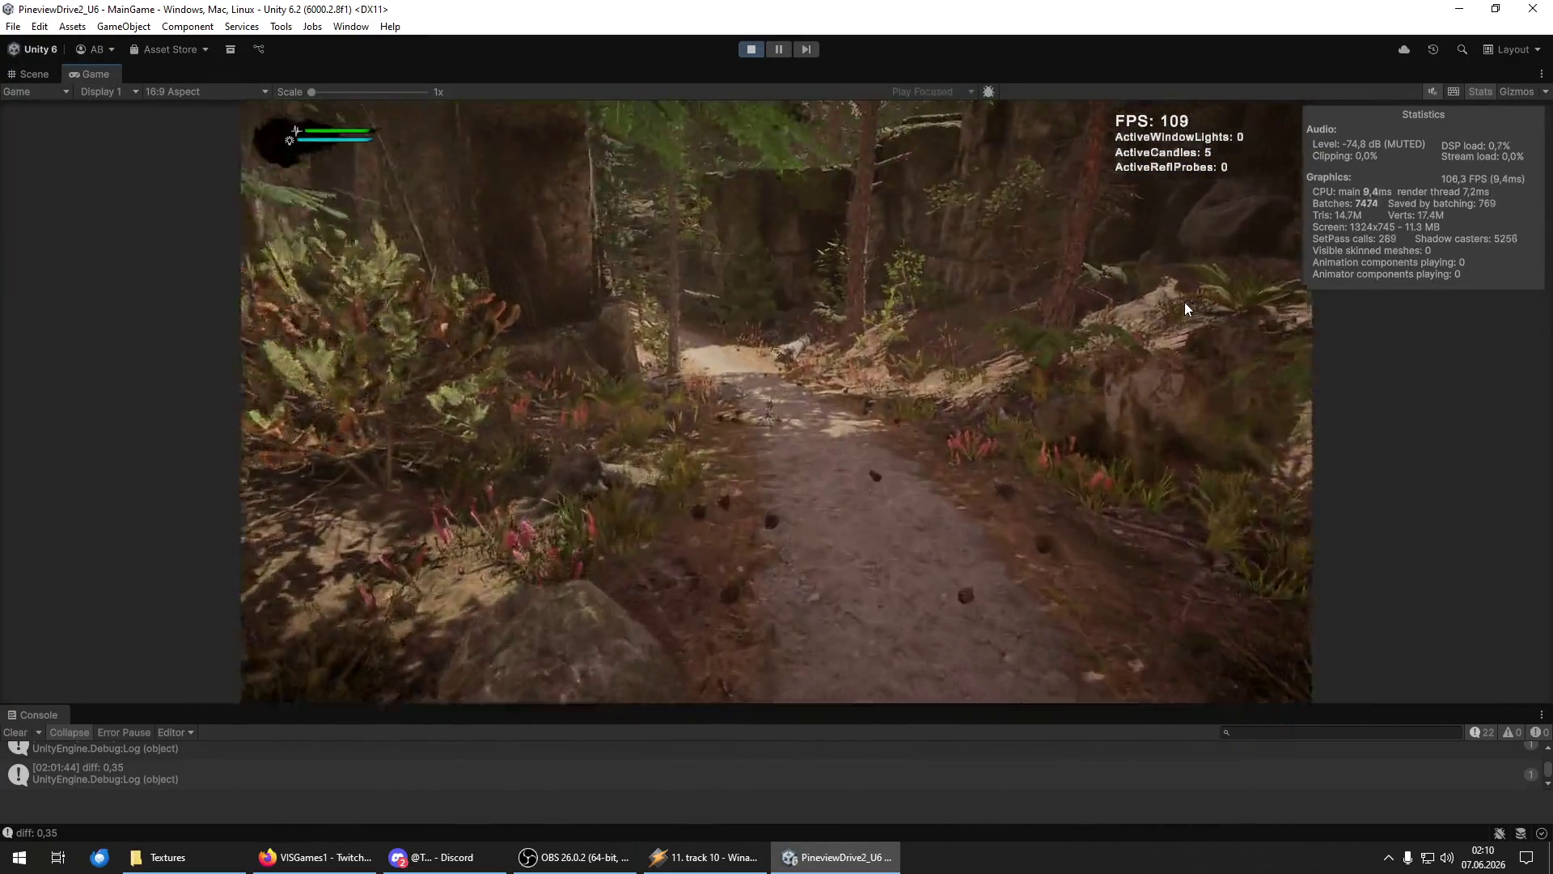
key("w")
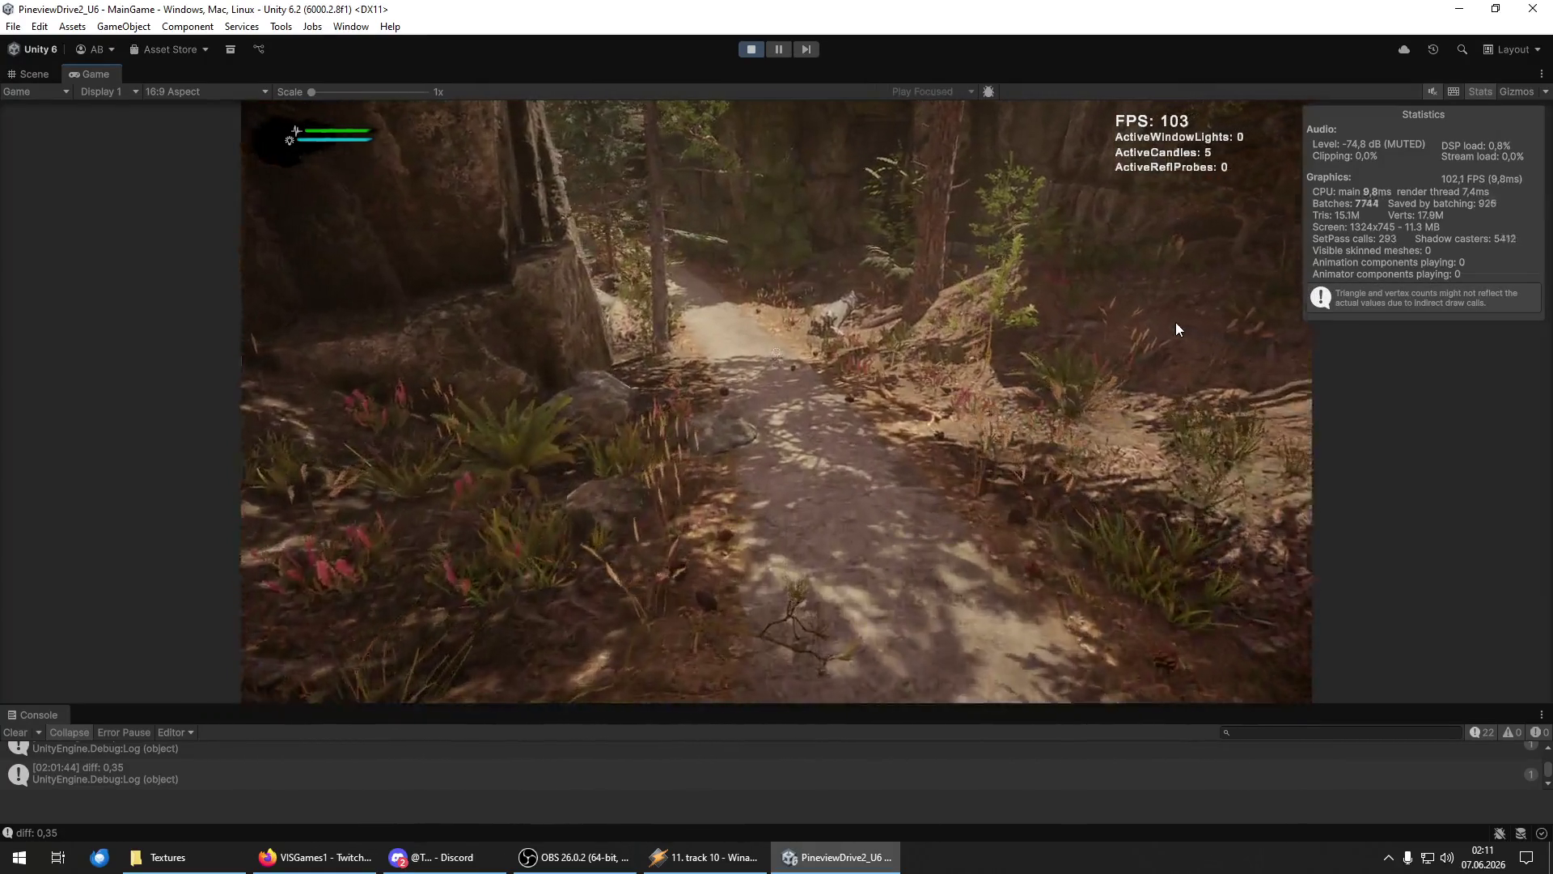
key("w")
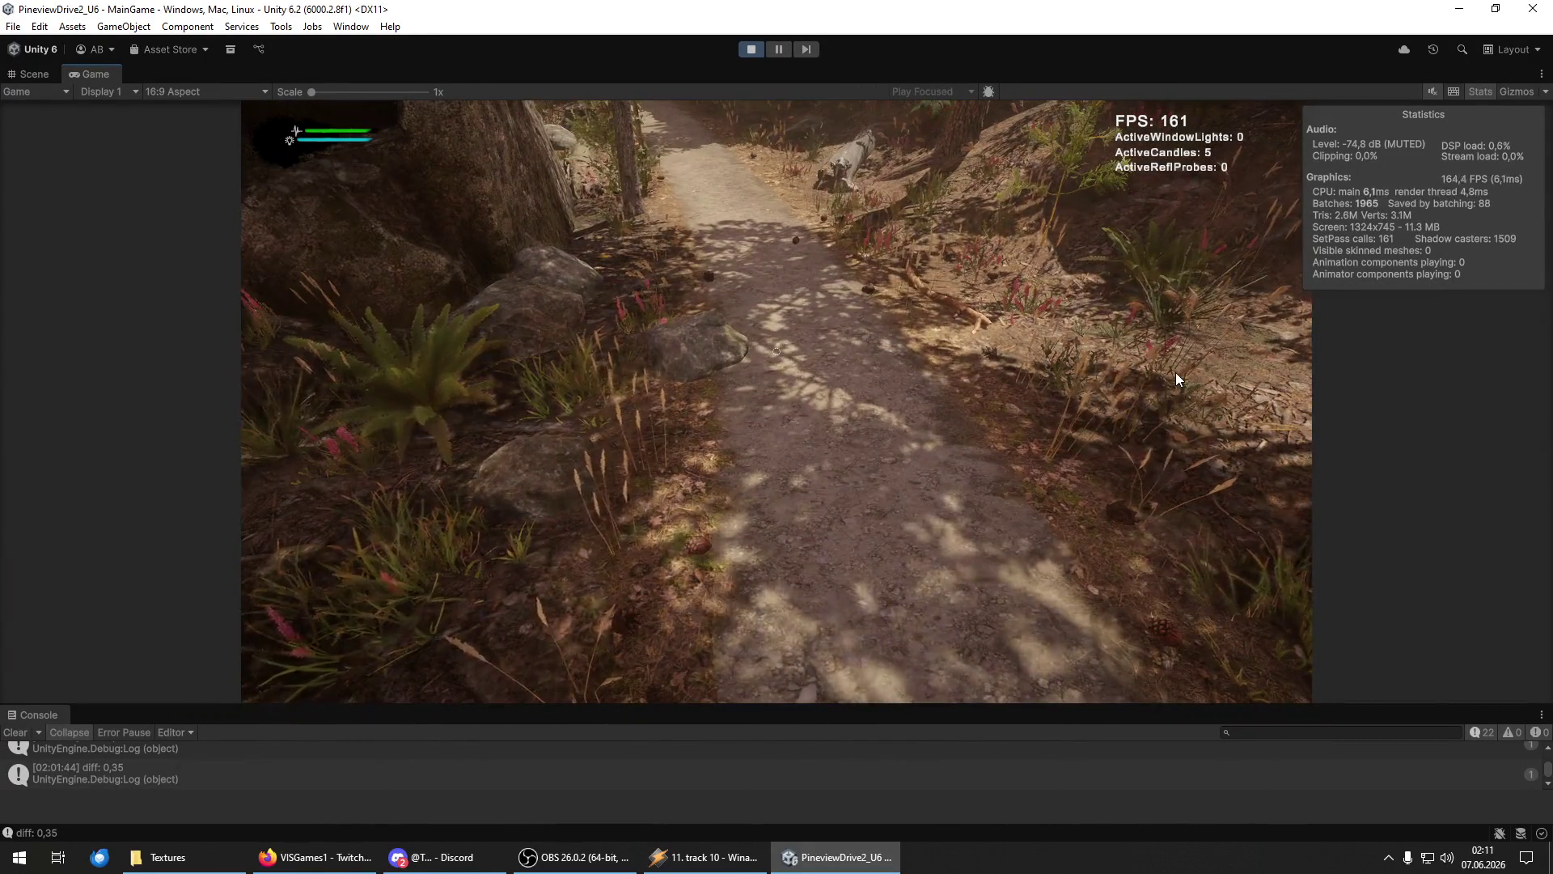
mouse_move(1177, 379)
left_mouse_down()
mouse_move(1162, 322)
mouse_move(358, 192)
mouse_move(266, 228)
mouse_move(761, 106)
mouse_move(746, 101)
mouse_move(328, 442)
mouse_move(241, 557)
mouse_move(322, 552)
mouse_move(666, 673)
mouse_move(392, 548)
mouse_move(316, 447)
mouse_move(569, 181)
mouse_move(576, 128)
mouse_move(769, 100)
mouse_move(734, 102)
left_mouse_up()
key("Escape")
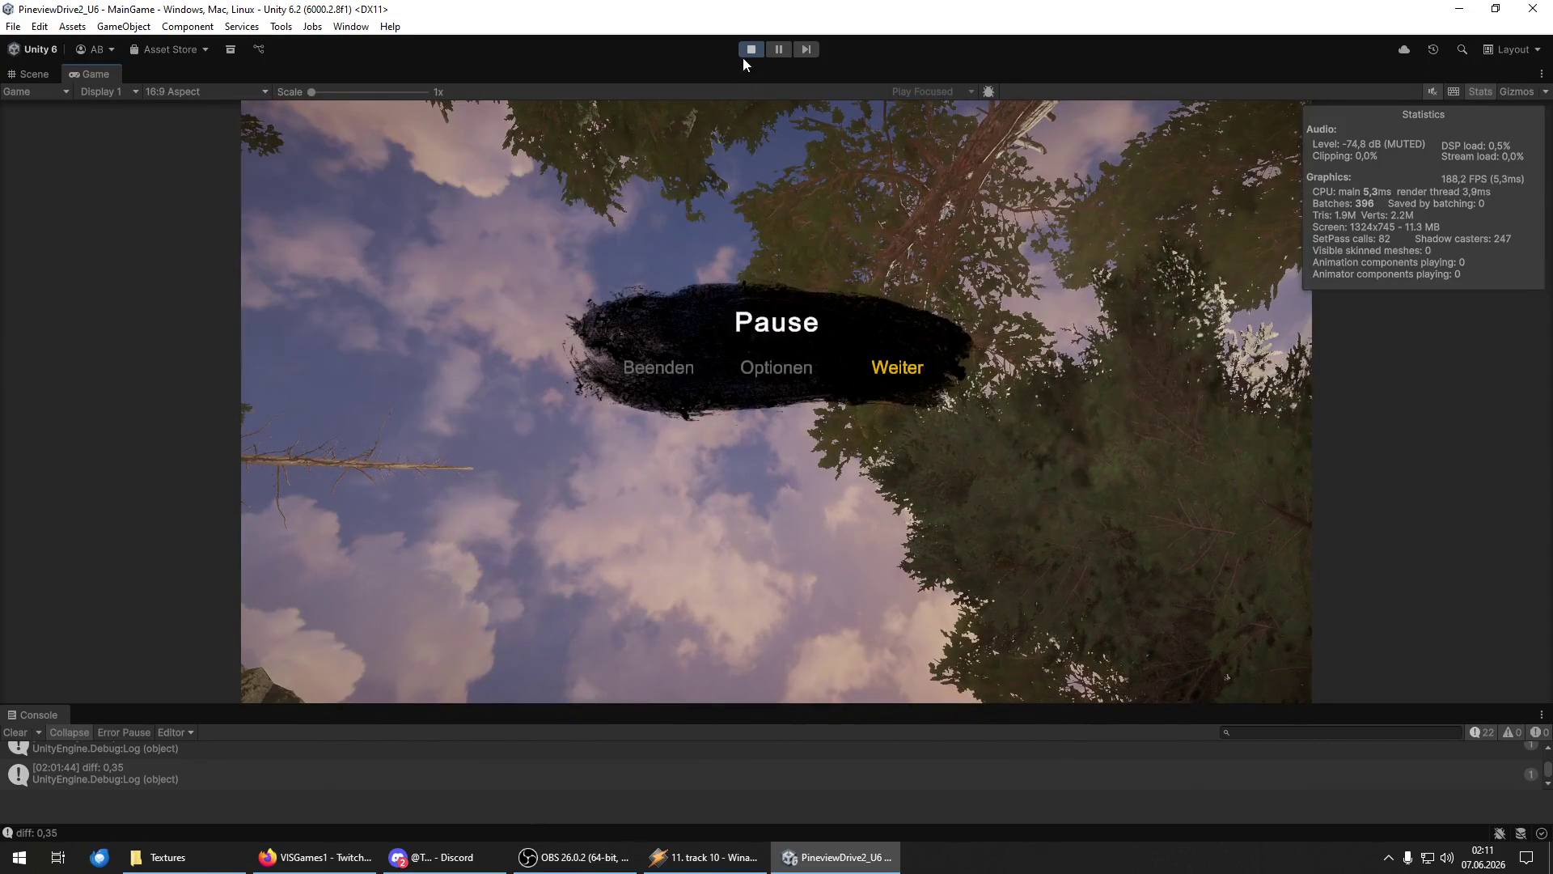
Exit Play mode and fly the Scene view toward the forest path.
left_click(748, 50)
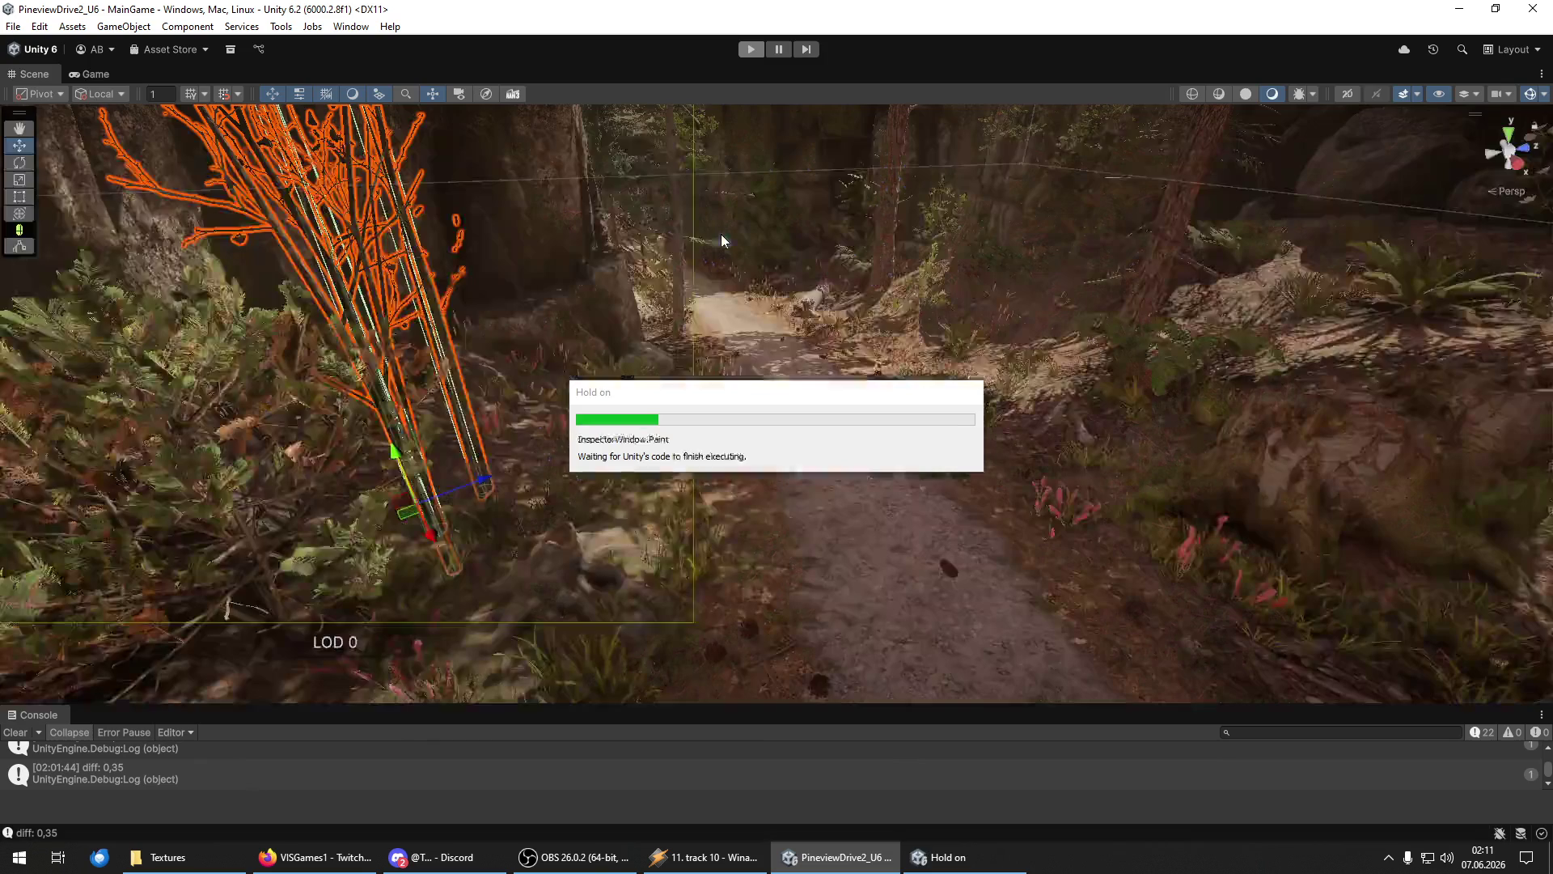
mouse_move(722, 240)
left_mouse_down()
mouse_move(763, 250)
mouse_move(928, 430)
mouse_move(693, 457)
mouse_move(552, 423)
mouse_move(769, 420)
mouse_move(837, 221)
mouse_move(791, 329)
mouse_move(839, 329)
left_mouse_up()
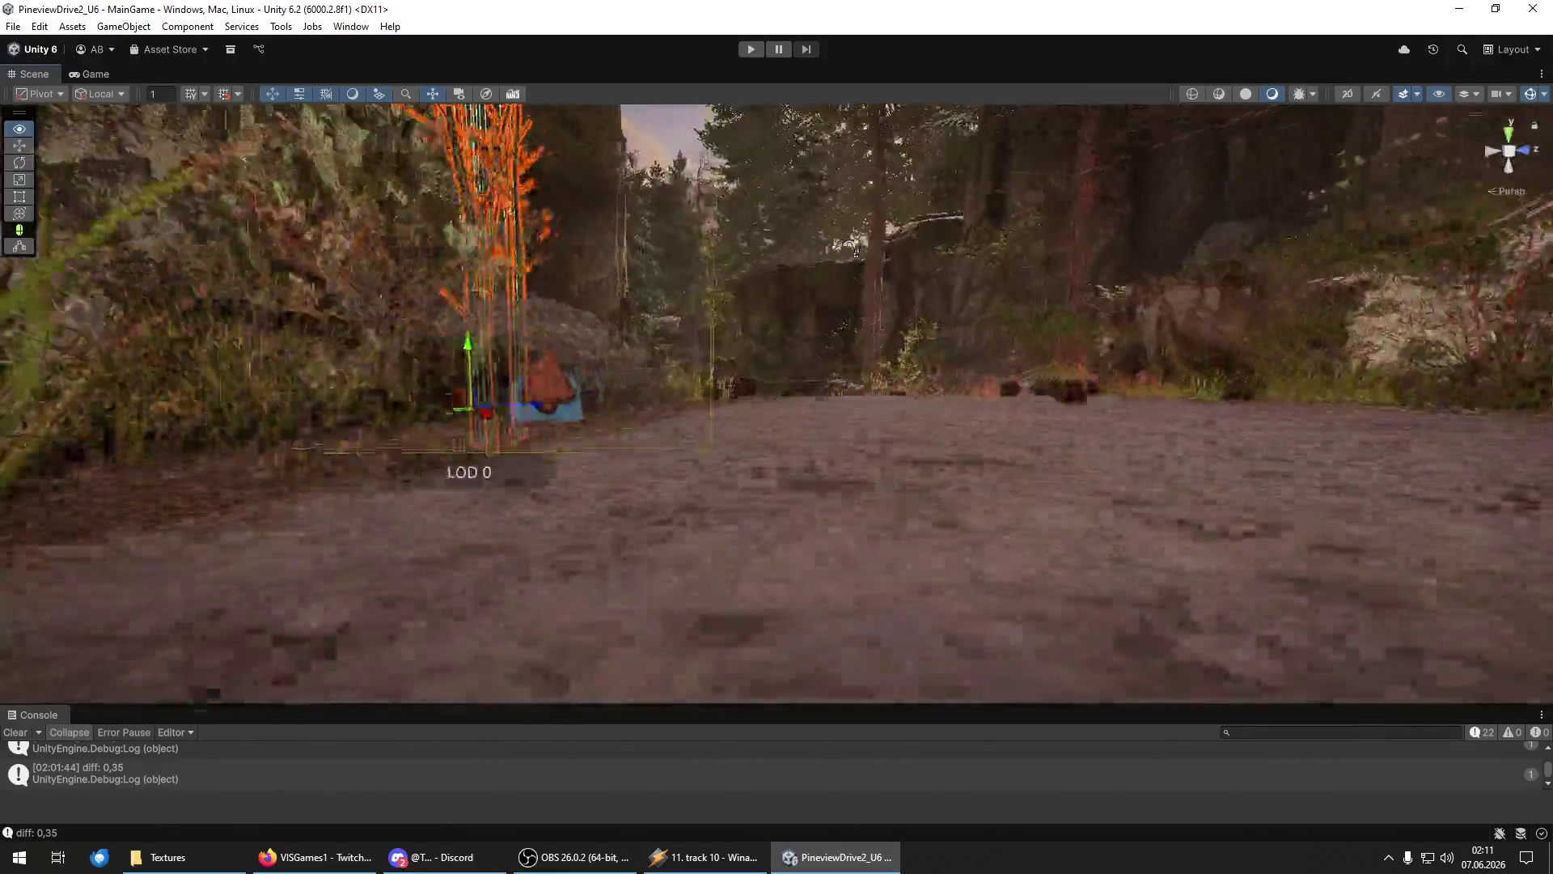
Fly the Scene view forward along the forest path toward the LOD 0 plants.
left_click_drag(849, 245, 853, 227)
key("w")
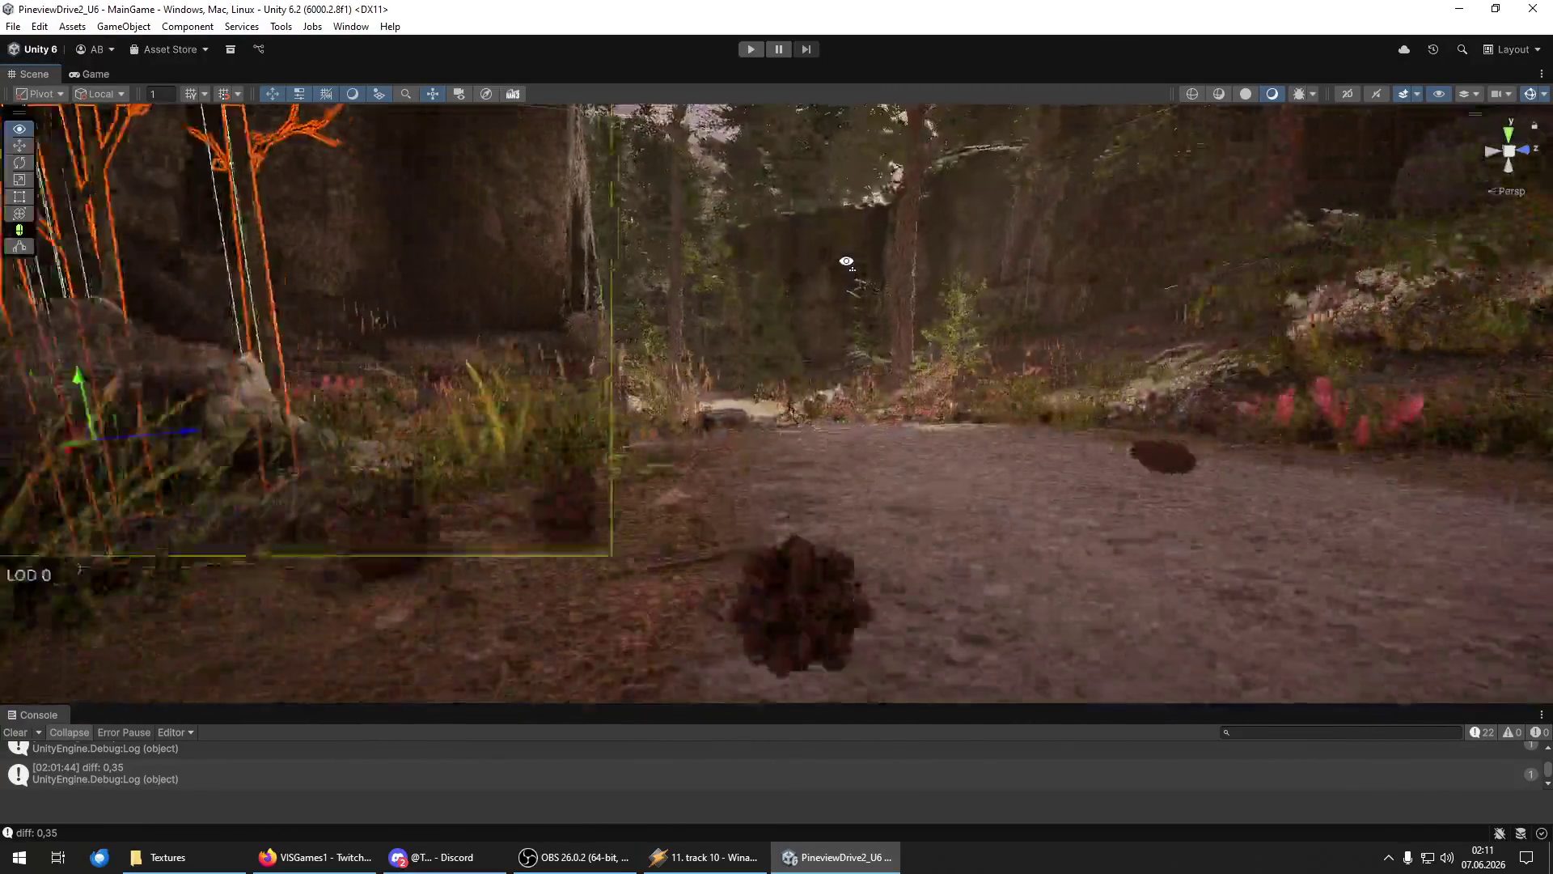
key("w")
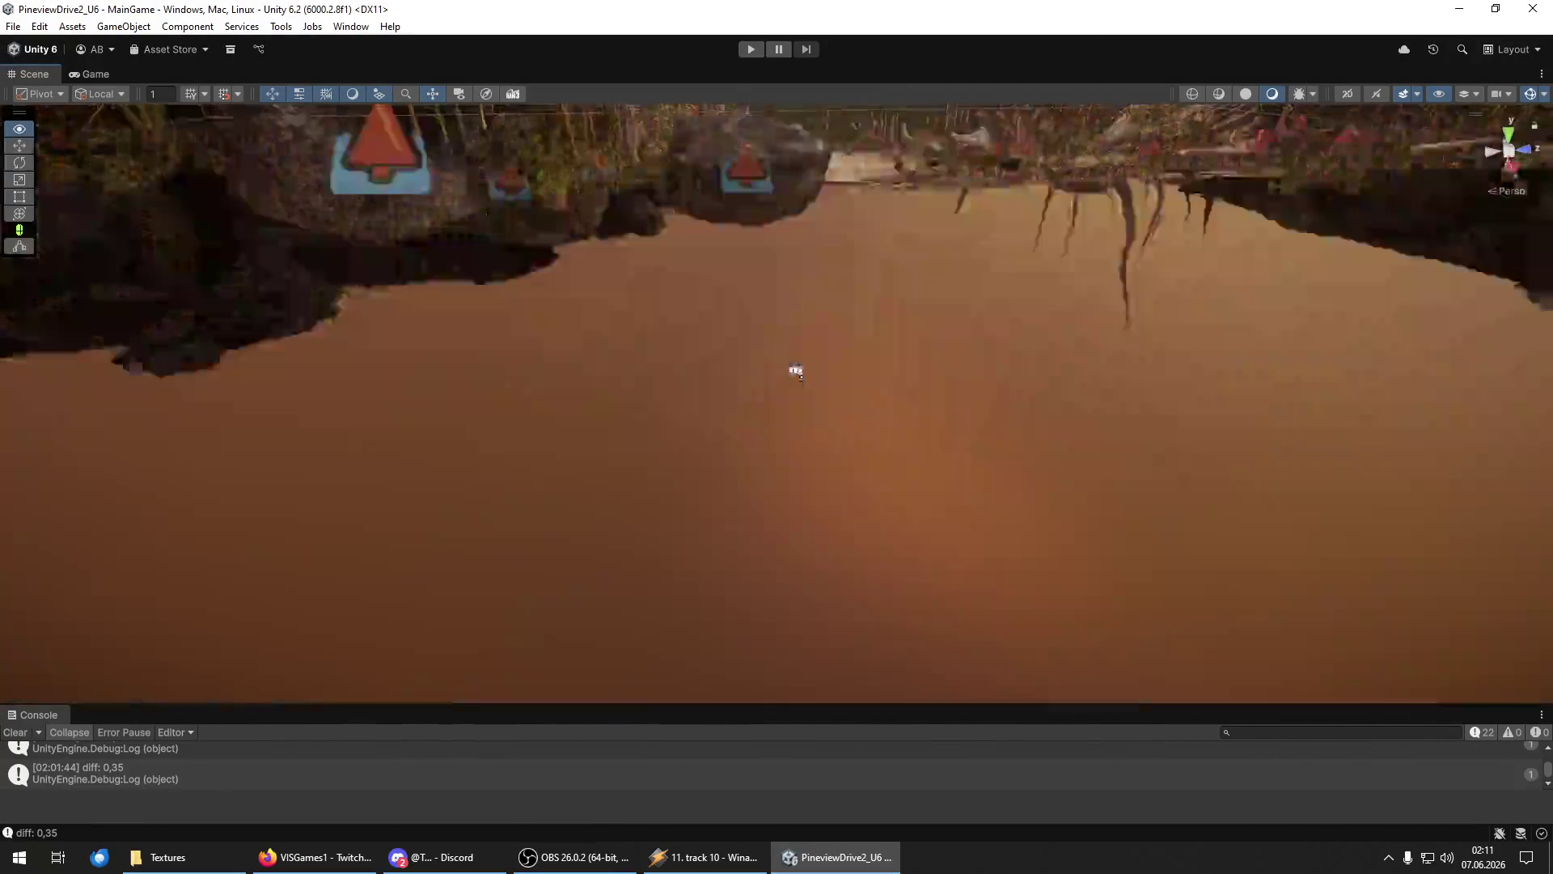
key("w")
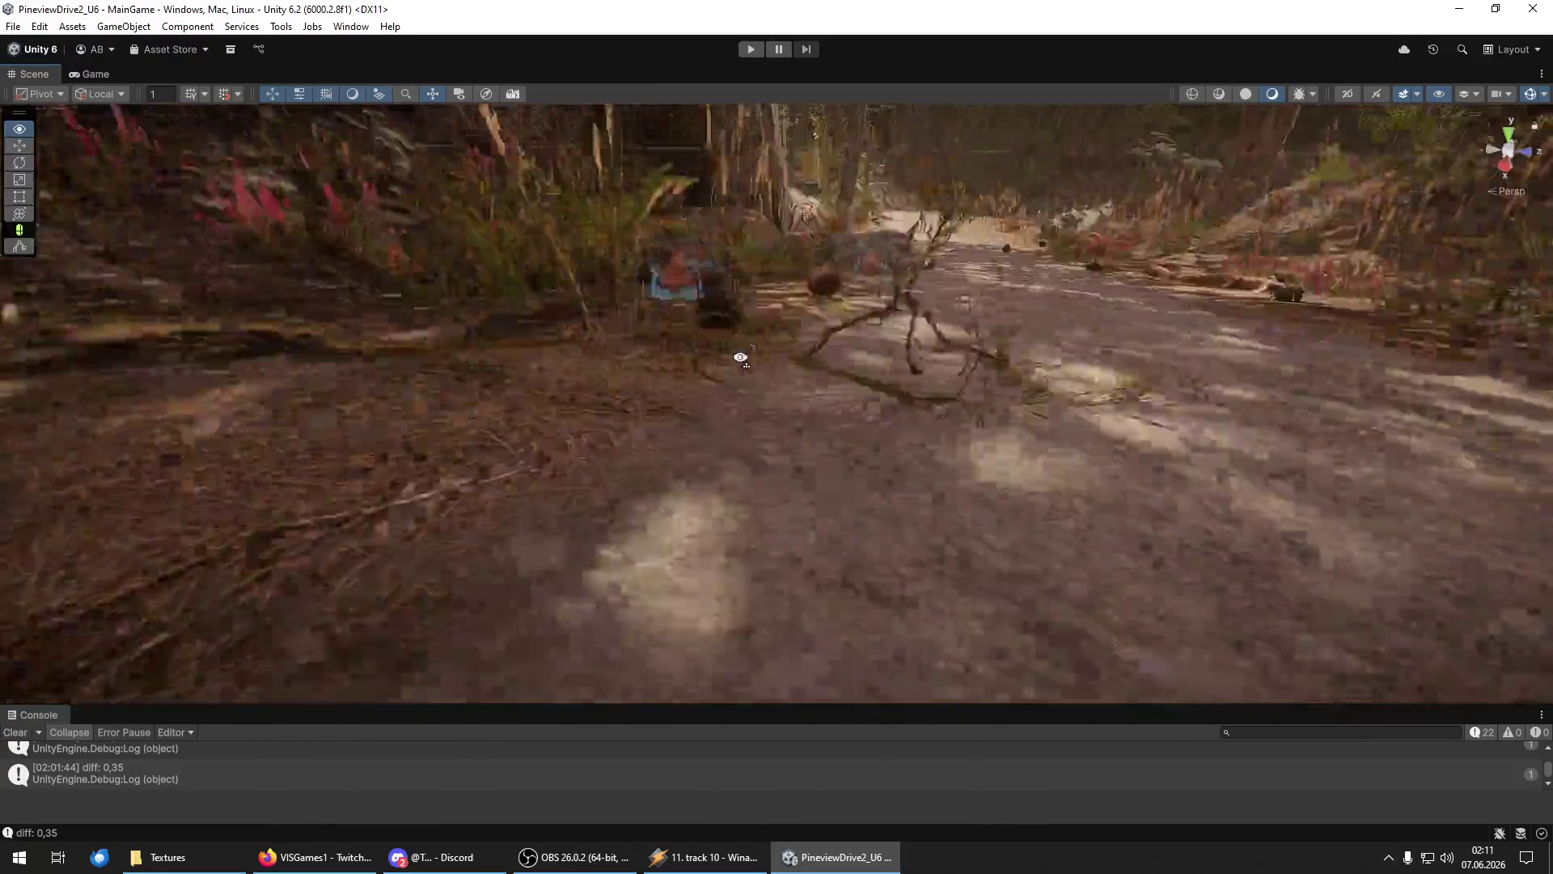
Select the fallen branch on the path, inspect it up close, then fly on toward the rock wall.
left_click(783, 382)
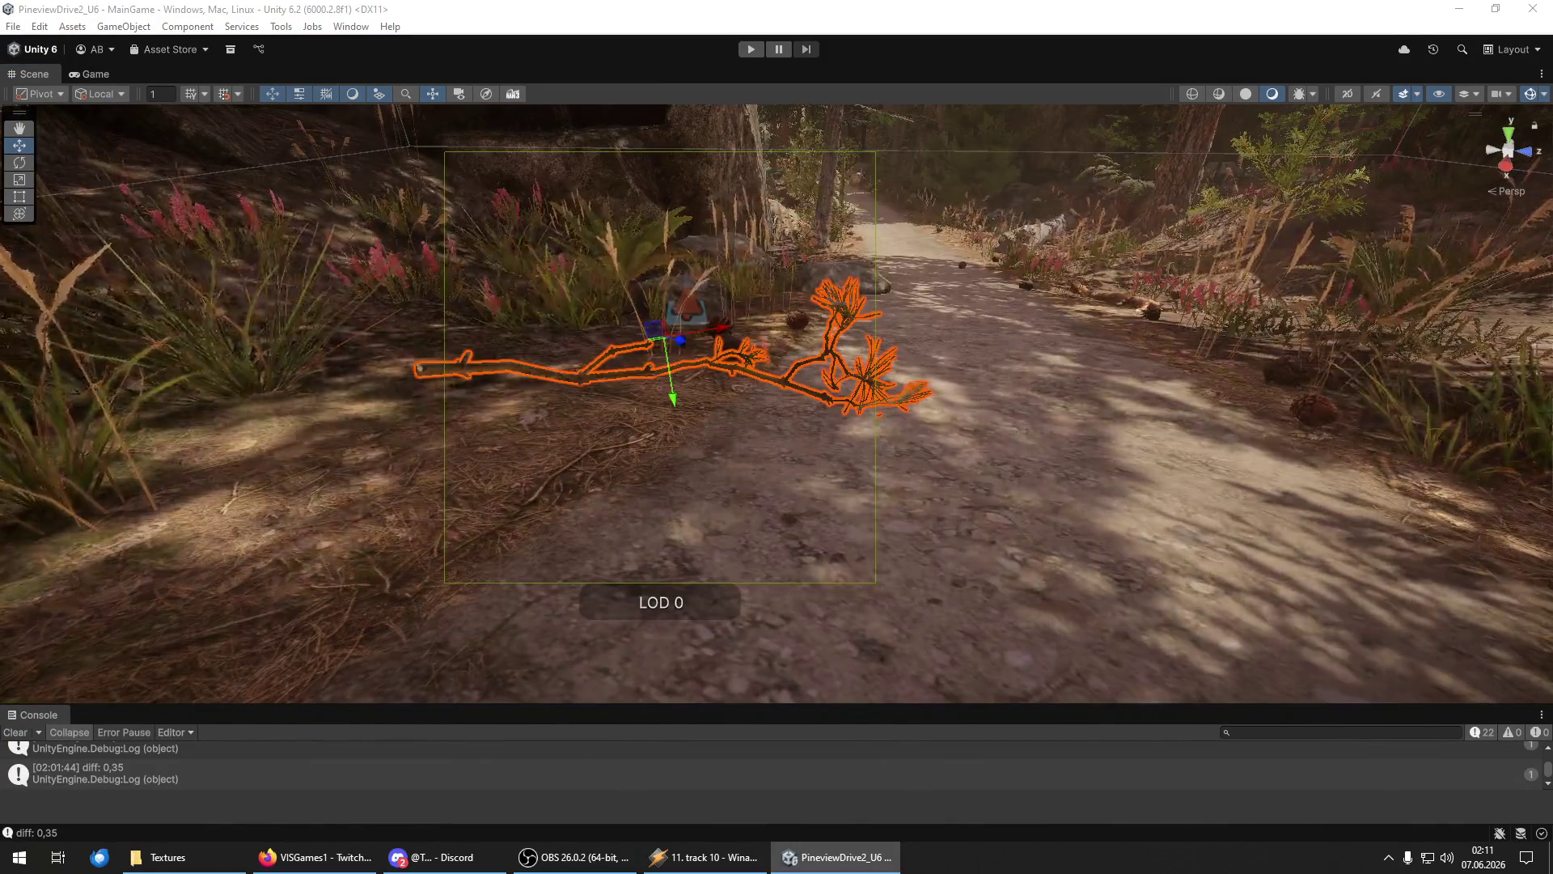
key("w")
mouse_move(684, 390)
left_mouse_down()
mouse_move(669, 332)
mouse_move(794, 538)
left_mouse_up()
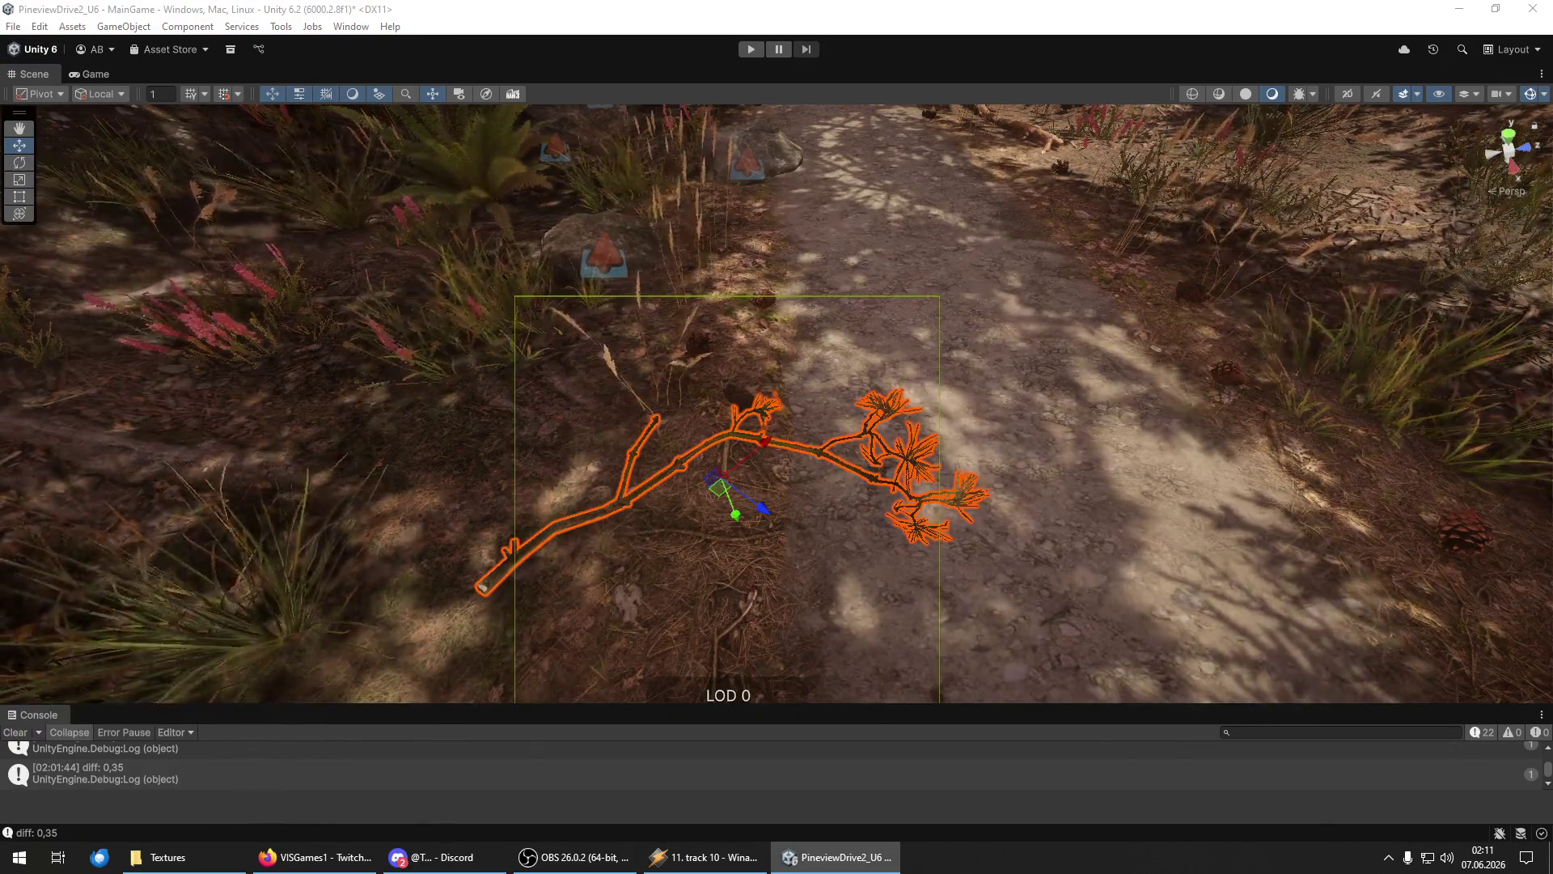
mouse_move(798, 523)
left_mouse_down()
mouse_move(926, 548)
mouse_move(545, 407)
mouse_move(364, 421)
mouse_move(798, 389)
mouse_move(797, 340)
mouse_move(811, 419)
left_mouse_up()
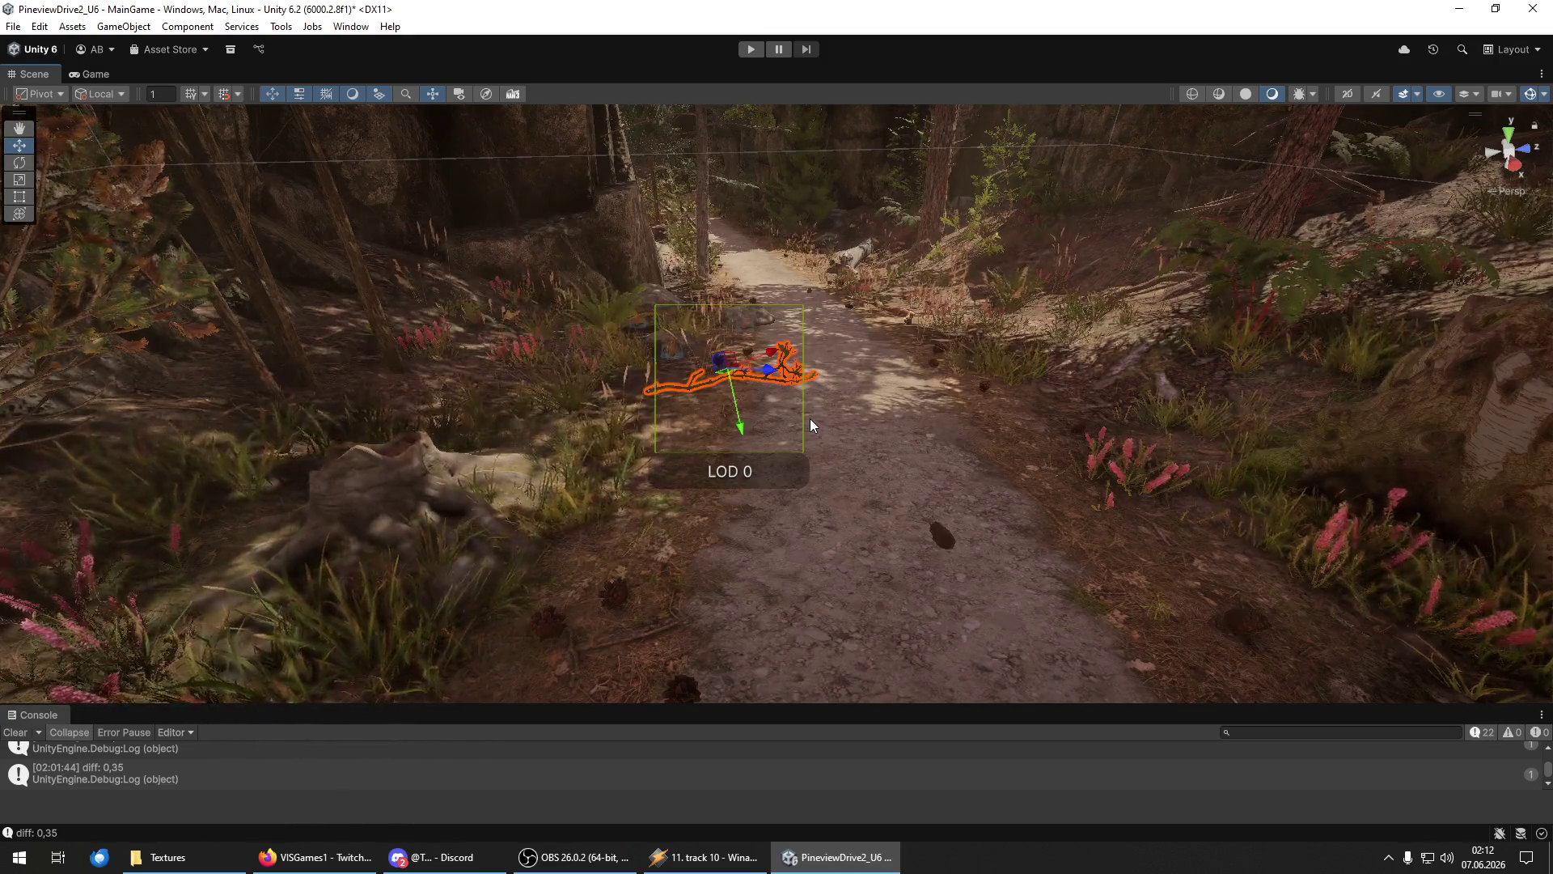
mouse_move(809, 419)
left_mouse_down()
mouse_move(719, 433)
mouse_move(804, 318)
mouse_move(725, 392)
mouse_move(700, 381)
mouse_move(667, 274)
mouse_move(798, 260)
mouse_move(925, 277)
mouse_move(929, 301)
mouse_move(898, 343)
mouse_move(565, 243)
mouse_move(586, 257)
mouse_move(1036, 273)
mouse_move(1492, 264)
mouse_move(485, 267)
mouse_move(658, 267)
mouse_move(610, 270)
mouse_move(686, 360)
left_mouse_up()
Turn the camera from the rock wall past the cabin to face the covered wooden bridge.
left_click_drag(764, 412, 635, 369)
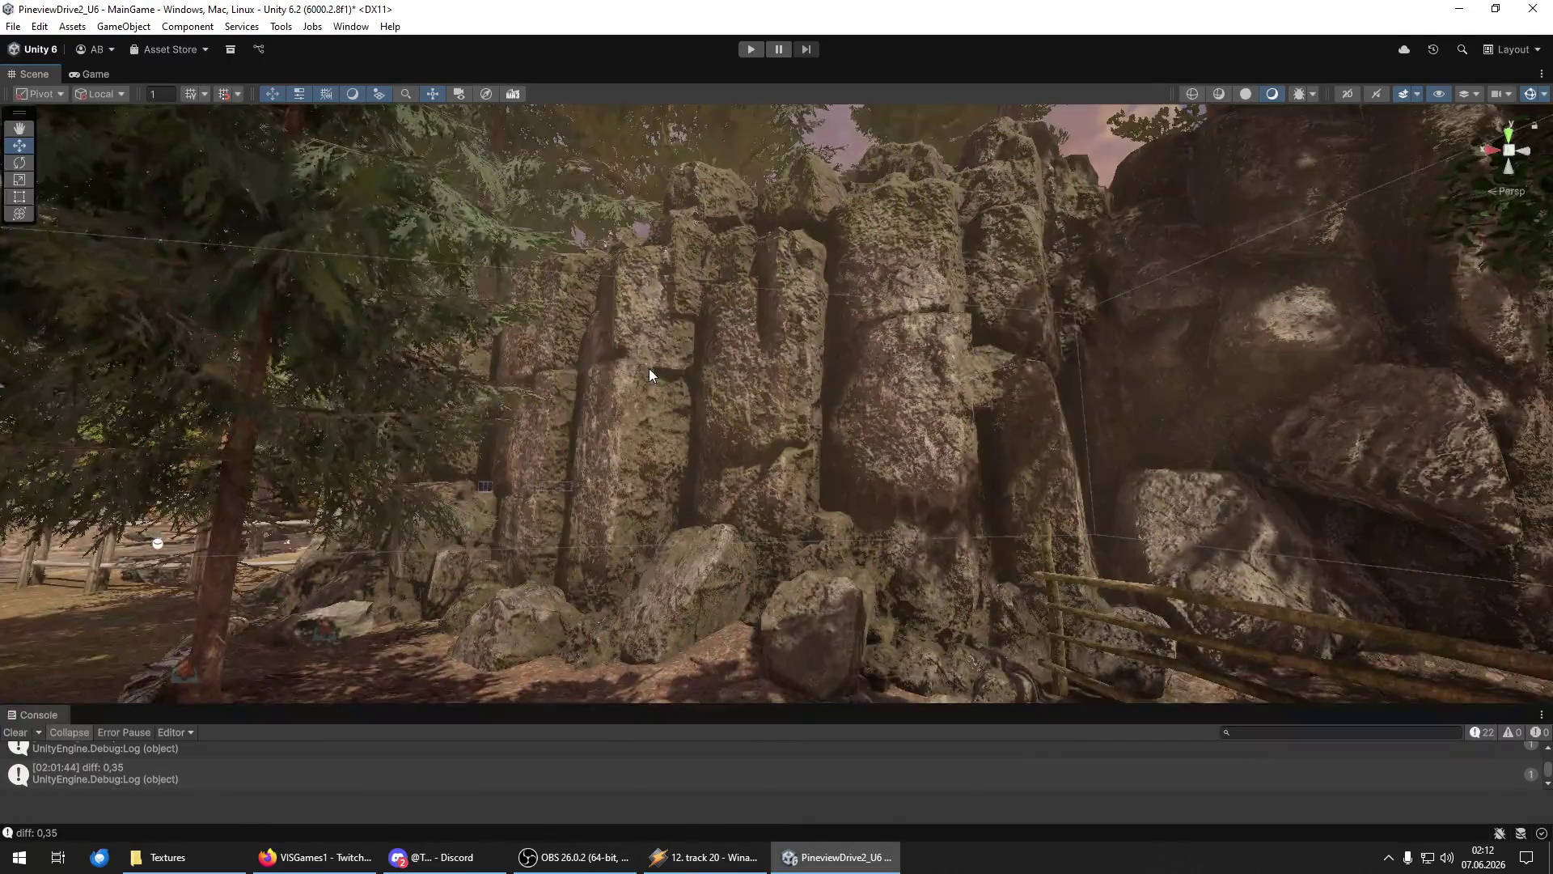
mouse_move(811, 355)
left_mouse_down()
mouse_move(381, 381)
mouse_move(442, 405)
left_mouse_up()
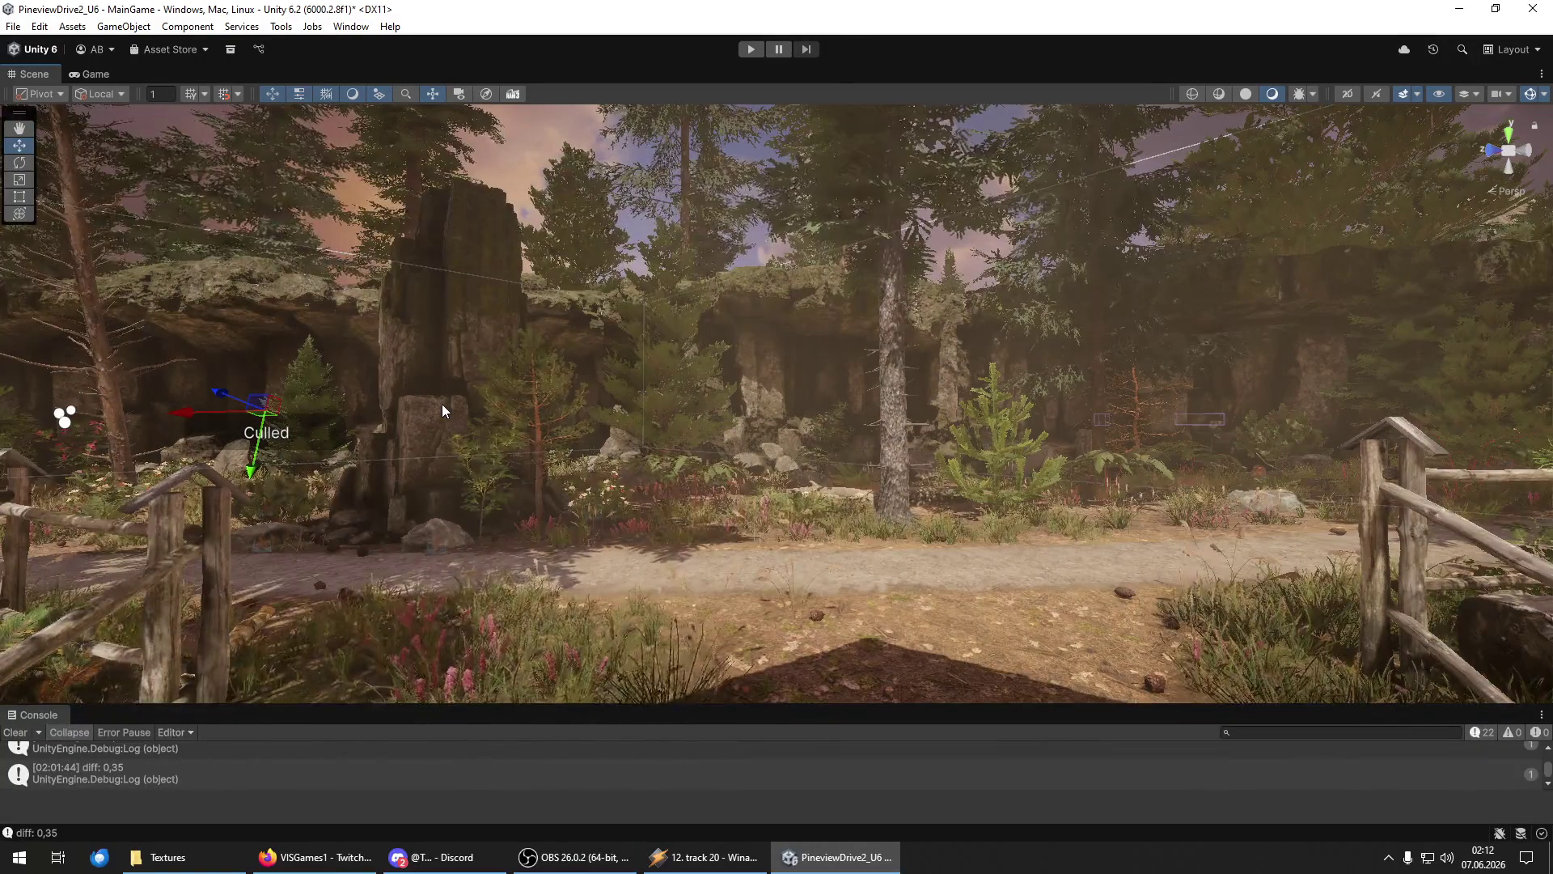
mouse_move(749, 410)
left_mouse_down()
mouse_move(1191, 392)
mouse_move(153, 459)
mouse_move(1468, 444)
mouse_move(35, 434)
mouse_move(1359, 453)
mouse_move(128, 443)
mouse_move(319, 428)
mouse_move(1471, 441)
mouse_move(960, 429)
mouse_move(520, 461)
mouse_move(1465, 434)
mouse_move(1424, 435)
left_mouse_up()
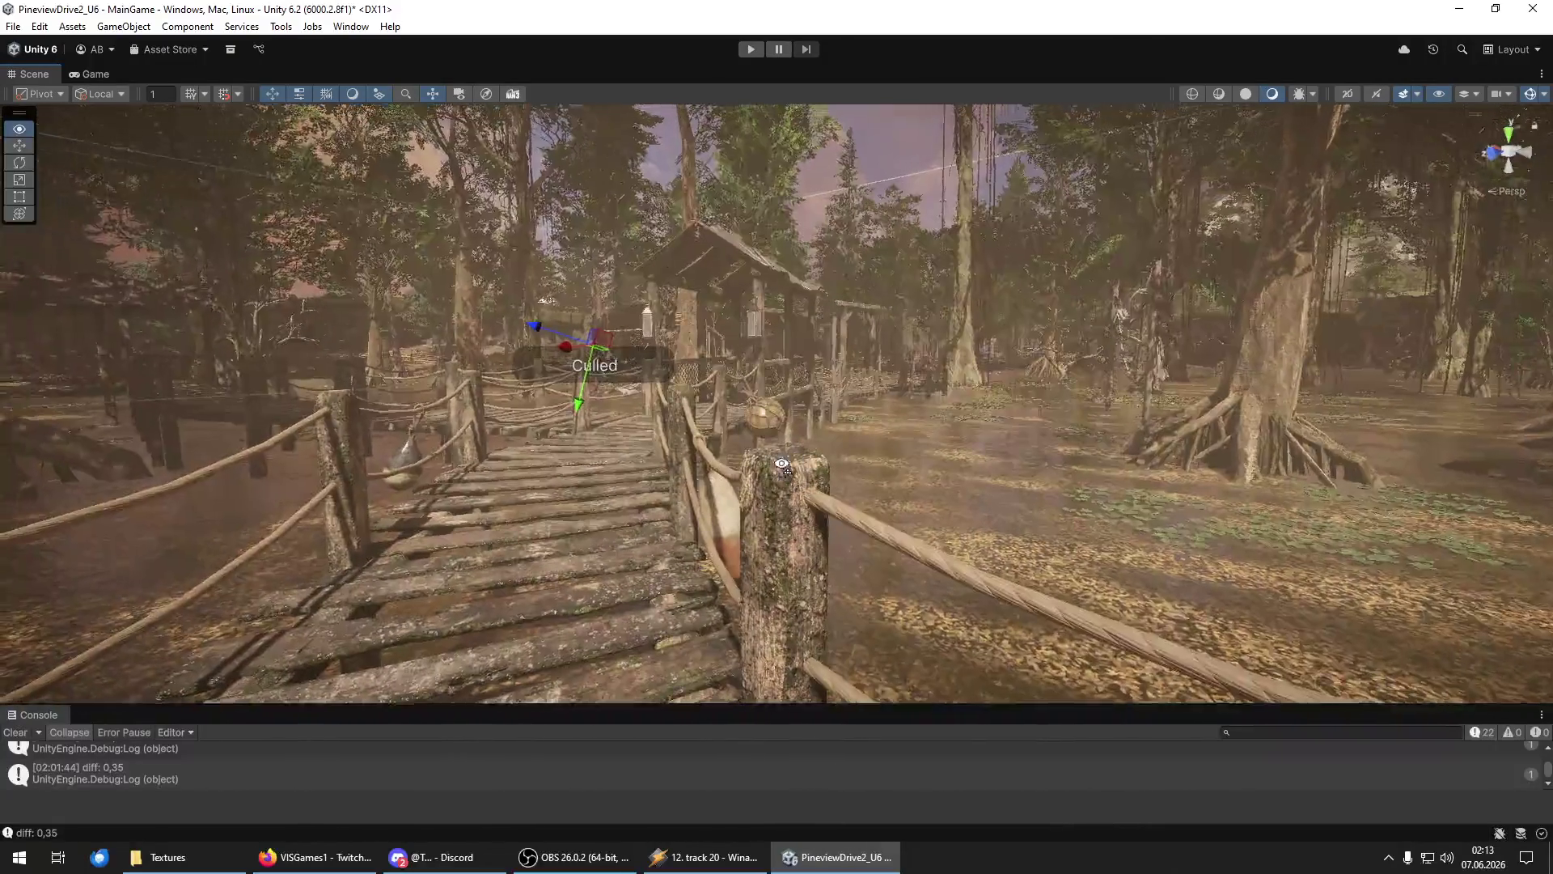
Fly along the boardwalk past the hut into the swamp clearing and select the object beside the fence.
key("w")
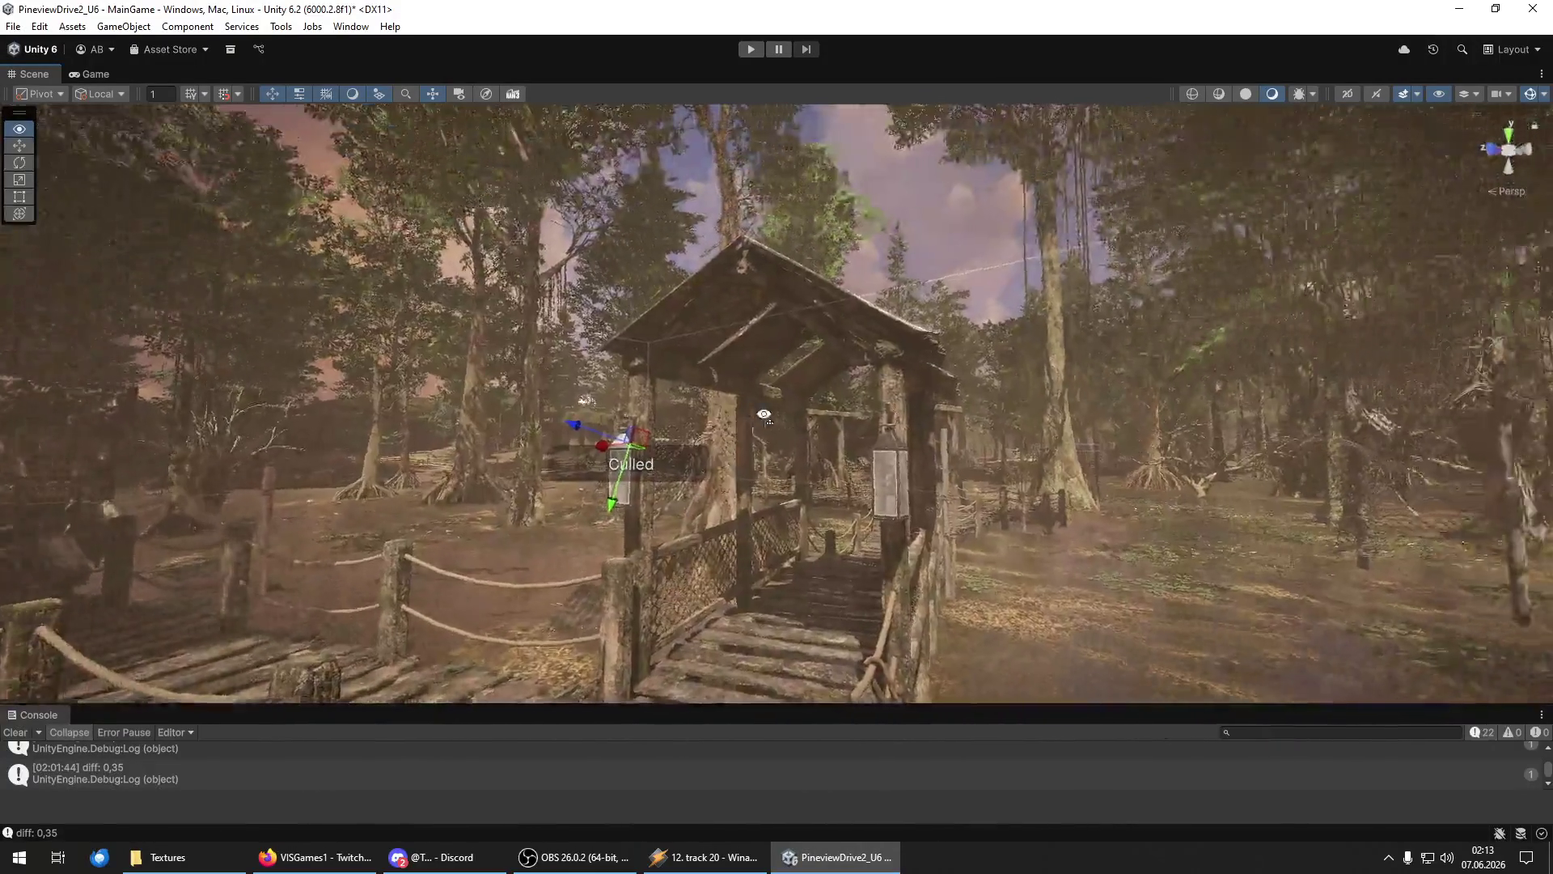
key("w")
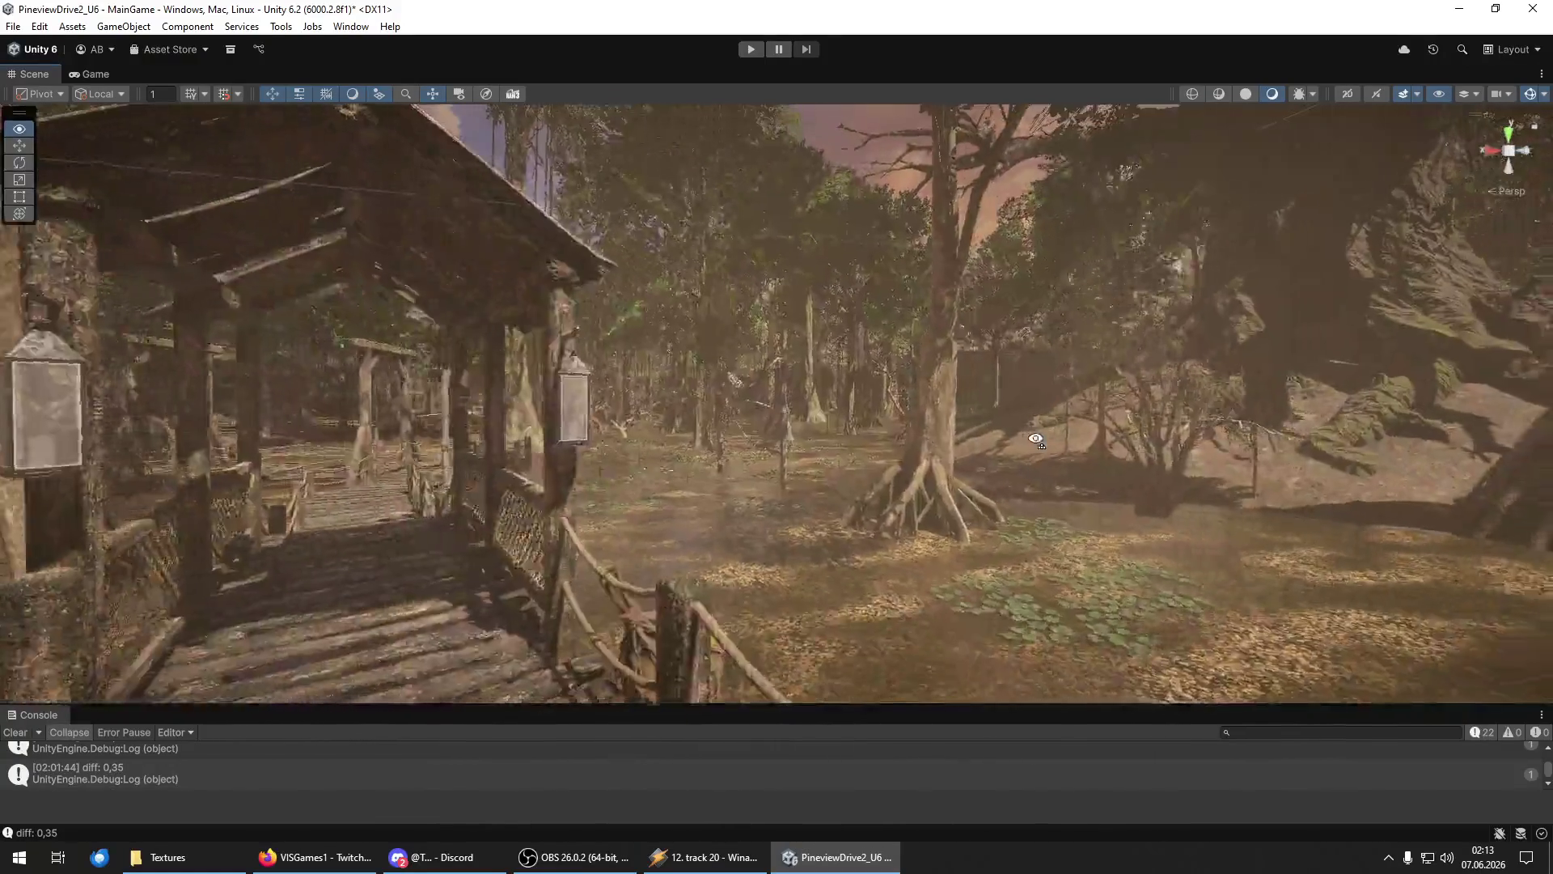
key("w")
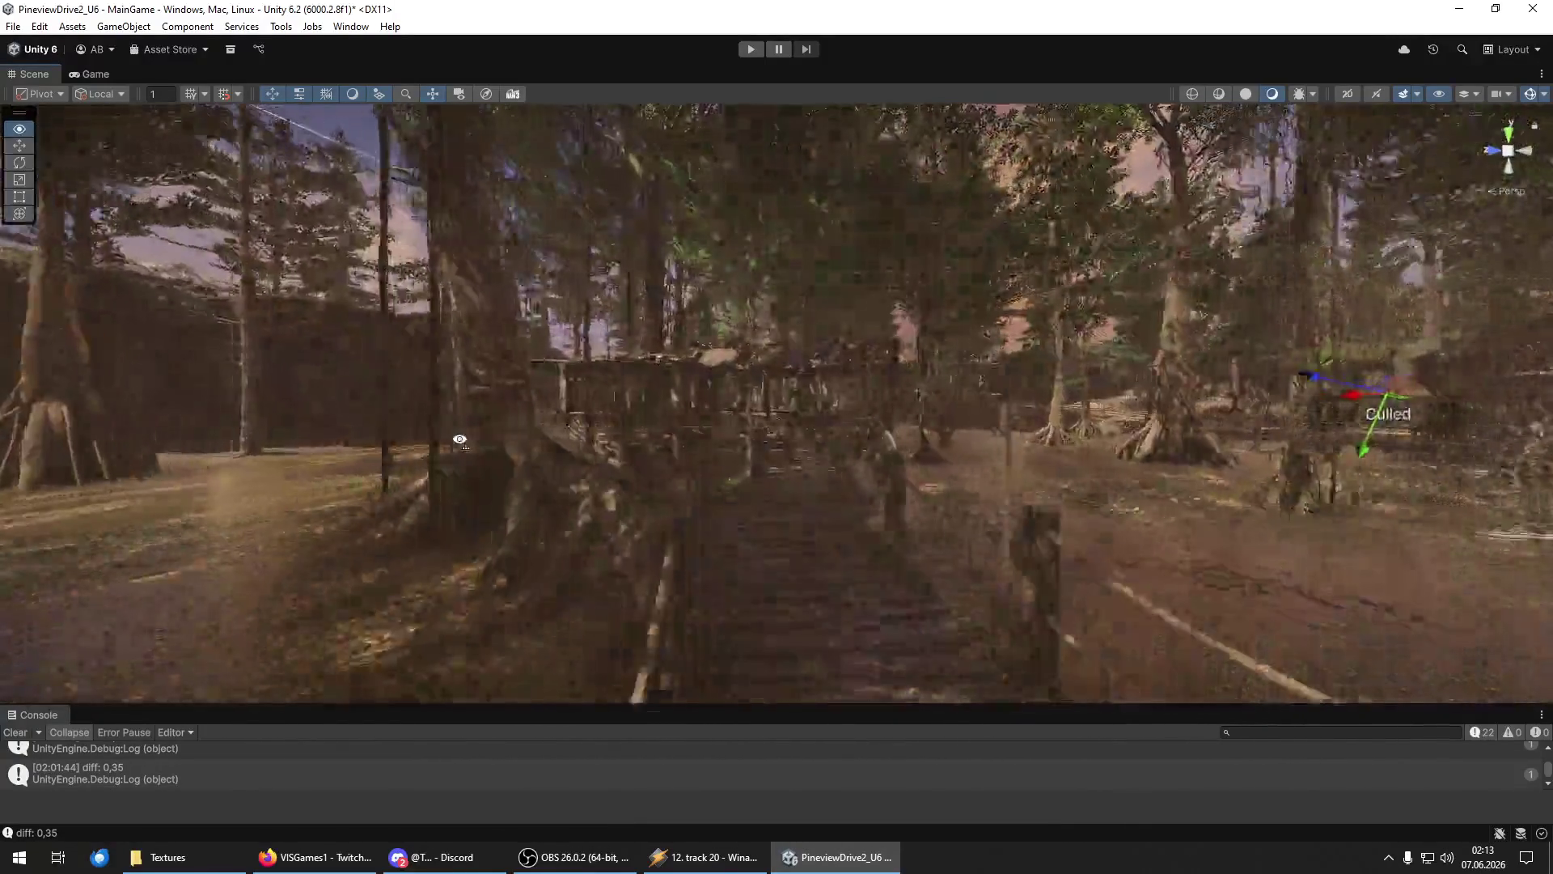
key("w")
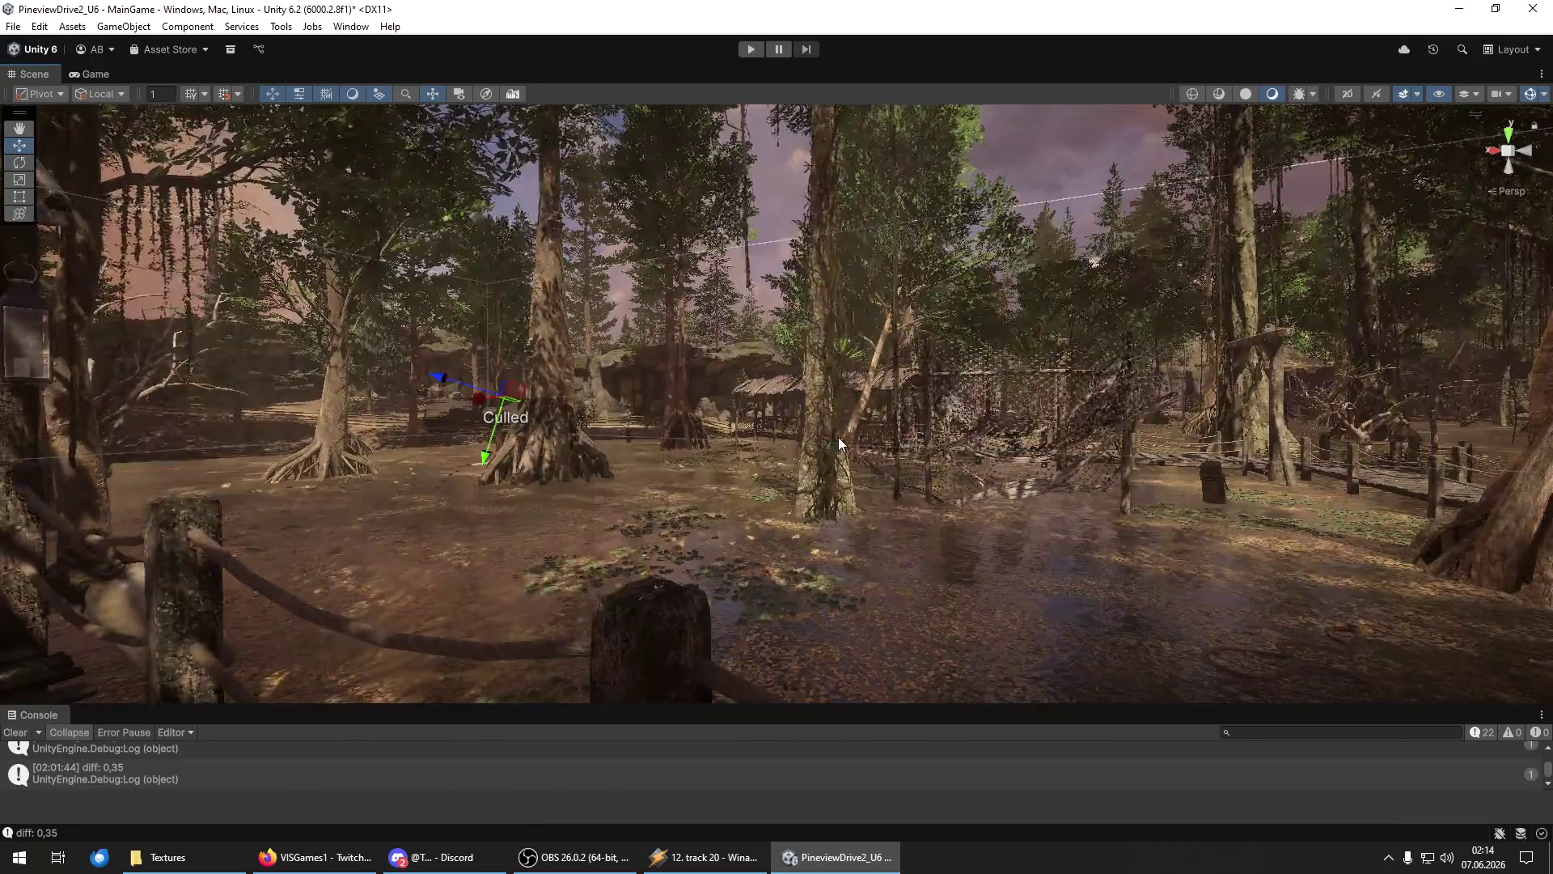
mouse_move(838, 445)
left_mouse_down()
mouse_move(679, 502)
mouse_move(808, 511)
left_mouse_up()
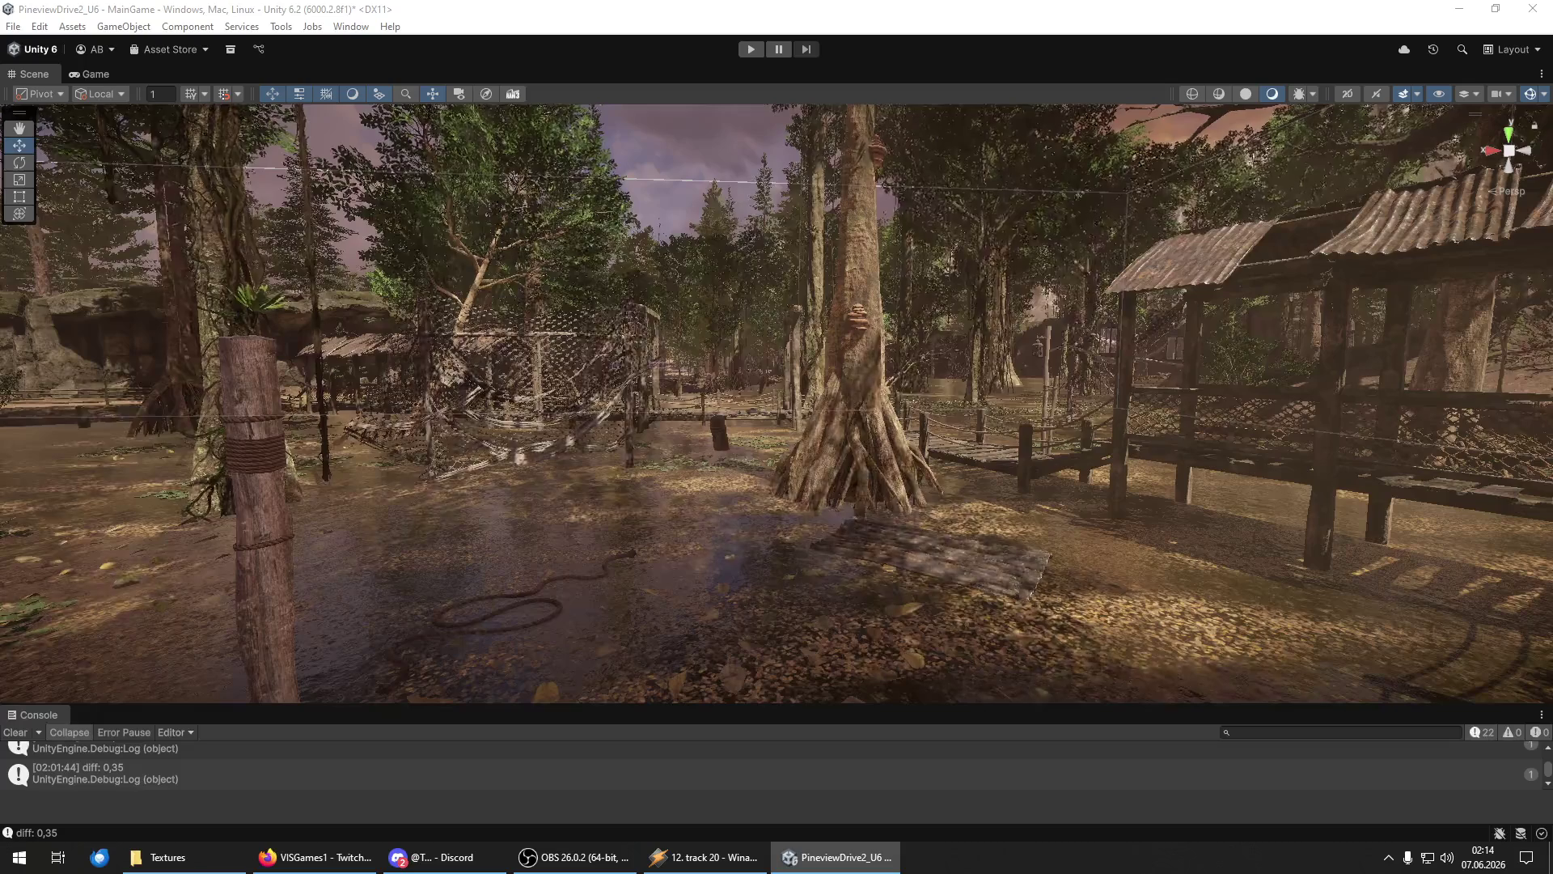
left_click(657, 368)
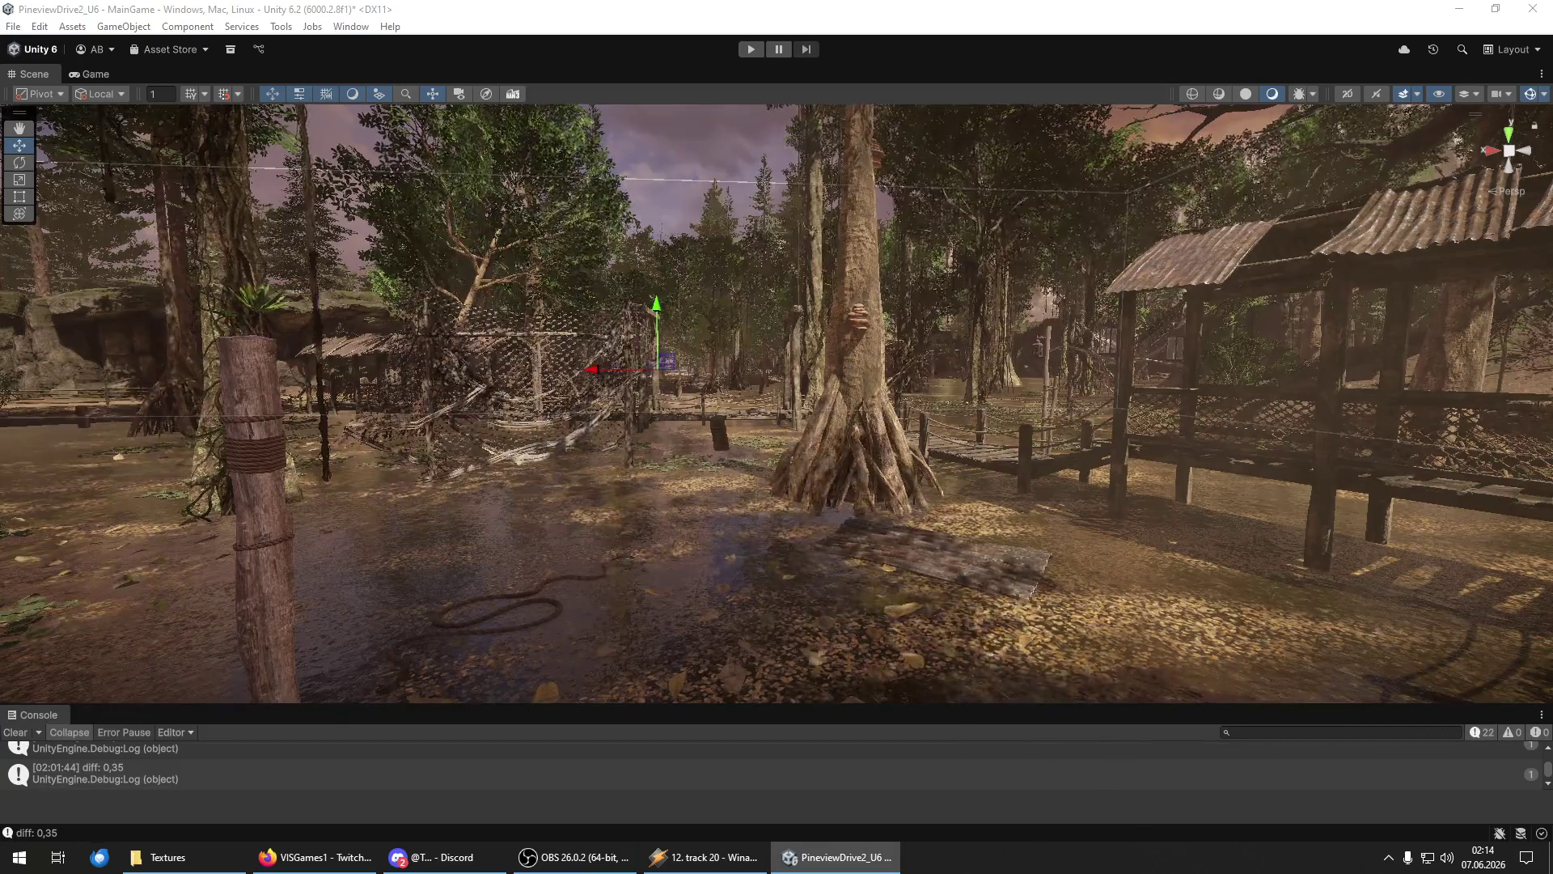
Save the scene via File > Save, then close Task Manager so Unity exits to the desktop.
left_click(6, 28)
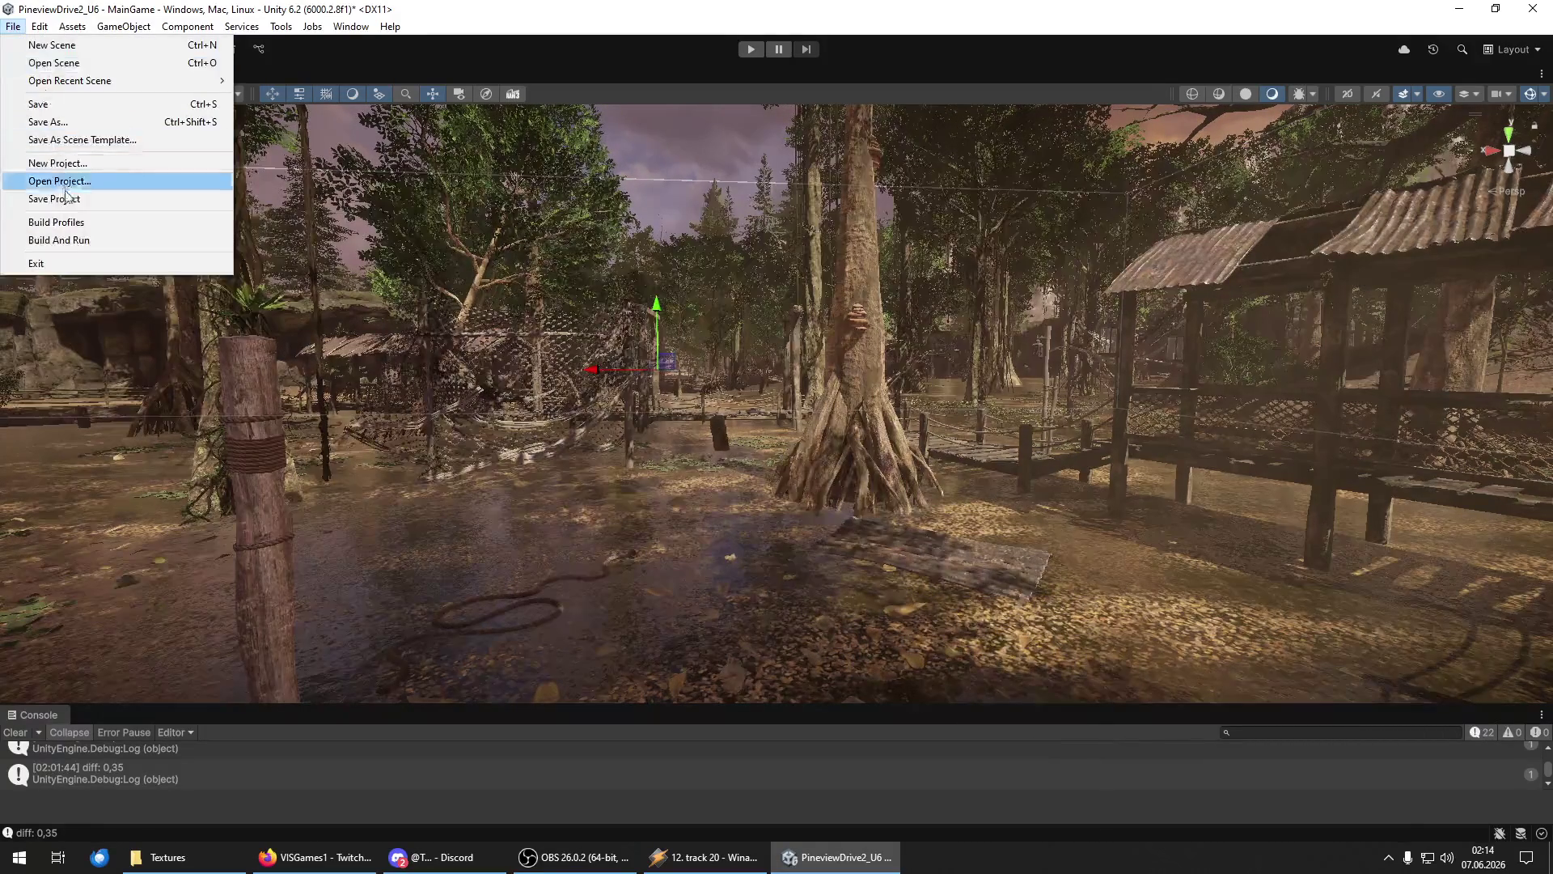
left_click(13, 27)
left_click(13, 26)
left_click(63, 103)
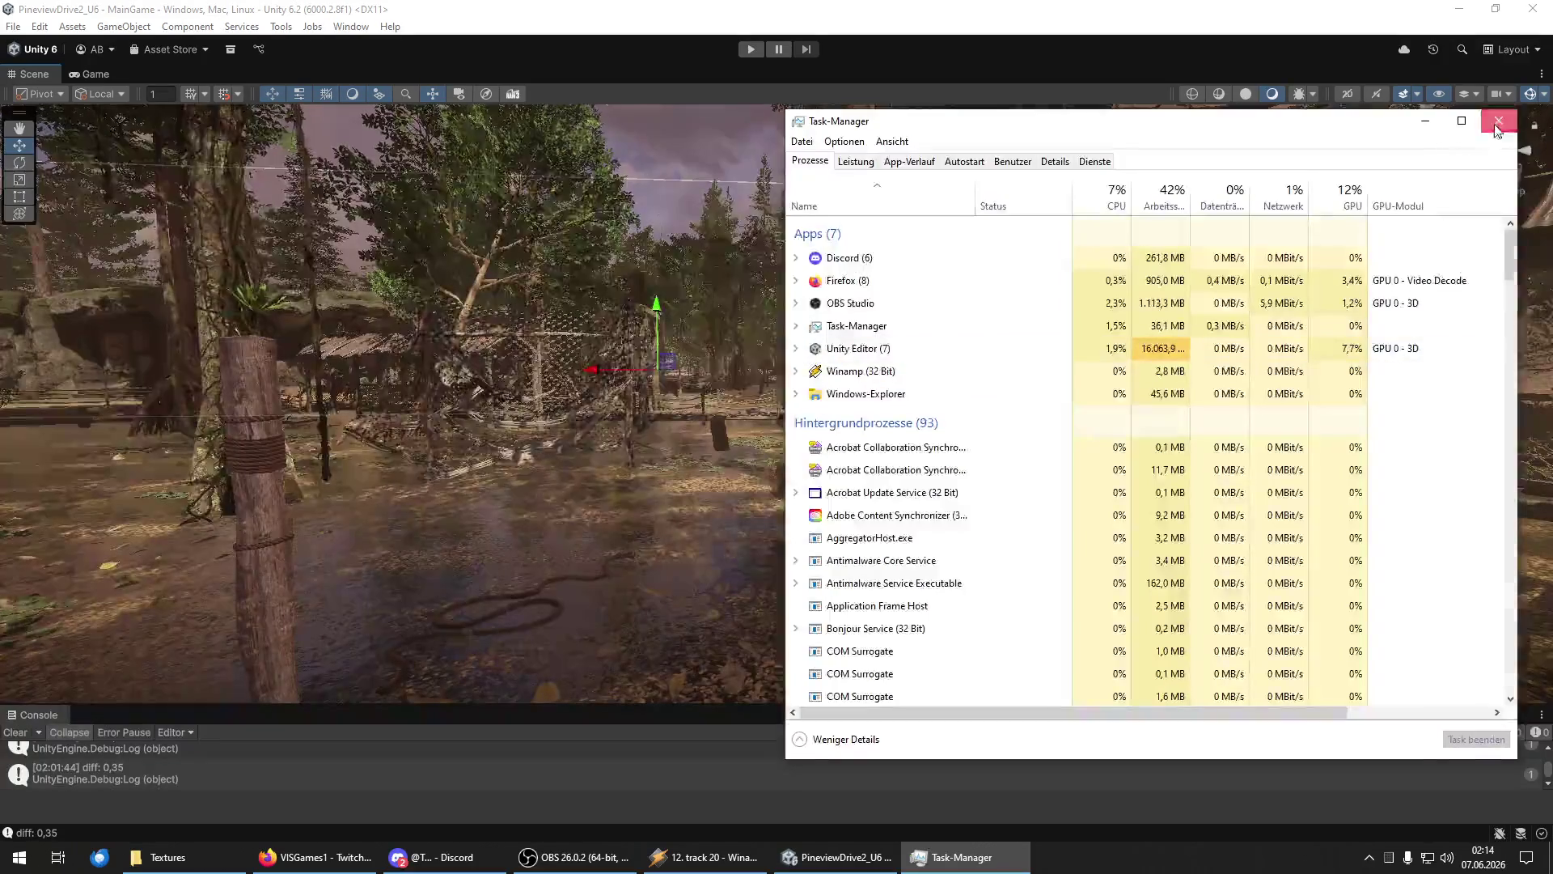
left_click(1497, 114)
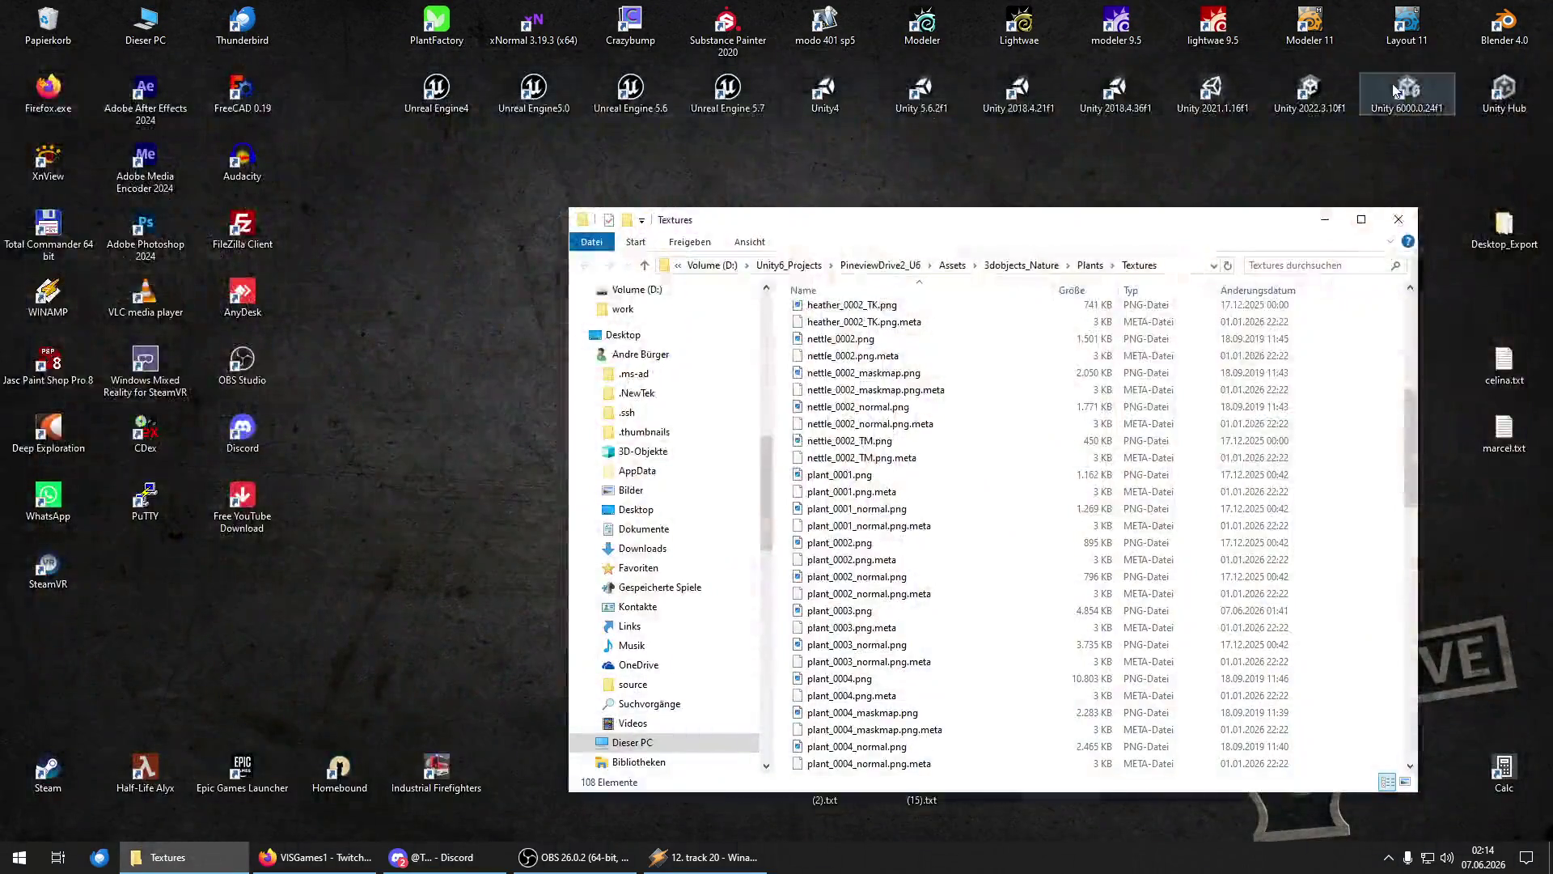
left_click(1393, 91)
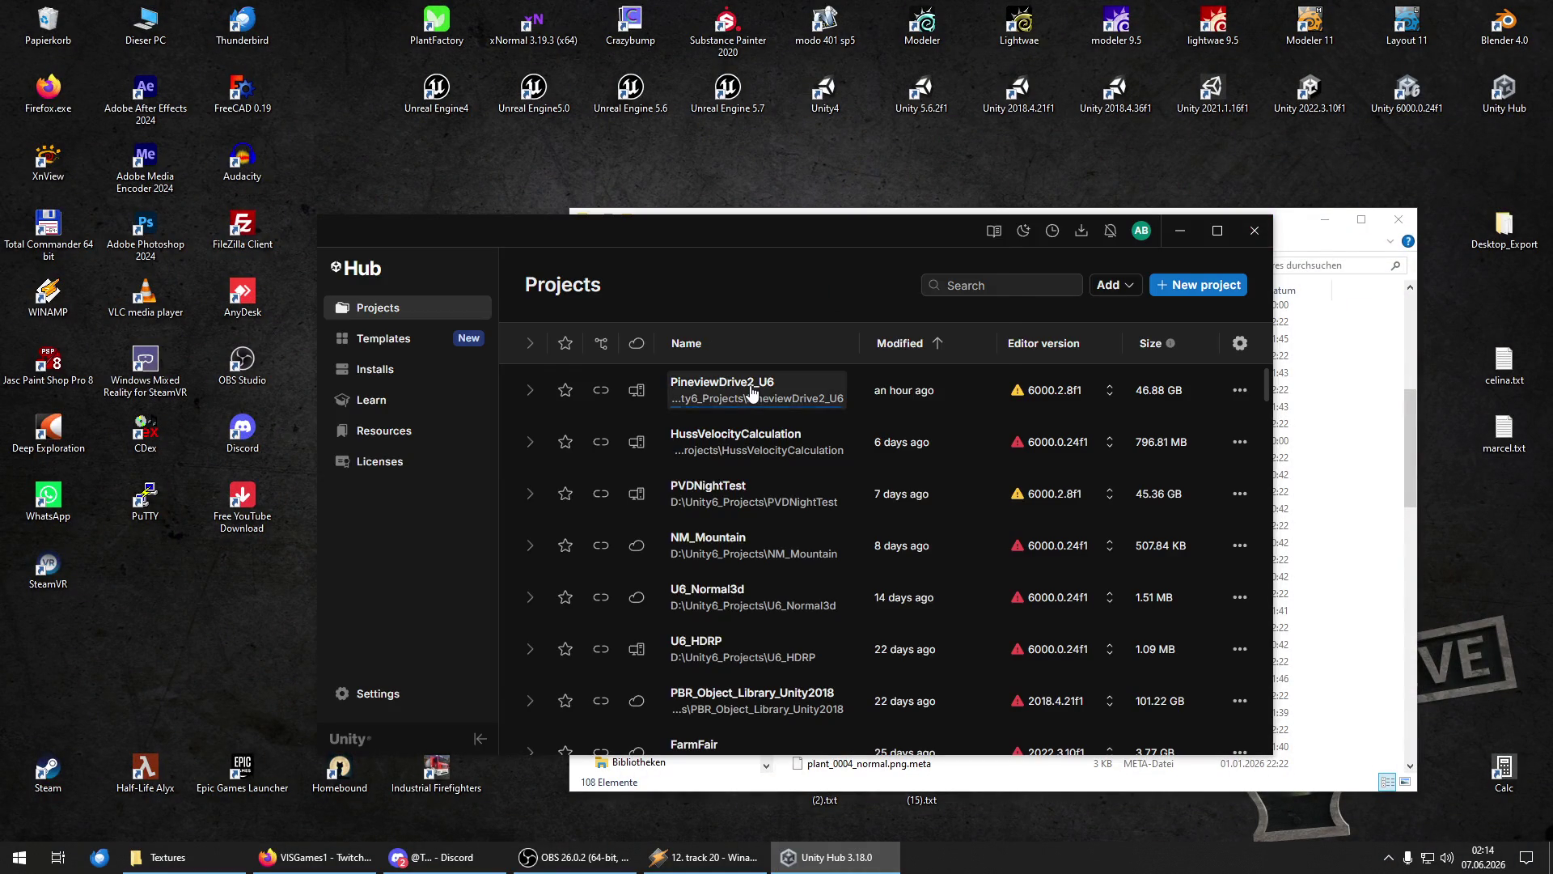
Reopen the PineviewDrive2_U6 project from Unity Hub.
left_click(751, 392)
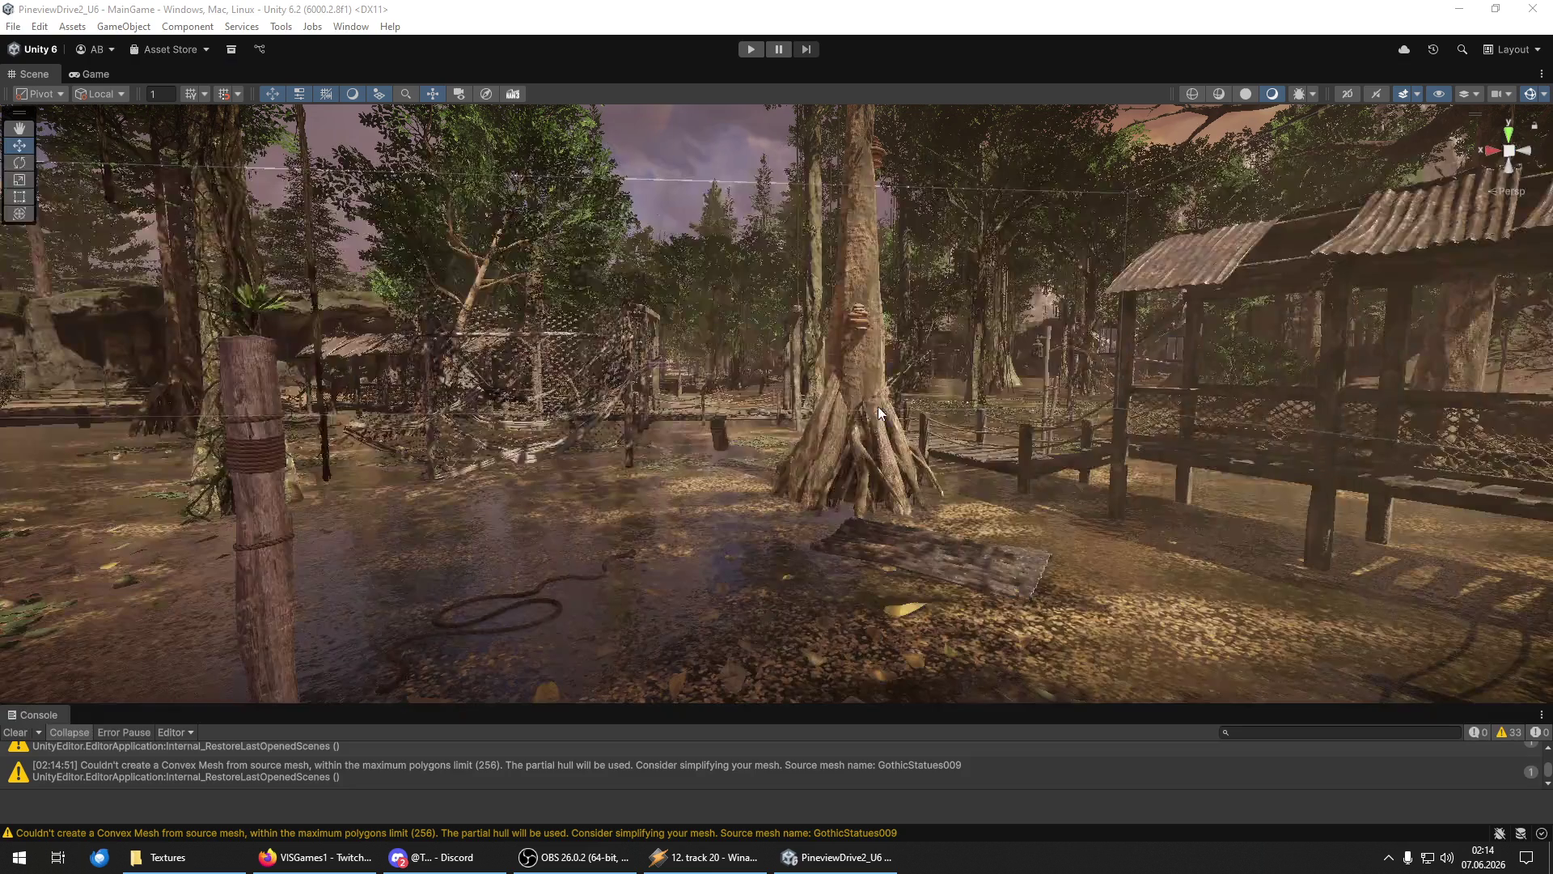
Fly the Scene camera to the flooded area by the cabin and select the red foliage LOD group.
mouse_move(711, 361)
left_mouse_down()
mouse_move(945, 356)
mouse_move(825, 493)
mouse_move(828, 478)
mouse_move(926, 498)
mouse_move(685, 487)
mouse_move(597, 507)
mouse_move(752, 475)
left_mouse_up()
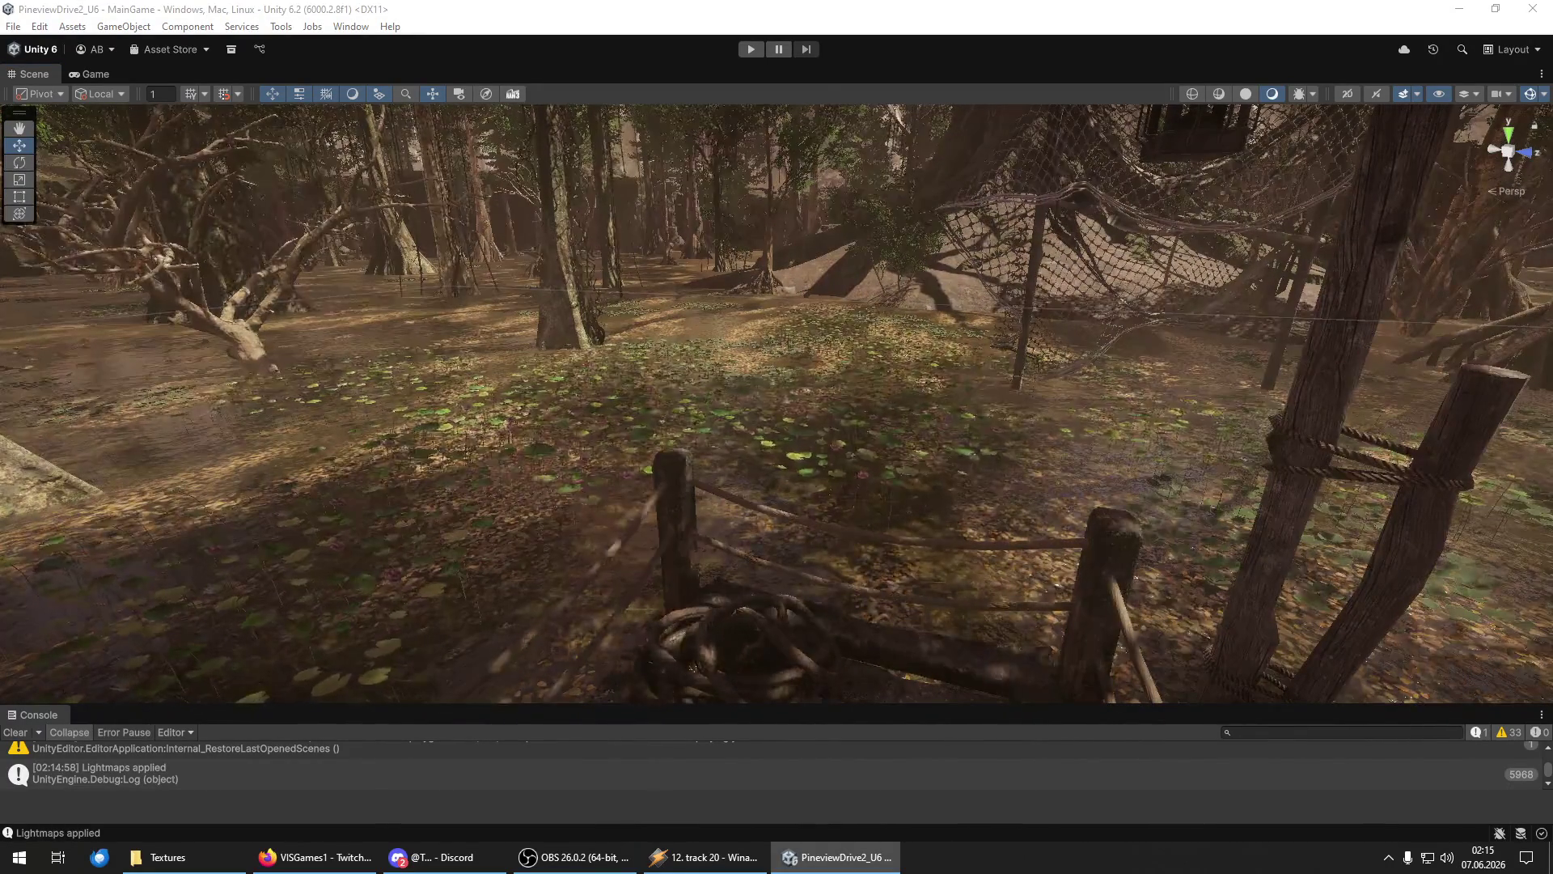
mouse_move(700, 489)
left_mouse_down()
mouse_move(617, 402)
mouse_move(1031, 413)
mouse_move(788, 664)
left_mouse_up()
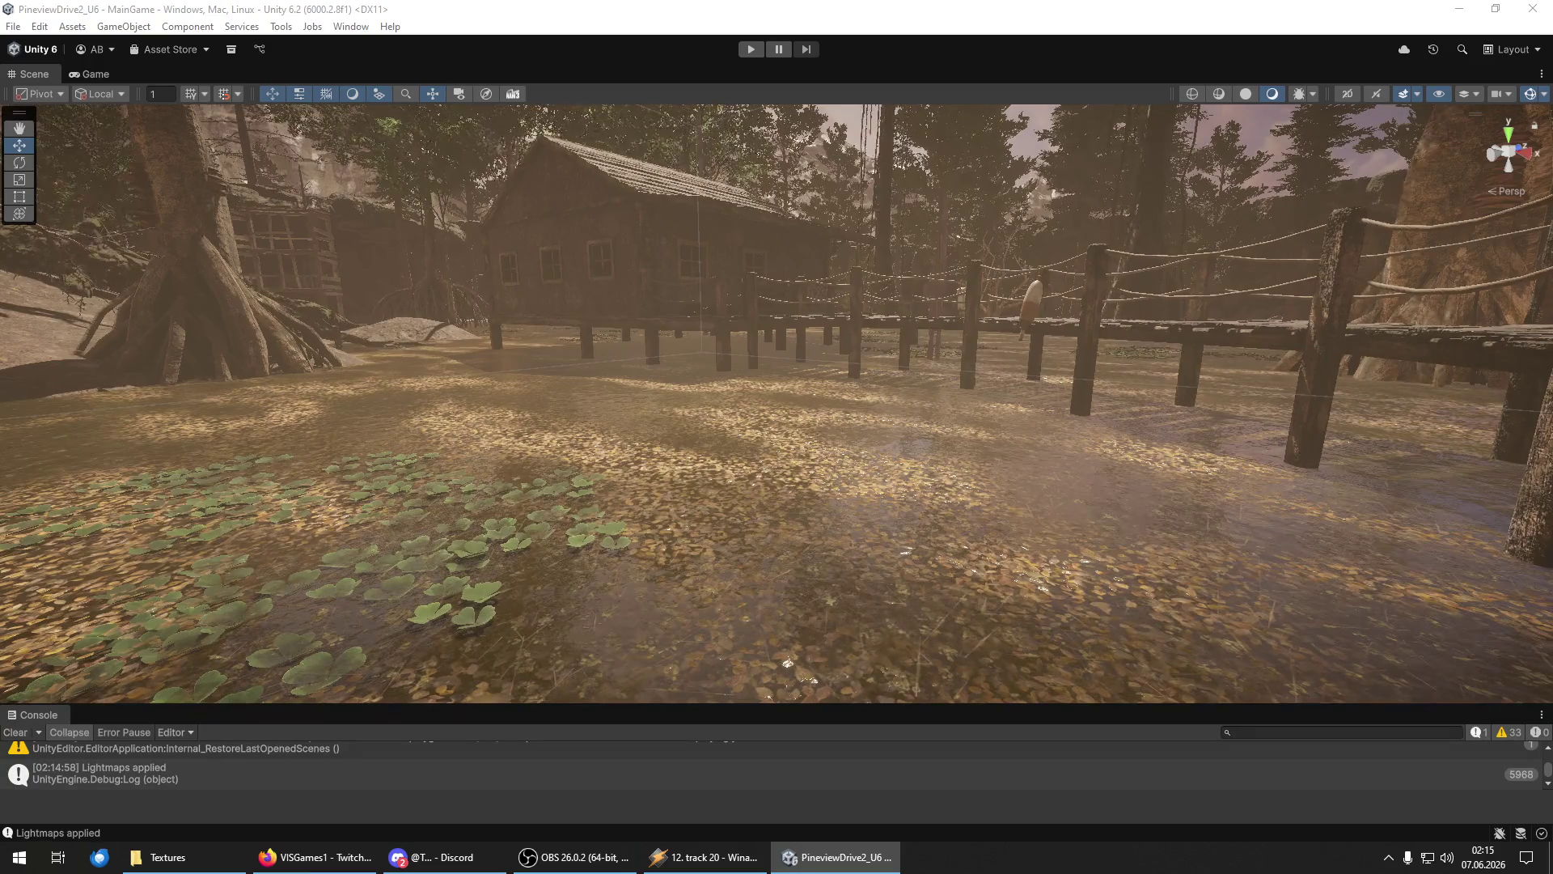
left_click(972, 582)
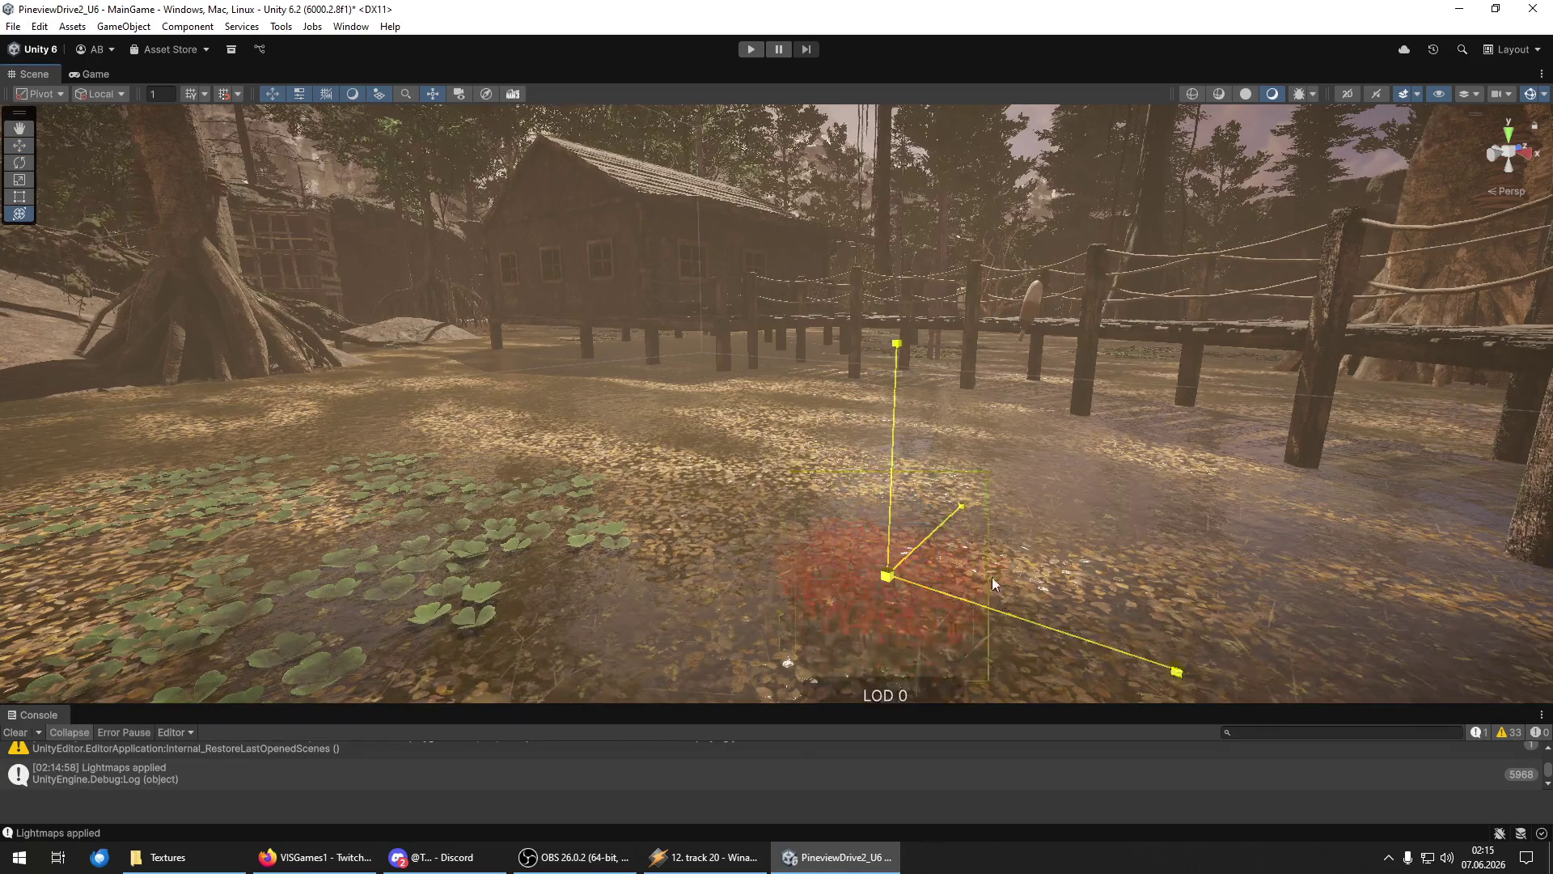
Raise the red foliage LOD group above the water surface.
key("w")
mouse_move(890, 514)
left_mouse_down()
mouse_move(890, 417)
mouse_move(858, 309)
mouse_move(846, 356)
left_mouse_up()
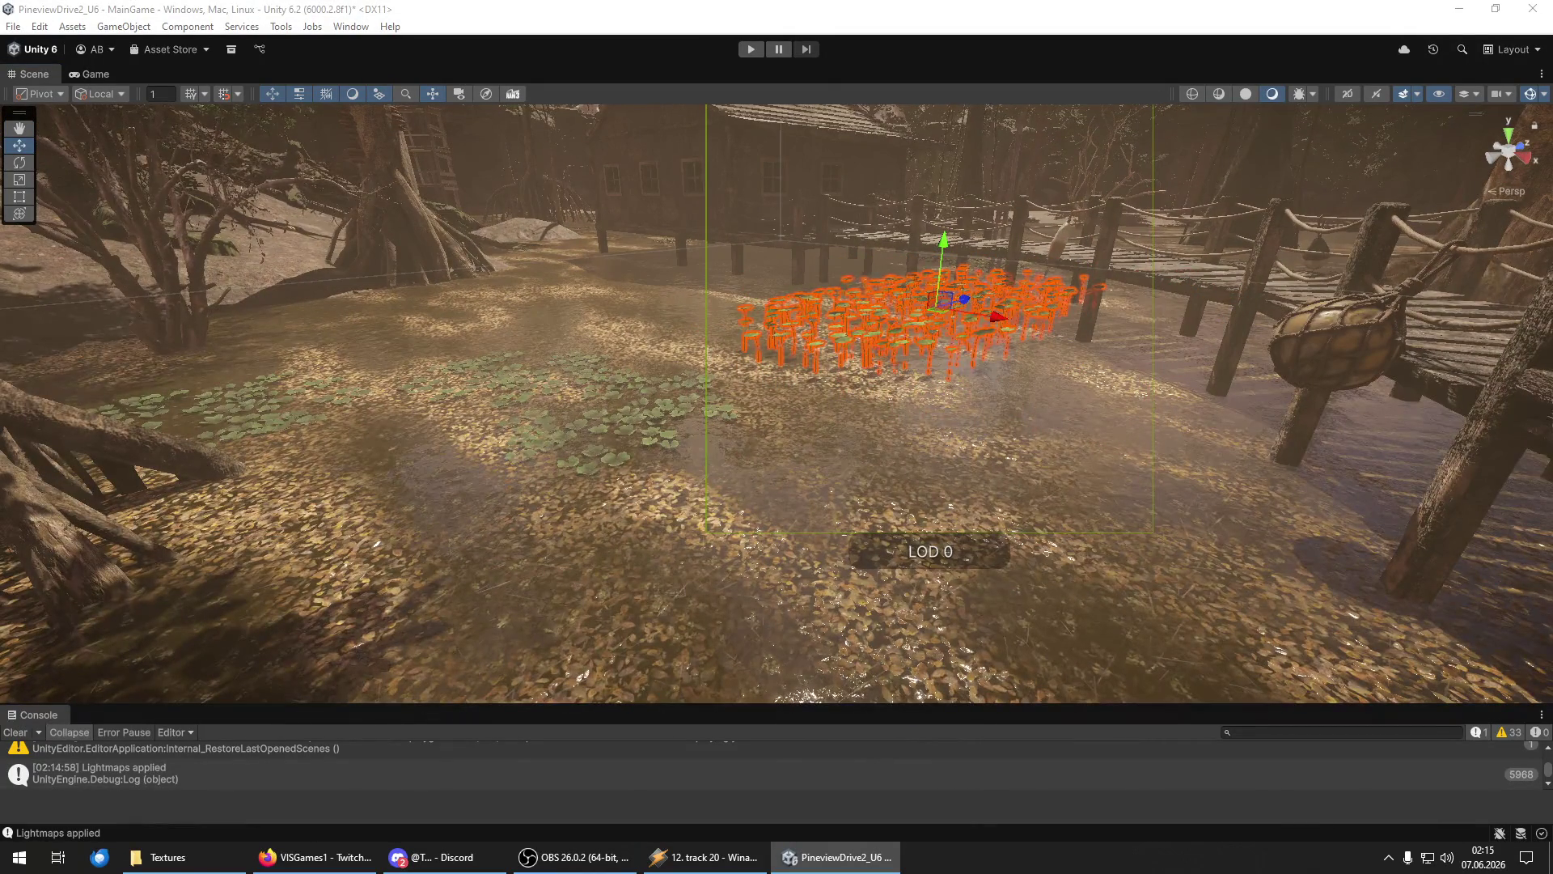
mouse_move(1384, 349)
left_mouse_down()
mouse_move(871, 322)
mouse_move(820, 427)
left_mouse_up()
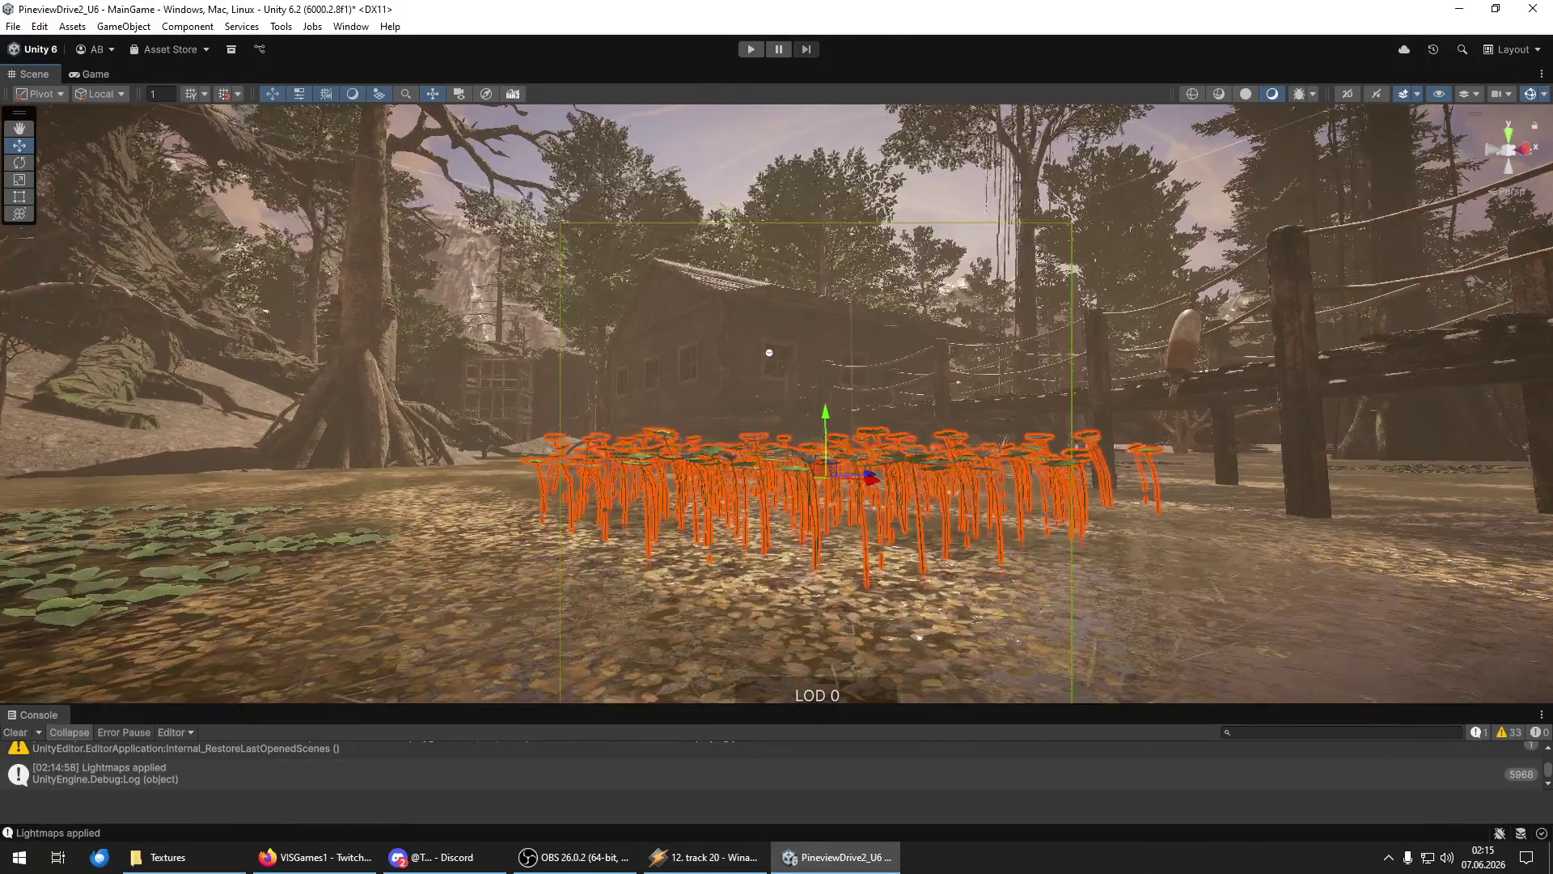
mouse_move(769, 346)
left_mouse_down()
mouse_move(832, 710)
mouse_move(774, 559)
mouse_move(688, 770)
mouse_move(541, 716)
mouse_move(435, 712)
mouse_move(518, 719)
left_mouse_up()
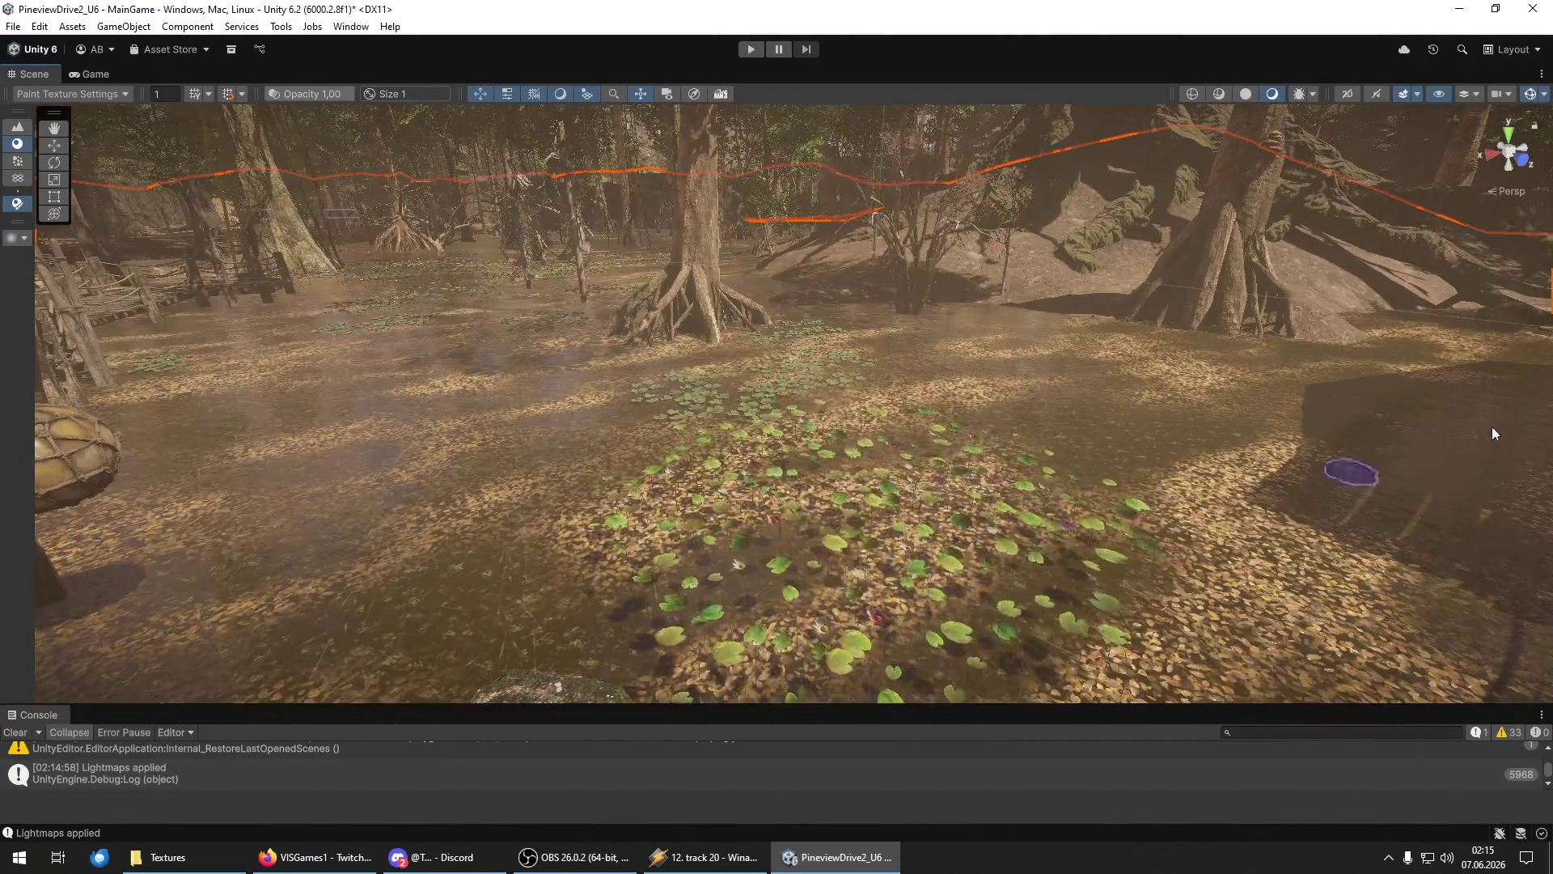
Select the lily-pad group, lift it upward and frame it in view.
left_click(873, 518)
mouse_move(873, 518)
left_mouse_down()
mouse_move(924, 605)
mouse_move(852, 463)
mouse_move(1176, 406)
mouse_move(1287, 410)
mouse_move(1004, 301)
mouse_move(1040, 288)
left_mouse_up()
key("e")
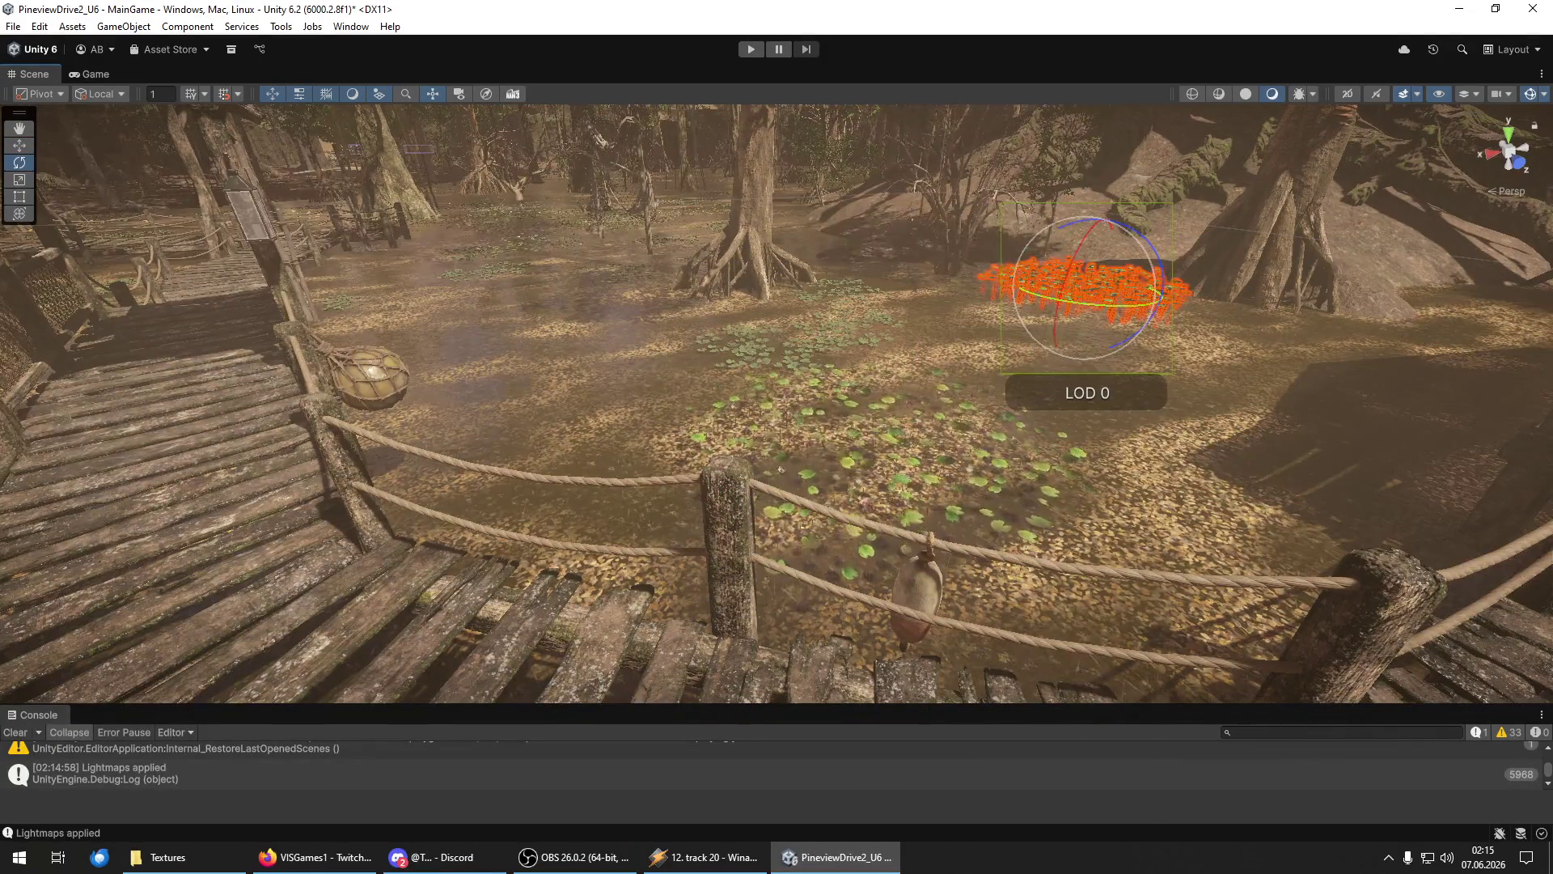
key("Delete")
key("w")
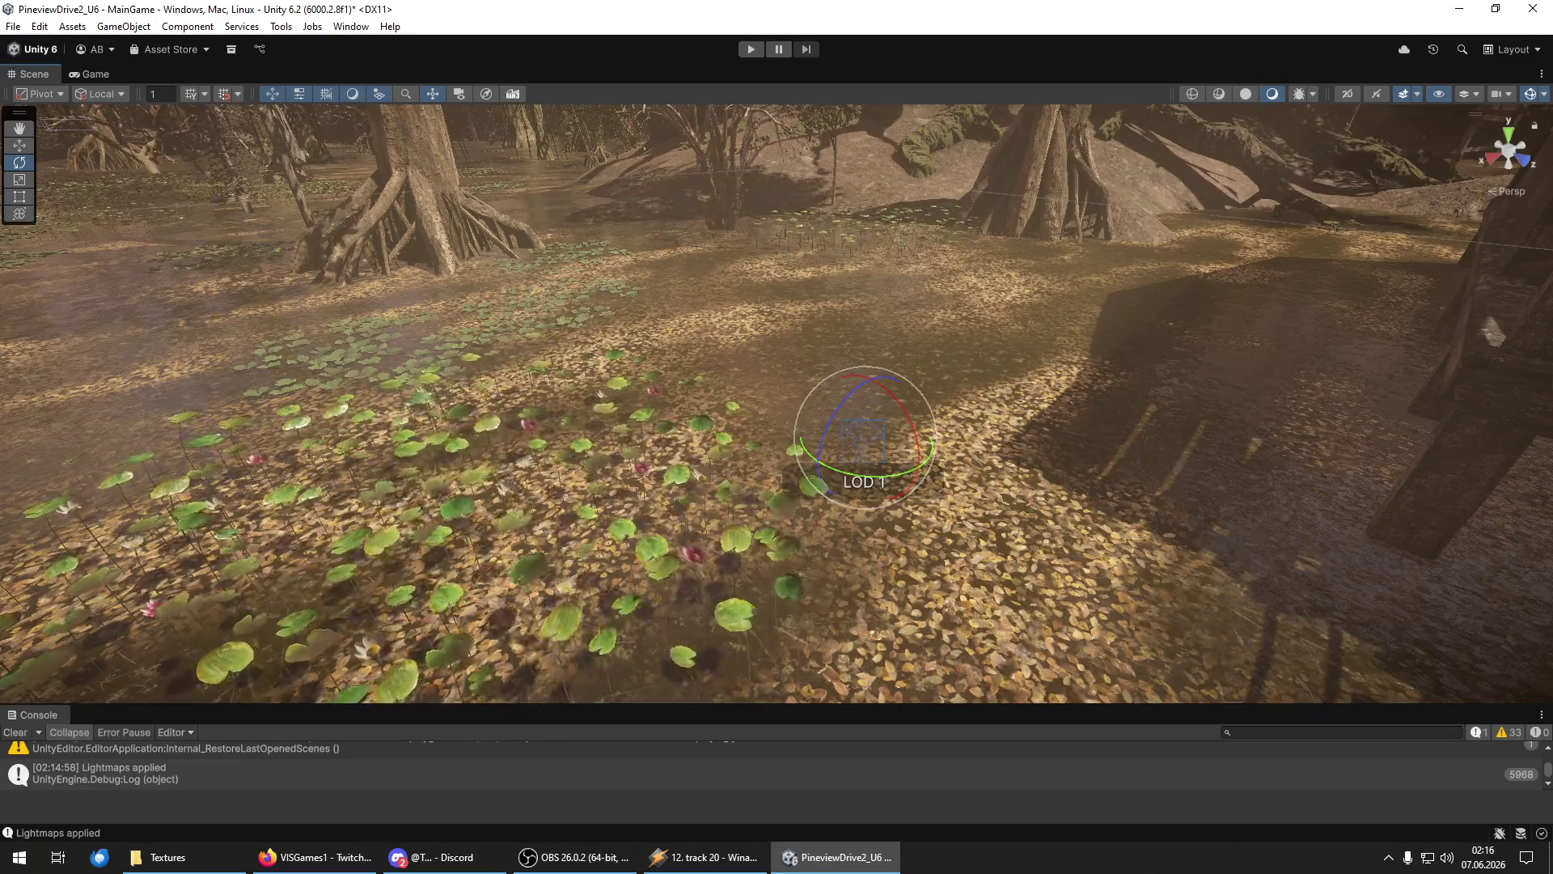
left_click_drag(868, 367, 856, 246)
key("f")
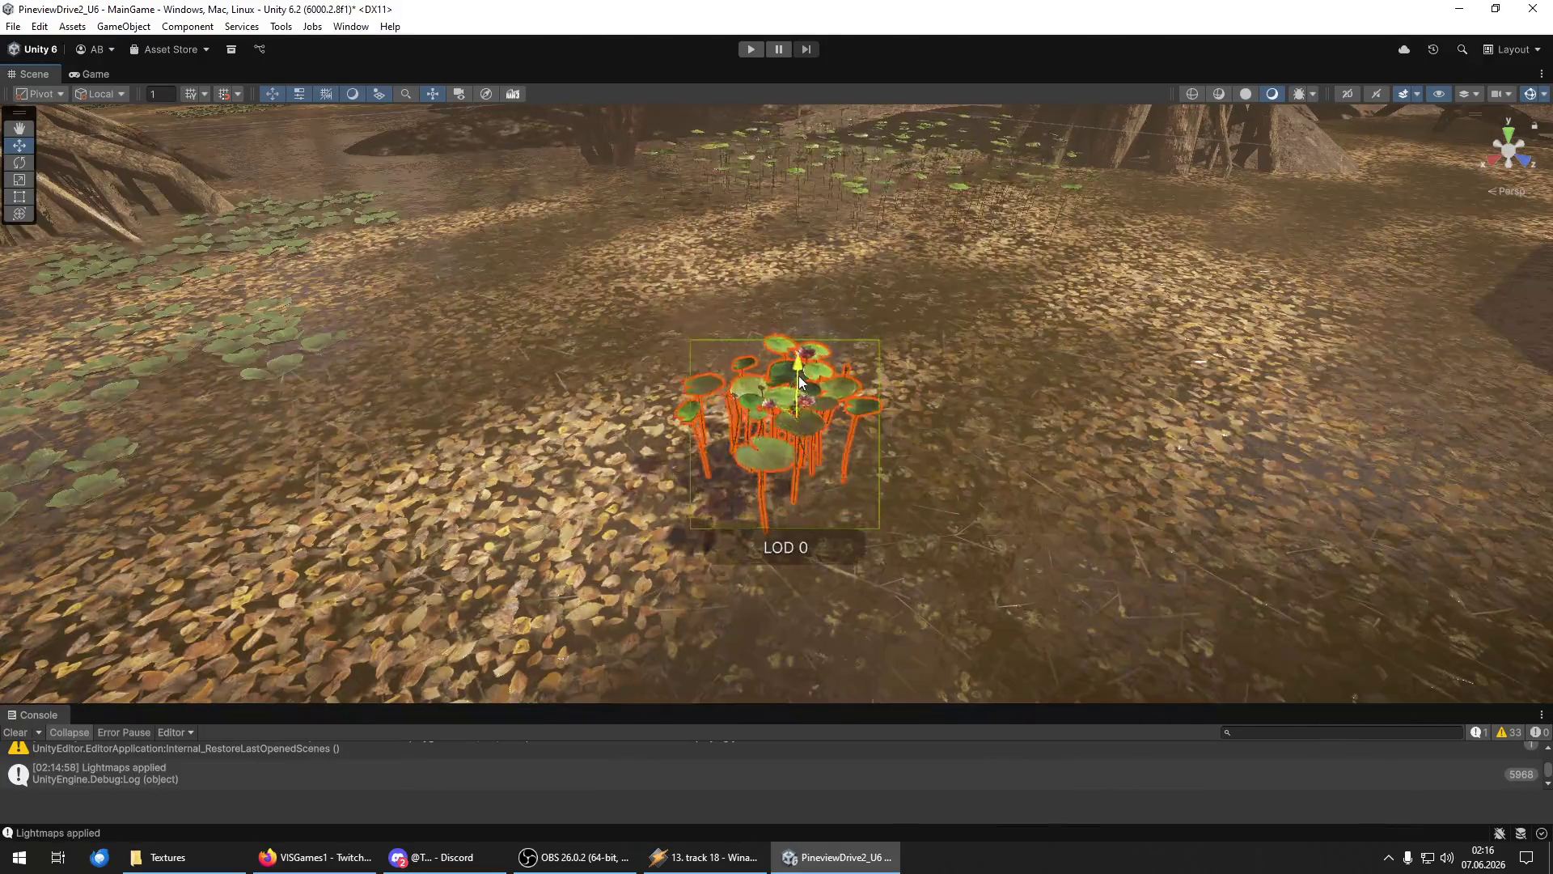
scroll(826, 372, "down", 5)
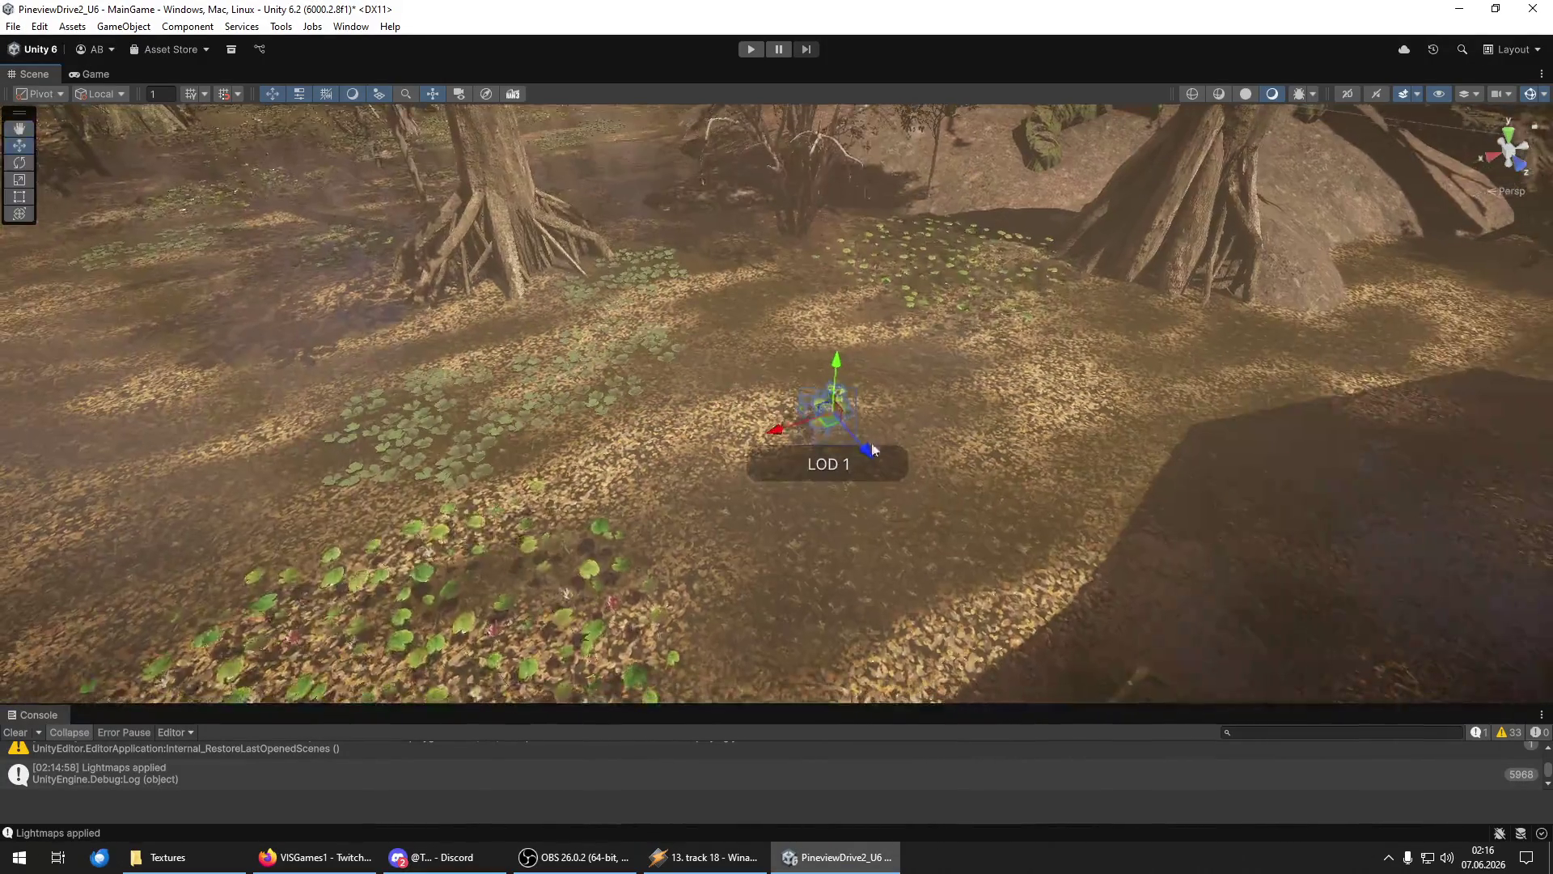
Shift the lily-pad group to the left and rotate it.
mouse_move(967, 368)
left_mouse_down()
mouse_move(939, 380)
mouse_move(879, 367)
mouse_move(915, 369)
left_mouse_up()
key("e")
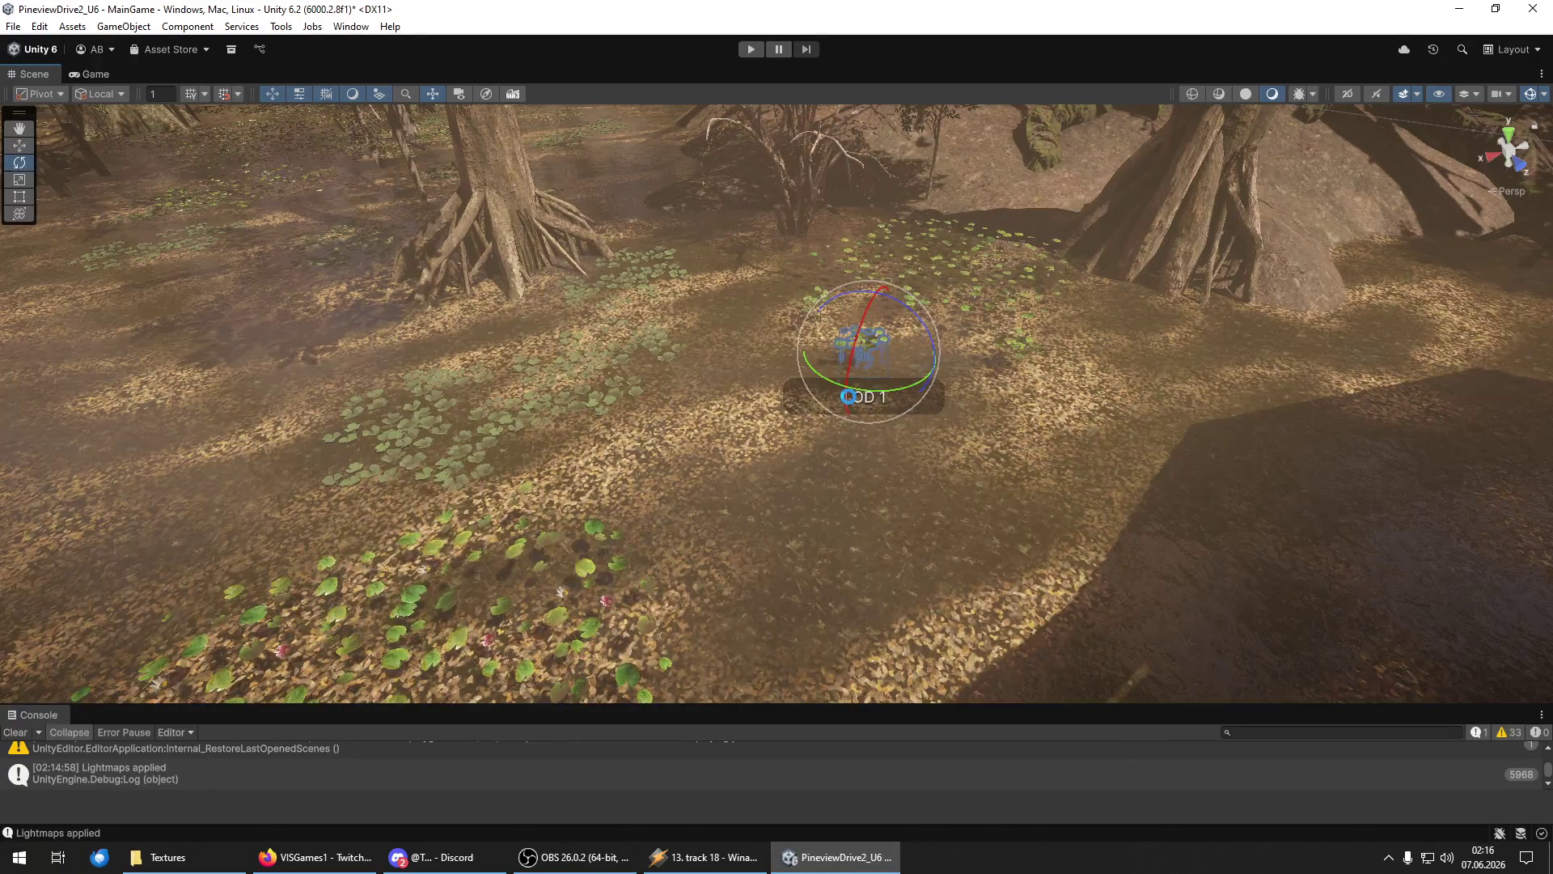
left_click_drag(859, 402, 789, 471)
mouse_move(961, 419)
left_mouse_down()
mouse_move(978, 339)
mouse_move(786, 452)
mouse_move(671, 372)
mouse_move(710, 363)
mouse_move(696, 344)
mouse_move(324, 473)
mouse_move(343, 497)
mouse_move(336, 469)
mouse_move(371, 488)
mouse_move(487, 453)
mouse_move(485, 429)
mouse_move(405, 437)
mouse_move(534, 437)
mouse_move(470, 370)
mouse_move(485, 389)
mouse_move(1011, 531)
mouse_move(873, 453)
mouse_move(881, 553)
mouse_move(415, 538)
mouse_move(1021, 428)
mouse_move(931, 368)
mouse_move(515, 179)
mouse_move(582, 340)
mouse_move(698, 497)
mouse_move(770, 502)
mouse_move(1175, 396)
mouse_move(1026, 240)
mouse_move(916, 225)
mouse_move(1022, 266)
mouse_move(1222, 292)
mouse_move(1134, 288)
mouse_move(1056, 224)
mouse_move(1073, 160)
left_mouse_up()
key("e")
key("w")
key("w")
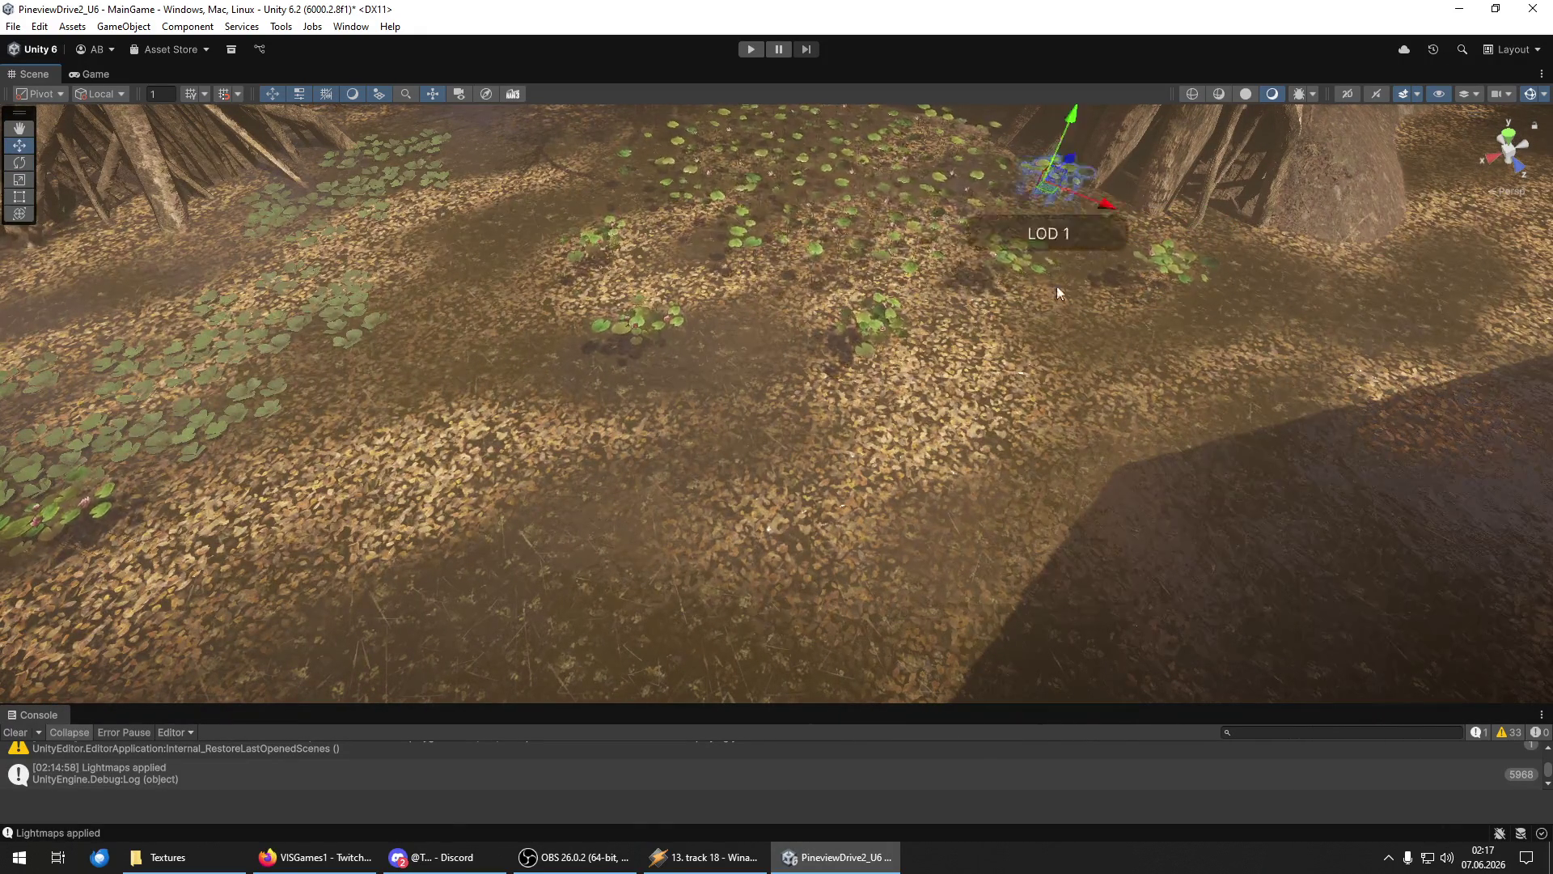
Slide the lily-pad group left along X and settle it left of centre on the leafy floor.
key("f")
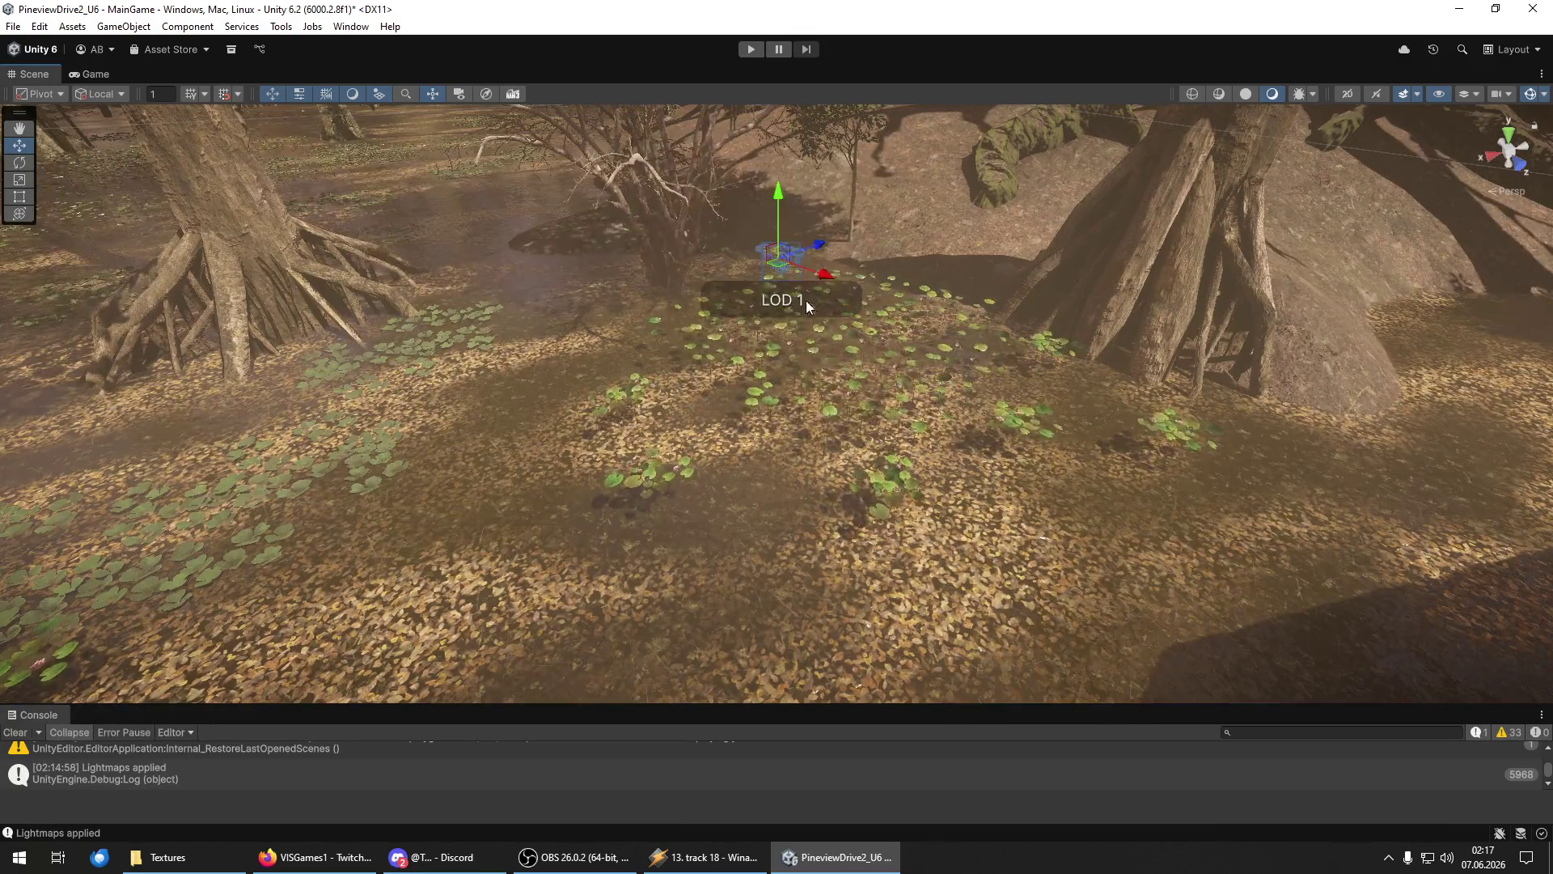
left_click_drag(825, 275, 673, 307)
left_click_drag(707, 374, 1159, 330)
key("w")
mouse_move(1279, 247)
left_mouse_down()
mouse_move(756, 409)
mouse_move(606, 427)
left_mouse_up()
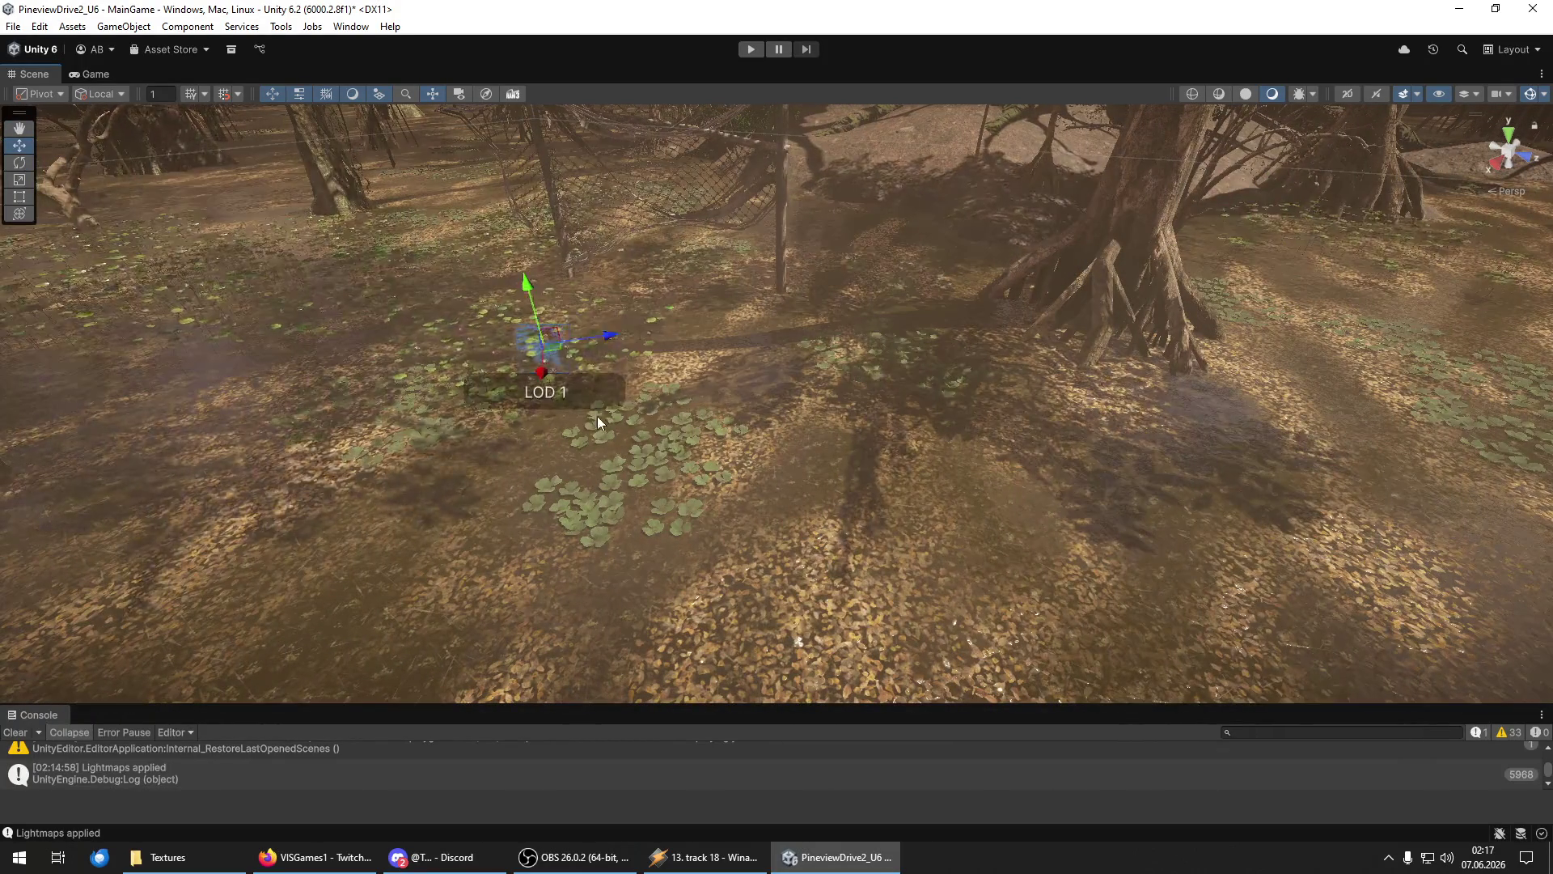
mouse_move(542, 376)
left_mouse_down()
mouse_move(538, 445)
mouse_move(566, 453)
mouse_move(970, 377)
mouse_move(832, 458)
mouse_move(764, 476)
mouse_move(501, 414)
left_mouse_up()
Frame the plant group and move it toward the upper right.
key("e")
key("w")
key("f")
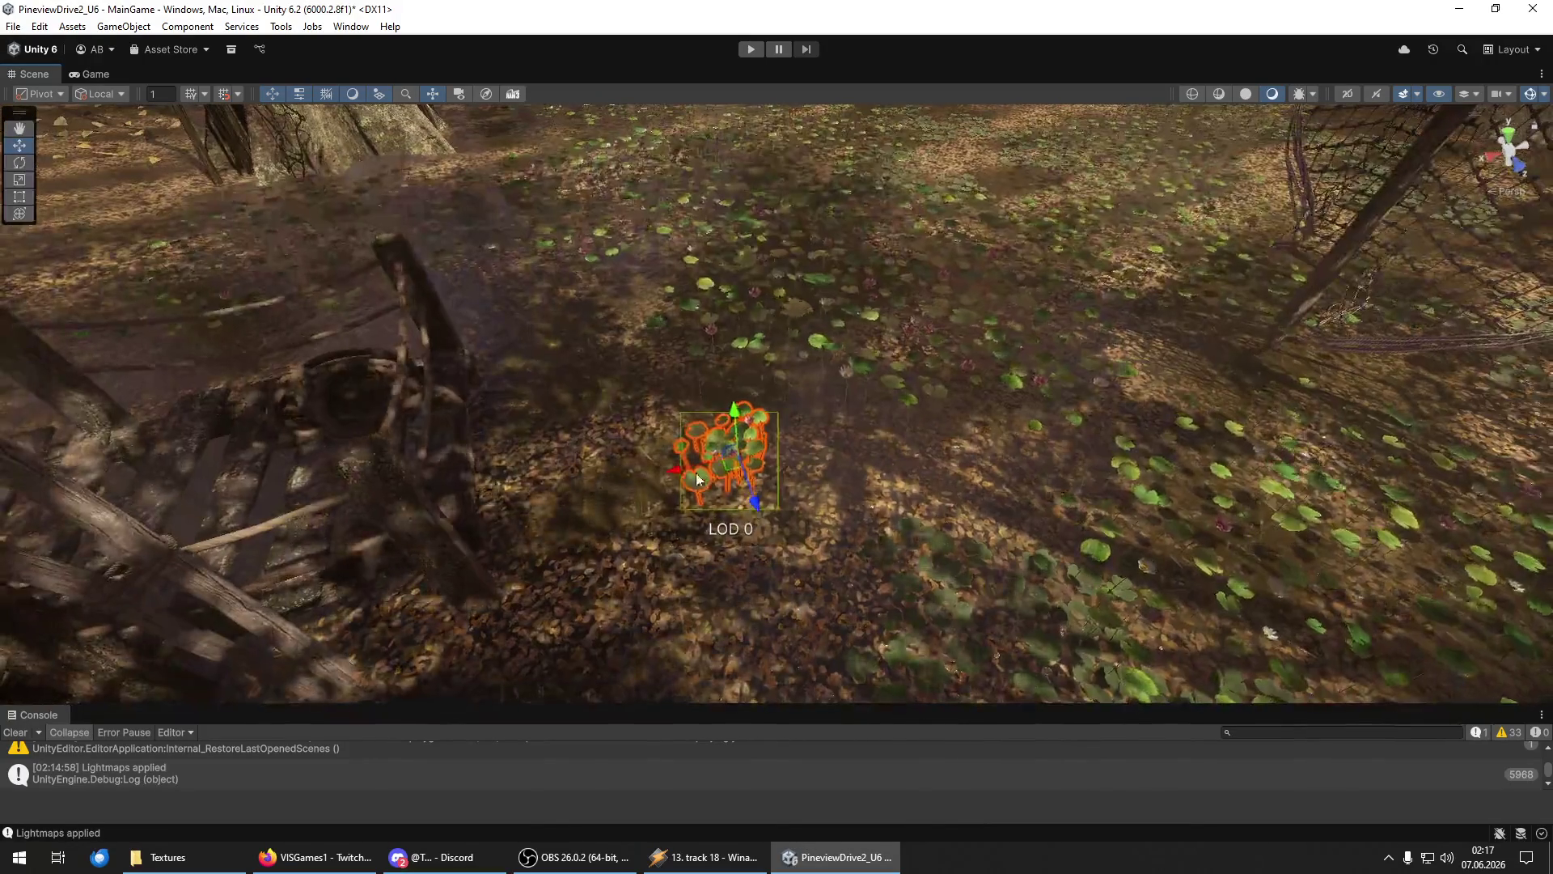
mouse_move(731, 472)
left_mouse_down()
mouse_move(1121, 352)
mouse_move(1189, 364)
mouse_move(798, 351)
mouse_move(751, 291)
mouse_move(657, 395)
mouse_move(397, 349)
mouse_move(557, 224)
mouse_move(411, 207)
mouse_move(679, 298)
mouse_move(486, 167)
mouse_move(389, 246)
mouse_move(596, 226)
mouse_move(385, 215)
left_mouse_up()
key("e")
key("w")
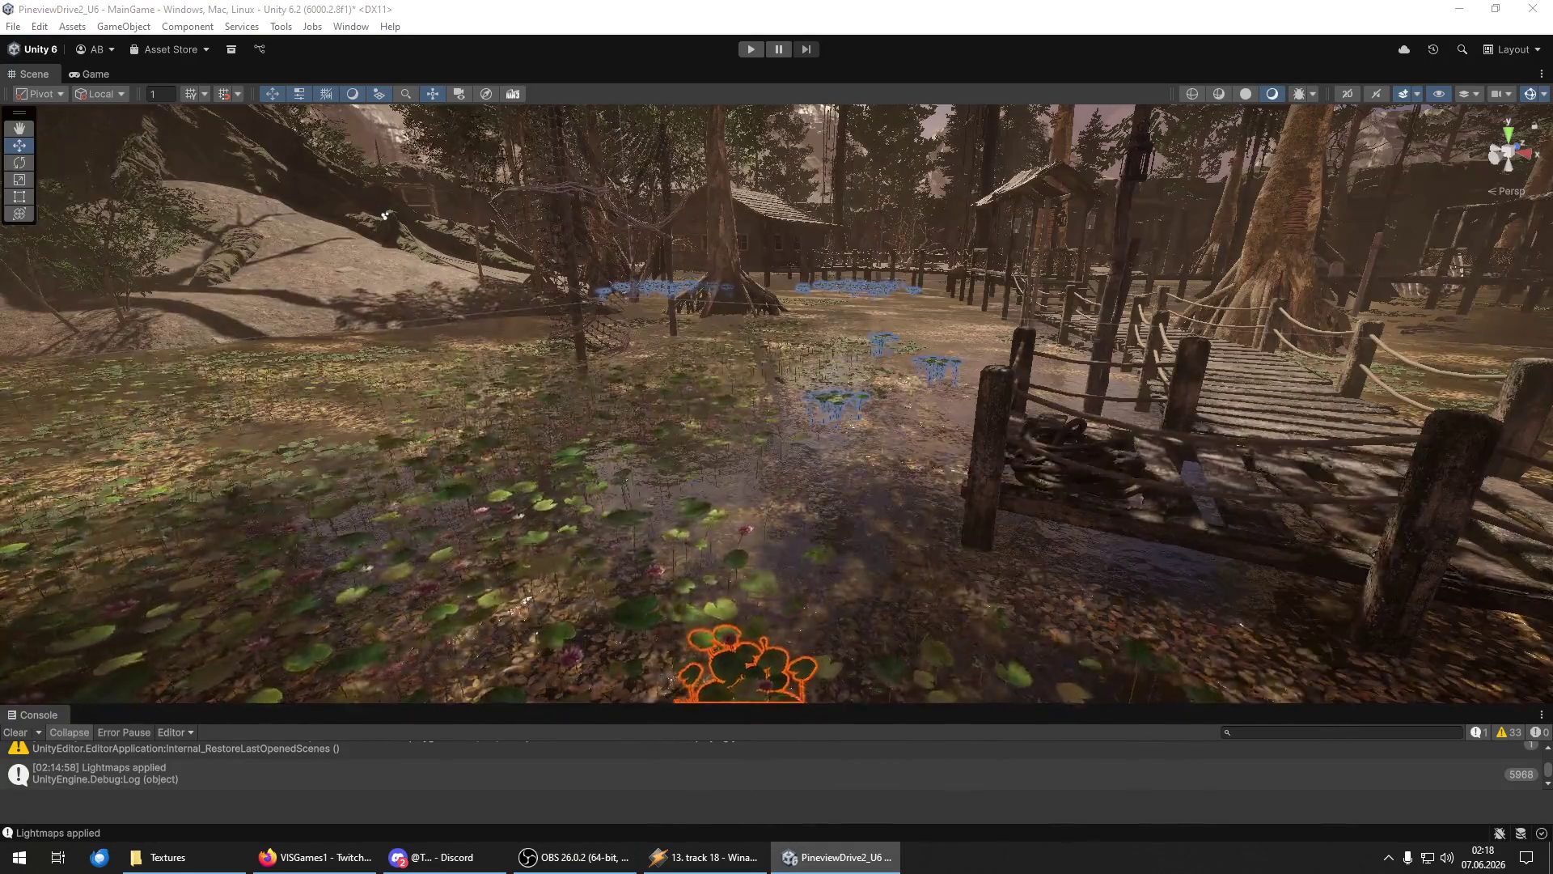
Fly toward the leafy ground by the walkway railing and slide the plant left along X.
left_click_drag(534, 389, 555, 387)
mouse_move(650, 408)
left_mouse_down()
mouse_move(994, 596)
mouse_move(1087, 568)
left_mouse_up()
mouse_move(916, 574)
left_mouse_down()
mouse_move(541, 570)
mouse_move(746, 482)
mouse_move(560, 458)
left_mouse_up()
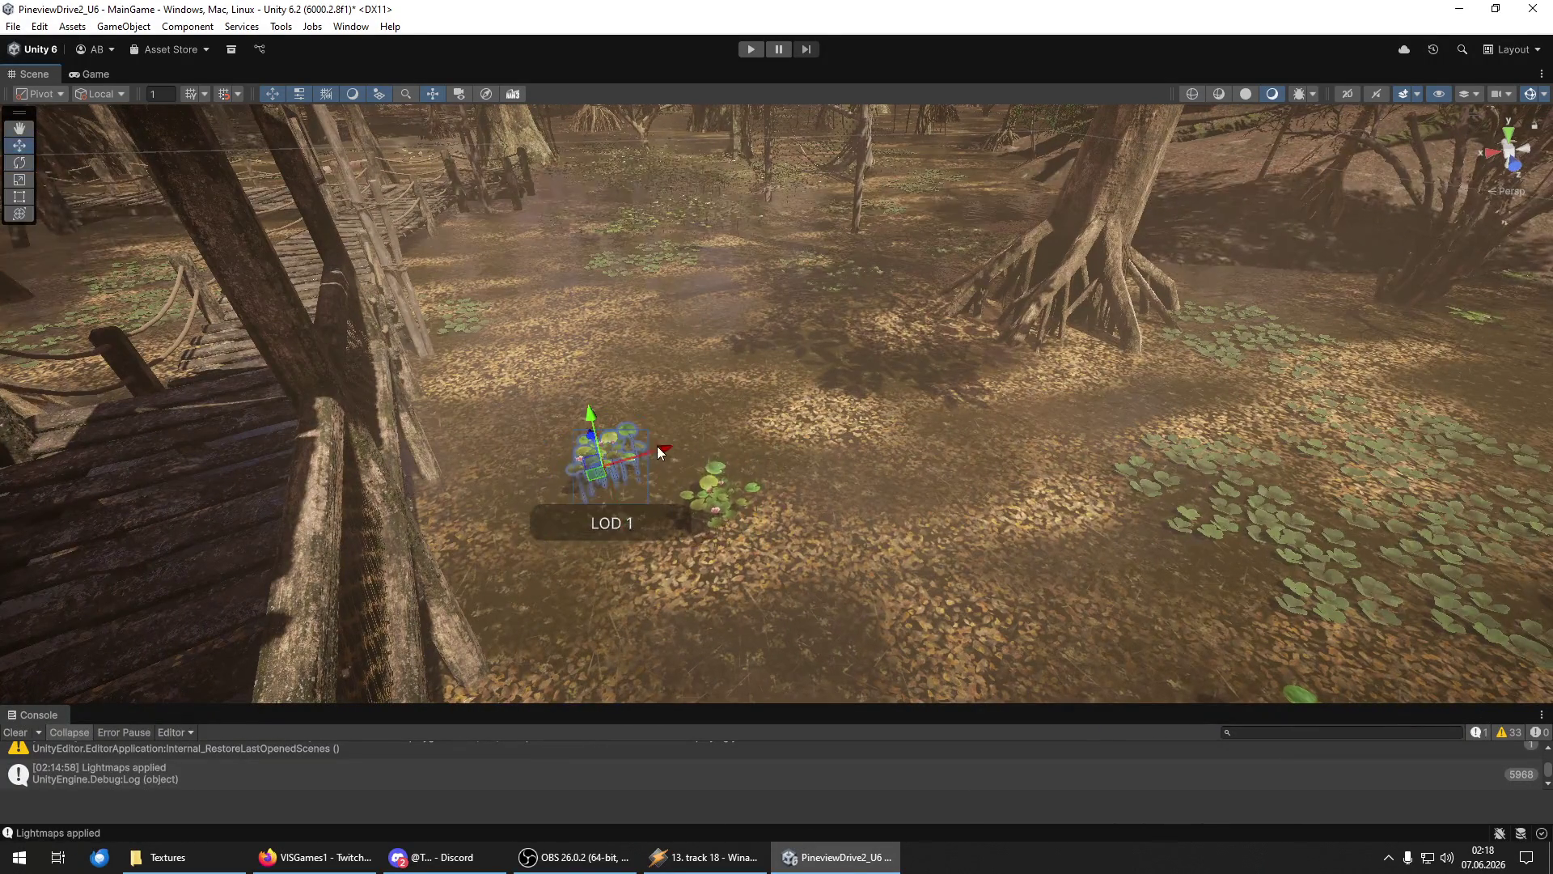
Slide the lily-pad plant right along its X axis.
left_click_drag(665, 447, 761, 417)
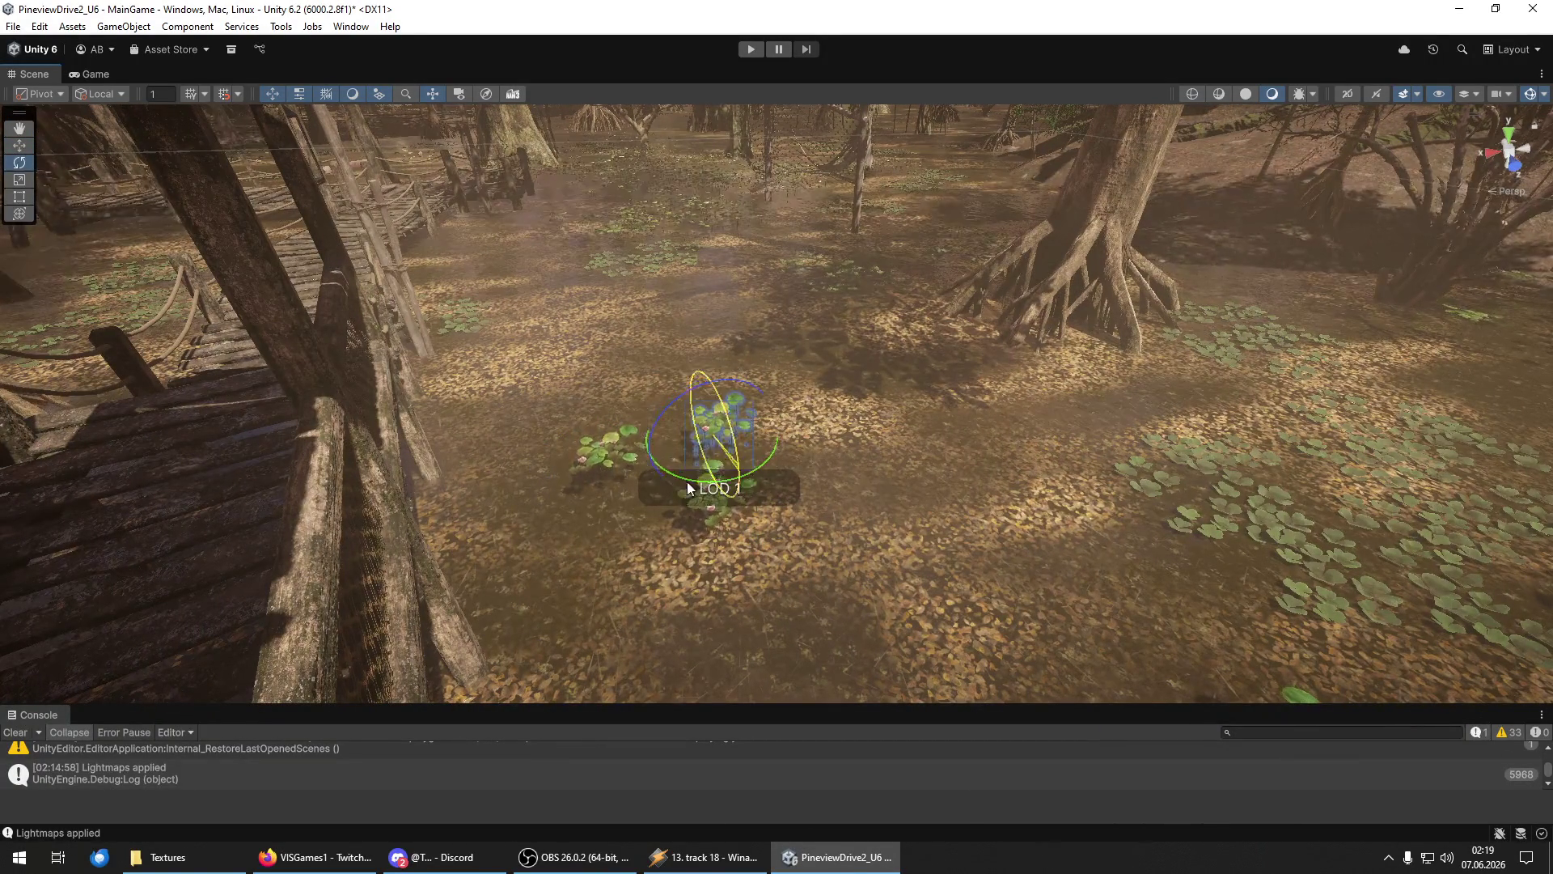
mouse_move(776, 439)
left_mouse_down()
mouse_move(847, 422)
mouse_move(803, 464)
left_mouse_up()
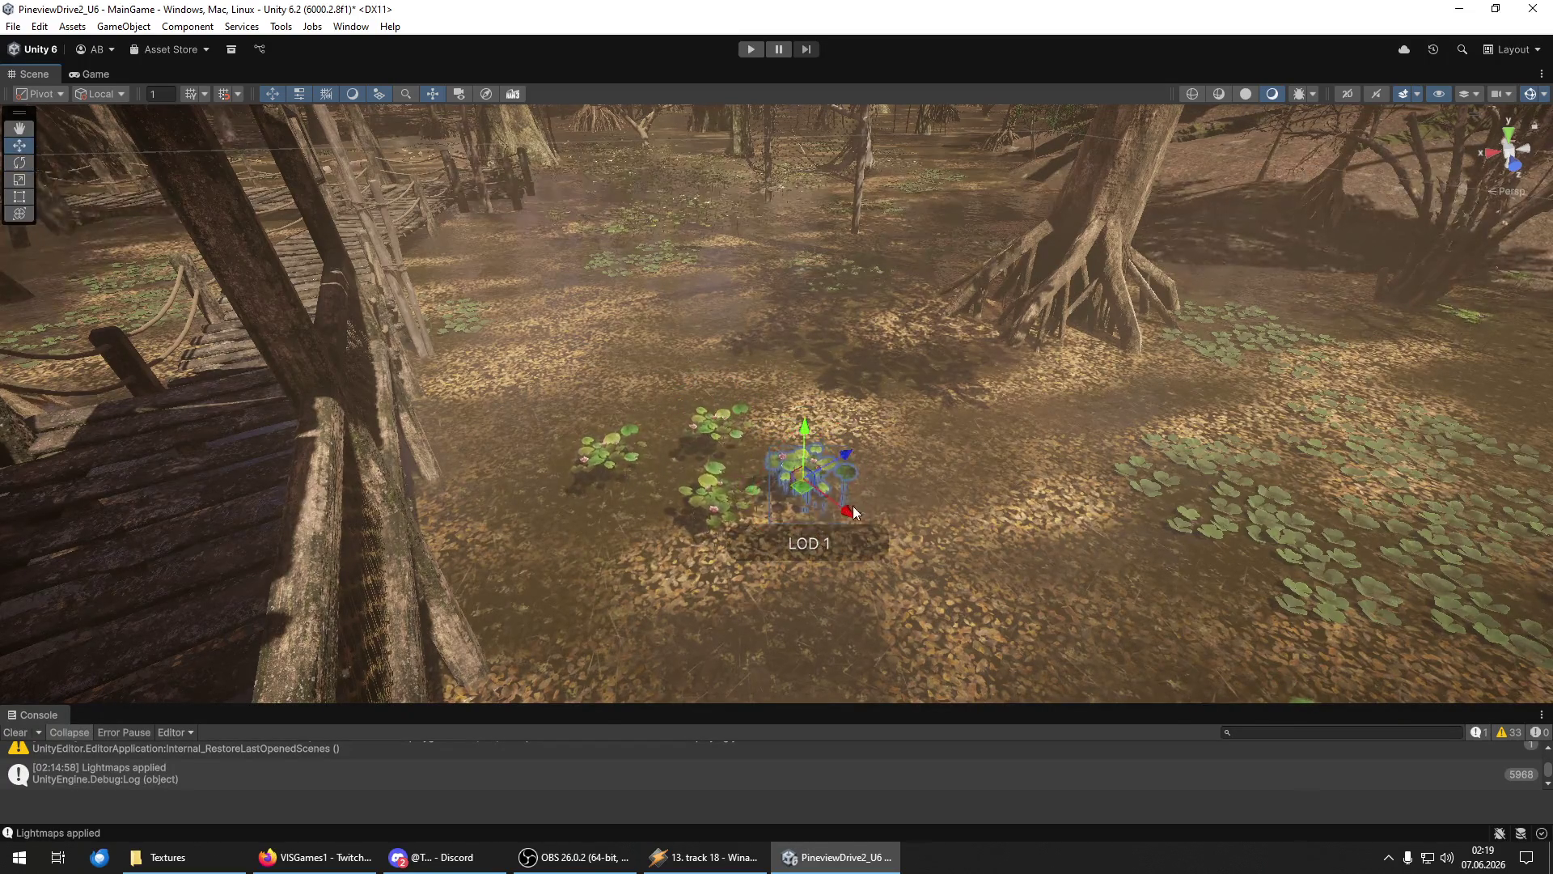
mouse_move(837, 443)
left_mouse_down()
mouse_move(1062, 470)
mouse_move(915, 459)
mouse_move(846, 540)
mouse_move(694, 536)
mouse_move(234, 385)
mouse_move(521, 429)
mouse_move(1031, 361)
mouse_move(954, 347)
mouse_move(1027, 445)
mouse_move(1109, 444)
mouse_move(1085, 402)
mouse_move(986, 548)
left_mouse_up()
Move the plant up-left onto the hut's wooden planks, rotate it slightly and shift it left.
key("w")
mouse_move(1119, 578)
left_mouse_down()
mouse_move(869, 476)
mouse_move(885, 440)
mouse_move(851, 409)
mouse_move(716, 464)
mouse_move(782, 444)
mouse_move(725, 551)
mouse_move(789, 509)
mouse_move(677, 372)
mouse_move(582, 472)
mouse_move(694, 403)
mouse_move(260, 410)
mouse_move(350, 361)
mouse_move(1052, 288)
mouse_move(673, 434)
mouse_move(708, 466)
left_mouse_up()
key("f")
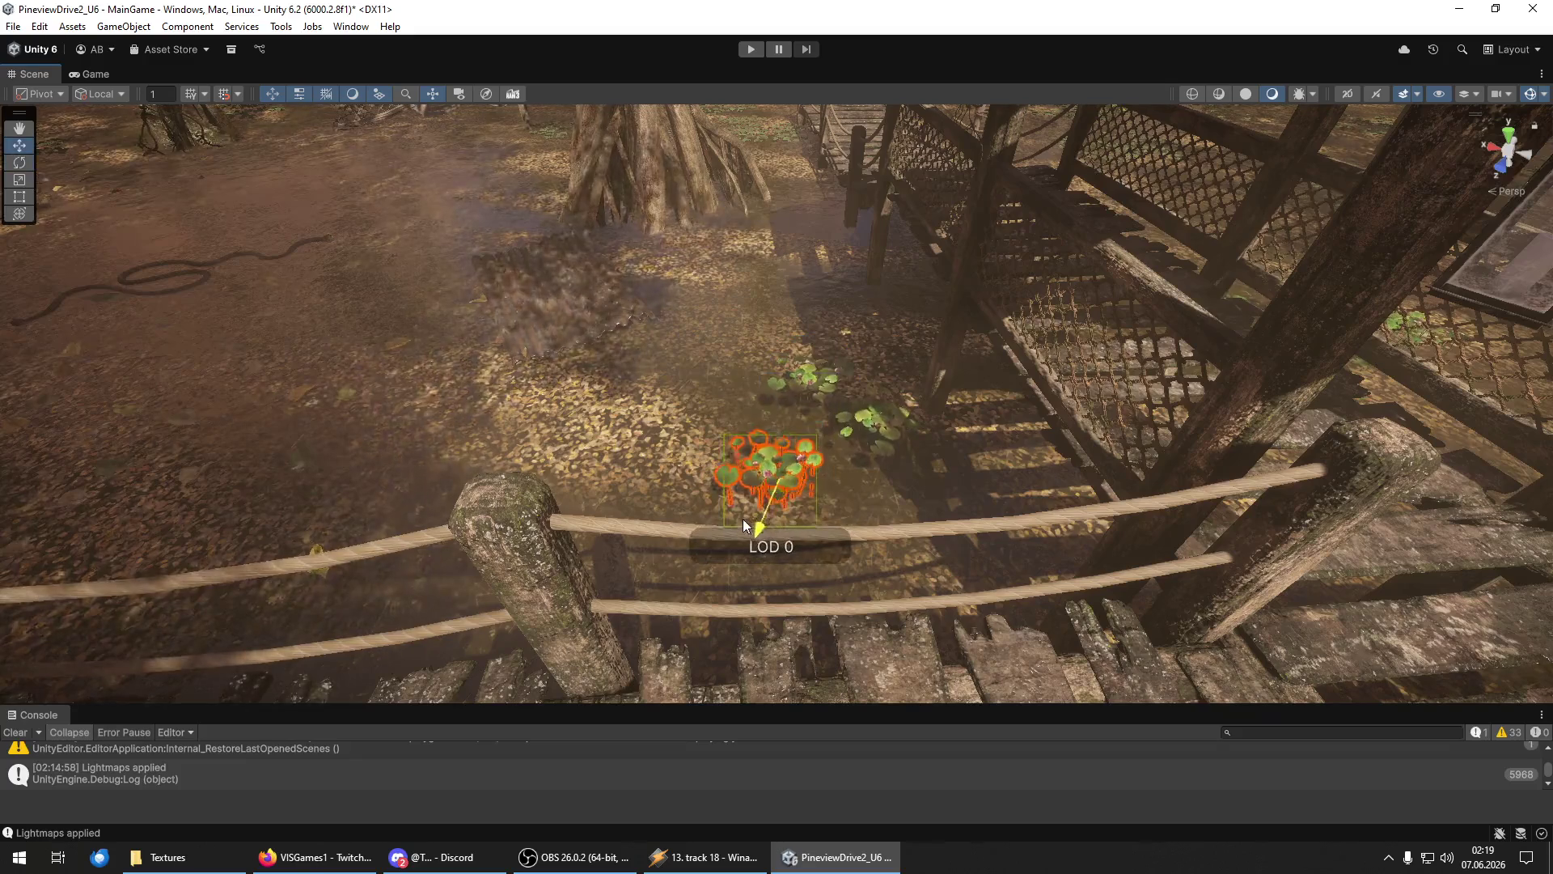
key("e")
key("e")
key("w")
left_click_drag(895, 487, 785, 493)
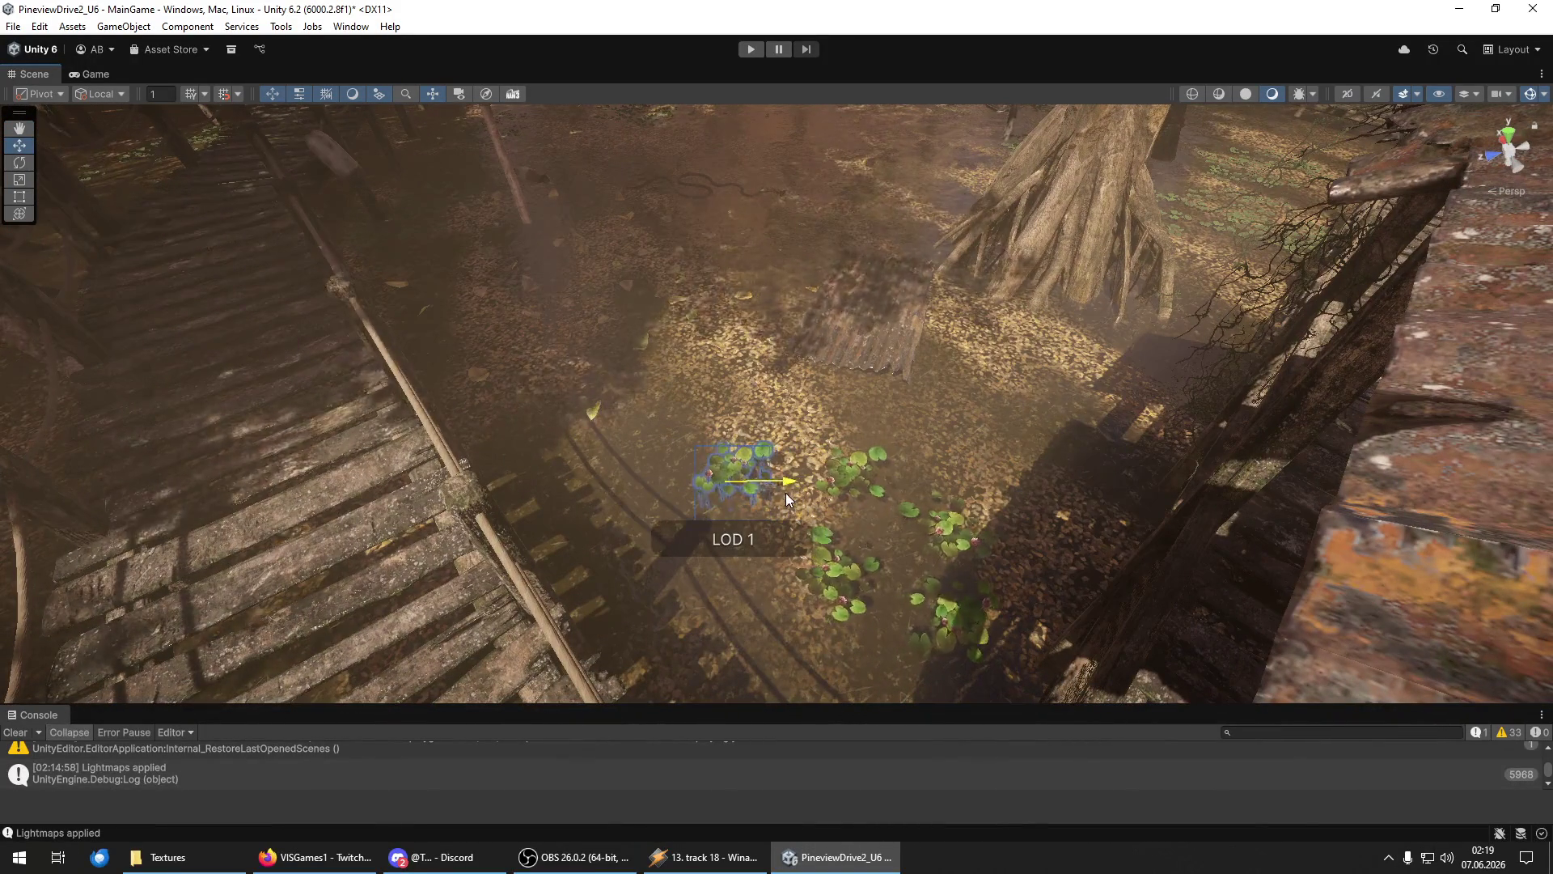
mouse_move(729, 439)
left_mouse_down()
mouse_move(689, 462)
mouse_move(822, 328)
mouse_move(454, 320)
left_mouse_up()
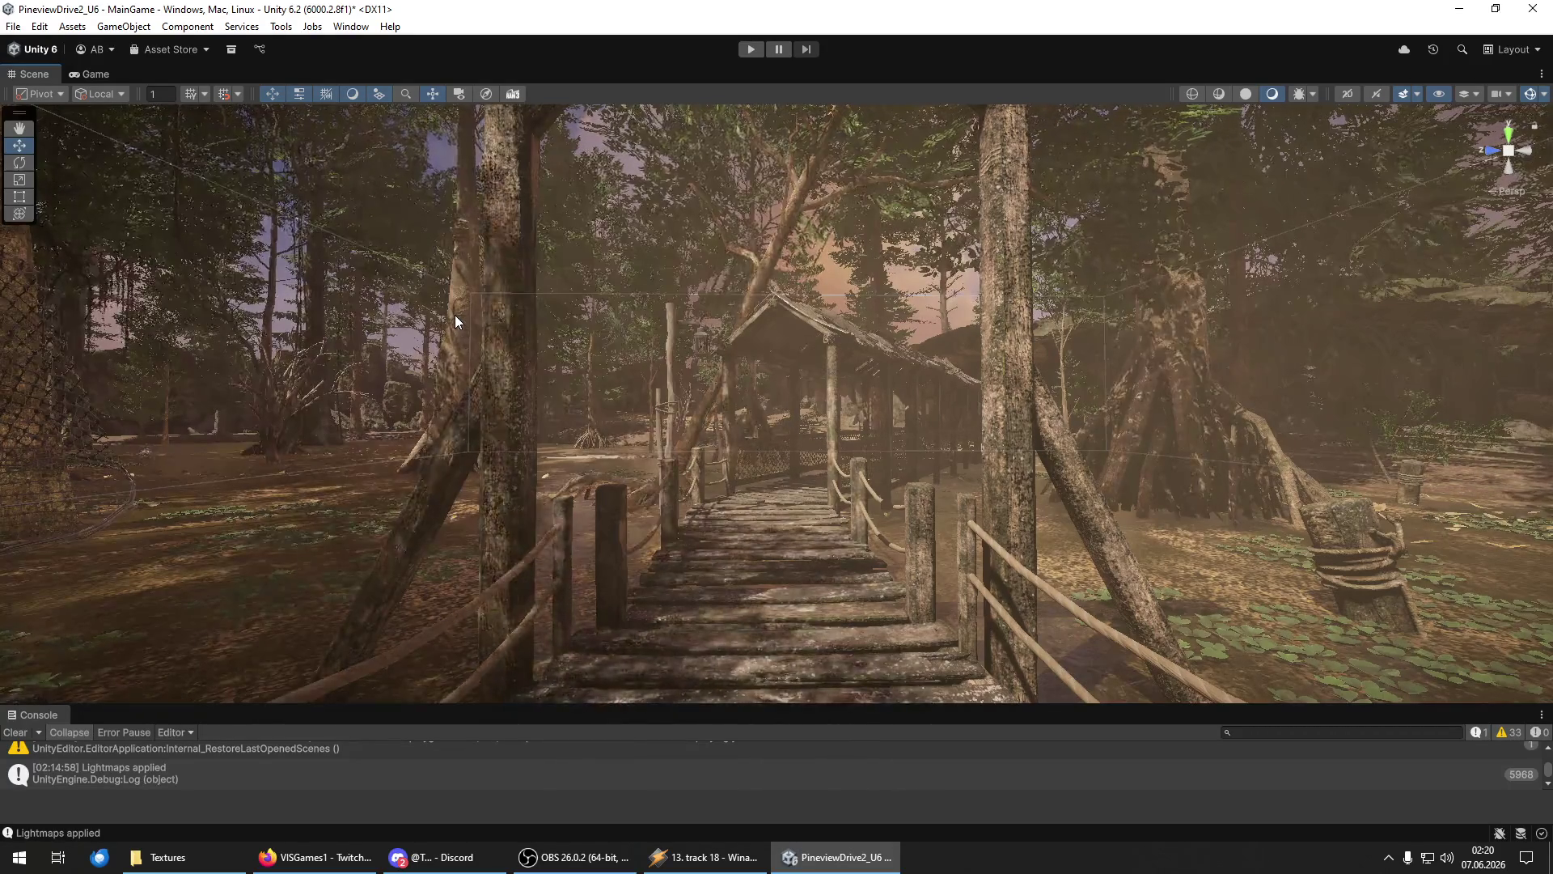
Select the red-leaved plant cluster and raise it out of the water.
mouse_move(390, 318)
left_mouse_down()
mouse_move(180, 323)
mouse_move(235, 372)
mouse_move(324, 396)
left_mouse_up()
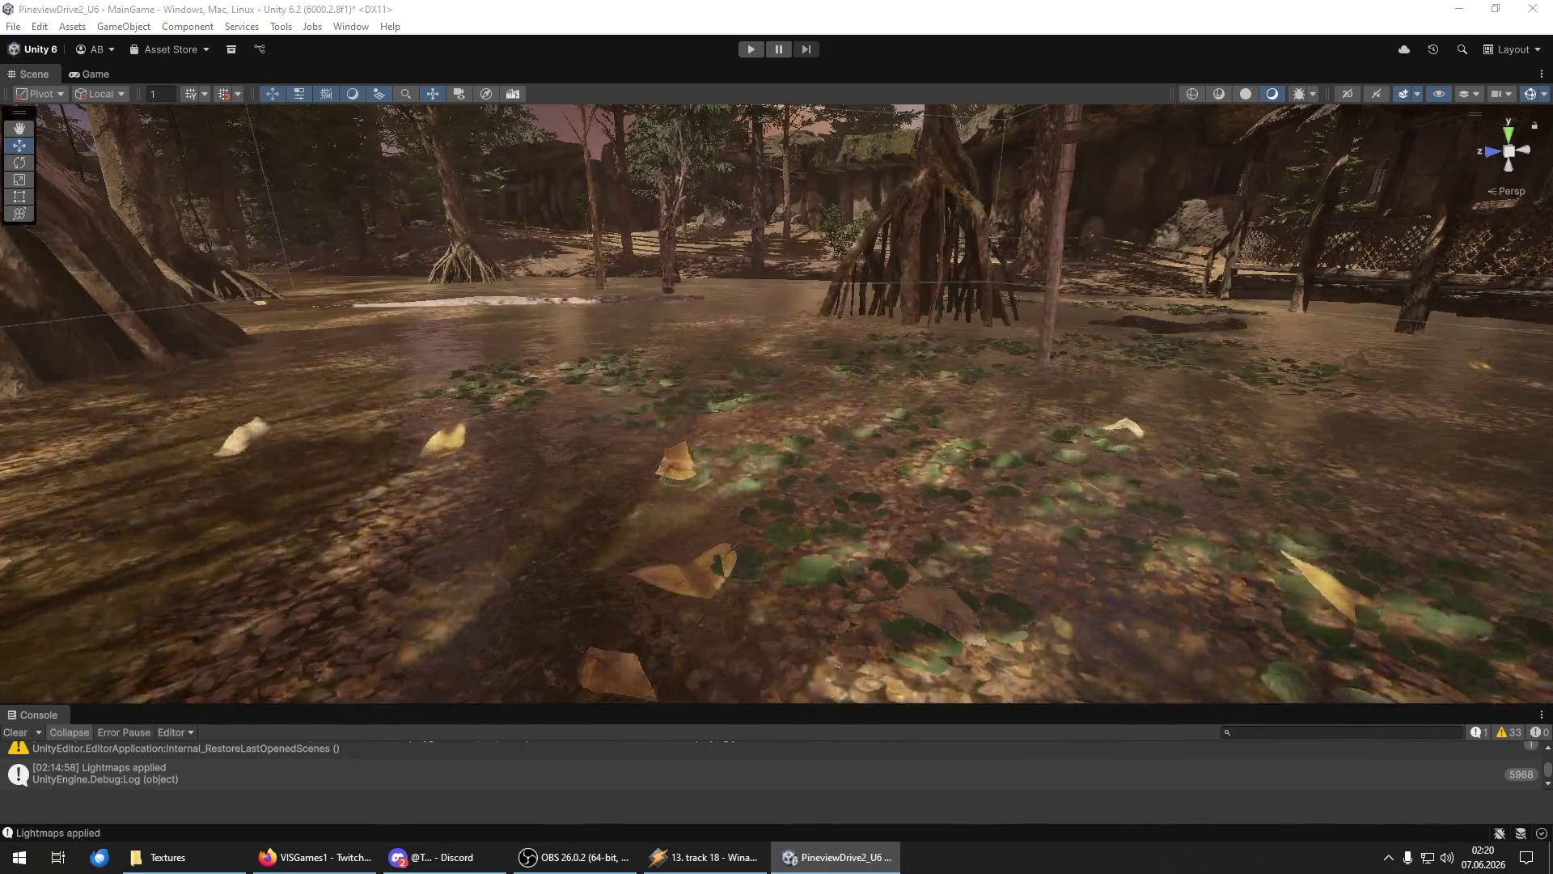
left_click(801, 611)
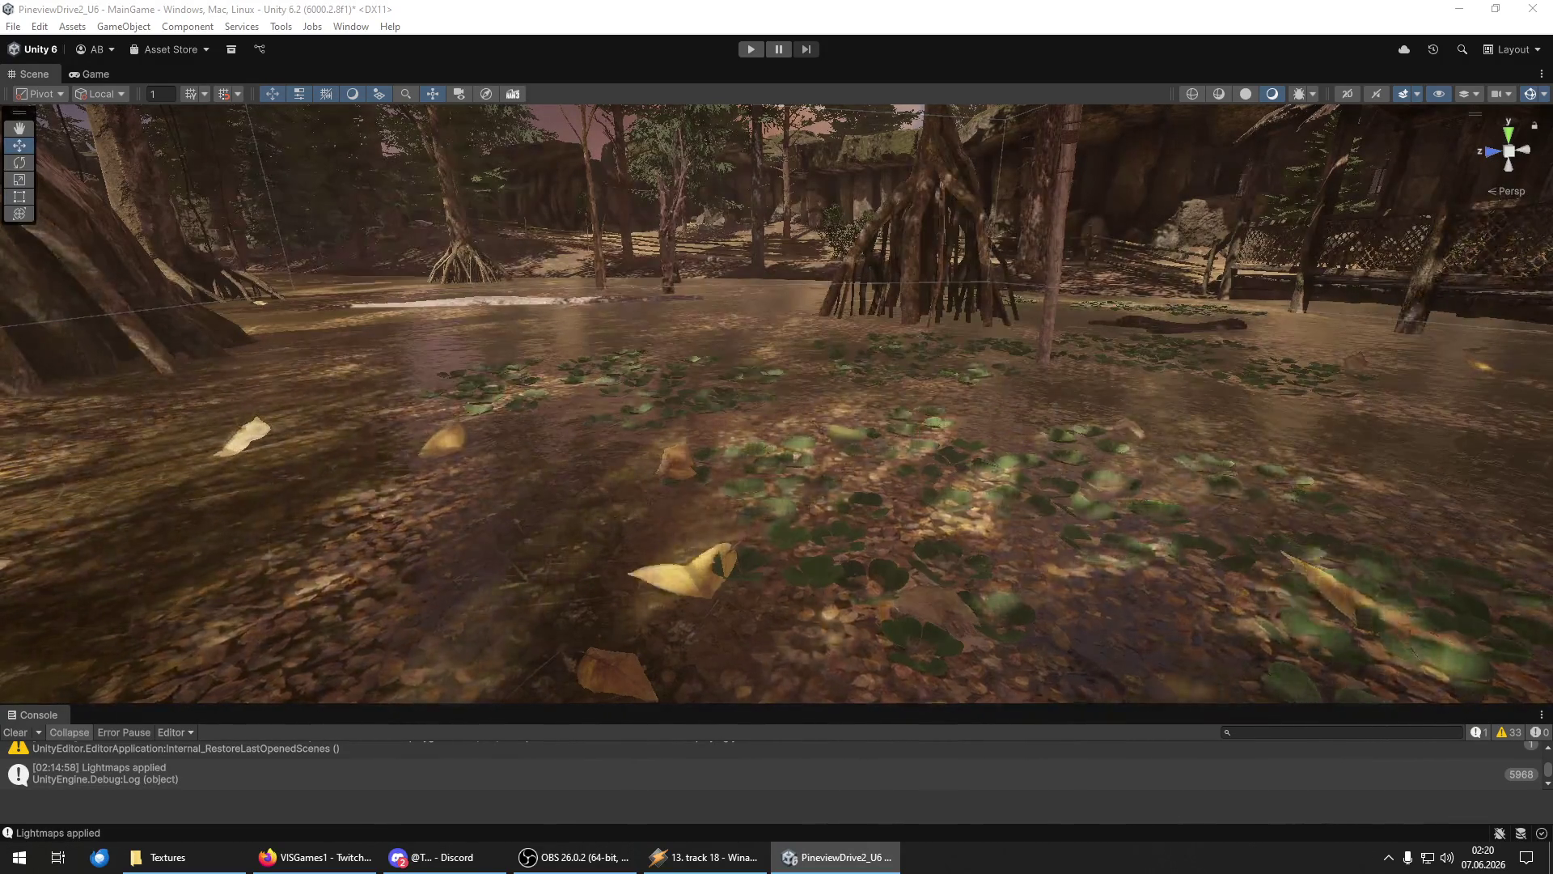
left_click(571, 380)
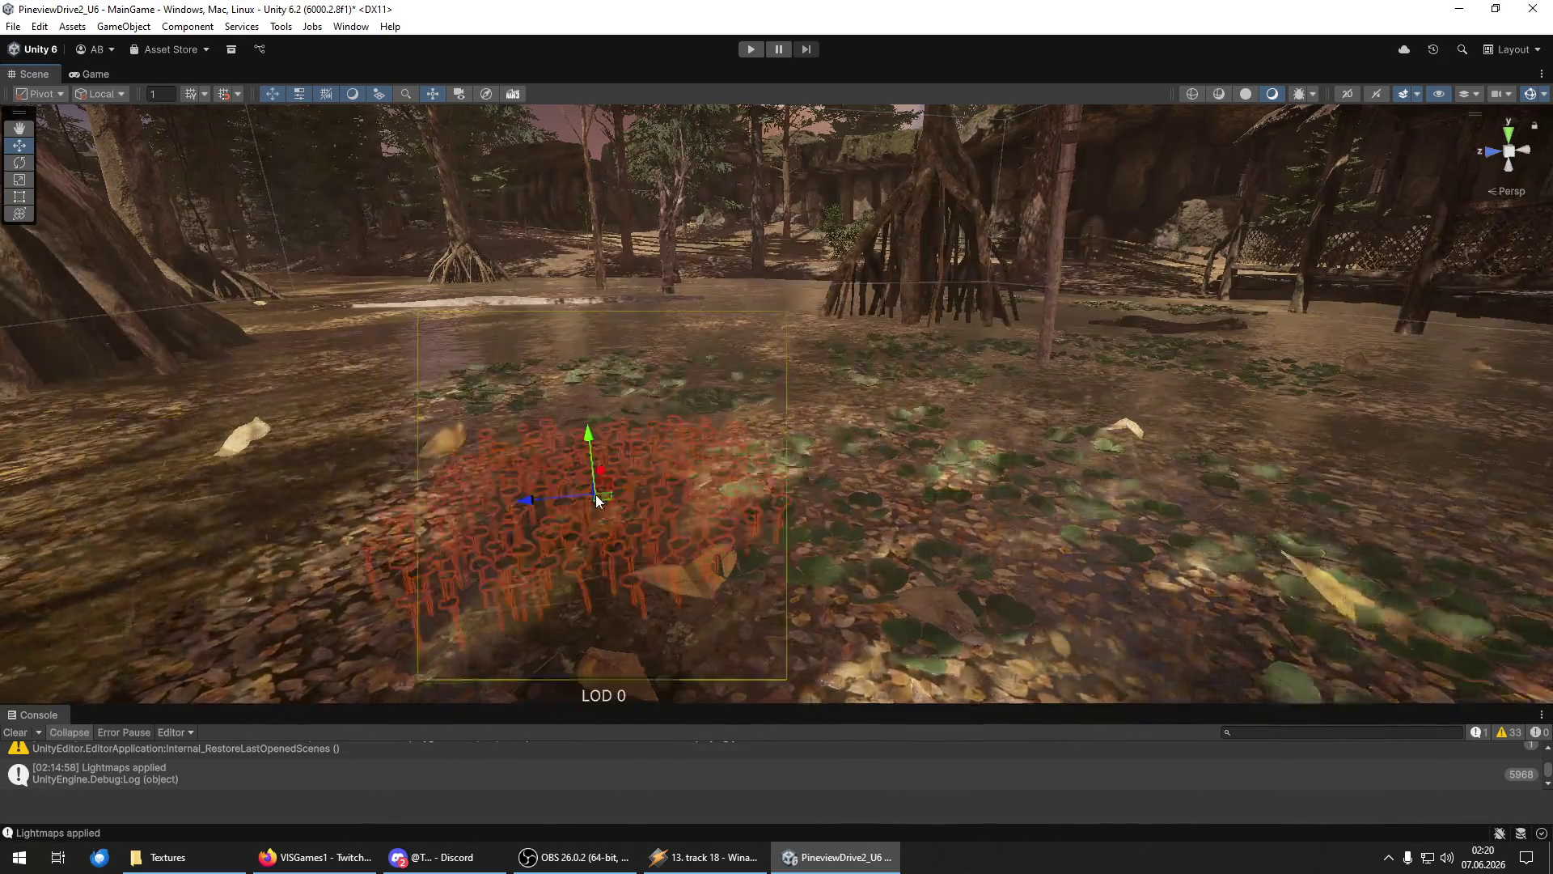
mouse_move(572, 379)
left_mouse_down()
mouse_move(527, 278)
mouse_move(557, 285)
mouse_move(597, 354)
mouse_move(763, 374)
mouse_move(795, 220)
mouse_move(734, 245)
mouse_move(610, 245)
mouse_move(688, 275)
mouse_move(518, 332)
mouse_move(525, 268)
mouse_move(424, 296)
left_mouse_up()
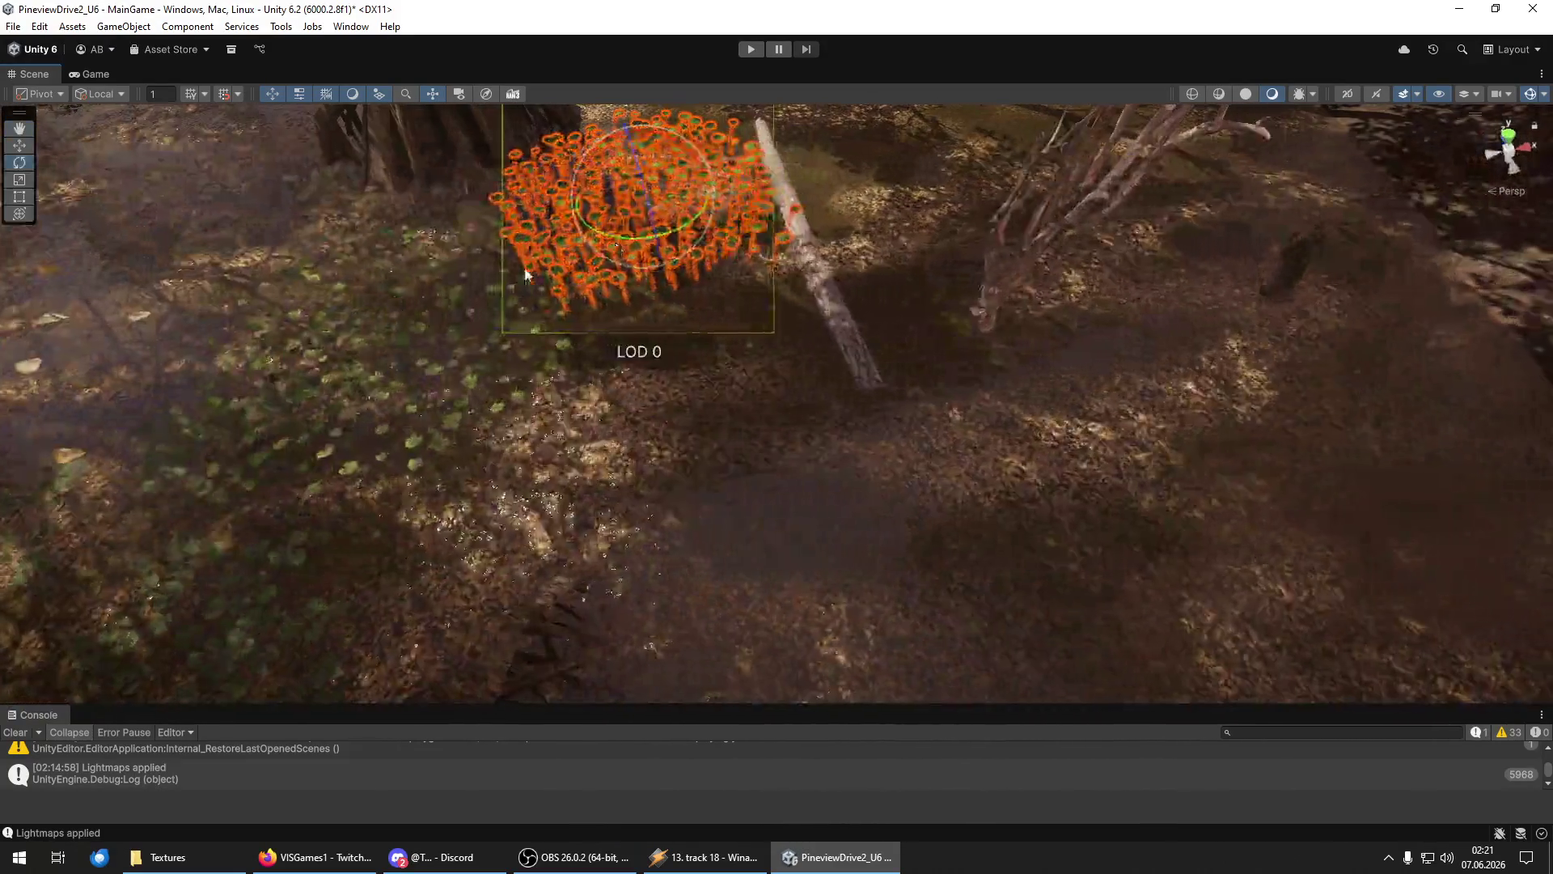
key("f")
Move the red plant next to the central tree and bring up its cut/copy/paste menu.
key("e")
mouse_move(654, 498)
left_mouse_down()
mouse_move(321, 412)
mouse_move(337, 336)
mouse_move(1036, 356)
mouse_move(943, 292)
mouse_move(786, 304)
mouse_move(890, 323)
left_mouse_up()
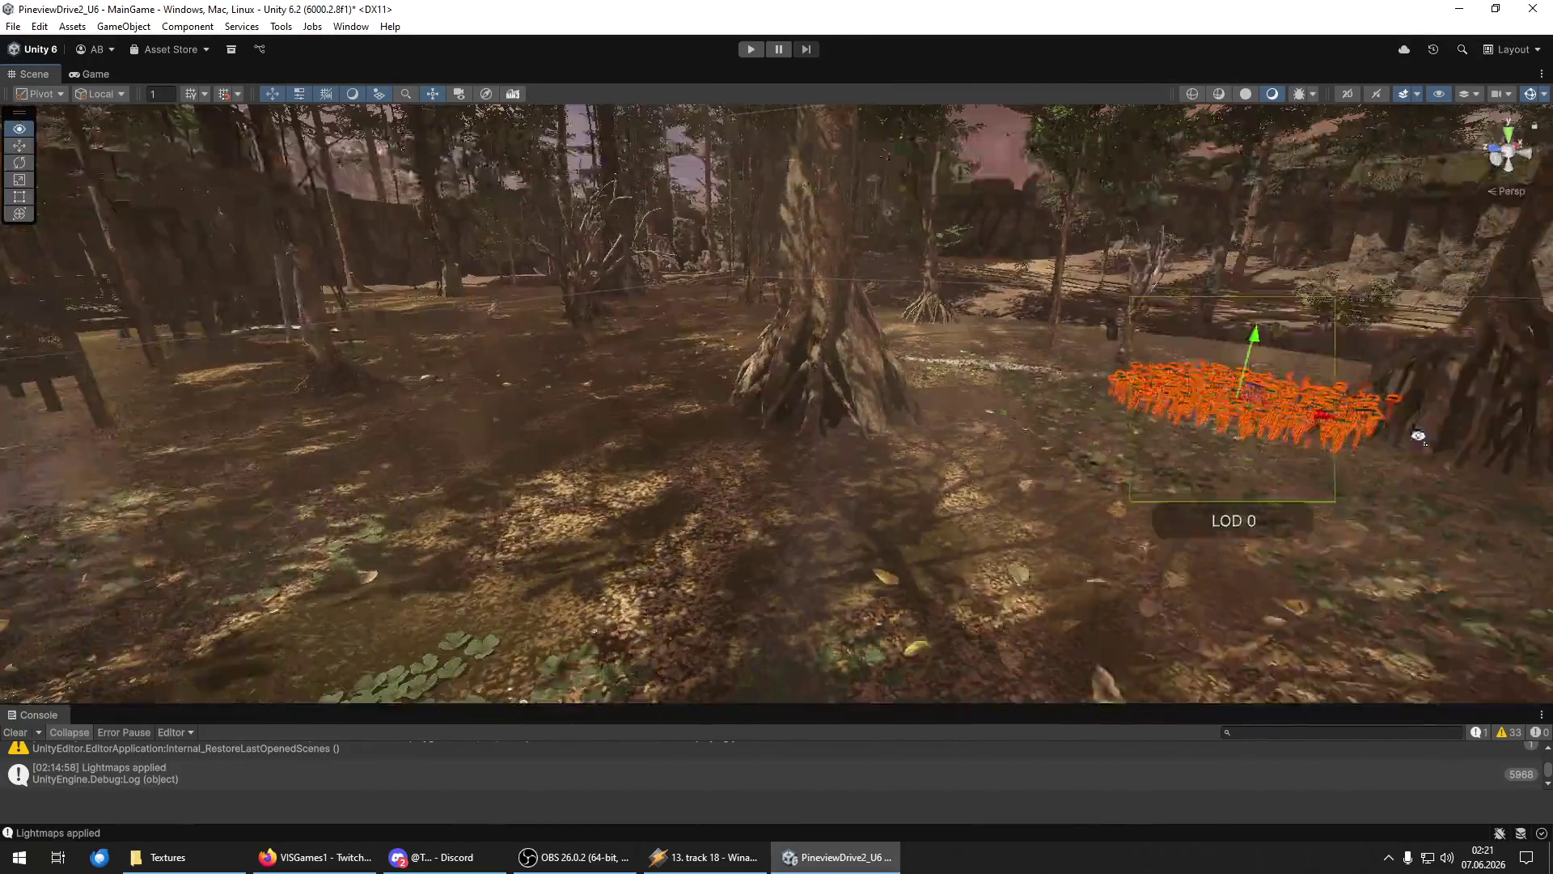
mouse_move(1320, 413)
left_mouse_down()
mouse_move(865, 376)
mouse_move(549, 415)
mouse_move(410, 315)
mouse_move(822, 396)
mouse_move(825, 441)
mouse_move(791, 417)
mouse_move(664, 457)
mouse_move(683, 406)
mouse_move(639, 356)
mouse_move(721, 481)
mouse_move(599, 331)
mouse_move(453, 323)
mouse_move(519, 350)
mouse_move(431, 353)
left_mouse_up()
right_click(741, 483)
key("f")
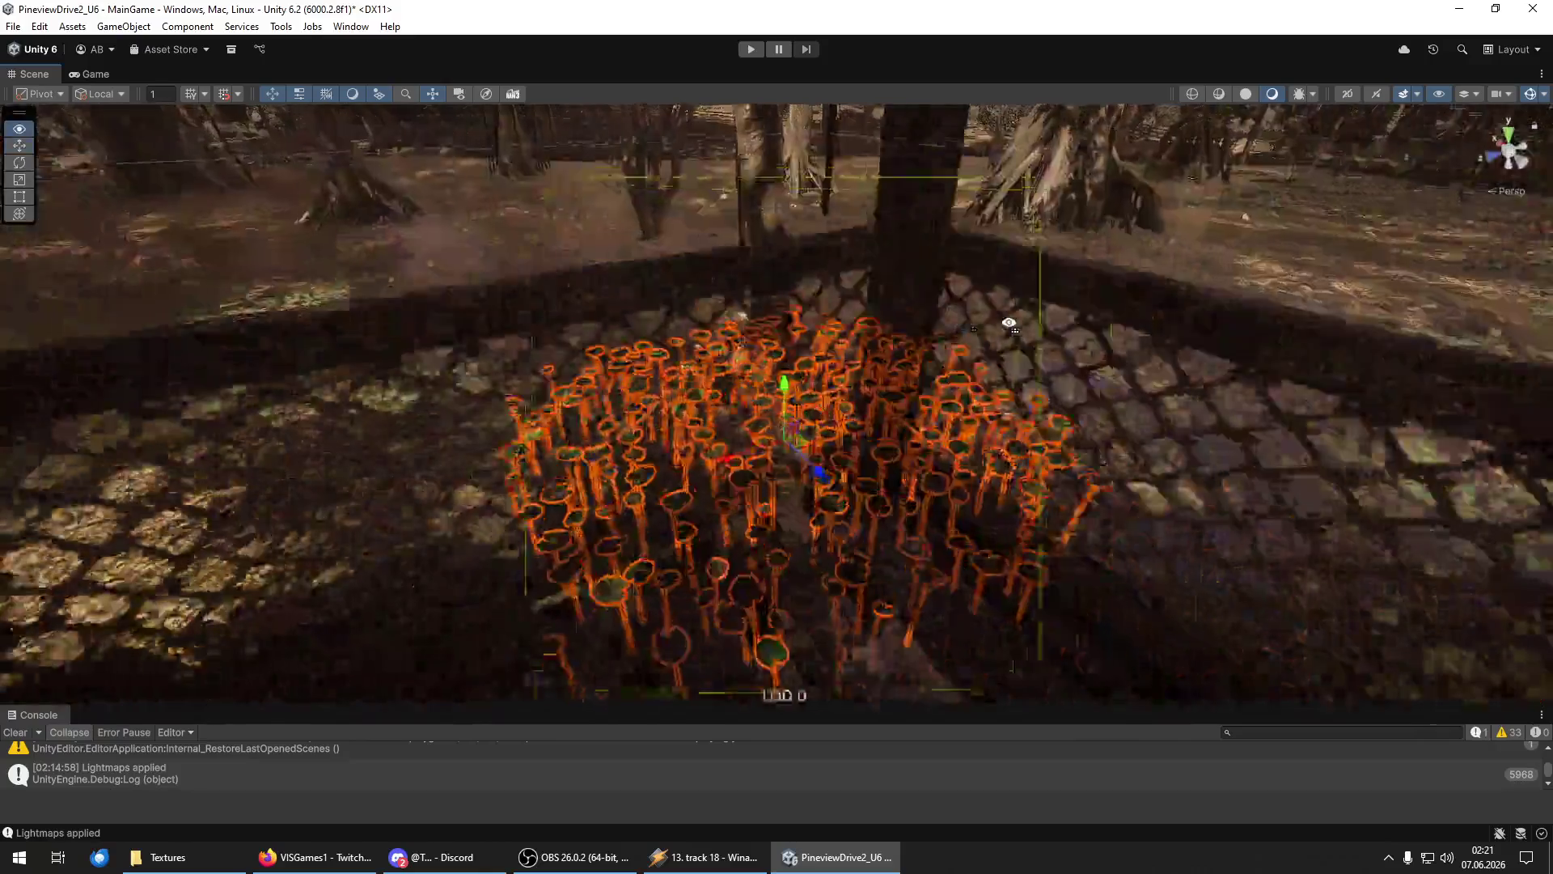
scroll(1009, 324, "down", 5)
mouse_move(1009, 324)
left_mouse_down()
mouse_move(777, 347)
mouse_move(820, 269)
left_mouse_up()
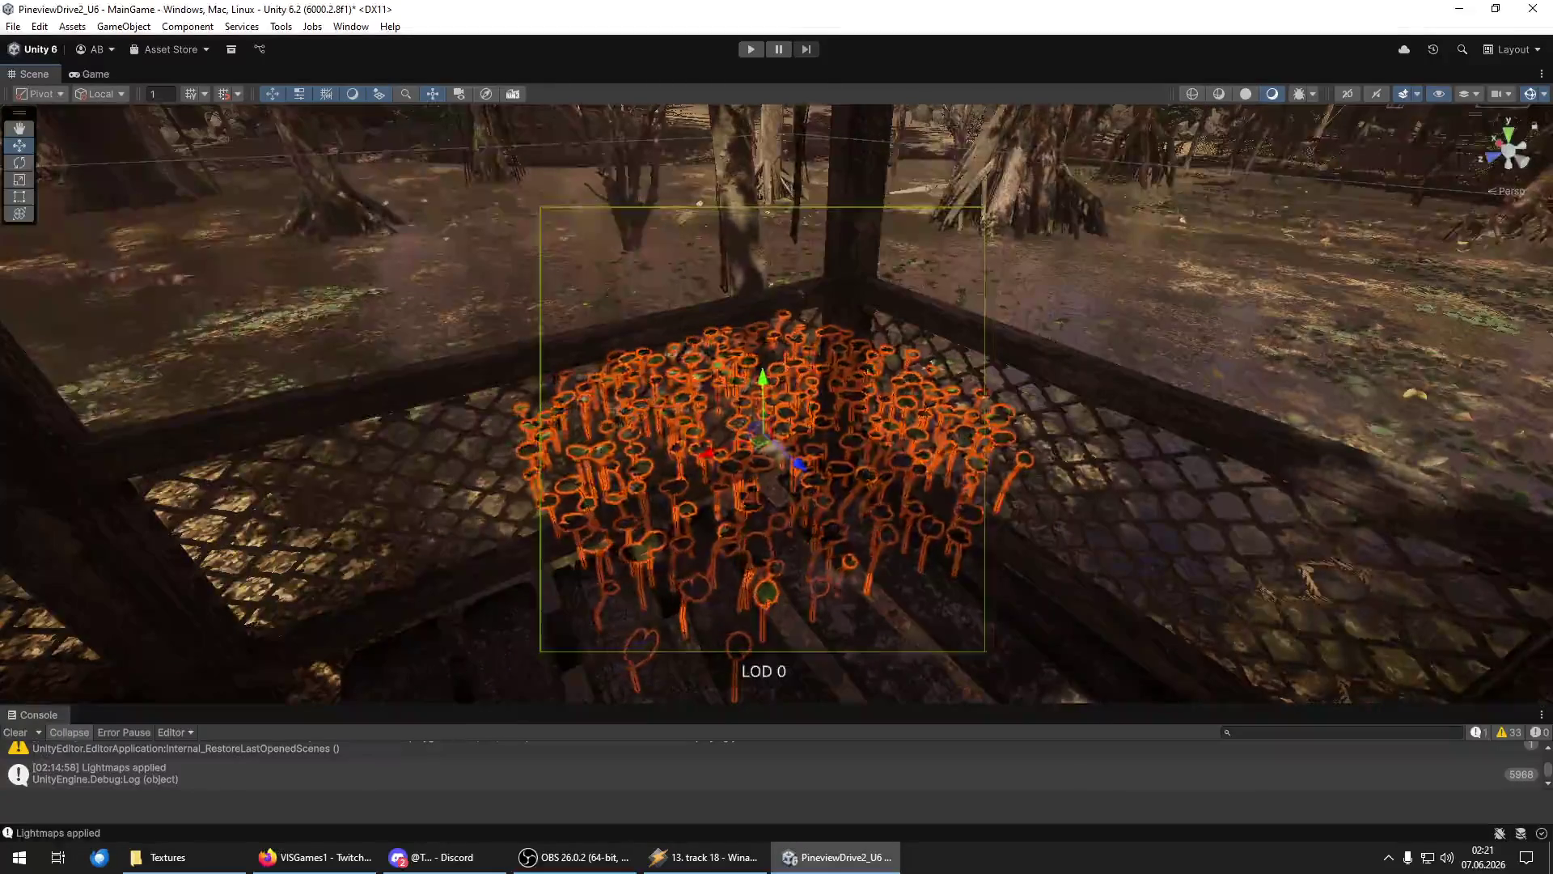
left_click_drag(832, 349, 833, 350)
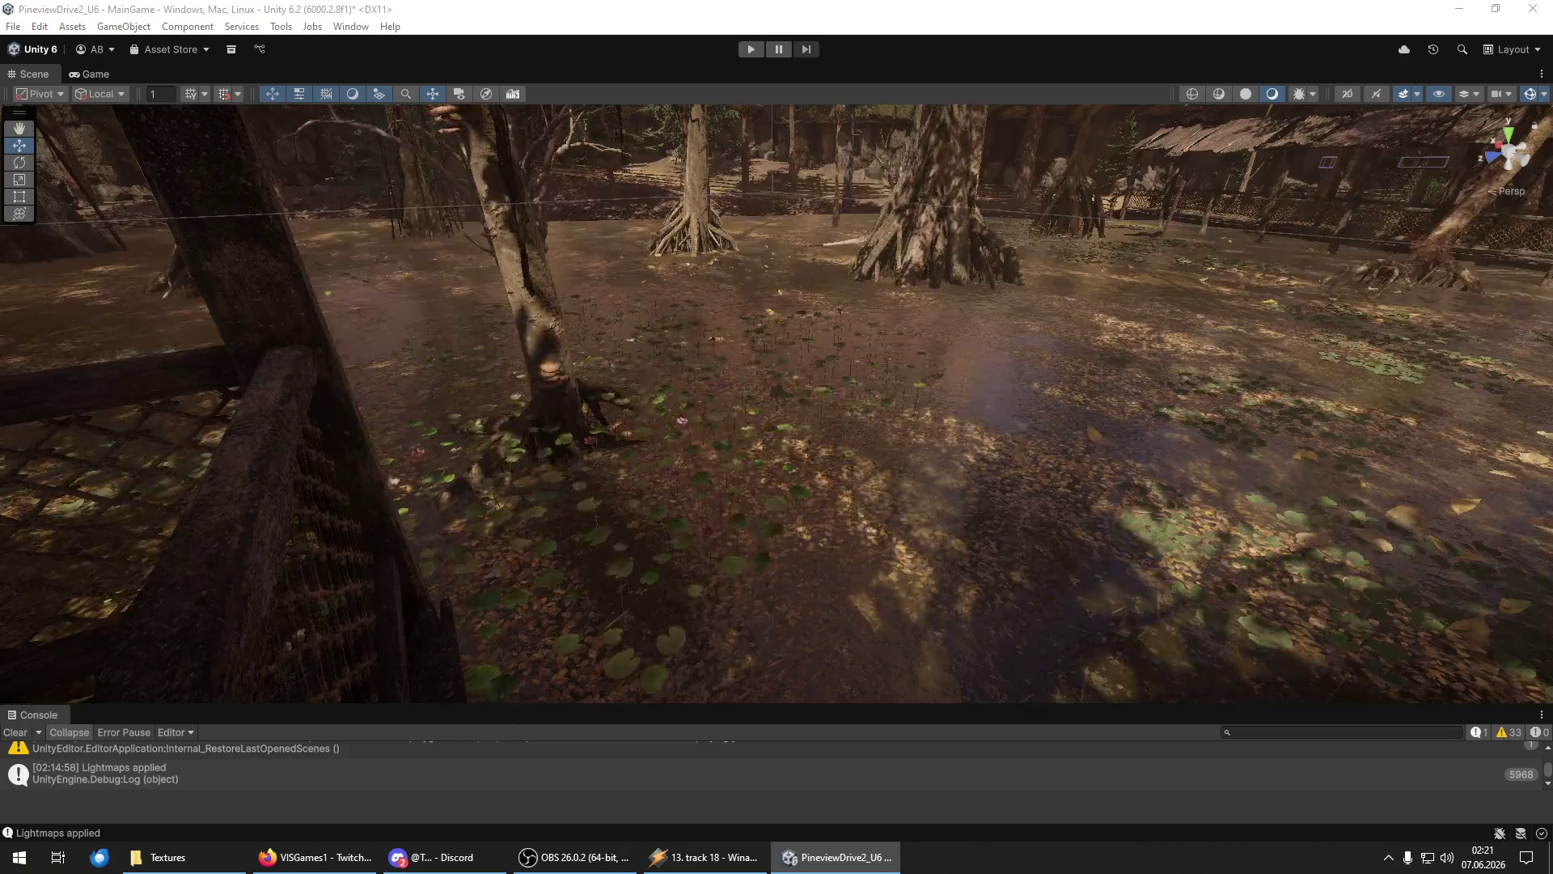
Raise the lily-pad cluster, slide it toward the big tree, and pull the fern patch nearer.
left_click(827, 501)
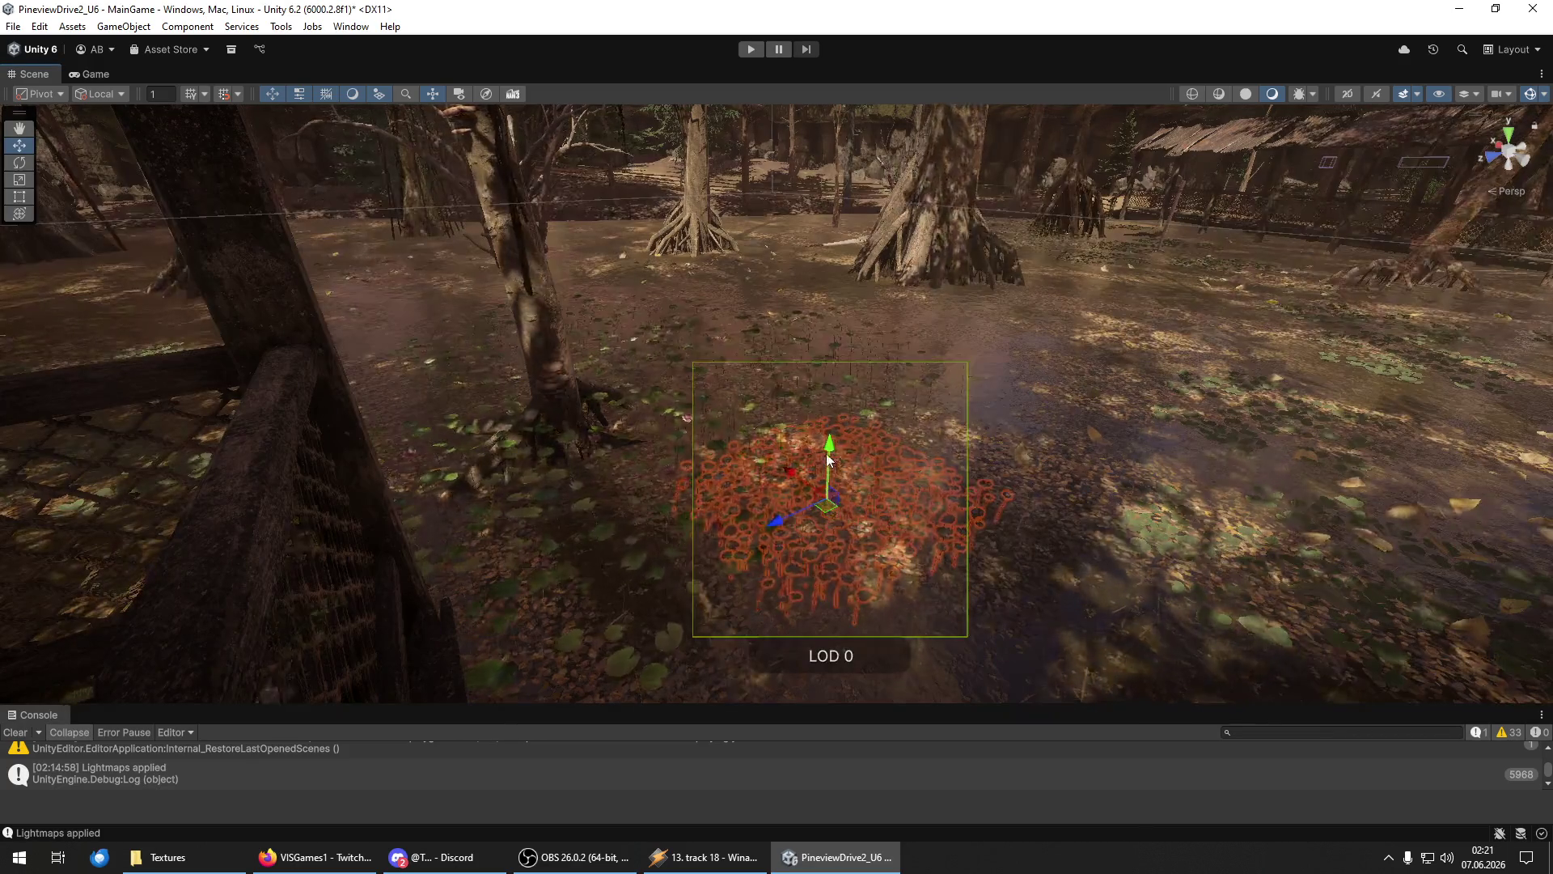
left_click_drag(813, 364, 809, 316)
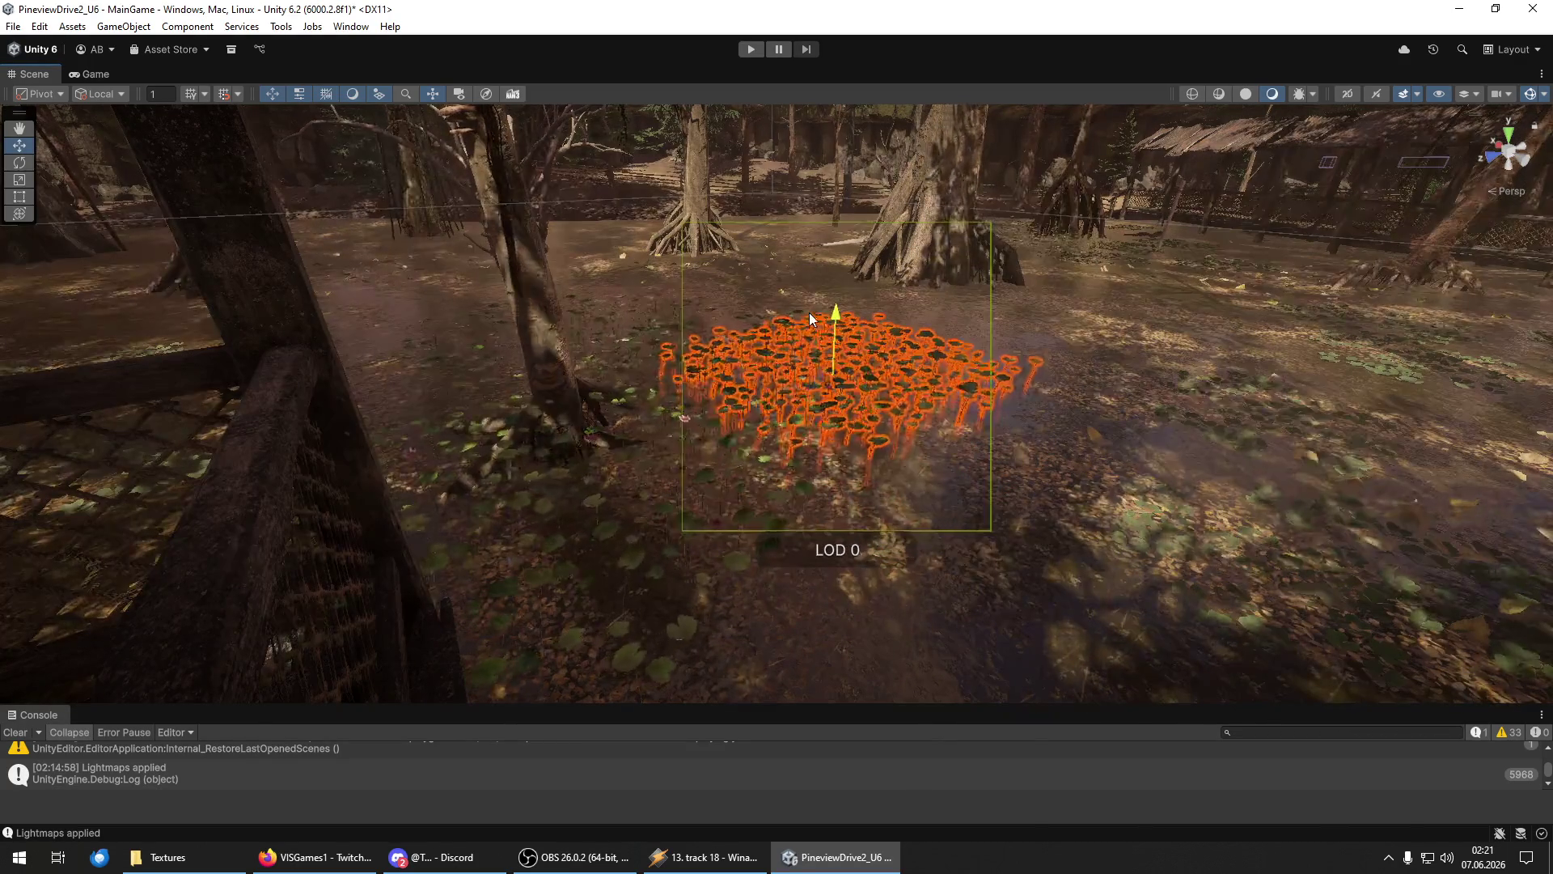
mouse_move(688, 421)
left_mouse_down()
mouse_move(594, 439)
mouse_move(596, 464)
mouse_move(496, 458)
mouse_move(399, 416)
mouse_move(1054, 340)
mouse_move(1375, 452)
left_mouse_up()
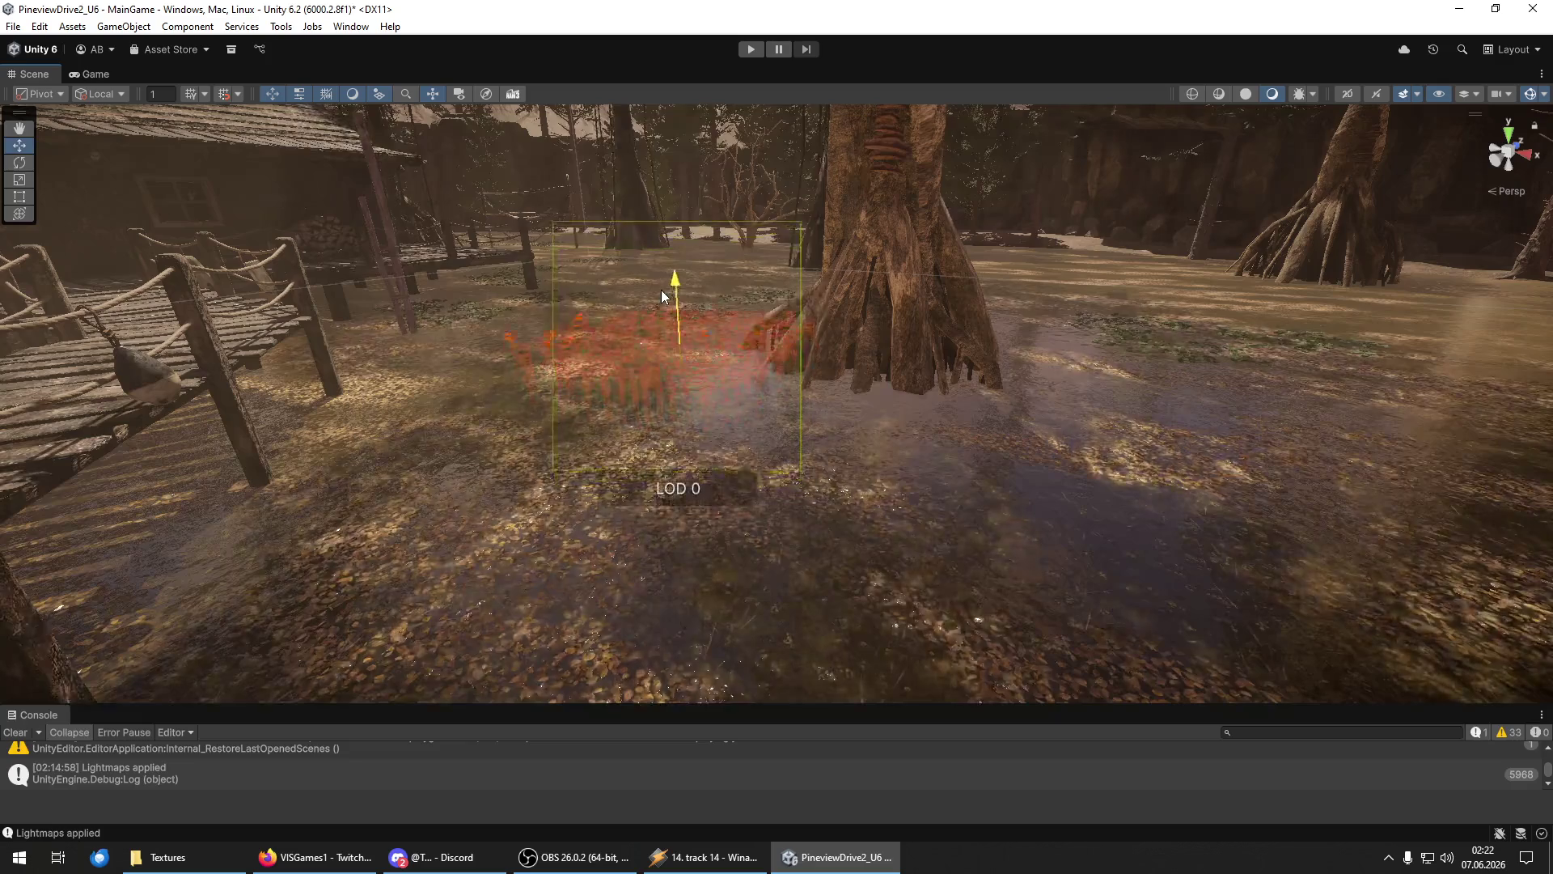
mouse_move(712, 308)
left_mouse_down()
mouse_move(663, 334)
mouse_move(592, 324)
mouse_move(524, 287)
left_mouse_up()
key("f")
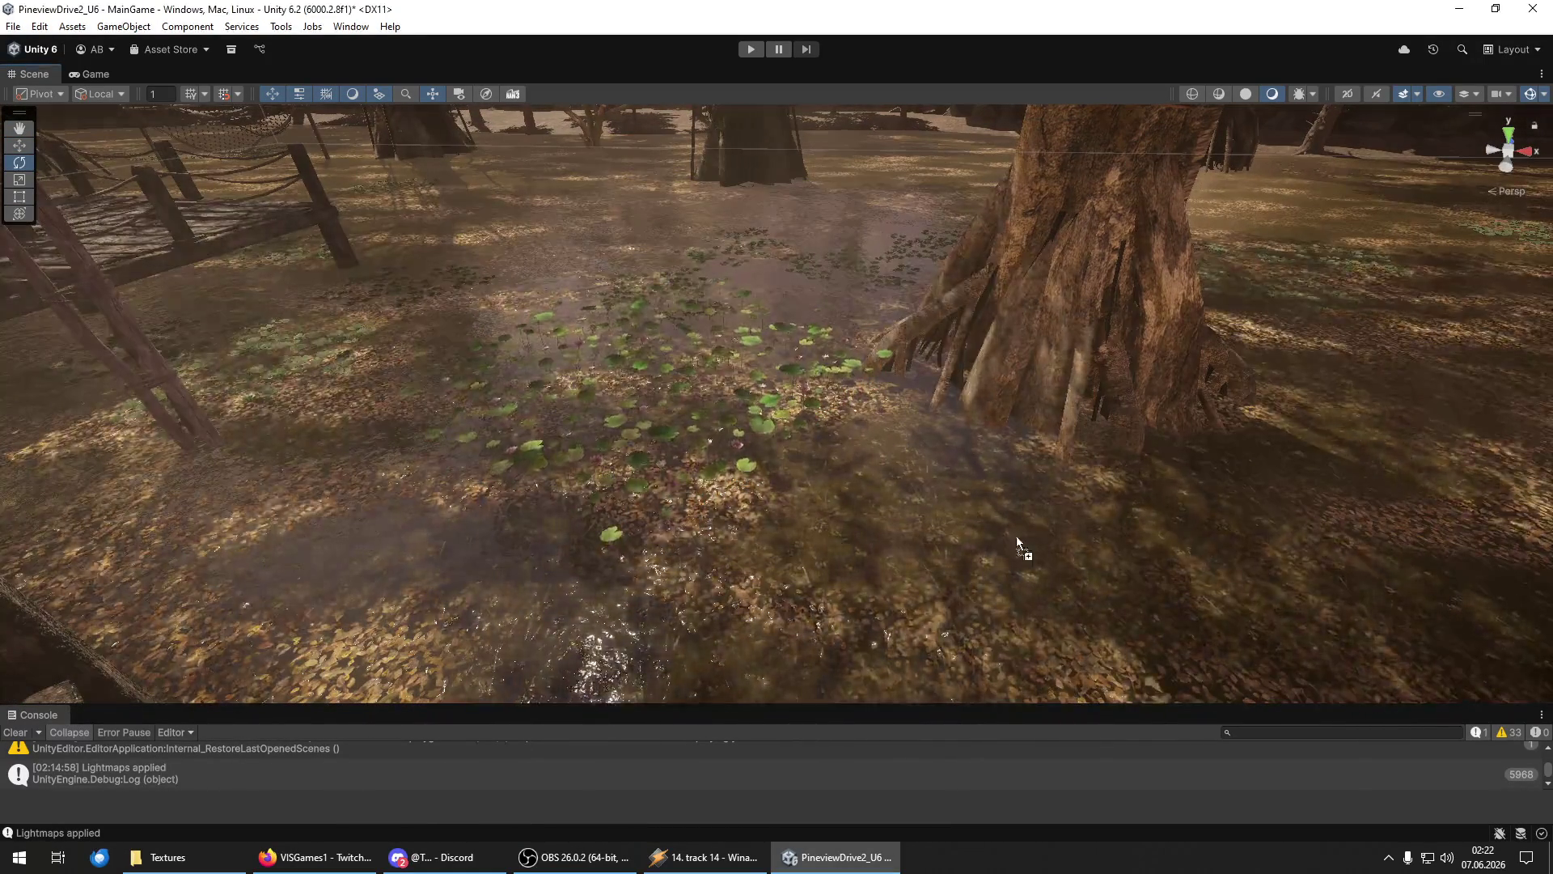
Select the fern patch and move it up beside the mangrove tree roots.
left_click(890, 536)
key("w")
mouse_move(890, 501)
left_mouse_down()
mouse_move(905, 349)
mouse_move(930, 453)
mouse_move(941, 396)
mouse_move(909, 252)
mouse_move(929, 544)
mouse_move(813, 361)
mouse_move(775, 341)
mouse_move(848, 351)
mouse_move(707, 200)
left_mouse_up()
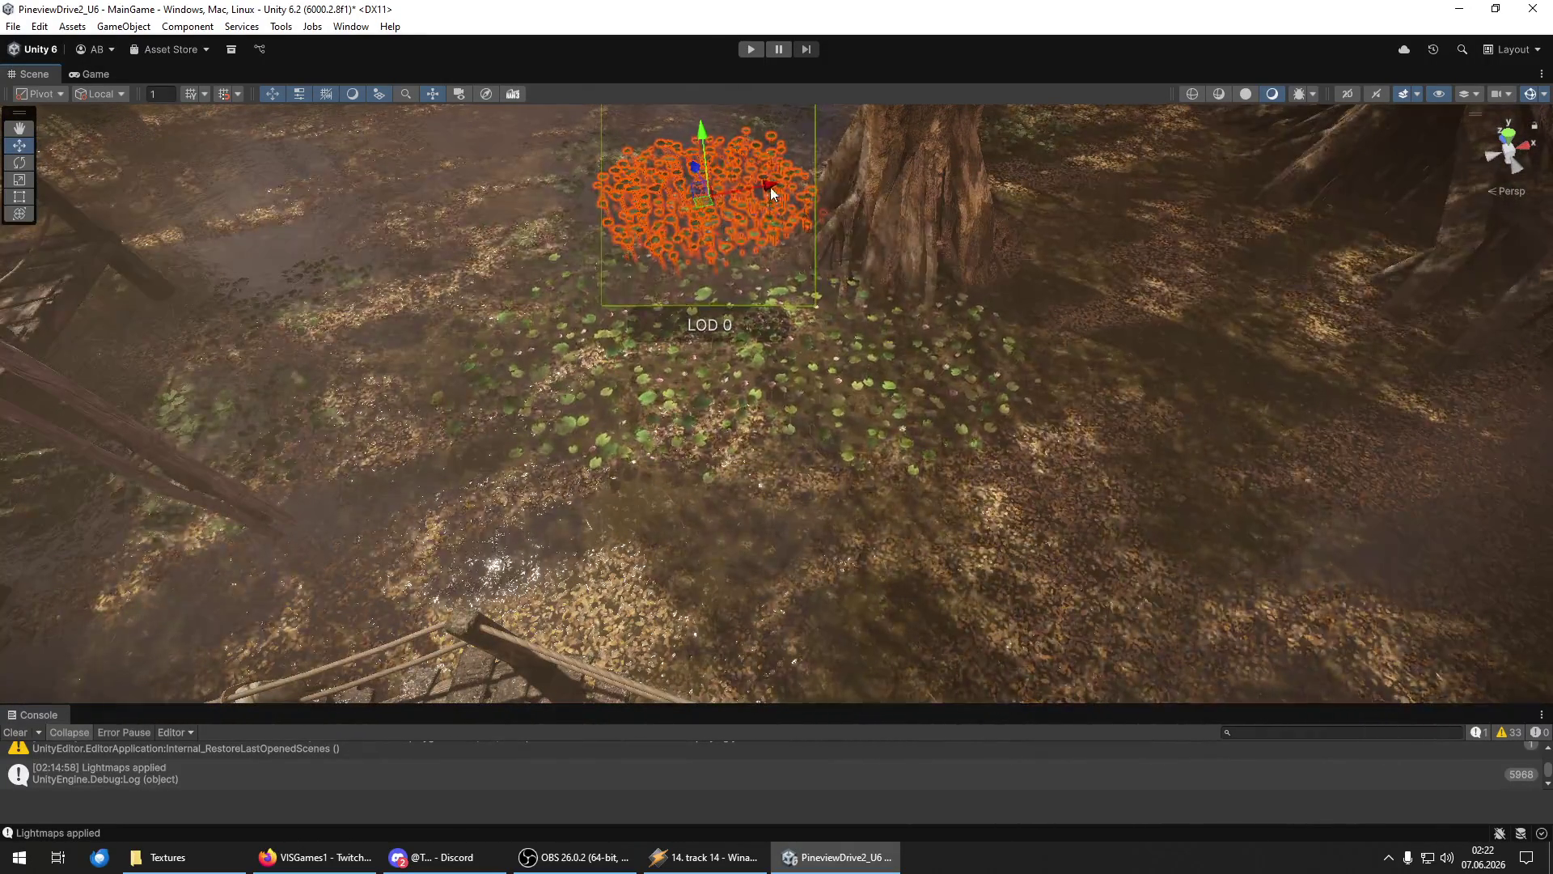
key("e")
key("w")
mouse_move(700, 170)
left_mouse_down()
mouse_move(449, 349)
mouse_move(416, 351)
mouse_move(781, 477)
mouse_move(1122, 243)
mouse_move(1084, 272)
mouse_move(1062, 347)
mouse_move(1022, 348)
mouse_move(905, 270)
mouse_move(845, 274)
mouse_move(888, 226)
mouse_move(950, 197)
mouse_move(1060, 254)
mouse_move(885, 192)
mouse_move(914, 169)
mouse_move(958, 210)
left_mouse_up()
Frame the fern patch, slide it along X, then select the plant group beside the boardwalk.
key("e")
key("w")
key("e")
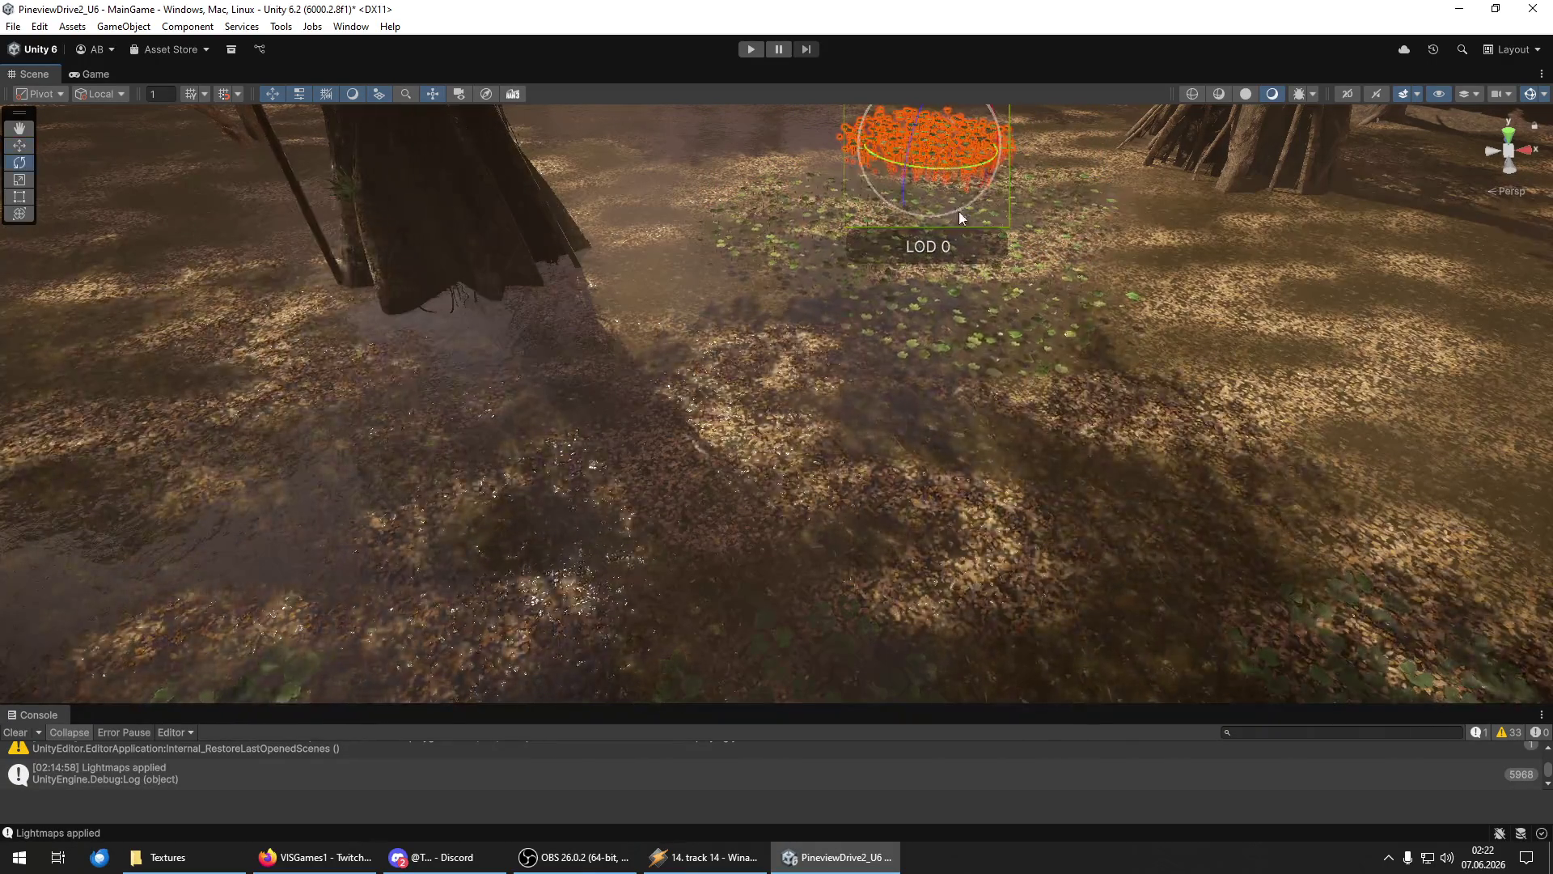
key("w")
key("f")
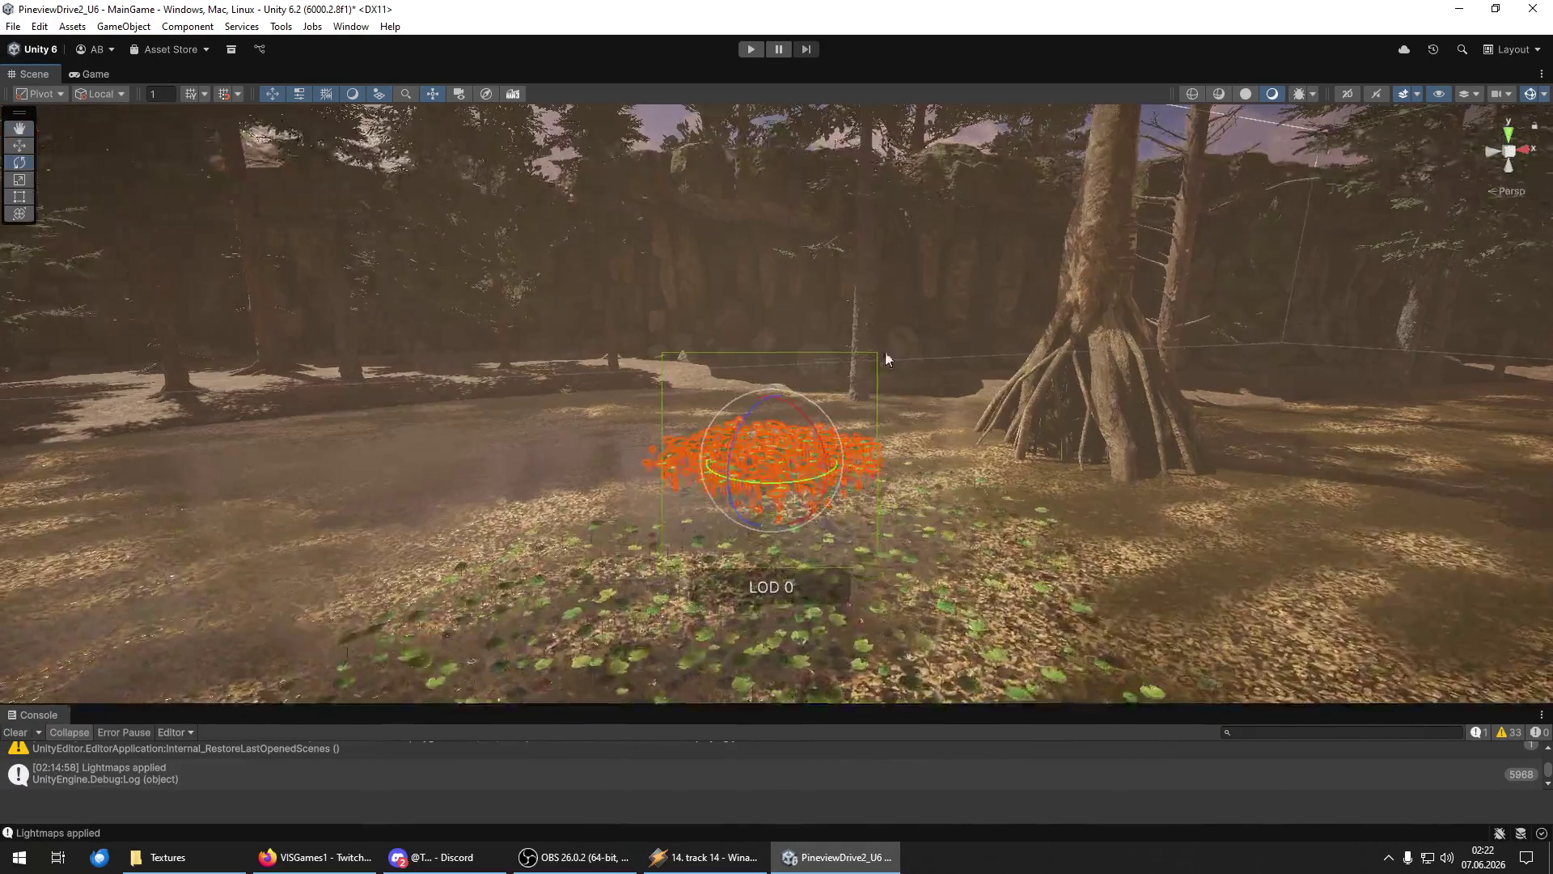
mouse_move(749, 478)
left_mouse_down()
mouse_move(757, 446)
mouse_move(839, 439)
left_mouse_up()
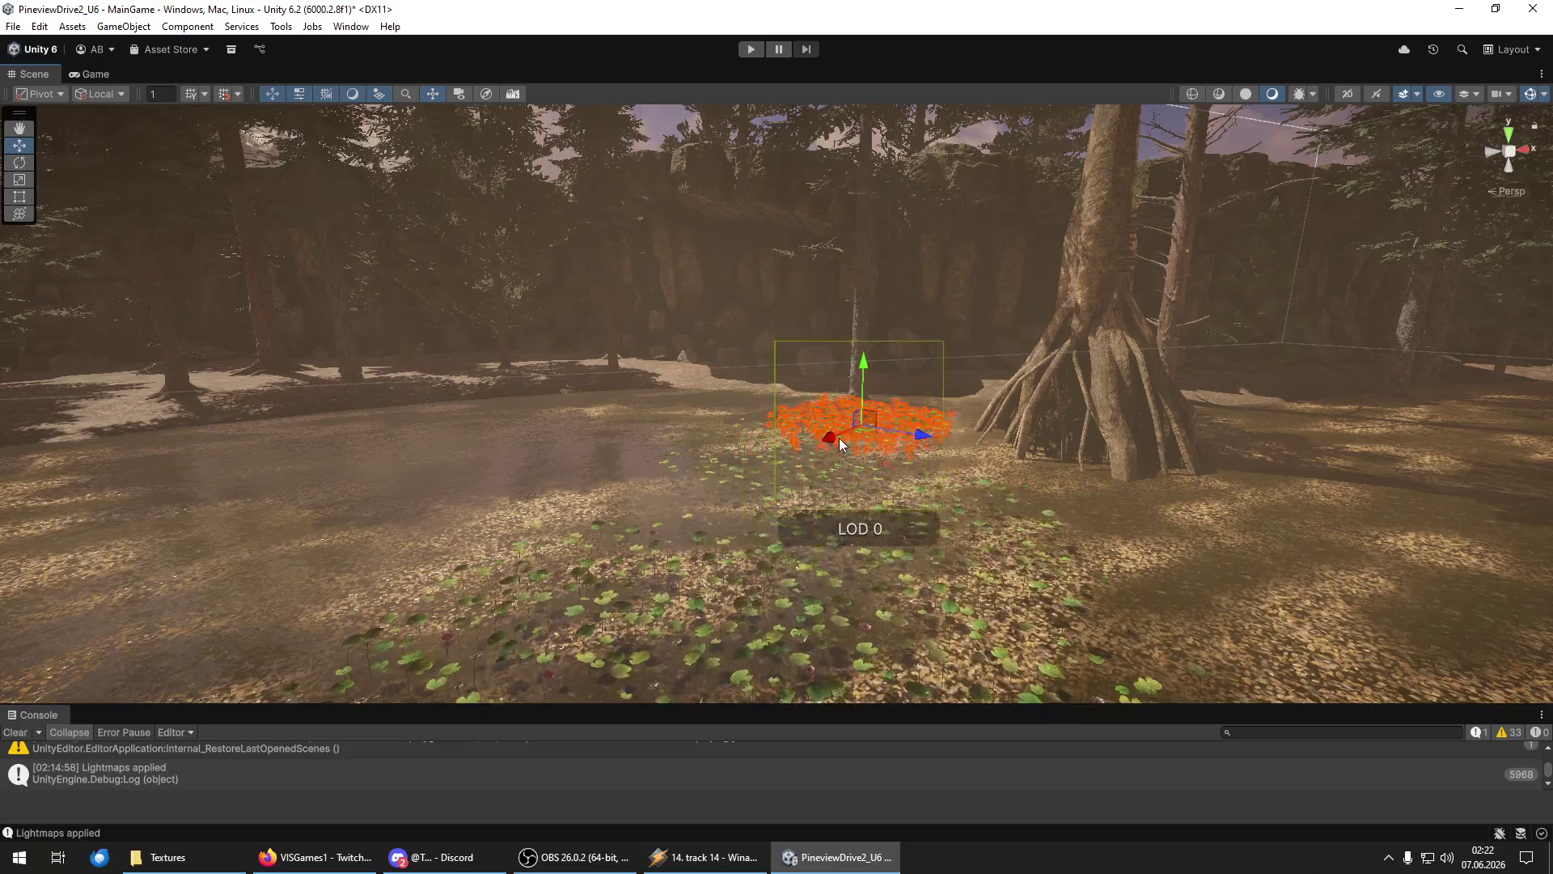
mouse_move(995, 458)
left_mouse_down()
mouse_move(1023, 496)
mouse_move(1009, 555)
mouse_move(862, 617)
mouse_move(930, 567)
mouse_move(1009, 471)
mouse_move(1474, 488)
left_mouse_up()
left_click(872, 362)
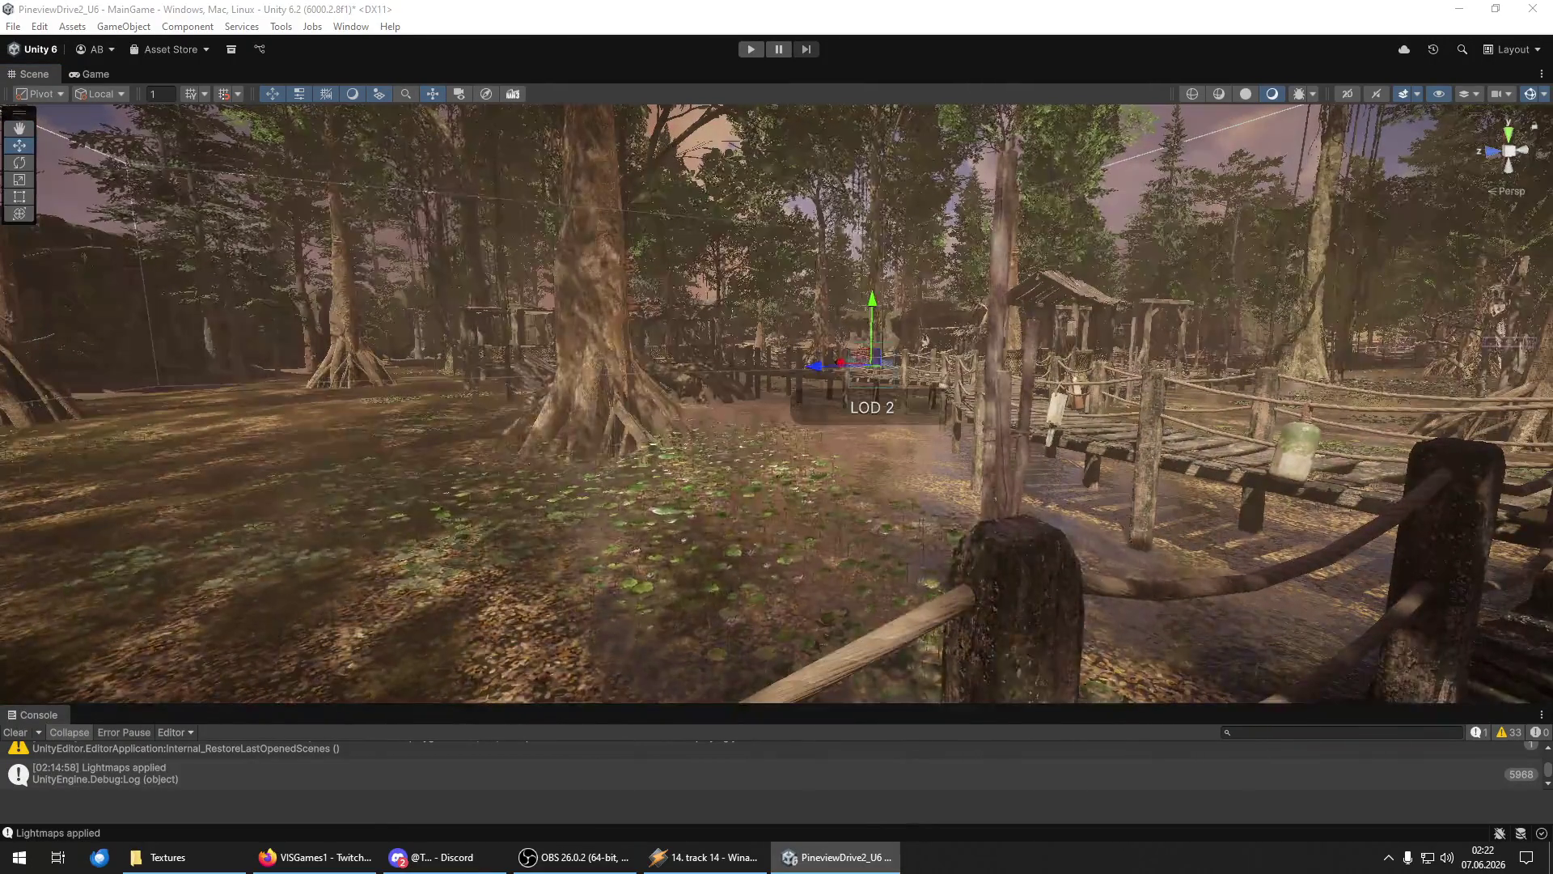
left_click(671, 510)
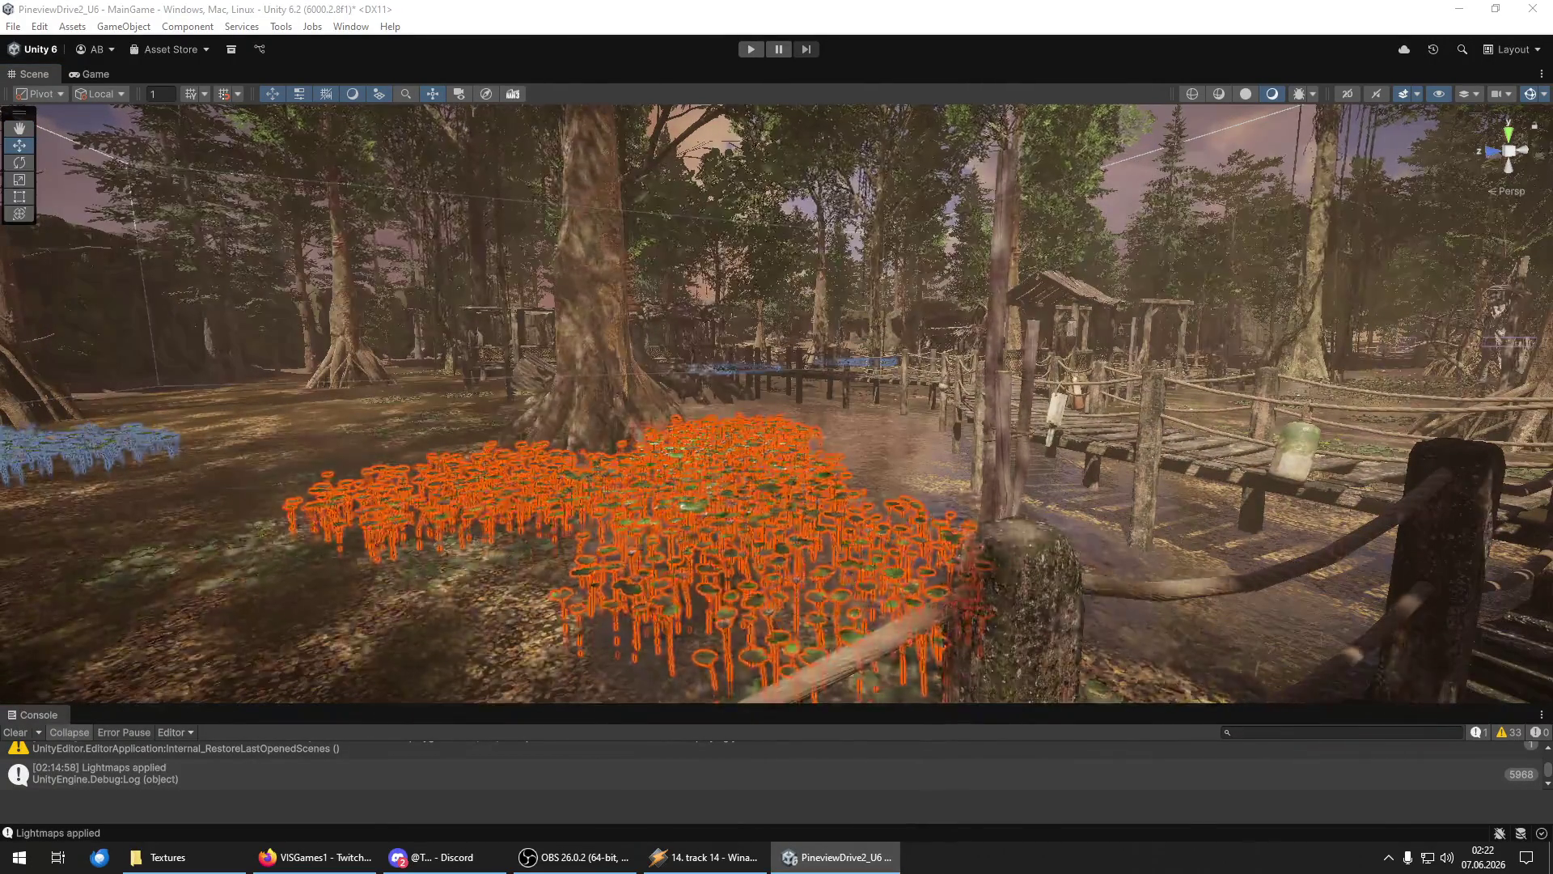
mouse_move(821, 467)
left_mouse_down()
mouse_move(1099, 445)
mouse_move(1089, 467)
mouse_move(907, 488)
mouse_move(1167, 467)
mouse_move(1391, 473)
mouse_move(1286, 536)
left_mouse_up()
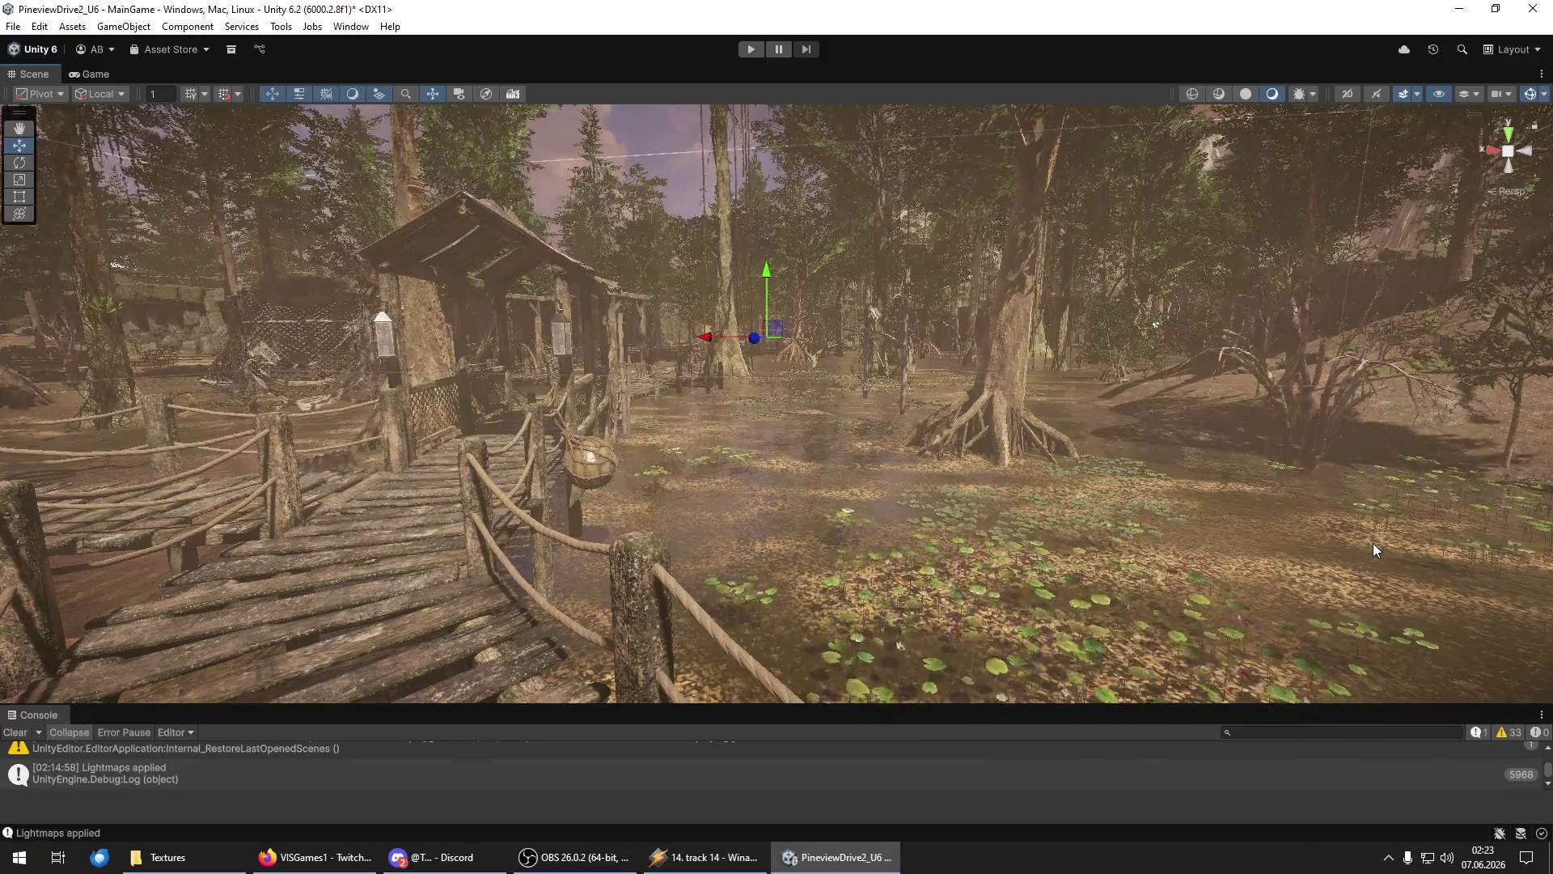
key("w")
key("w")
key("w")
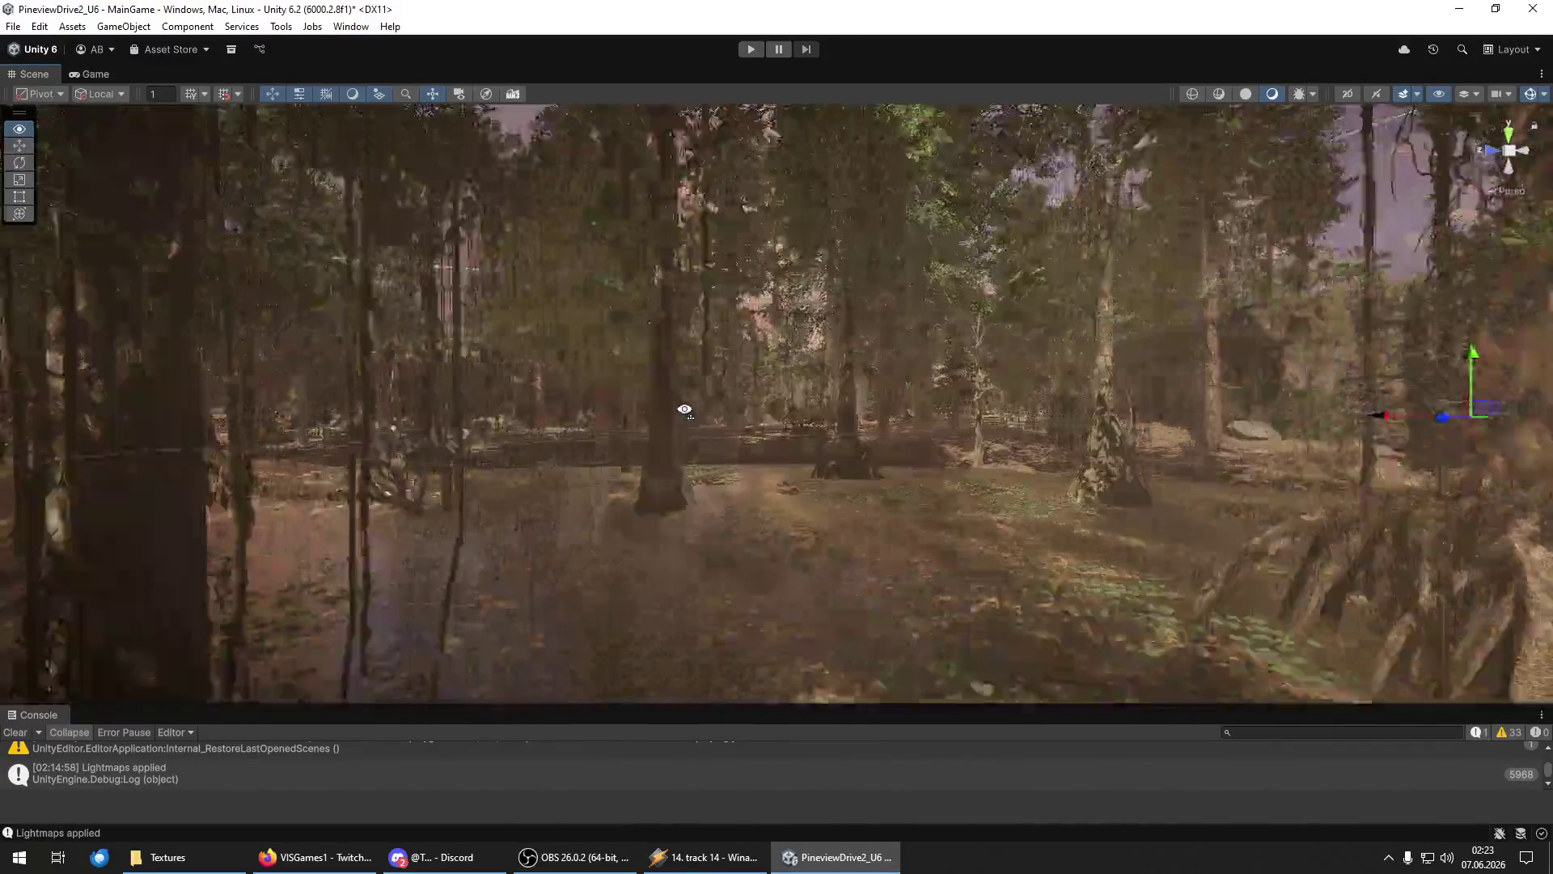
key("w")
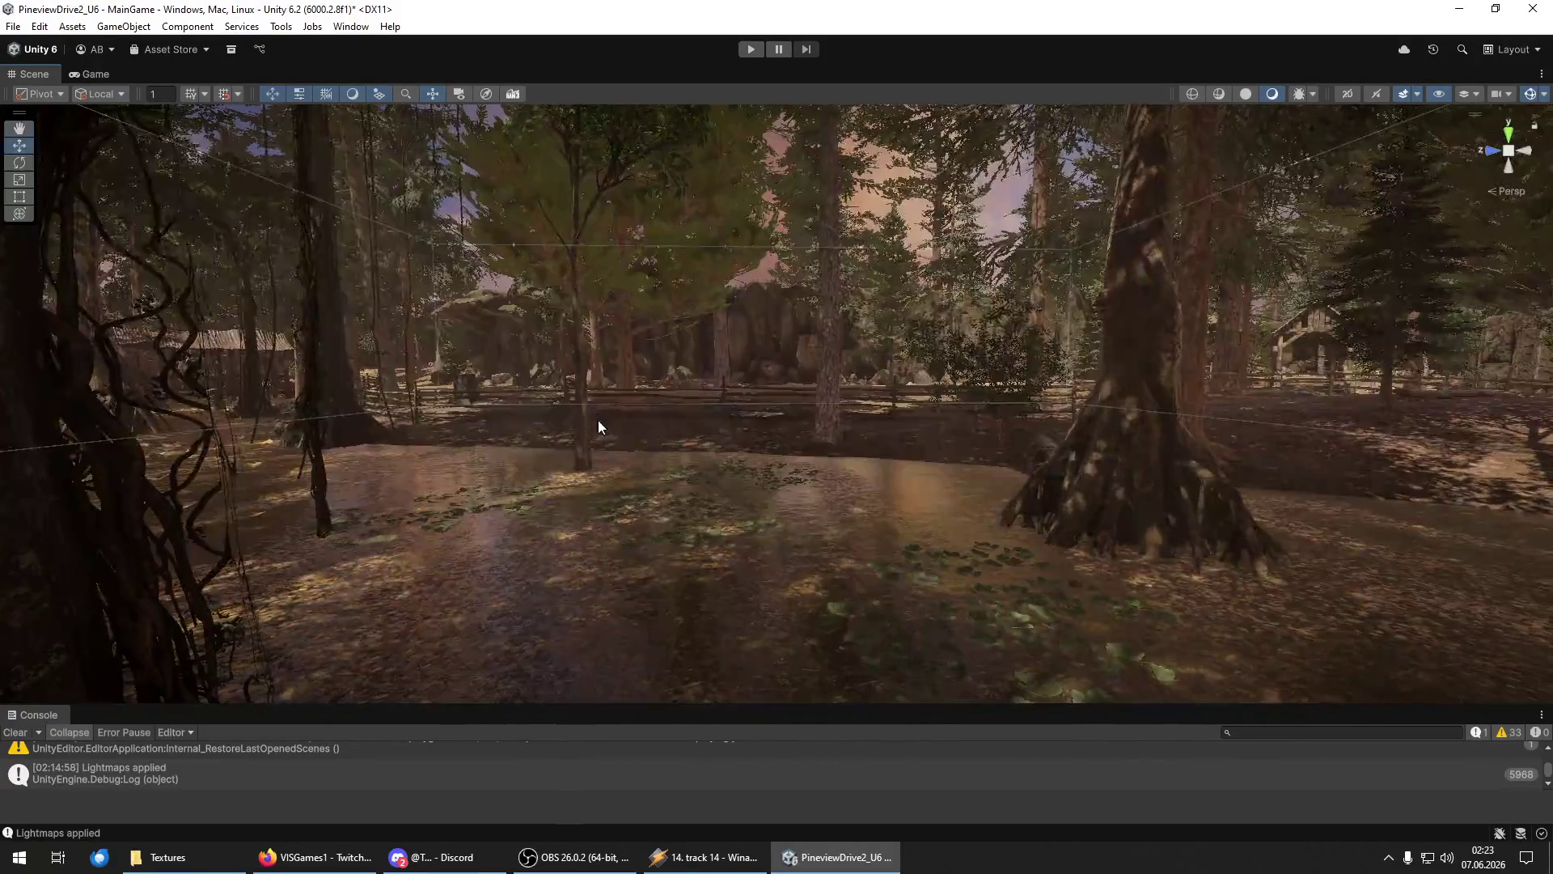
key("w")
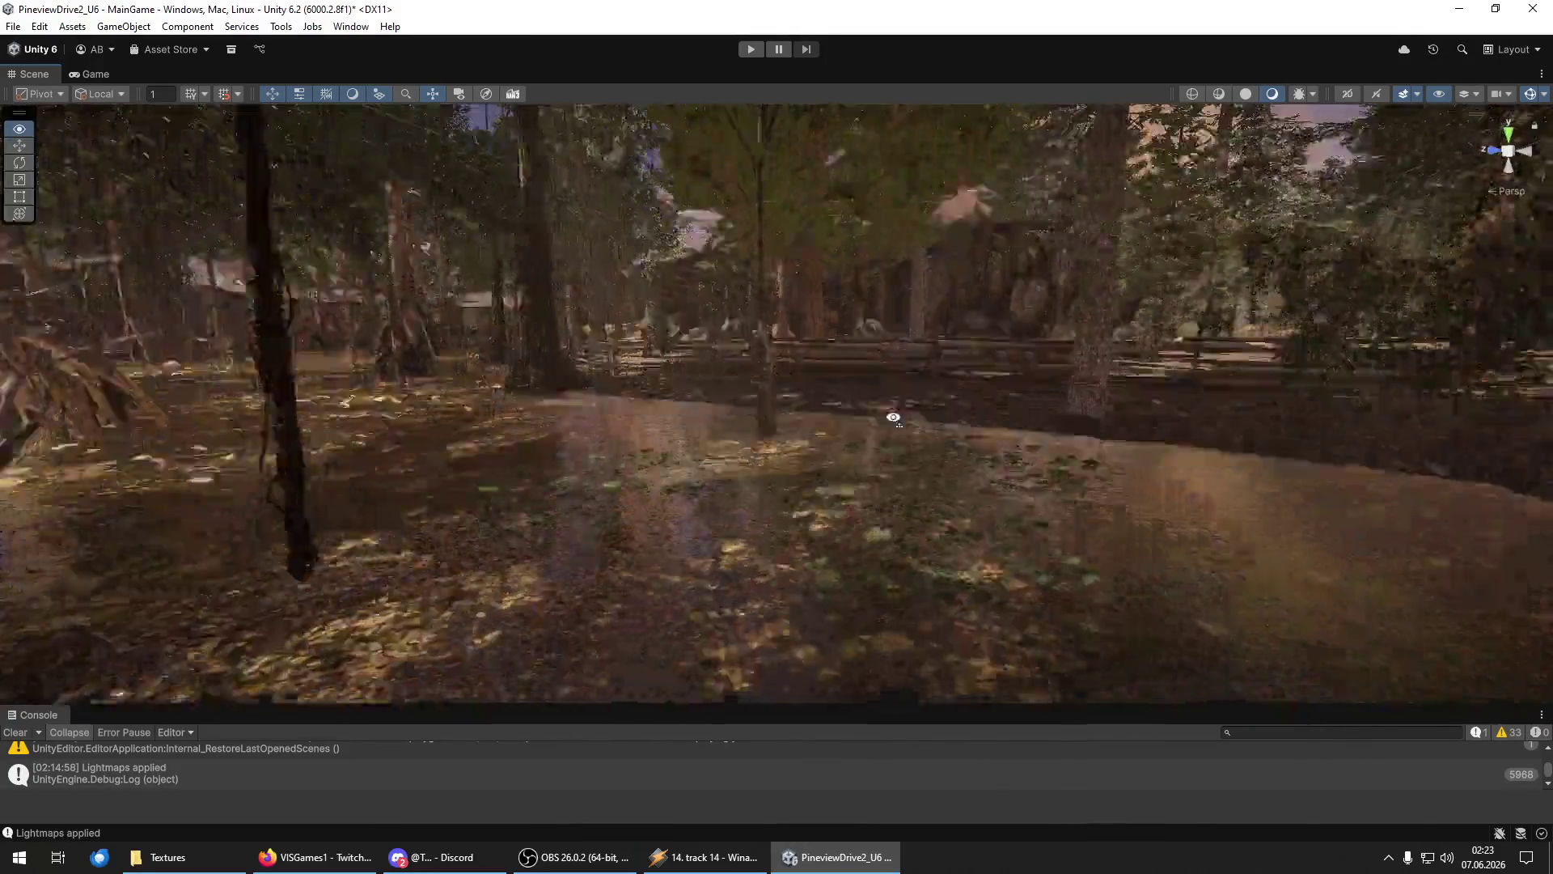
key("w")
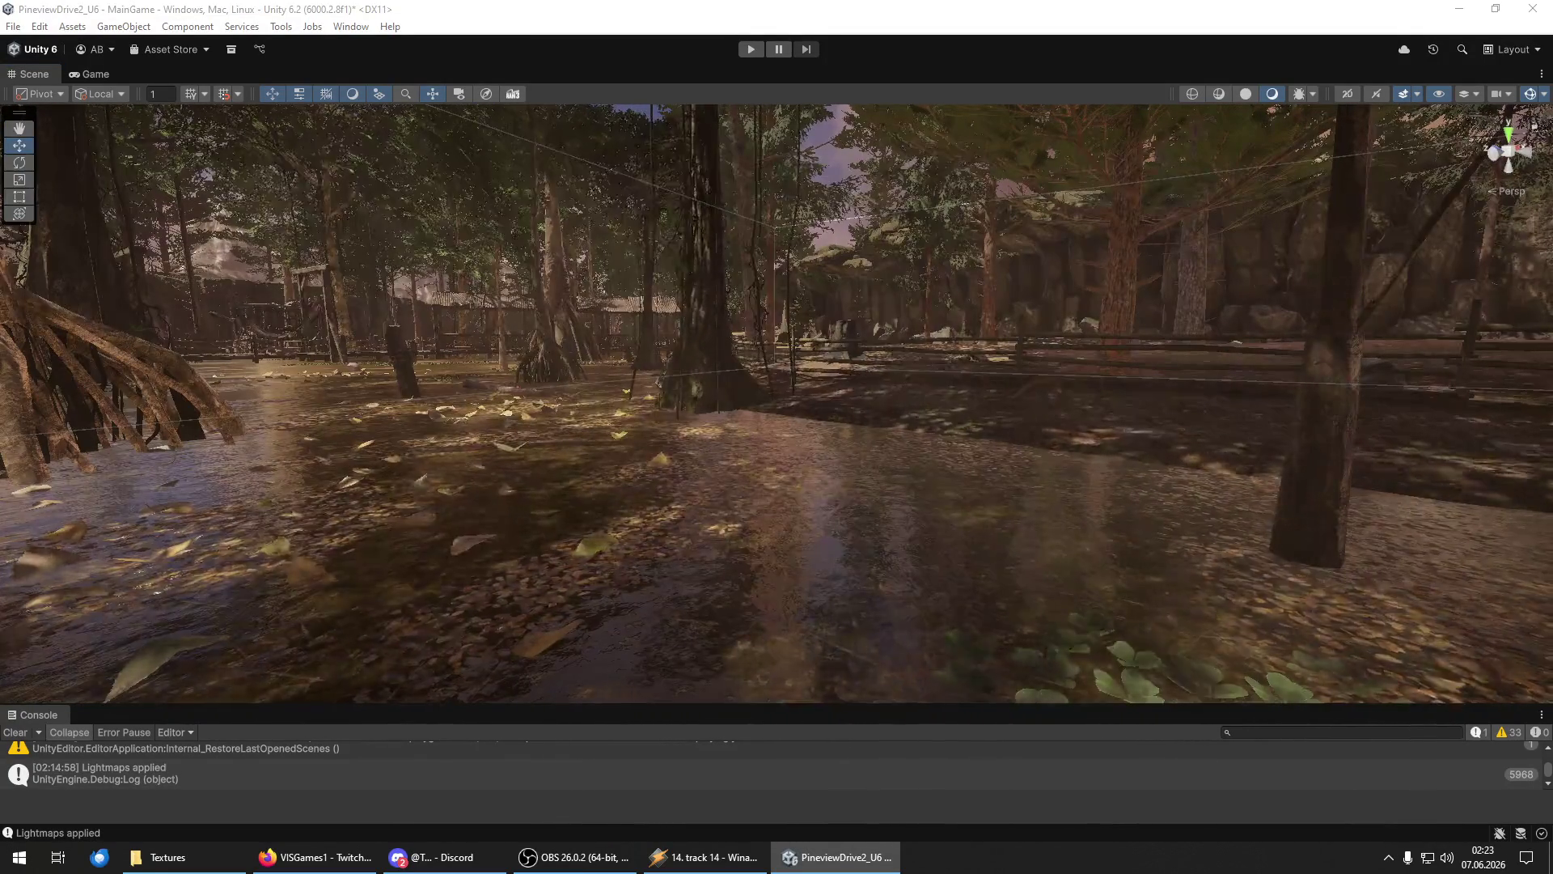
Drop a swamp plant LOD group into the shallow water between the trees and view it closer.
left_click_drag(895, 578, 775, 535)
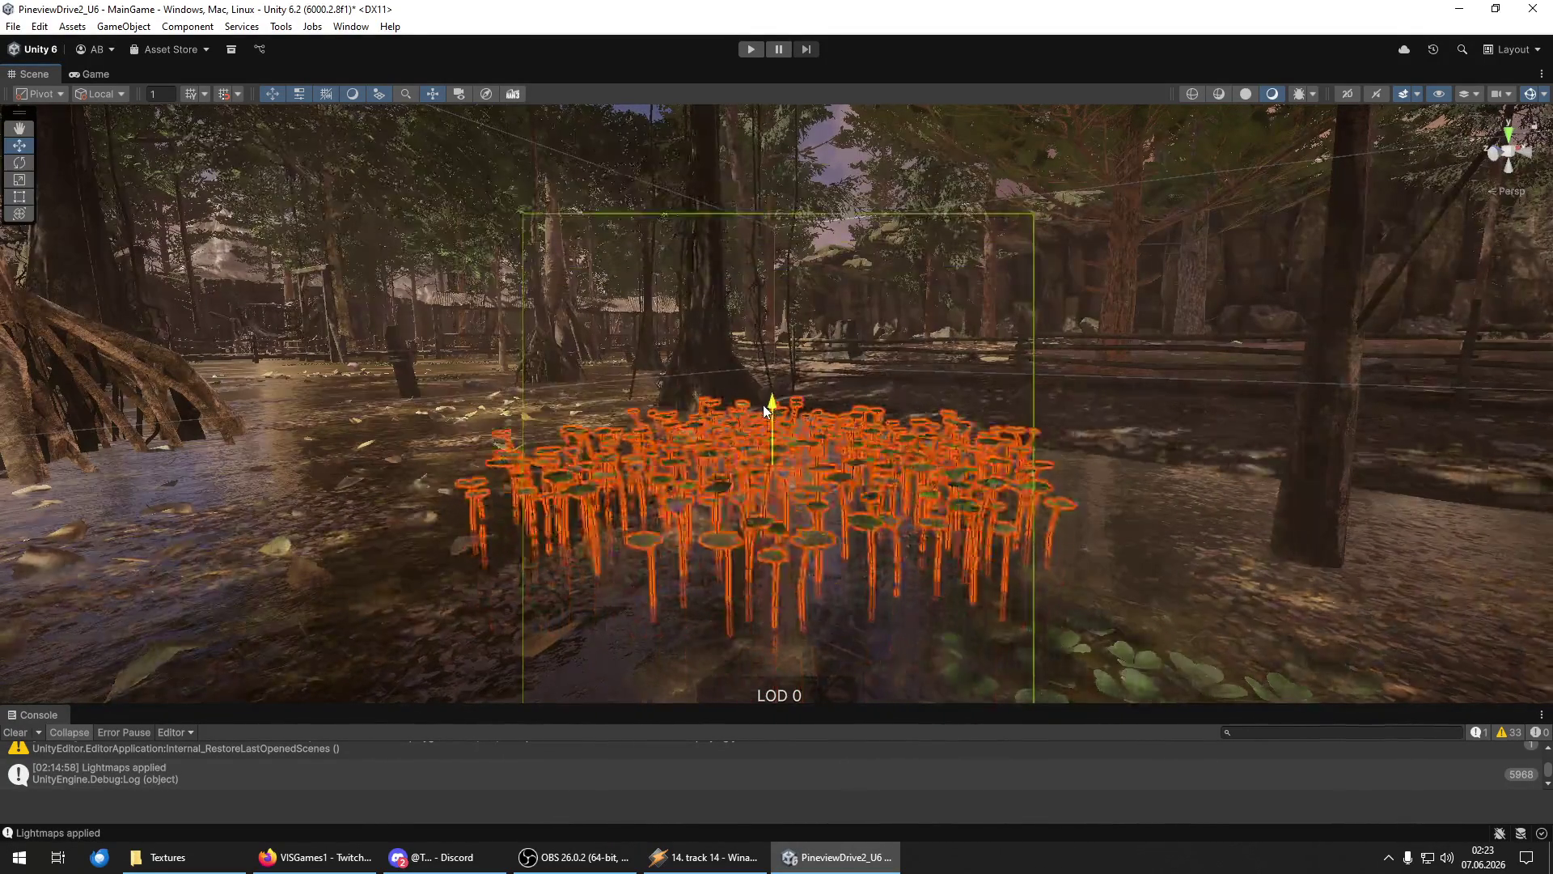
key("s")
mouse_move(848, 498)
left_mouse_down()
mouse_move(825, 427)
mouse_move(661, 474)
mouse_move(746, 581)
mouse_move(808, 541)
mouse_move(762, 537)
mouse_move(555, 396)
mouse_move(979, 583)
mouse_move(1027, 639)
mouse_move(1001, 573)
mouse_move(890, 558)
mouse_move(1270, 493)
mouse_move(1066, 196)
mouse_move(848, 455)
mouse_move(1003, 490)
mouse_move(988, 548)
mouse_move(1085, 513)
mouse_move(1165, 453)
mouse_move(497, 520)
mouse_move(570, 530)
mouse_move(580, 513)
mouse_move(1239, 316)
mouse_move(461, 332)
mouse_move(254, 316)
mouse_move(409, 336)
mouse_move(509, 288)
mouse_move(178, 306)
mouse_move(763, 423)
left_mouse_up()
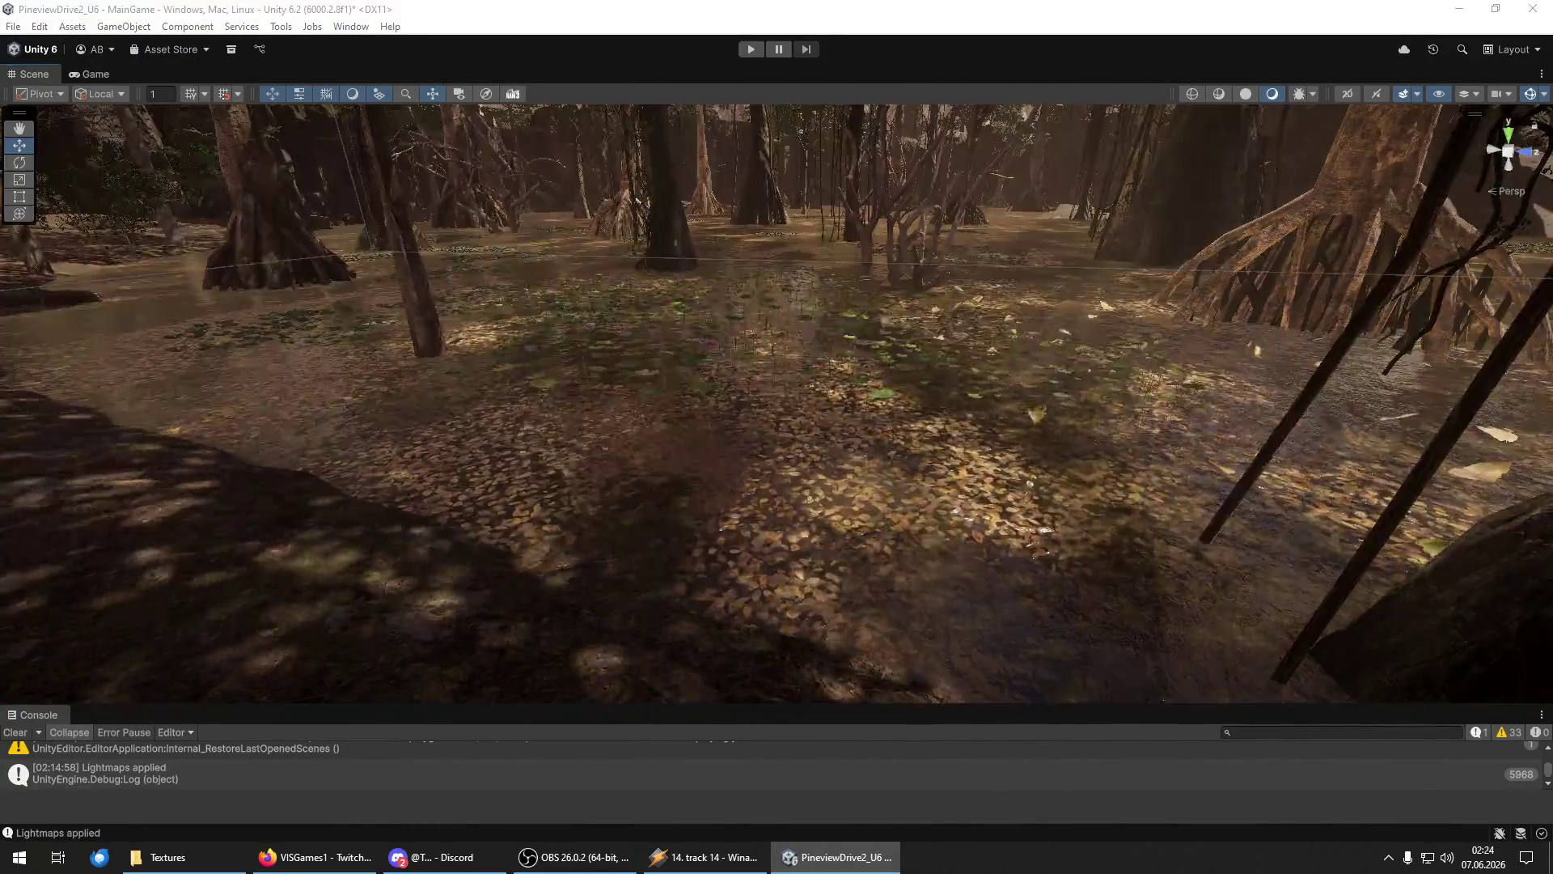
Frame the swamp plant group and move it to the right in the water.
key("f")
mouse_move(789, 344)
left_mouse_down()
mouse_move(1228, 366)
mouse_move(1133, 289)
mouse_move(1286, 434)
left_mouse_up()
key("f")
scroll(1225, 396, "up", 5)
mouse_move(1225, 390)
left_mouse_down()
mouse_move(1055, 508)
mouse_move(978, 511)
mouse_move(811, 419)
mouse_move(944, 439)
left_mouse_up()
Rotate the plant group to a new orientation, slide it along X, and select another object.
left_click_drag(1203, 482, 1123, 444)
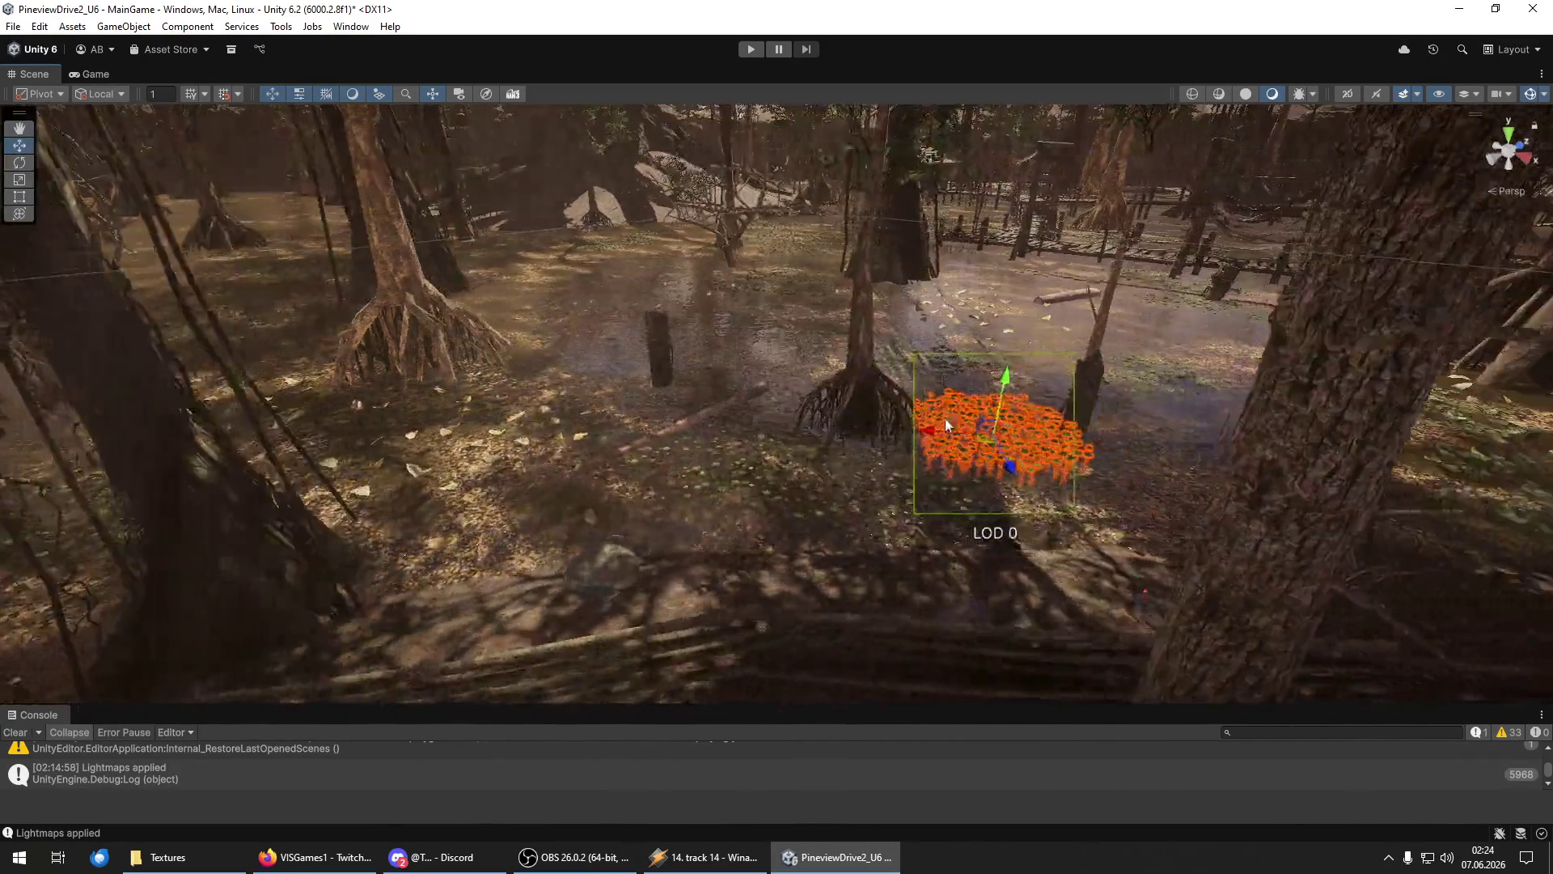
left_click_drag(945, 419, 1098, 452)
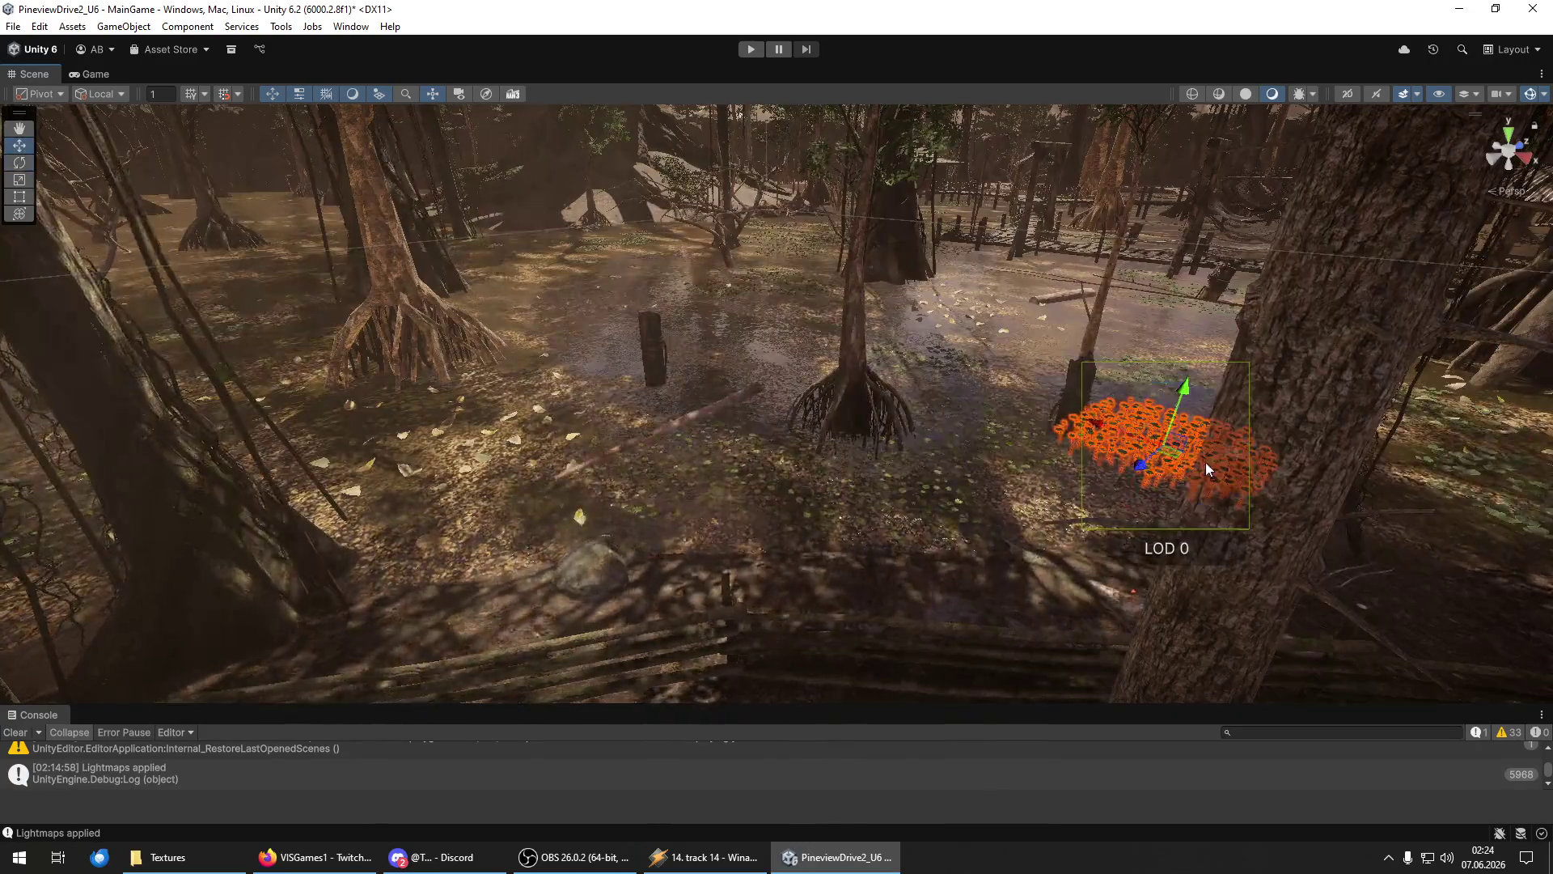
mouse_move(1104, 424)
left_mouse_down()
mouse_move(906, 344)
mouse_move(1165, 451)
mouse_move(1294, 425)
left_mouse_up()
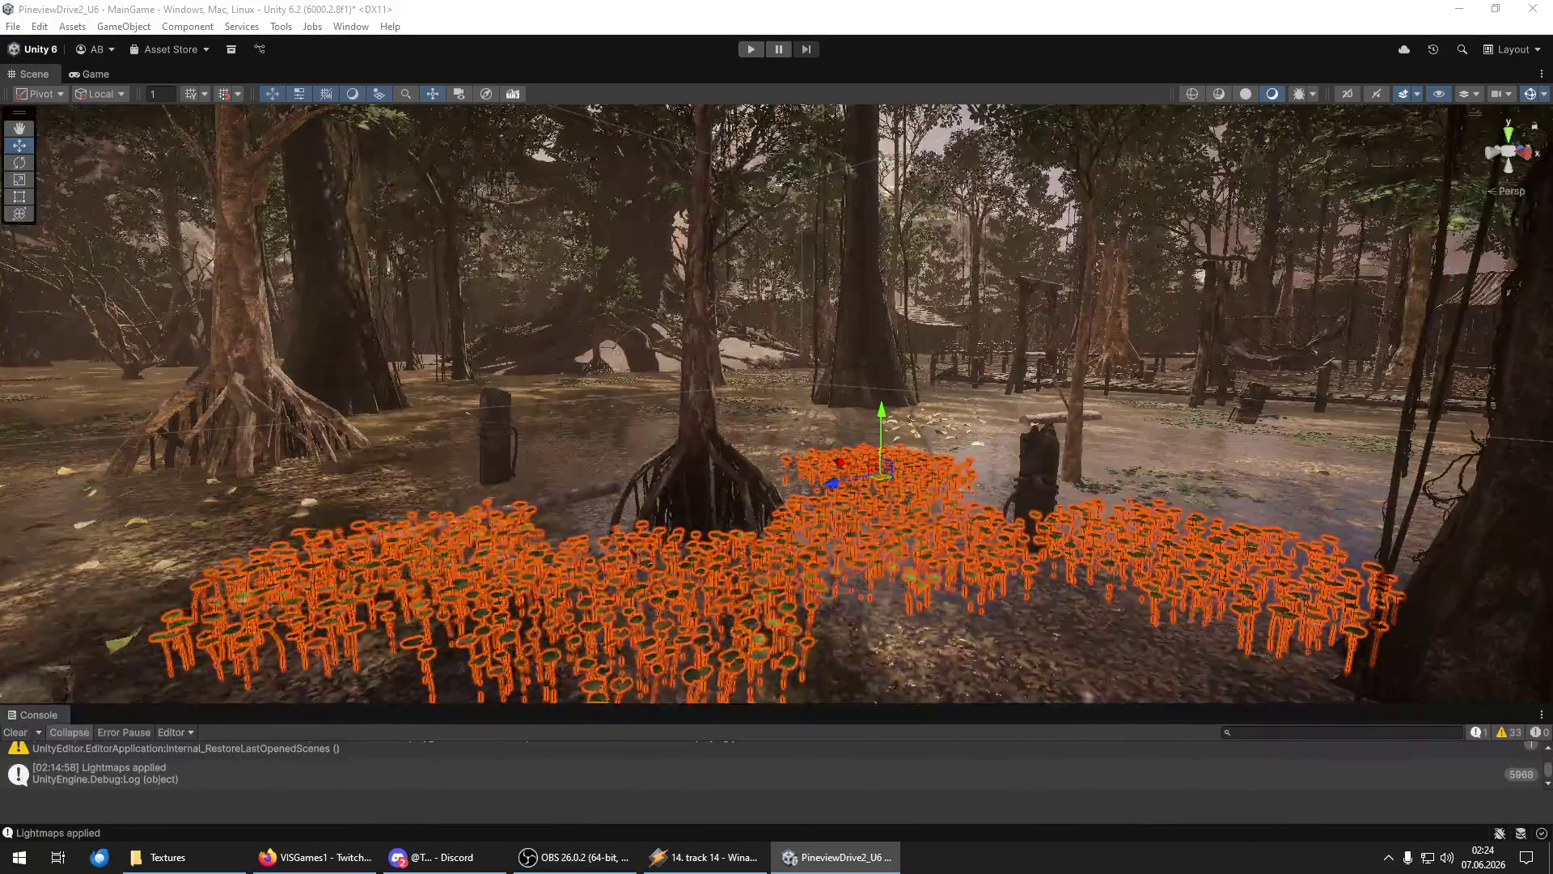
left_click(1190, 355)
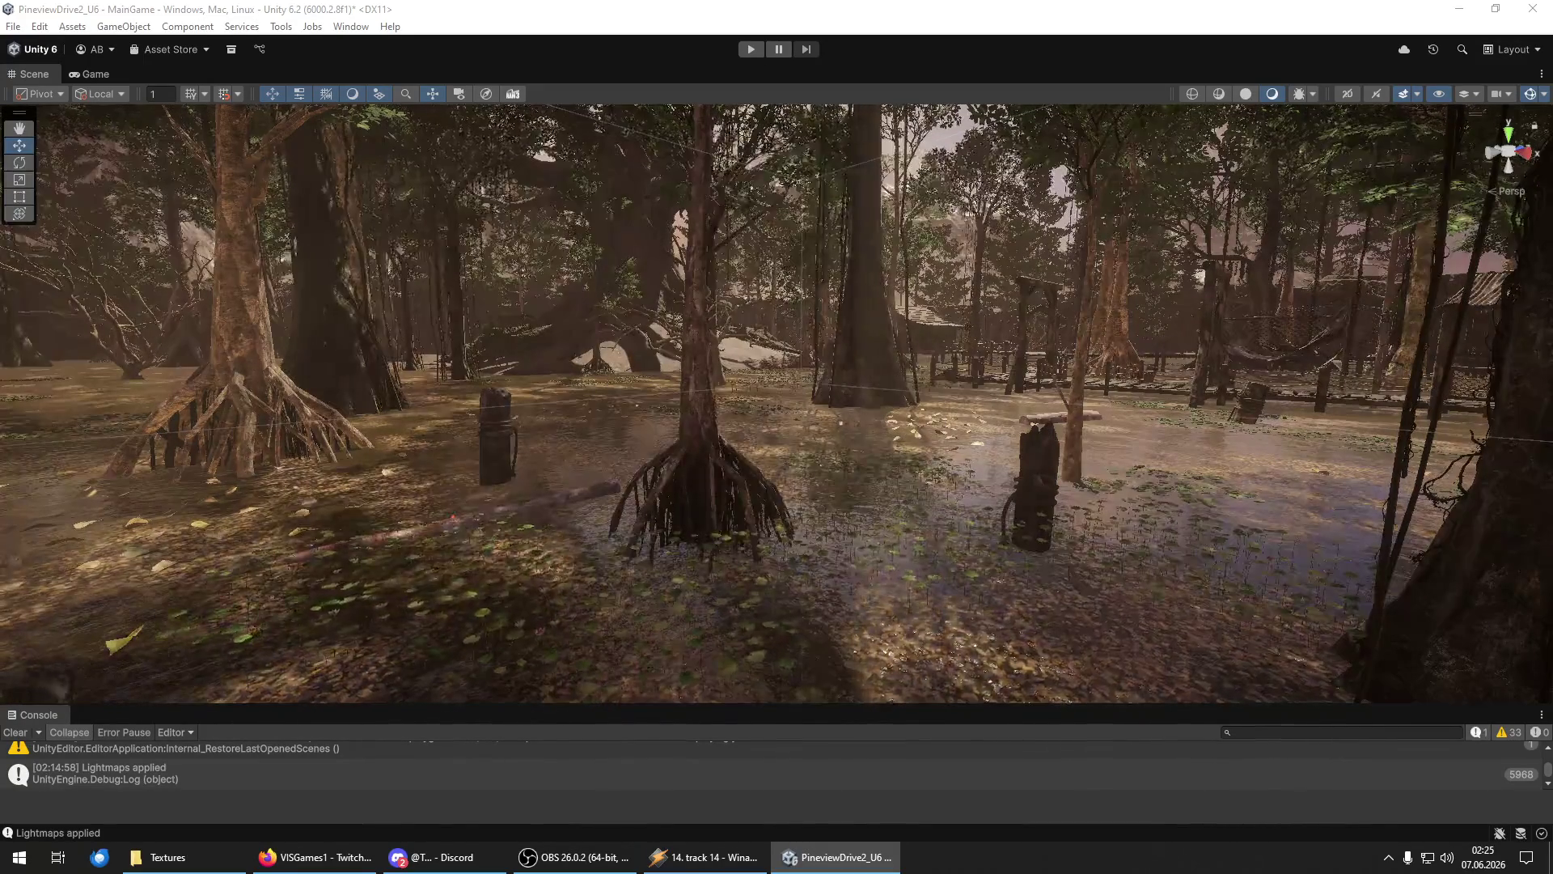
mouse_move(1333, 700)
left_mouse_down()
mouse_move(375, 589)
mouse_move(526, 631)
left_mouse_up()
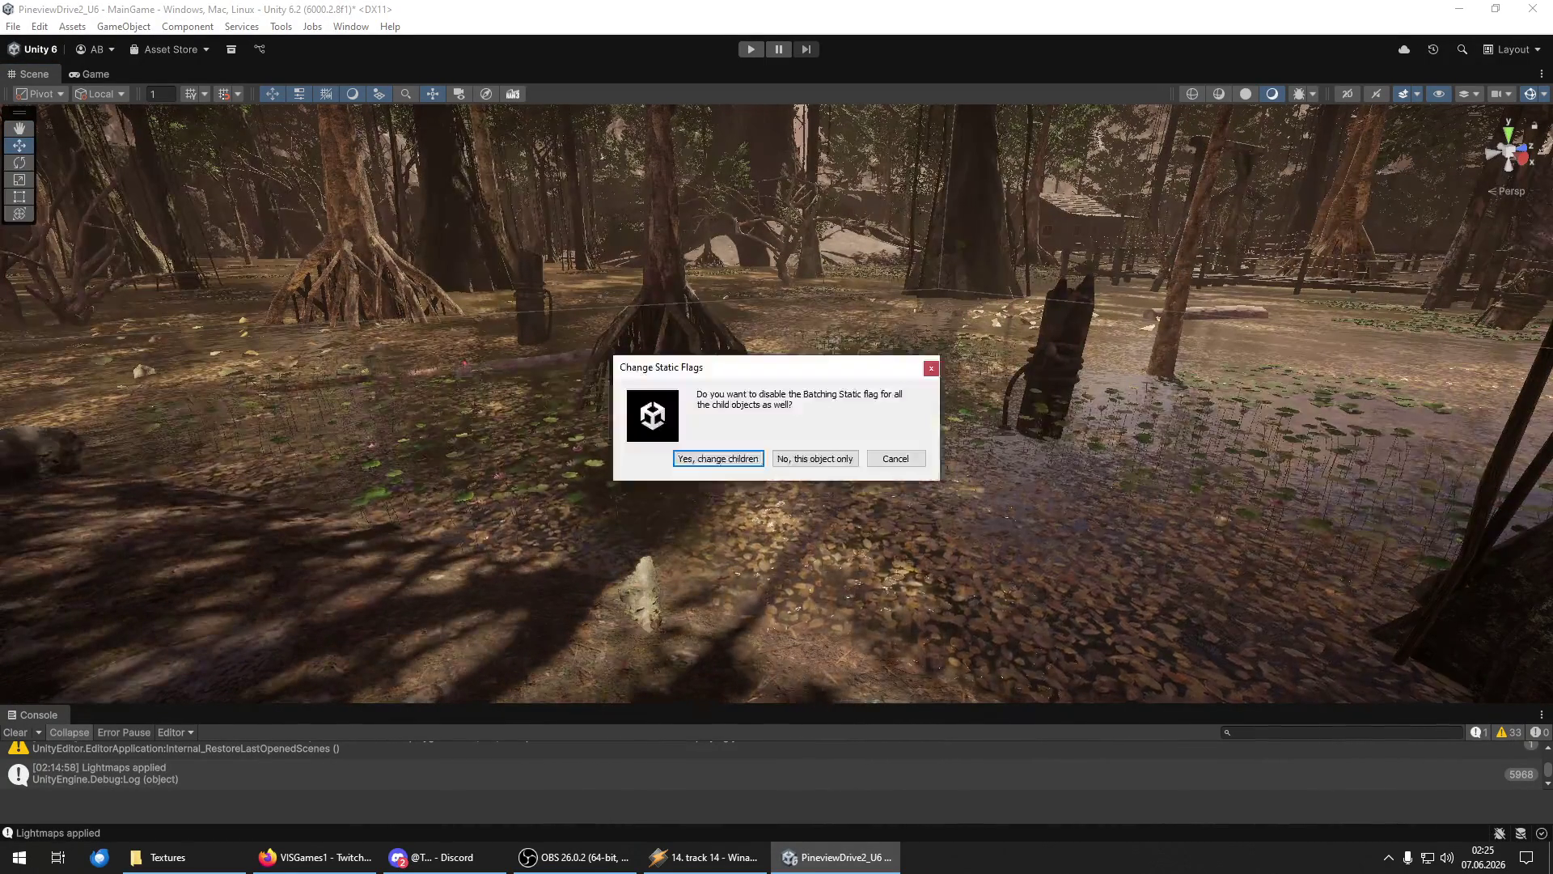
Choose 'Yes, change children' so Batching Static is cleared on every child object.
left_click(710, 458)
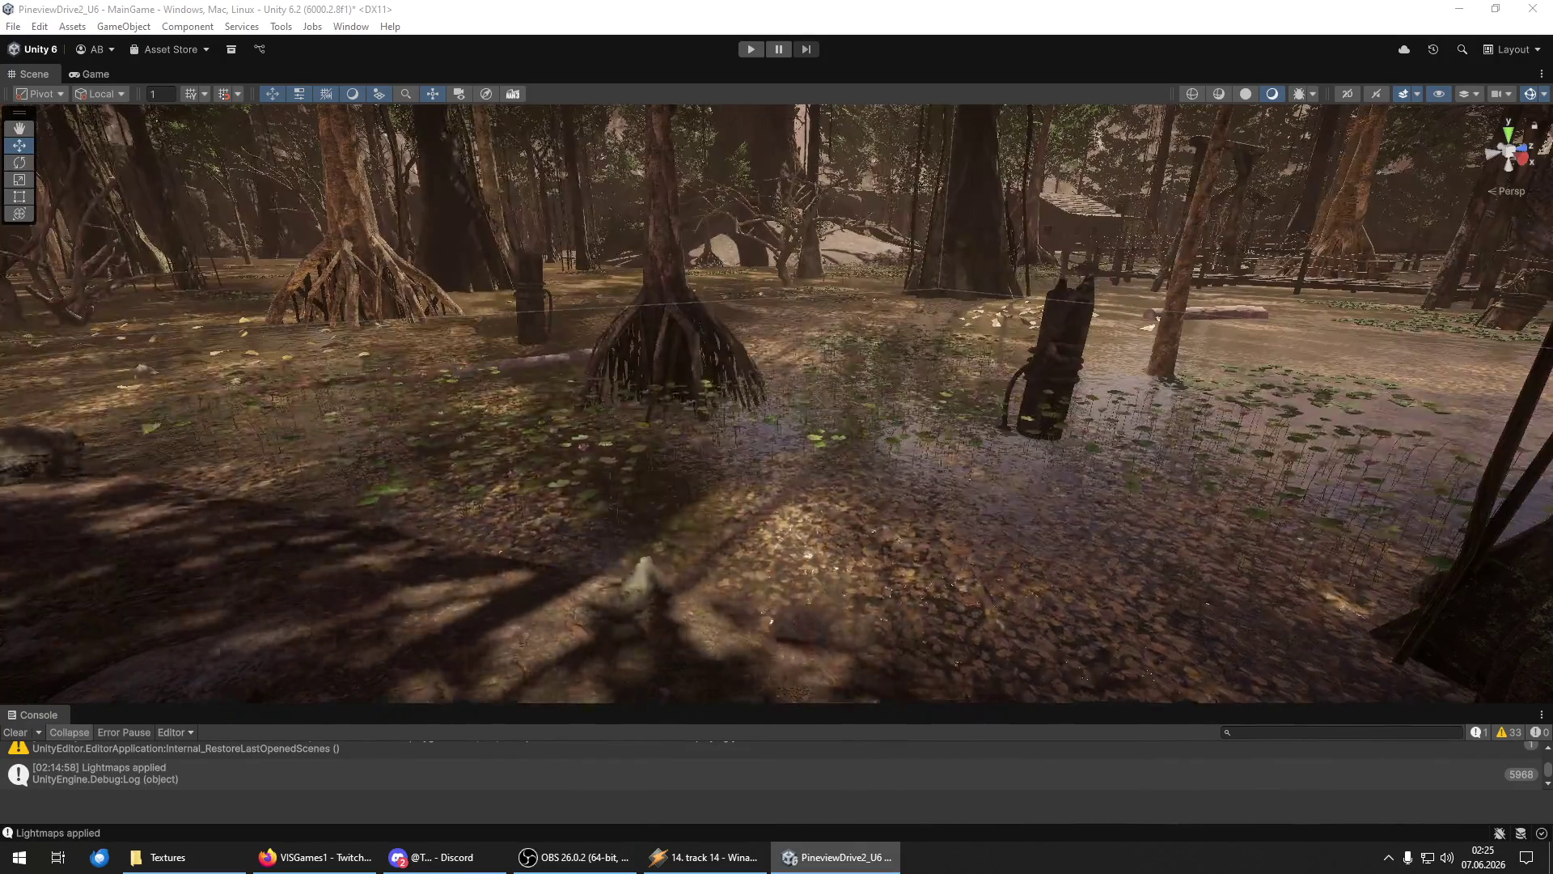
Lift the water-plant patch slightly along its green Y axis, then deselect it.
mouse_move(867, 463)
left_mouse_down()
mouse_move(755, 416)
mouse_move(1085, 416)
mouse_move(1344, 373)
mouse_move(1284, 350)
mouse_move(1124, 462)
mouse_move(1011, 445)
left_mouse_up()
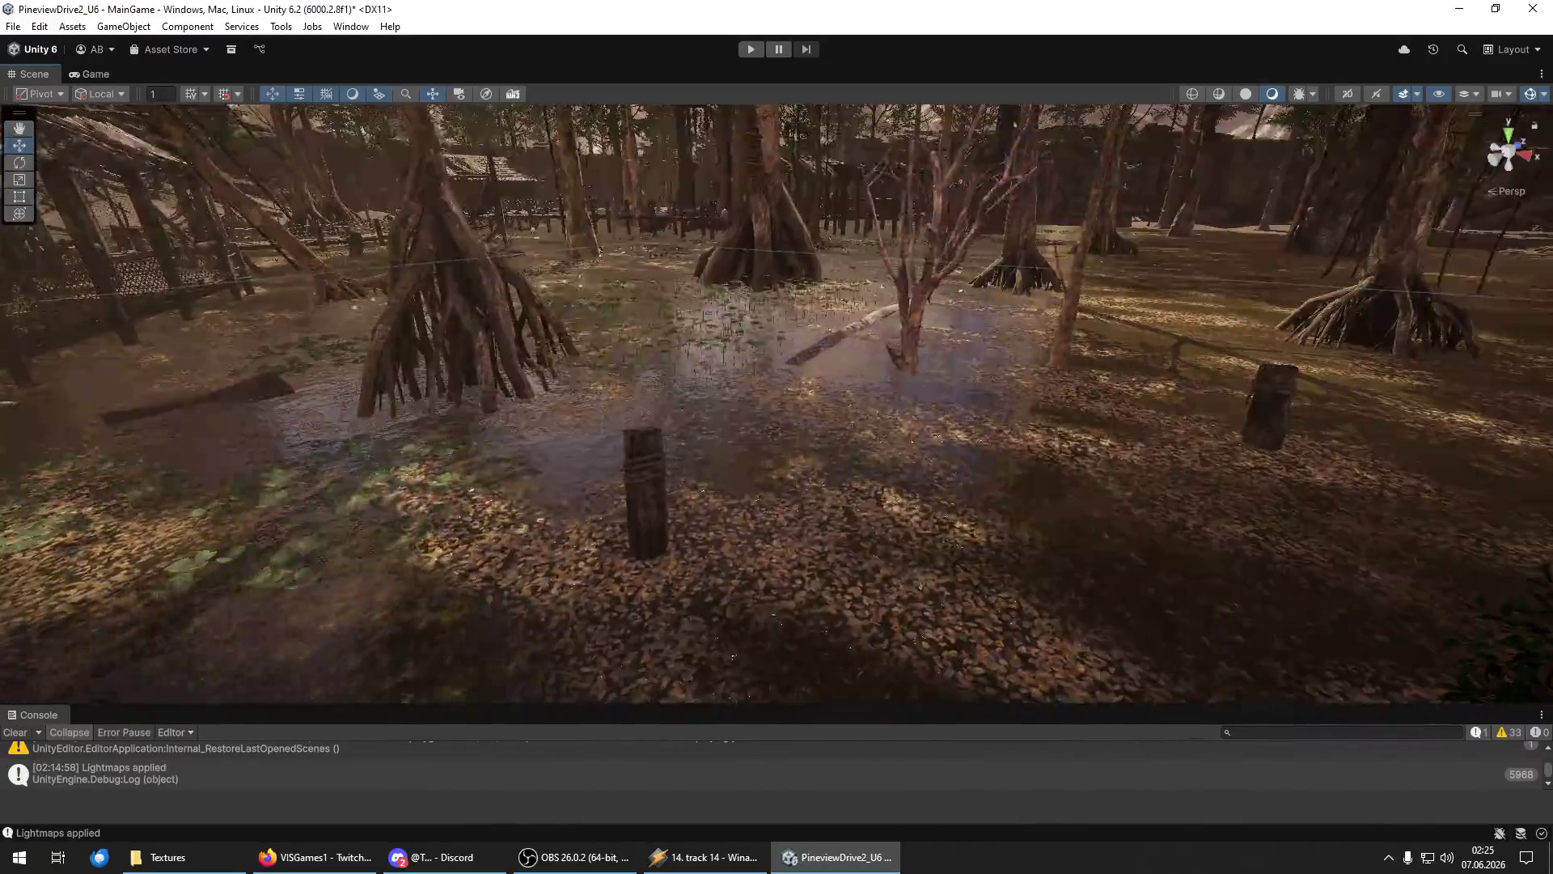
left_click(883, 507)
mouse_move(888, 477)
left_mouse_down()
mouse_move(887, 401)
mouse_move(921, 420)
mouse_move(959, 398)
left_mouse_up()
left_click(958, 398)
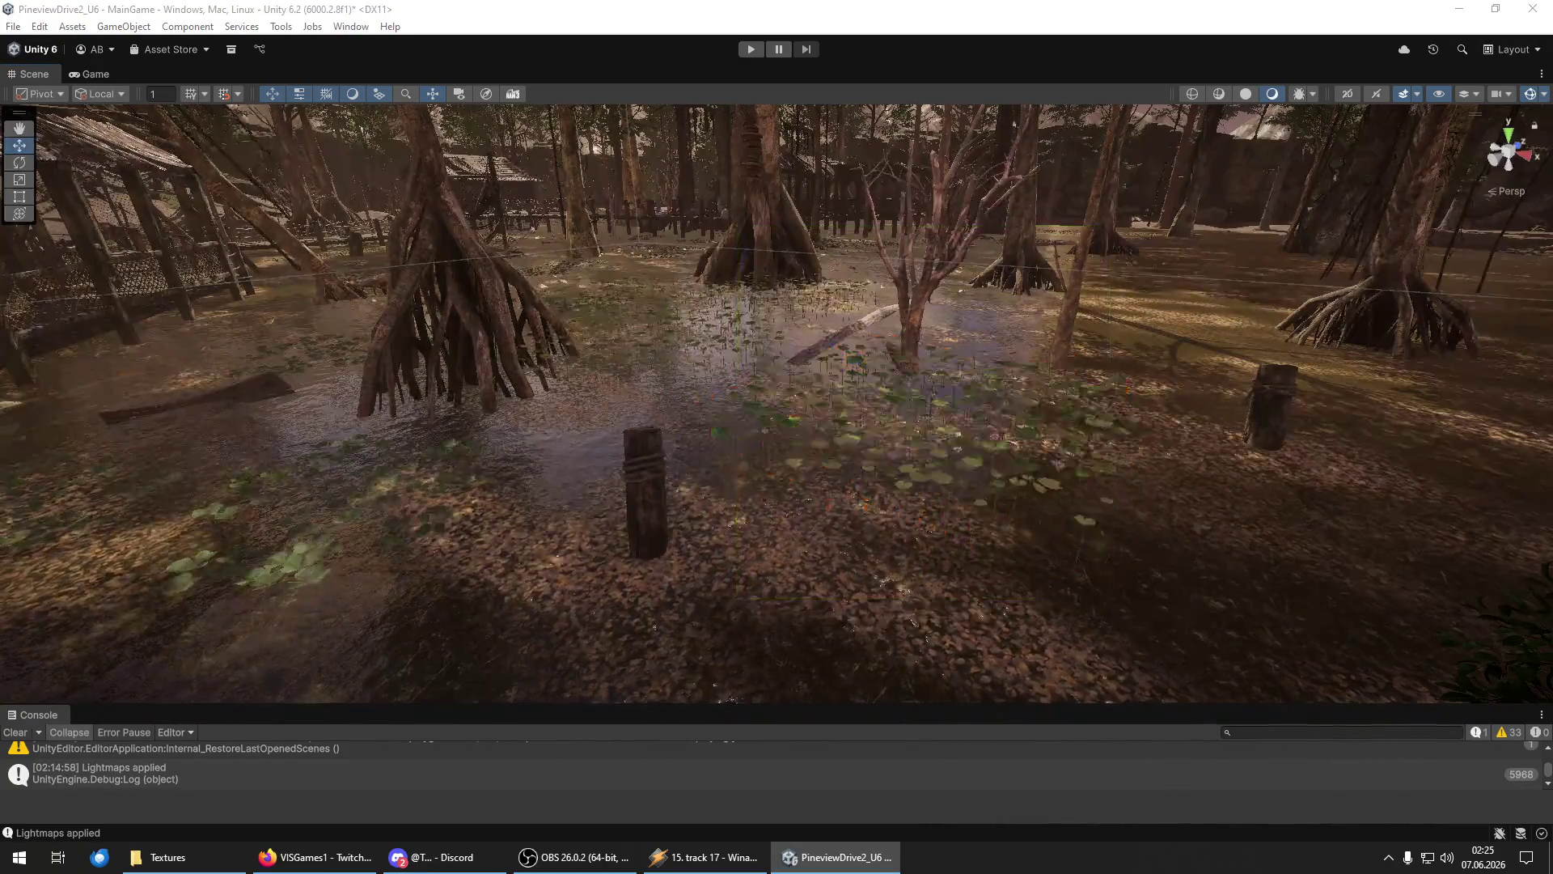
Open and exit the swamp_plant_0001_group_a prefab, then lift the group and shift it back and right.
double_click(870, 571)
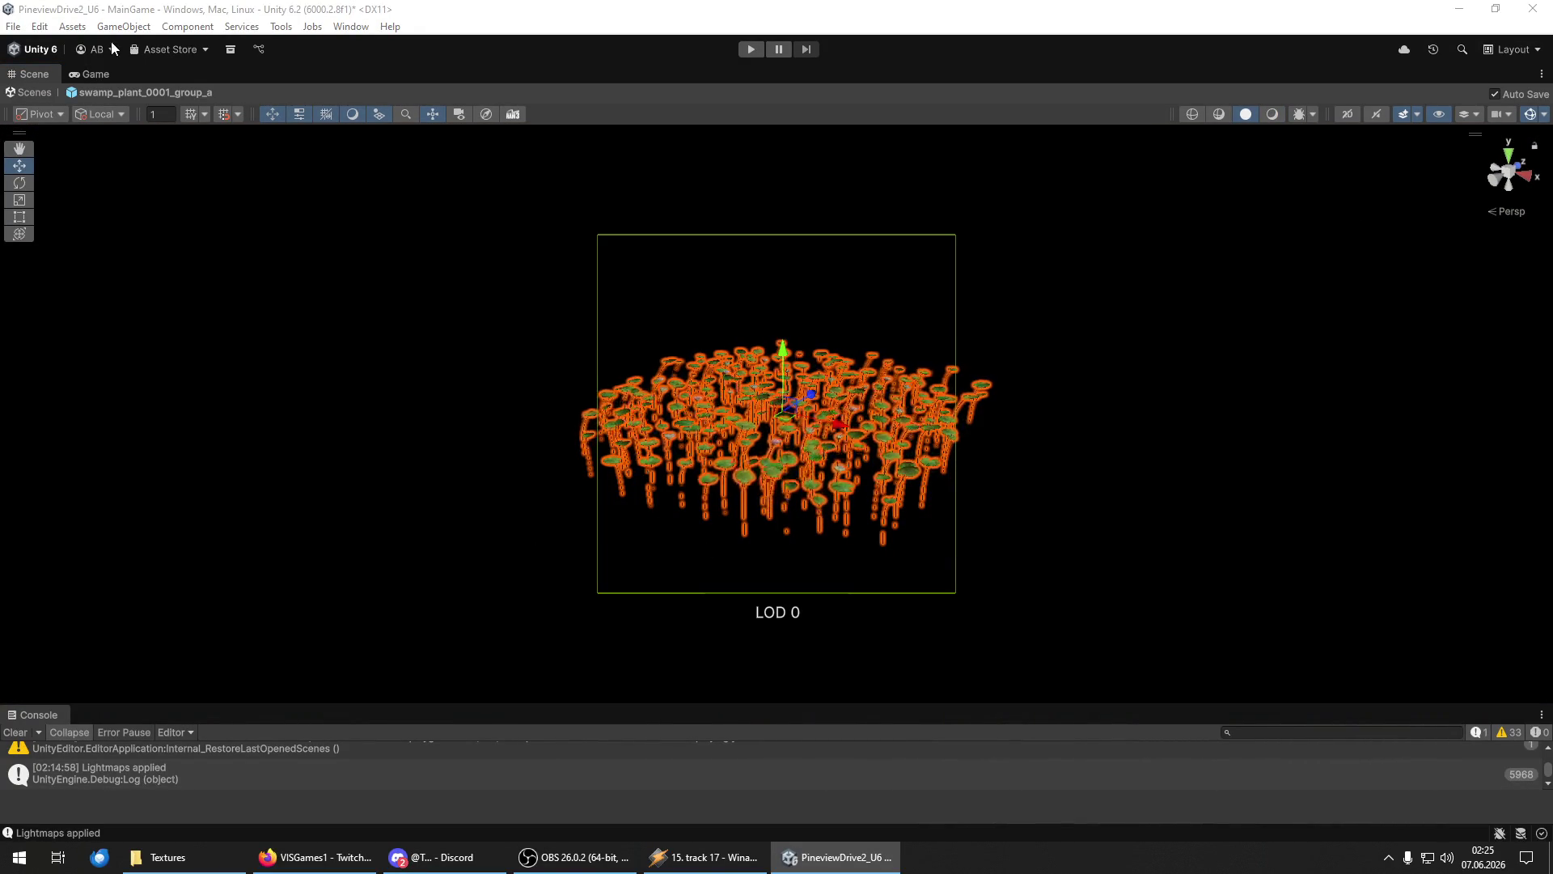
left_click(29, 92)
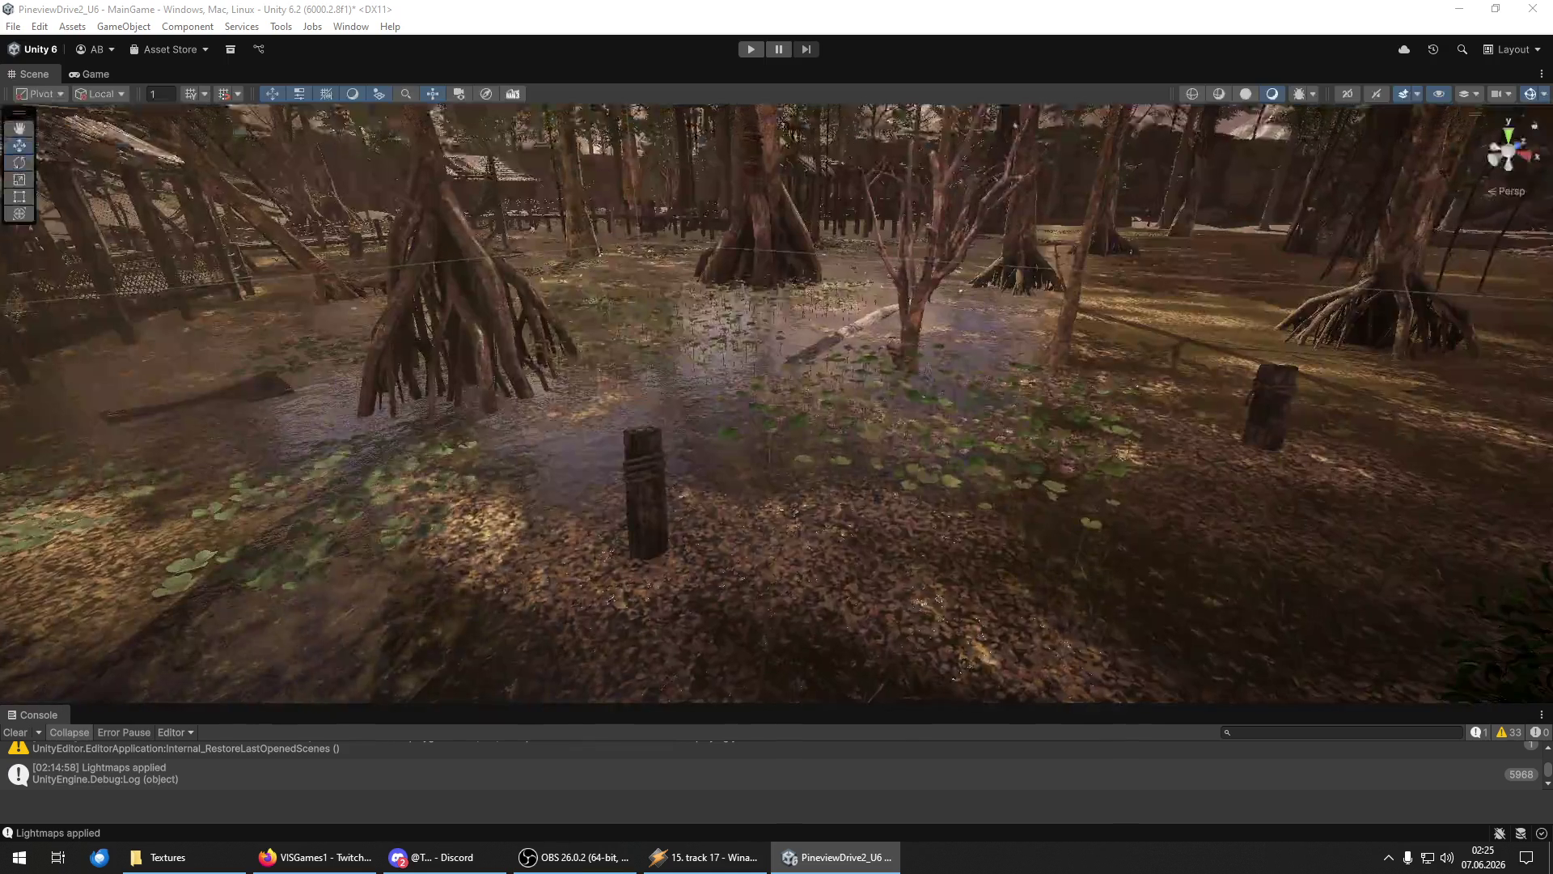
left_click(504, 468)
mouse_move(489, 403)
left_mouse_down()
mouse_move(476, 372)
mouse_move(596, 497)
mouse_move(671, 518)
left_mouse_up()
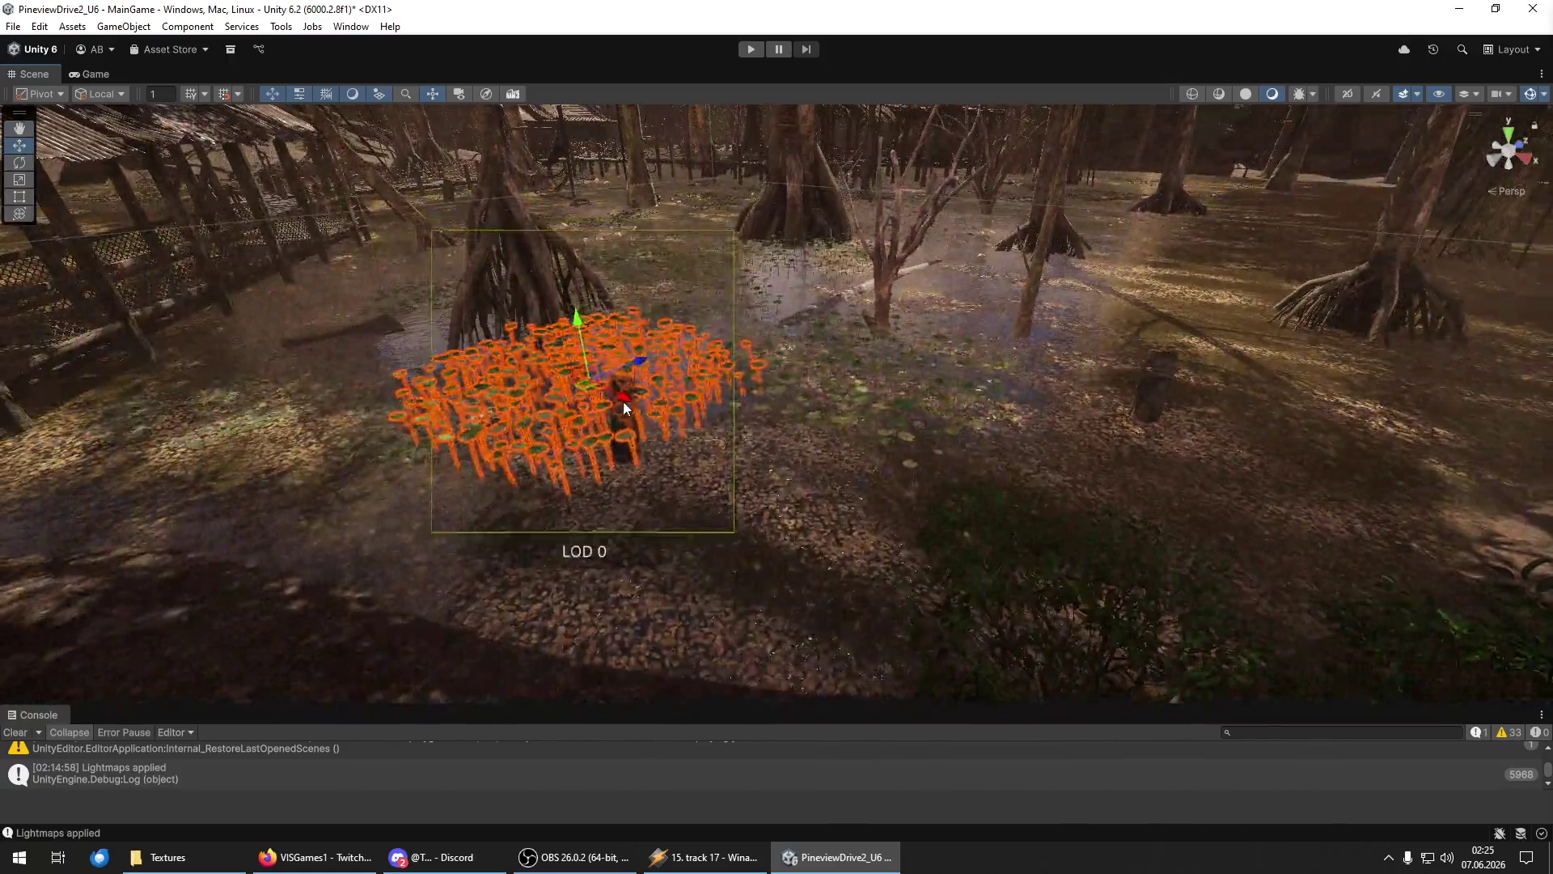
key("f")
mouse_move(797, 555)
left_mouse_down()
mouse_move(930, 521)
mouse_move(825, 506)
mouse_move(809, 453)
mouse_move(952, 398)
mouse_move(1208, 512)
left_mouse_up()
Rotate the plant group and move it left across the open water.
key("e")
mouse_move(1029, 498)
left_mouse_down()
mouse_move(1173, 459)
mouse_move(1212, 526)
mouse_move(809, 485)
mouse_move(807, 517)
left_mouse_up()
scroll(807, 517, "down", 5)
mouse_move(896, 301)
left_mouse_down()
mouse_move(998, 324)
mouse_move(930, 340)
mouse_move(939, 362)
mouse_move(714, 321)
mouse_move(1275, 387)
mouse_move(1116, 421)
mouse_move(821, 399)
mouse_move(890, 404)
mouse_move(955, 348)
mouse_move(963, 313)
mouse_move(566, 307)
mouse_move(658, 317)
left_mouse_up()
key("e")
key("e")
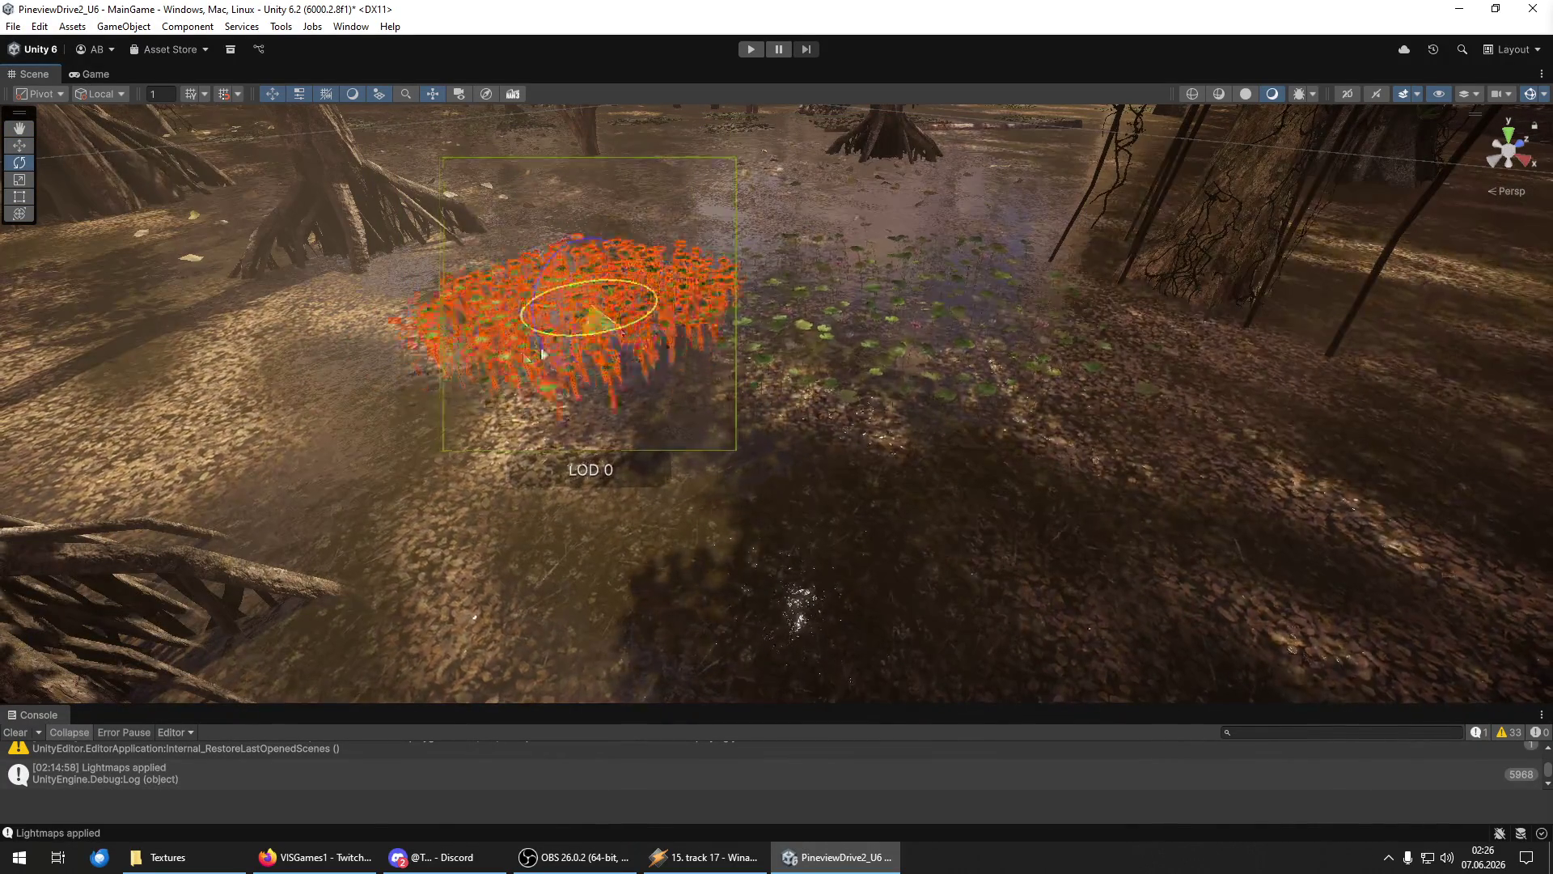
mouse_move(630, 327)
left_mouse_down()
mouse_move(670, 351)
mouse_move(610, 352)
mouse_move(620, 330)
mouse_move(664, 419)
mouse_move(602, 402)
mouse_move(994, 234)
left_mouse_up()
mouse_move(1112, 273)
left_mouse_down()
mouse_move(853, 203)
mouse_move(872, 256)
mouse_move(852, 206)
mouse_move(749, 243)
mouse_move(1118, 261)
mouse_move(1273, 444)
left_mouse_up()
key("f")
Slide the plant group right, bring it closer, and rotate it again.
mouse_move(688, 351)
left_mouse_down()
mouse_move(736, 386)
mouse_move(1060, 368)
left_mouse_up()
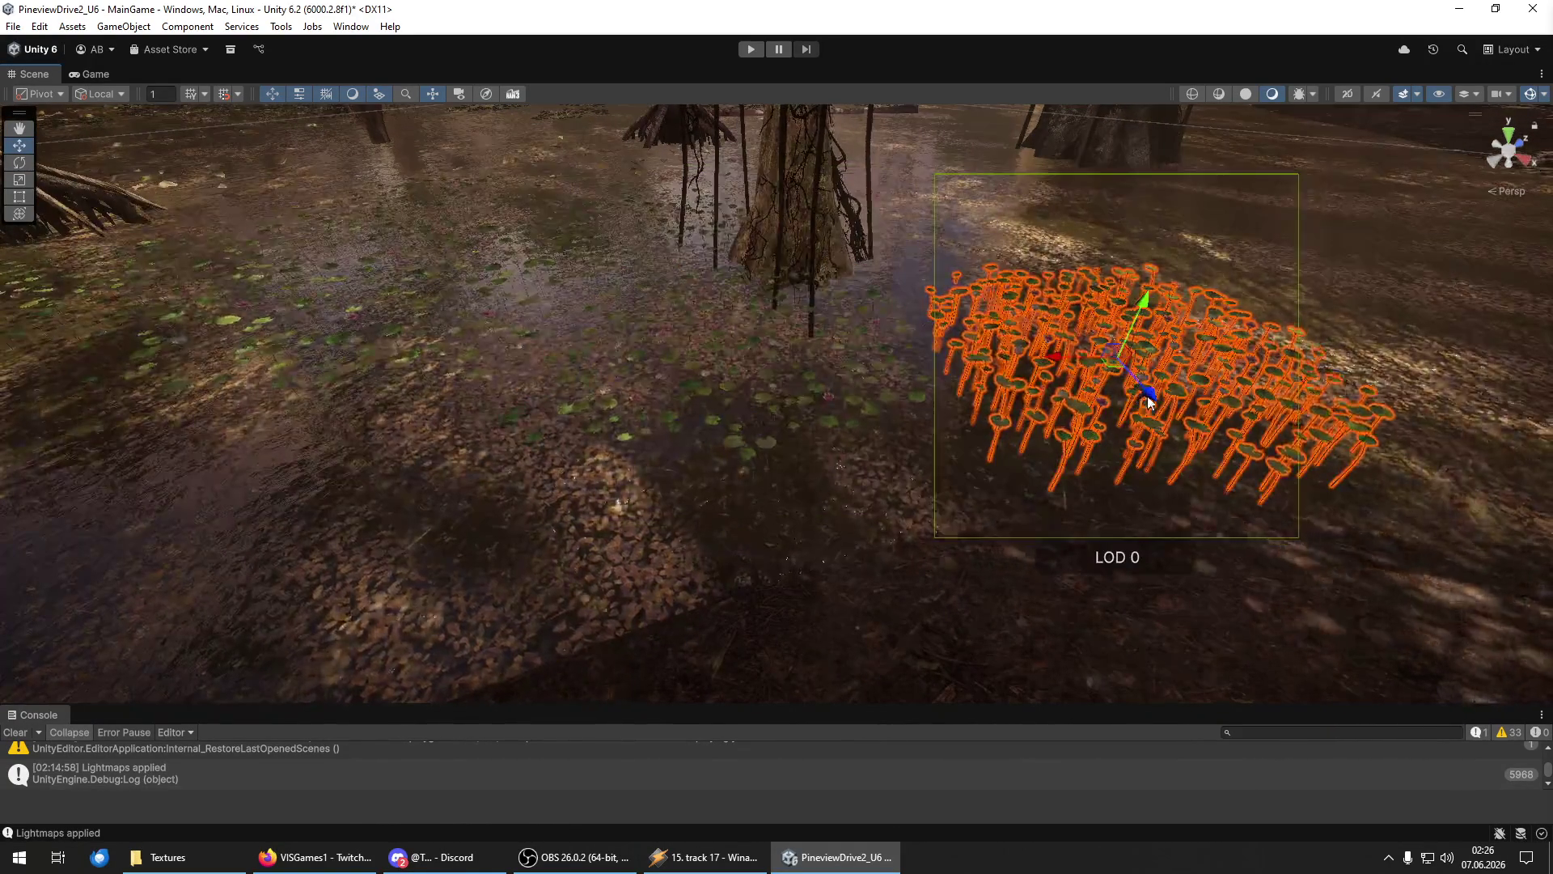
scroll(1060, 368, "down", 5)
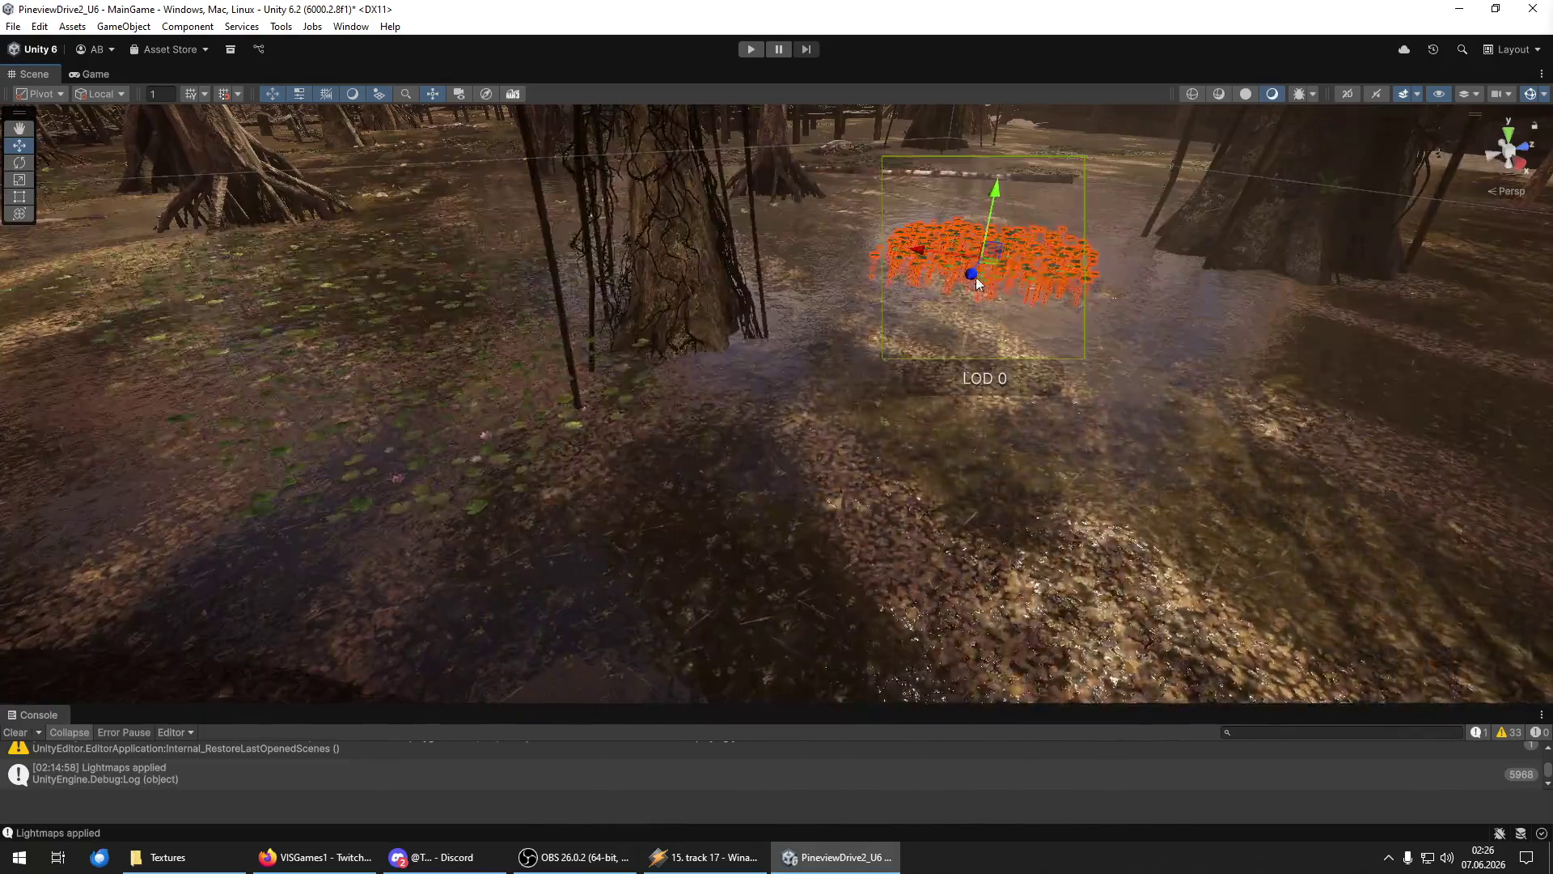
mouse_move(1055, 259)
left_mouse_down()
mouse_move(995, 323)
mouse_move(1023, 342)
left_mouse_up()
key("e")
mouse_move(1099, 381)
left_mouse_down()
mouse_move(1275, 395)
mouse_move(825, 262)
mouse_move(913, 327)
mouse_move(953, 315)
mouse_move(1015, 332)
left_mouse_up()
key("w")
key("s")
key("a")
key("d")
key("w")
key("a")
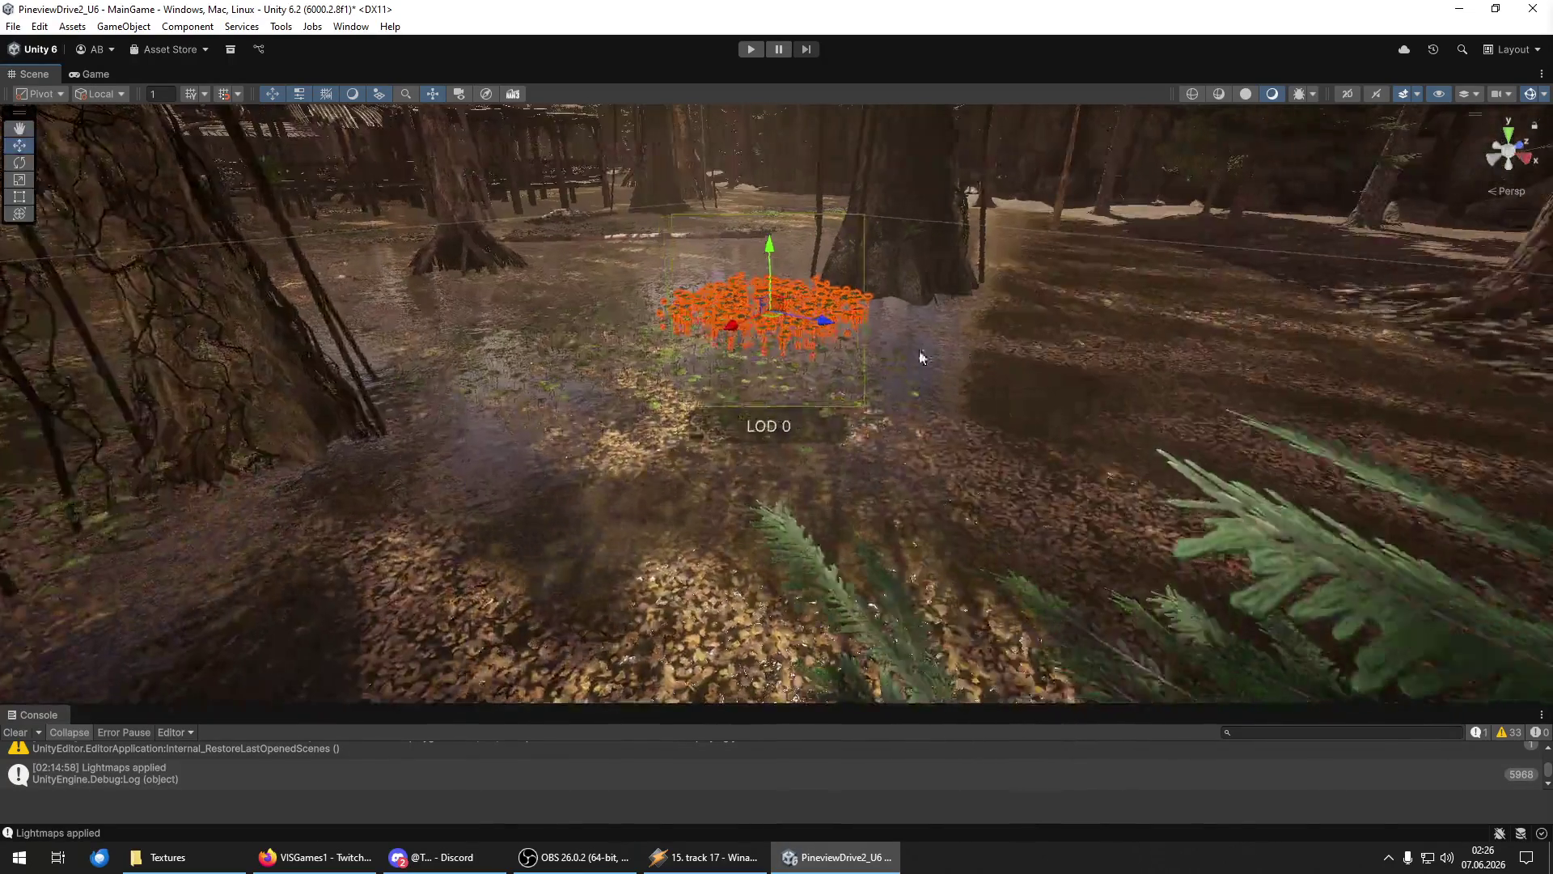
key("f")
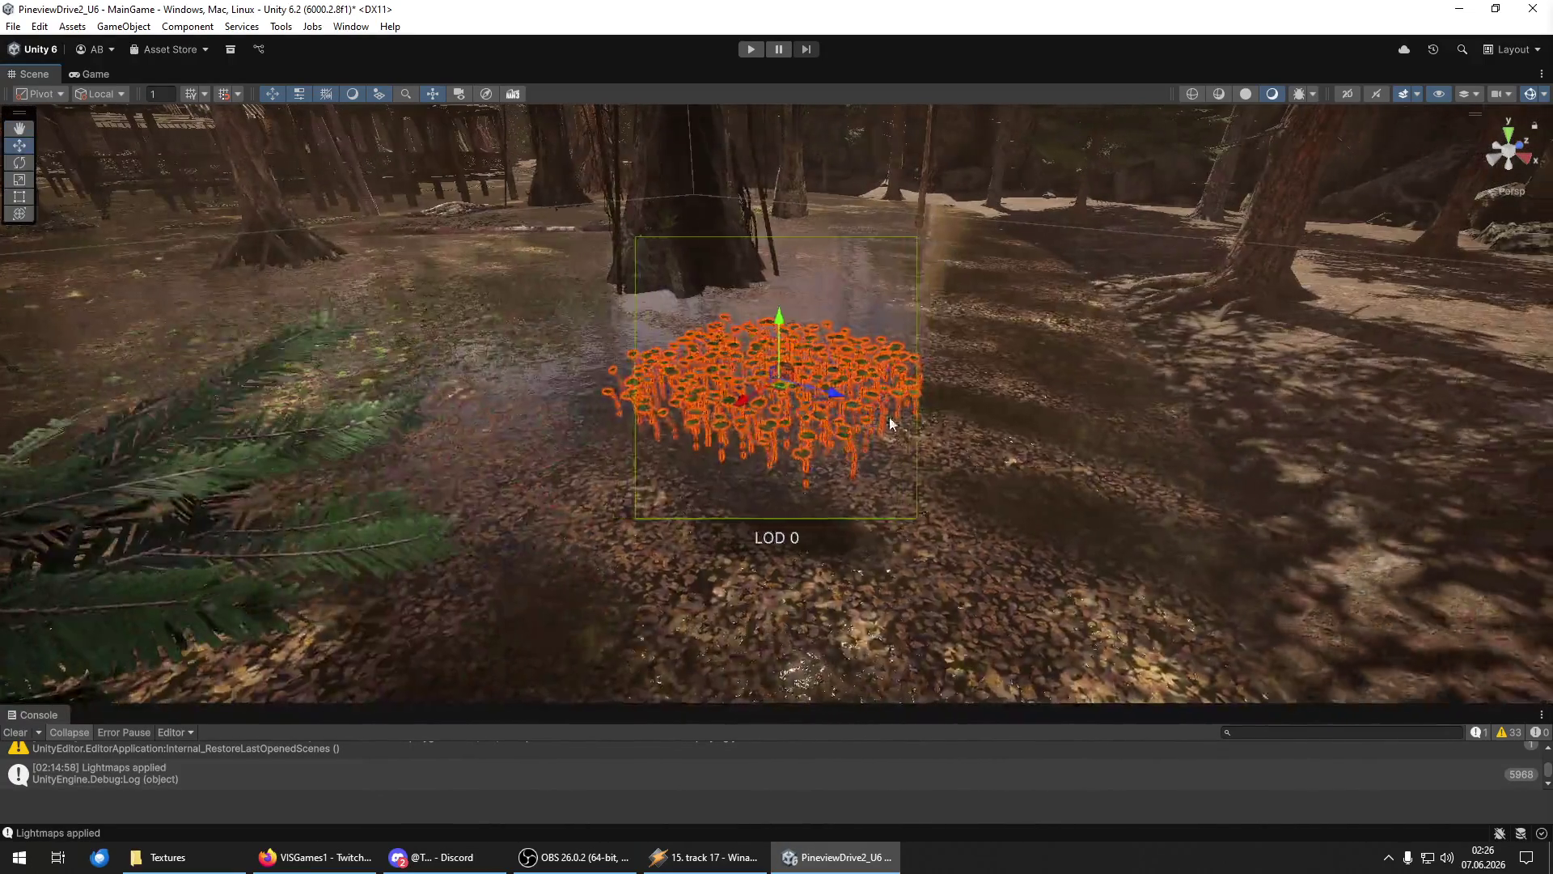
Shift the plant group up and right into the far water between the mangroves.
mouse_move(745, 397)
left_mouse_down()
mouse_move(929, 348)
mouse_move(983, 362)
mouse_move(860, 440)
mouse_move(950, 380)
mouse_move(866, 441)
mouse_move(858, 461)
mouse_move(901, 468)
mouse_move(778, 331)
mouse_move(653, 364)
mouse_move(1125, 428)
left_mouse_up()
key("y")
key("w")
mouse_move(1192, 495)
left_mouse_down()
mouse_move(1147, 346)
mouse_move(1220, 356)
mouse_move(1254, 416)
mouse_move(1231, 419)
mouse_move(1266, 385)
left_mouse_up()
key("e")
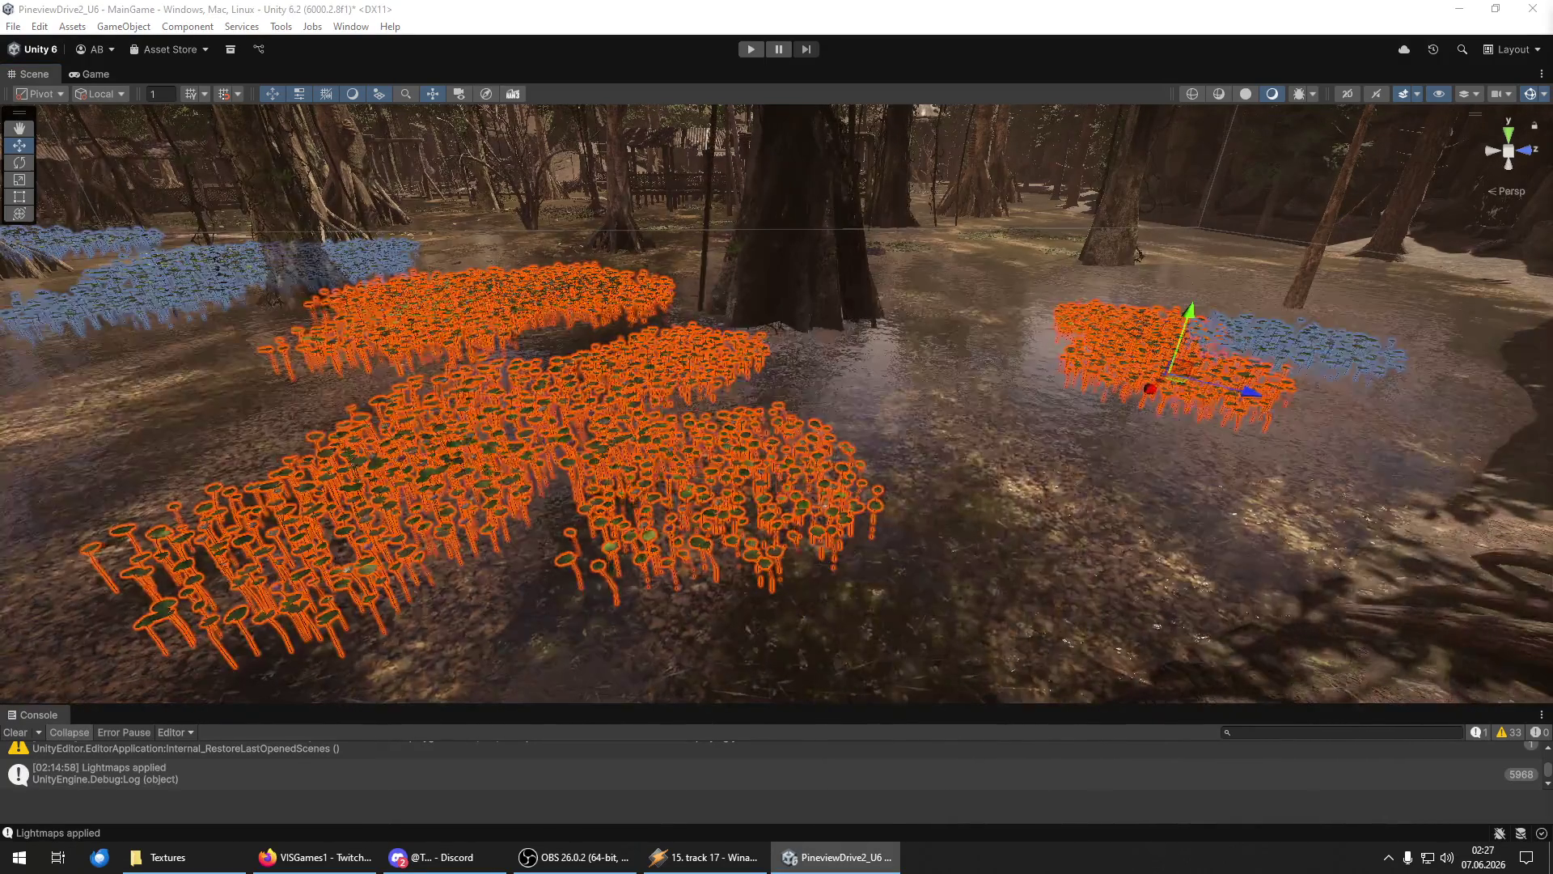
mouse_move(809, 437)
left_mouse_down()
mouse_move(711, 371)
mouse_move(831, 316)
mouse_move(793, 336)
left_mouse_up()
mouse_move(1044, 426)
left_mouse_down()
mouse_move(1506, 406)
mouse_move(48, 415)
mouse_move(105, 423)
mouse_move(25, 437)
mouse_move(196, 476)
mouse_move(747, 438)
mouse_move(589, 437)
mouse_move(727, 445)
mouse_move(787, 486)
mouse_move(777, 454)
mouse_move(124, 413)
mouse_move(416, 402)
mouse_move(433, 451)
mouse_move(557, 470)
mouse_move(724, 455)
mouse_move(348, 447)
left_mouse_up()
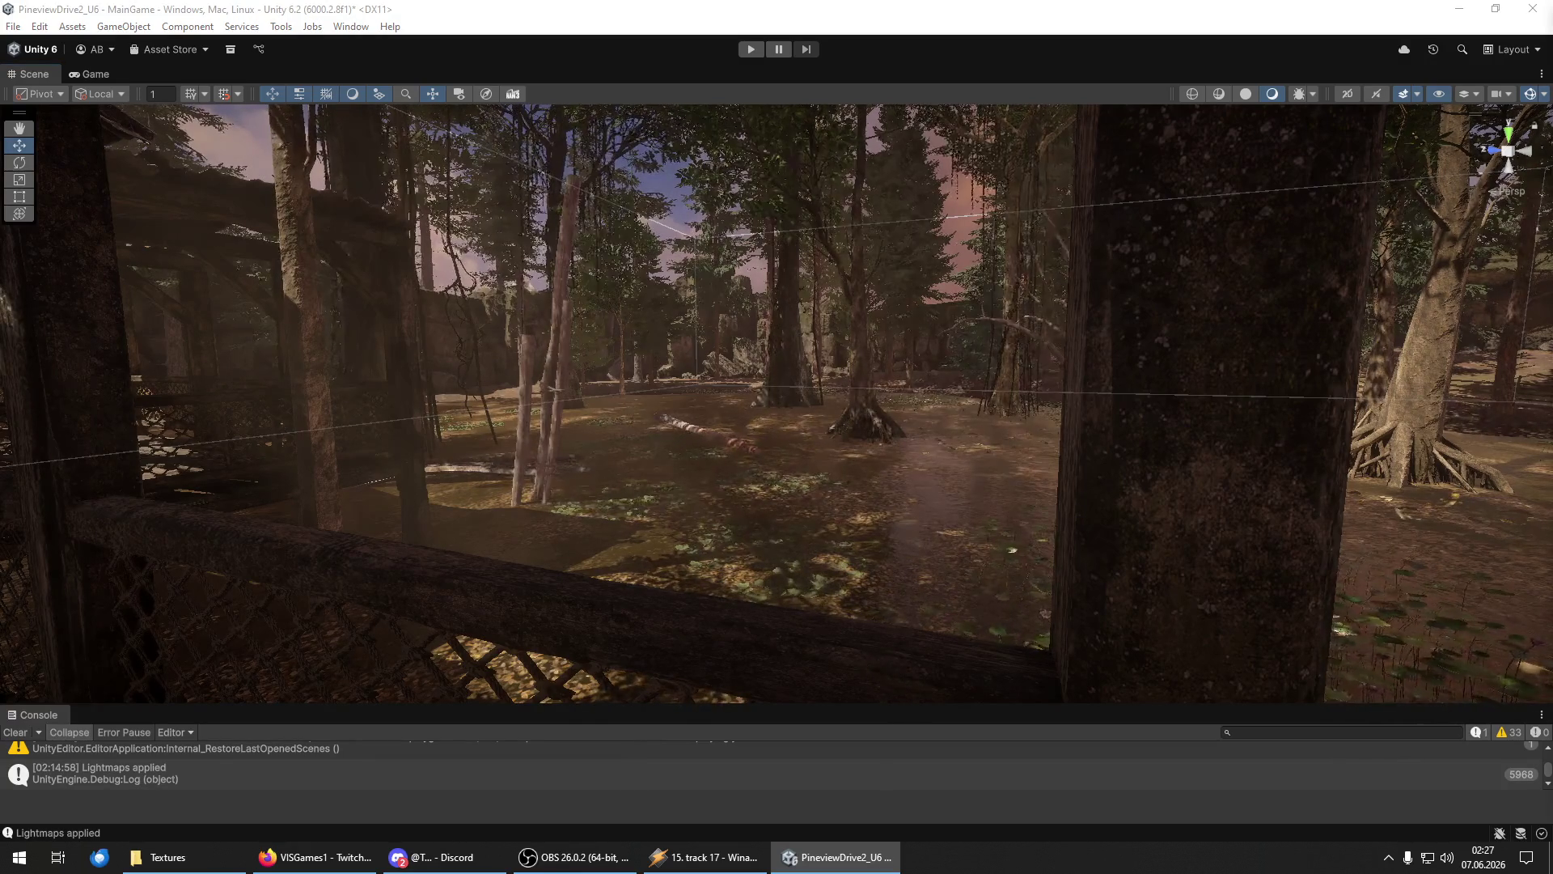
Fly toward the huts and clear all log messages from the Console.
mouse_move(852, 519)
left_mouse_down()
mouse_move(1359, 527)
mouse_move(1222, 488)
mouse_move(1361, 513)
mouse_move(204, 501)
mouse_move(613, 513)
left_mouse_up()
key("Up")
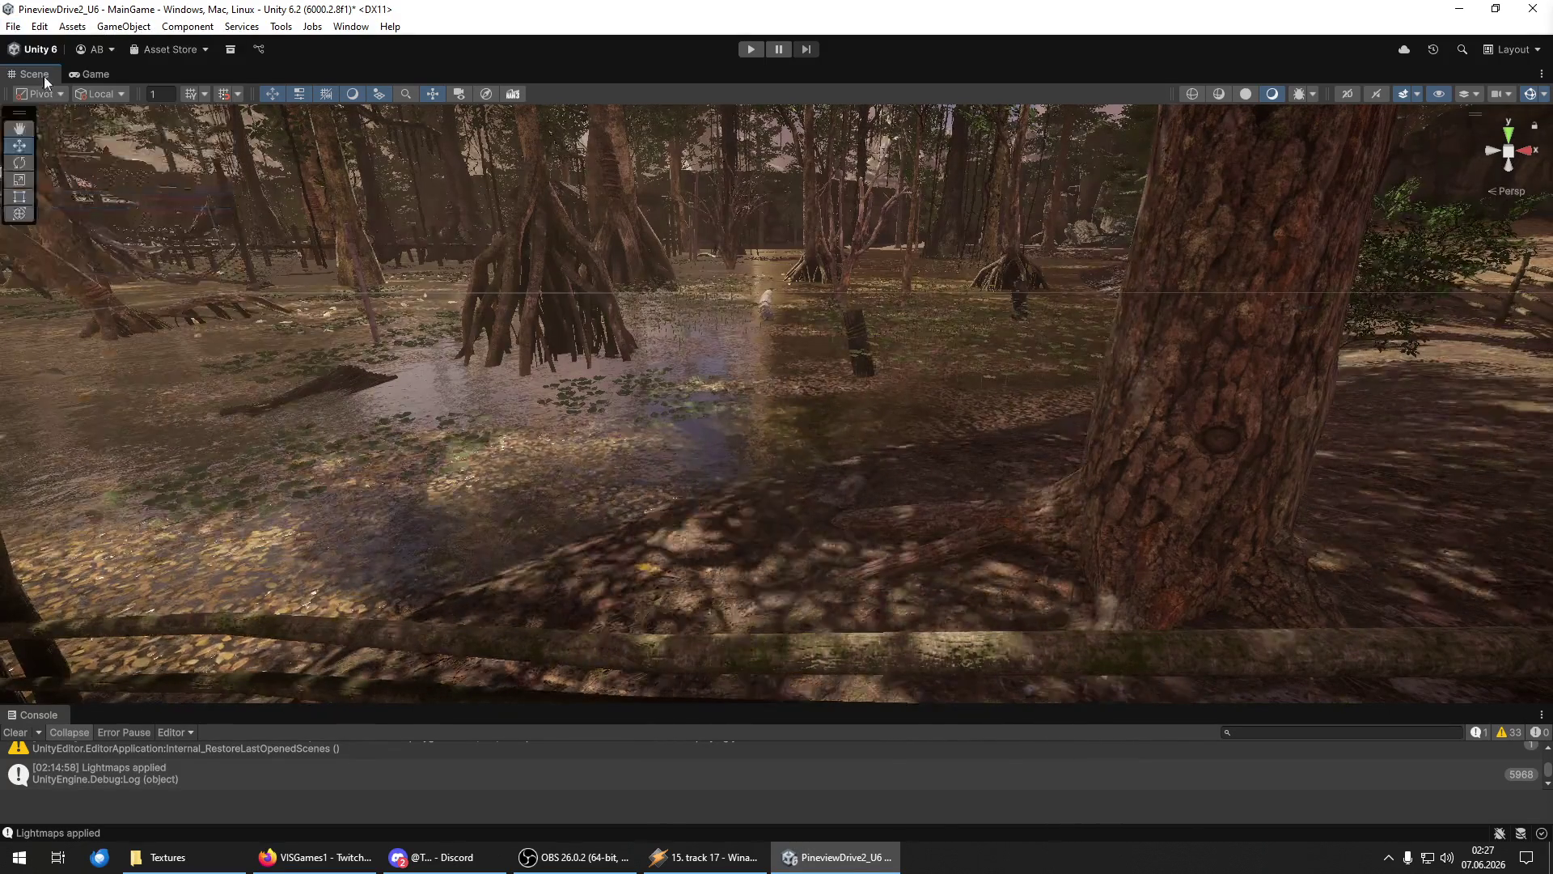
left_click(14, 733)
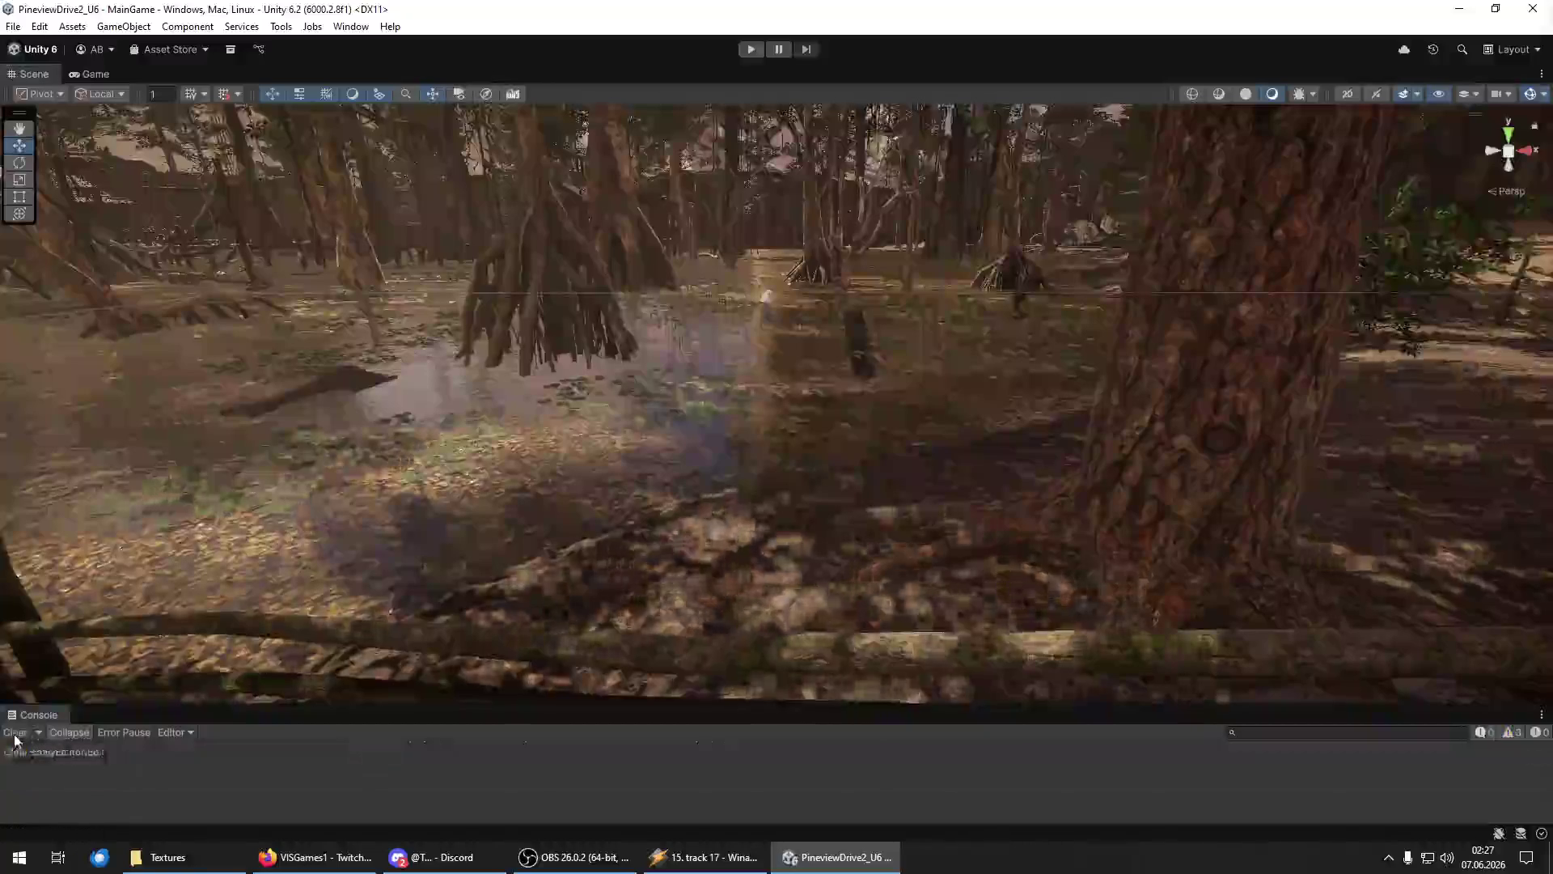
key("s")
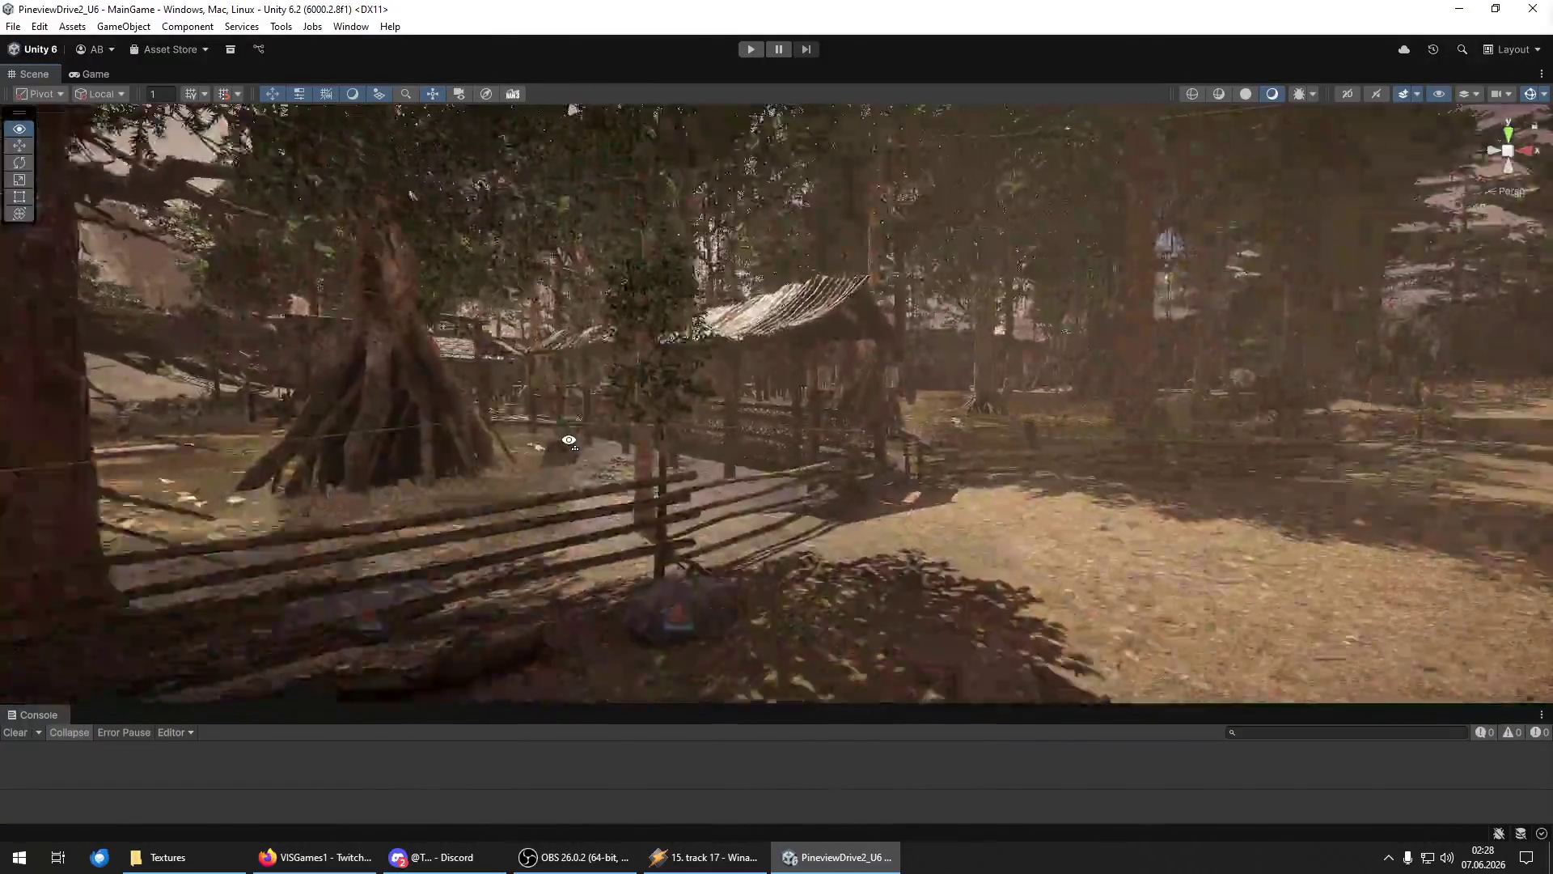
key("w")
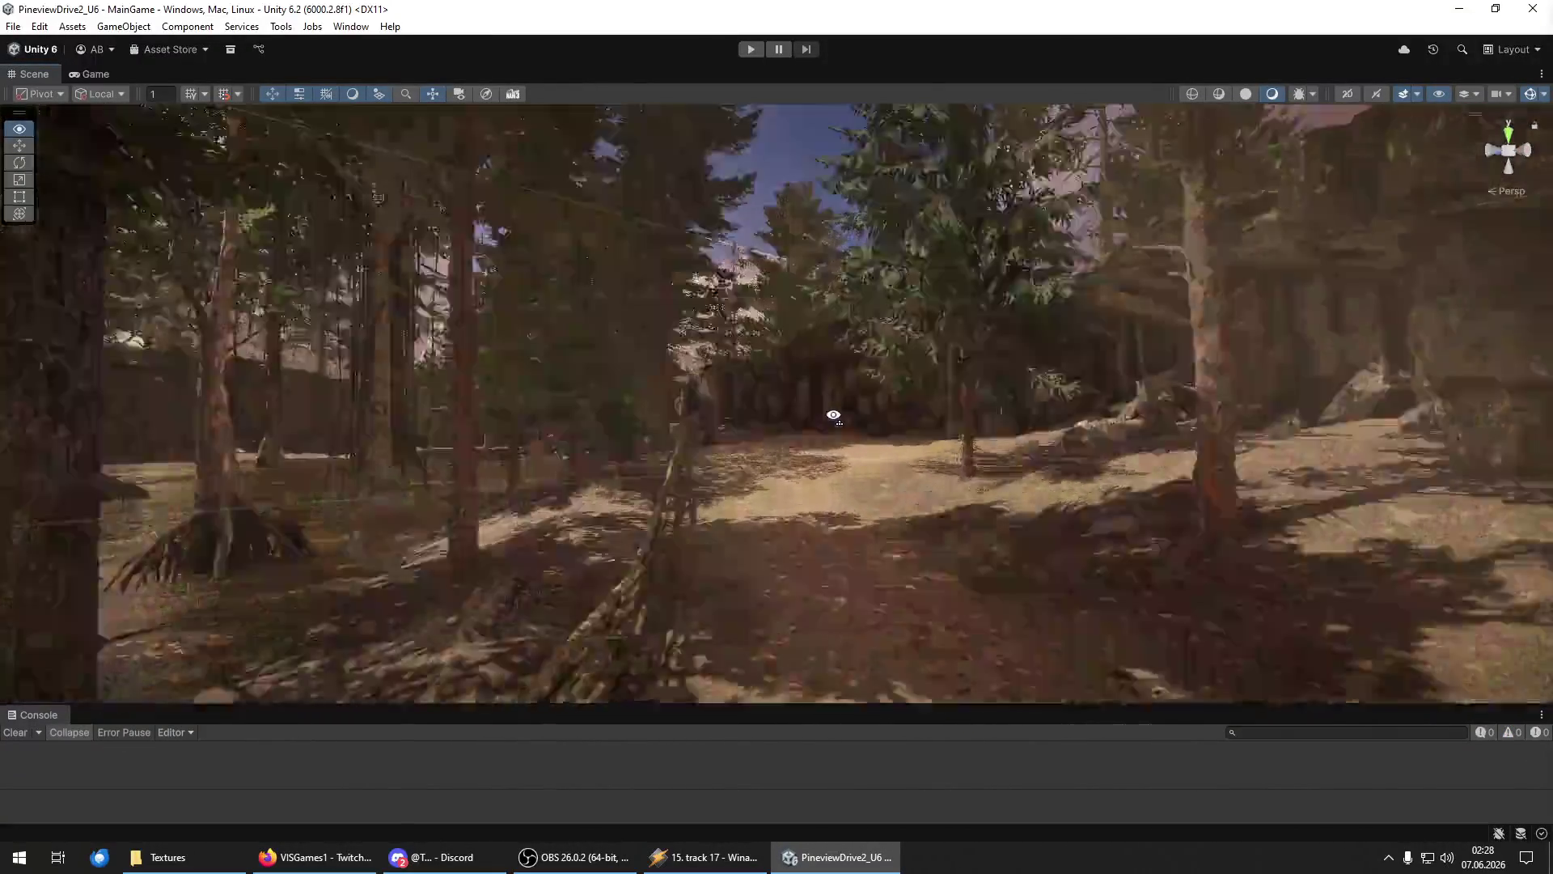
key("w")
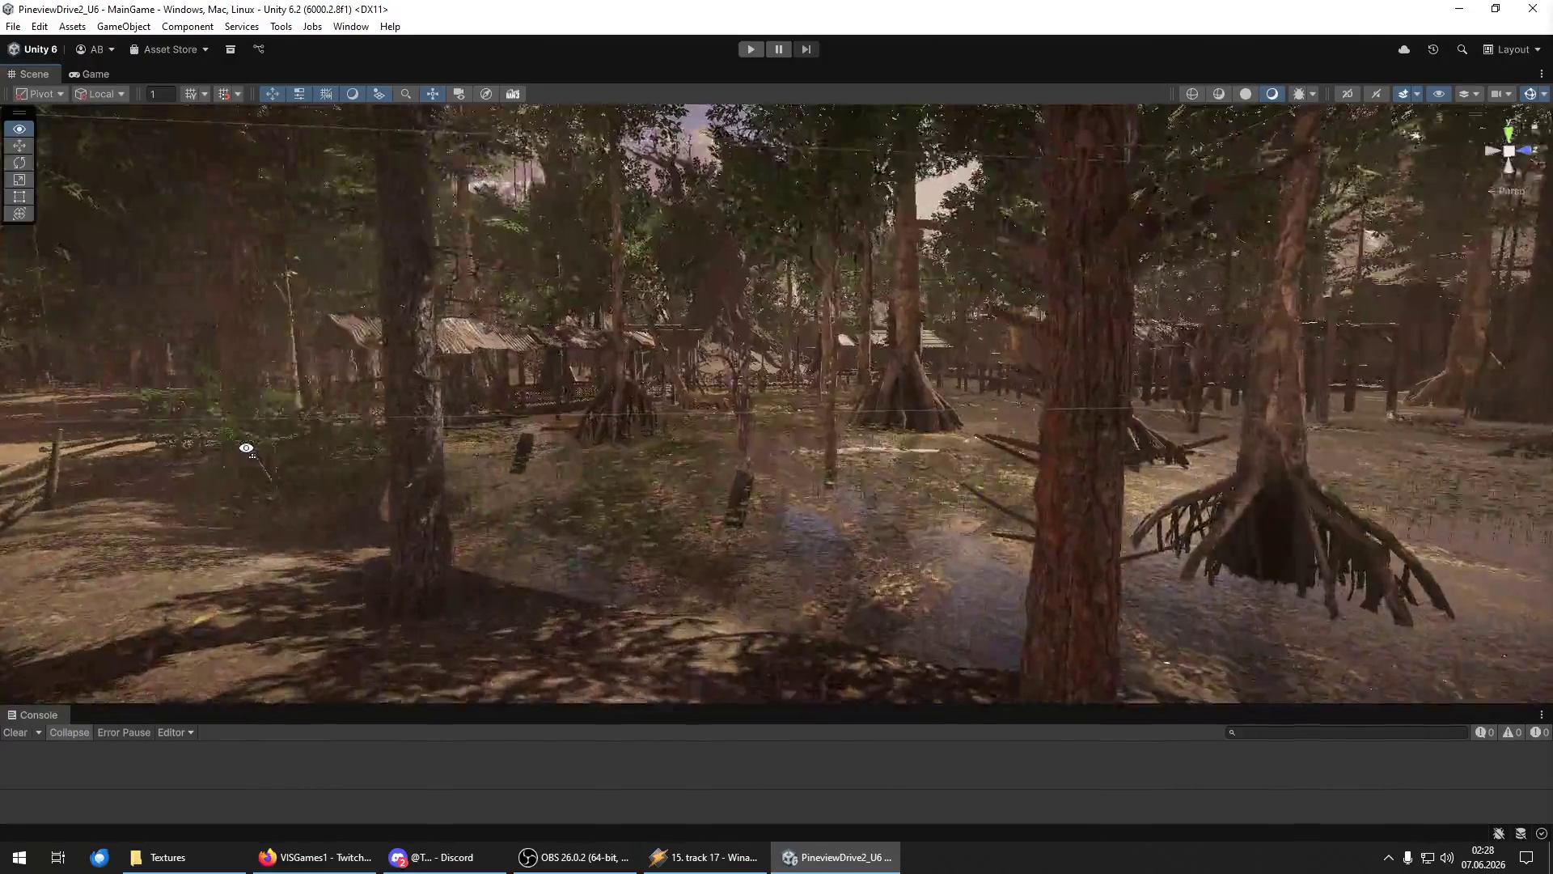
key("w")
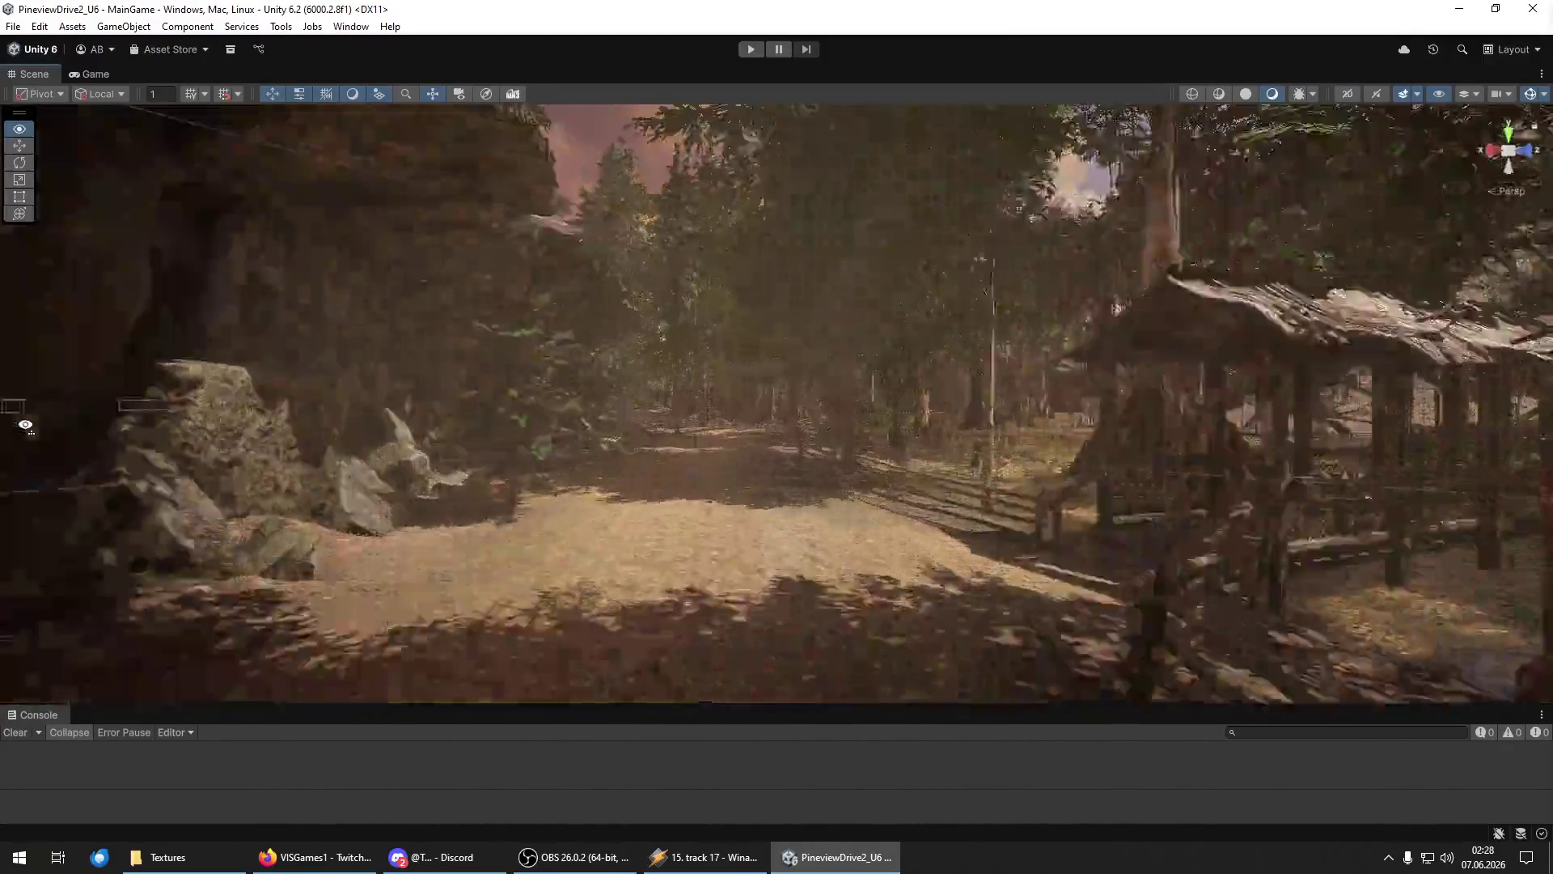
key("w")
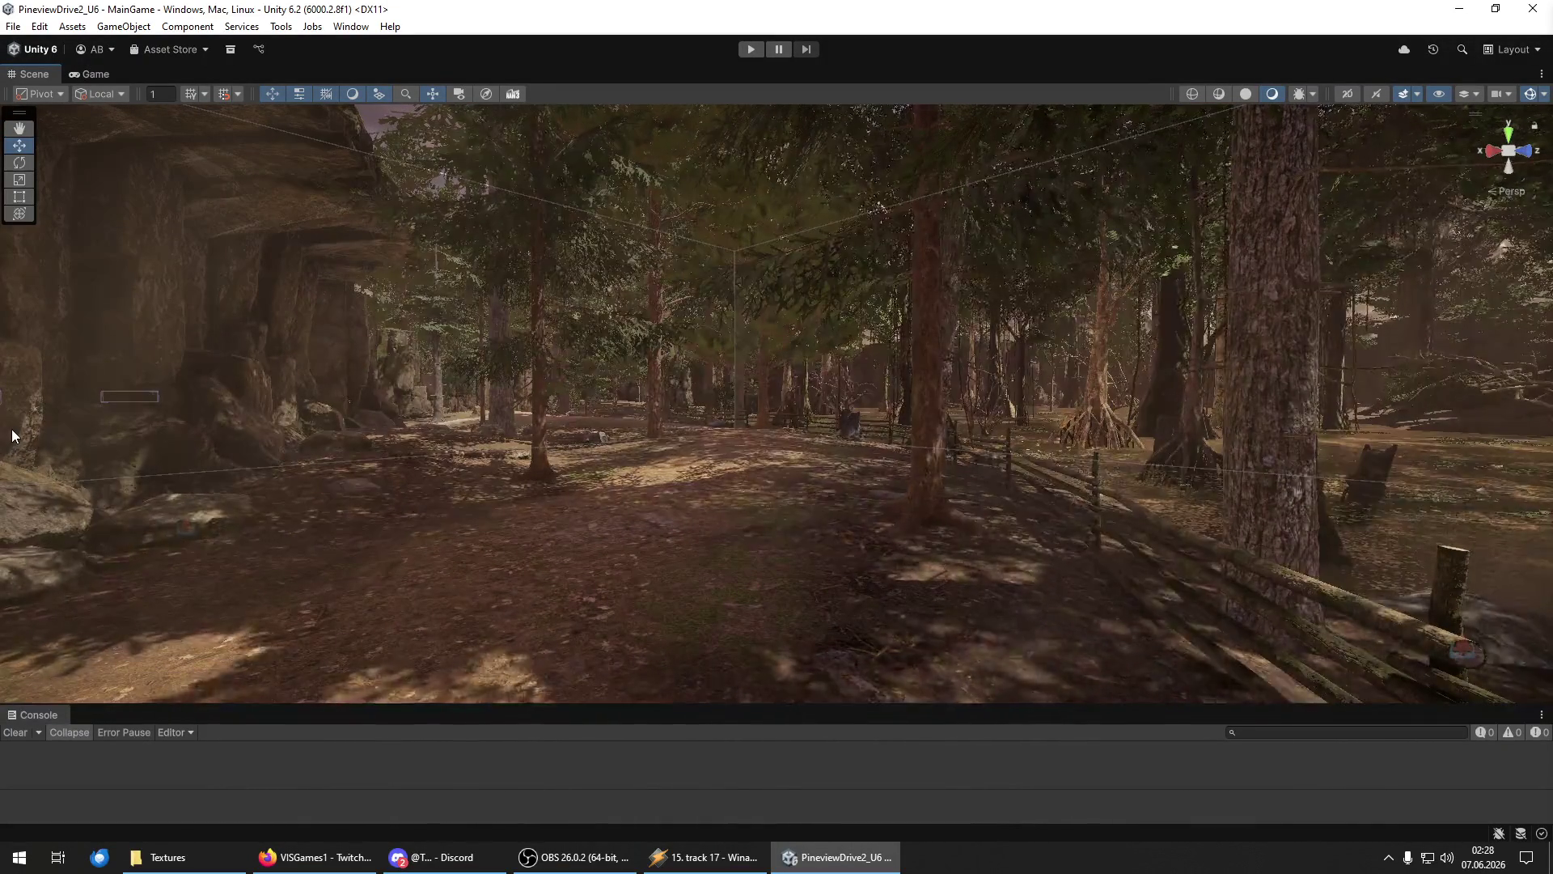
key("w")
mouse_move(463, 377)
left_mouse_down()
mouse_move(486, 406)
mouse_move(1033, 411)
left_mouse_up()
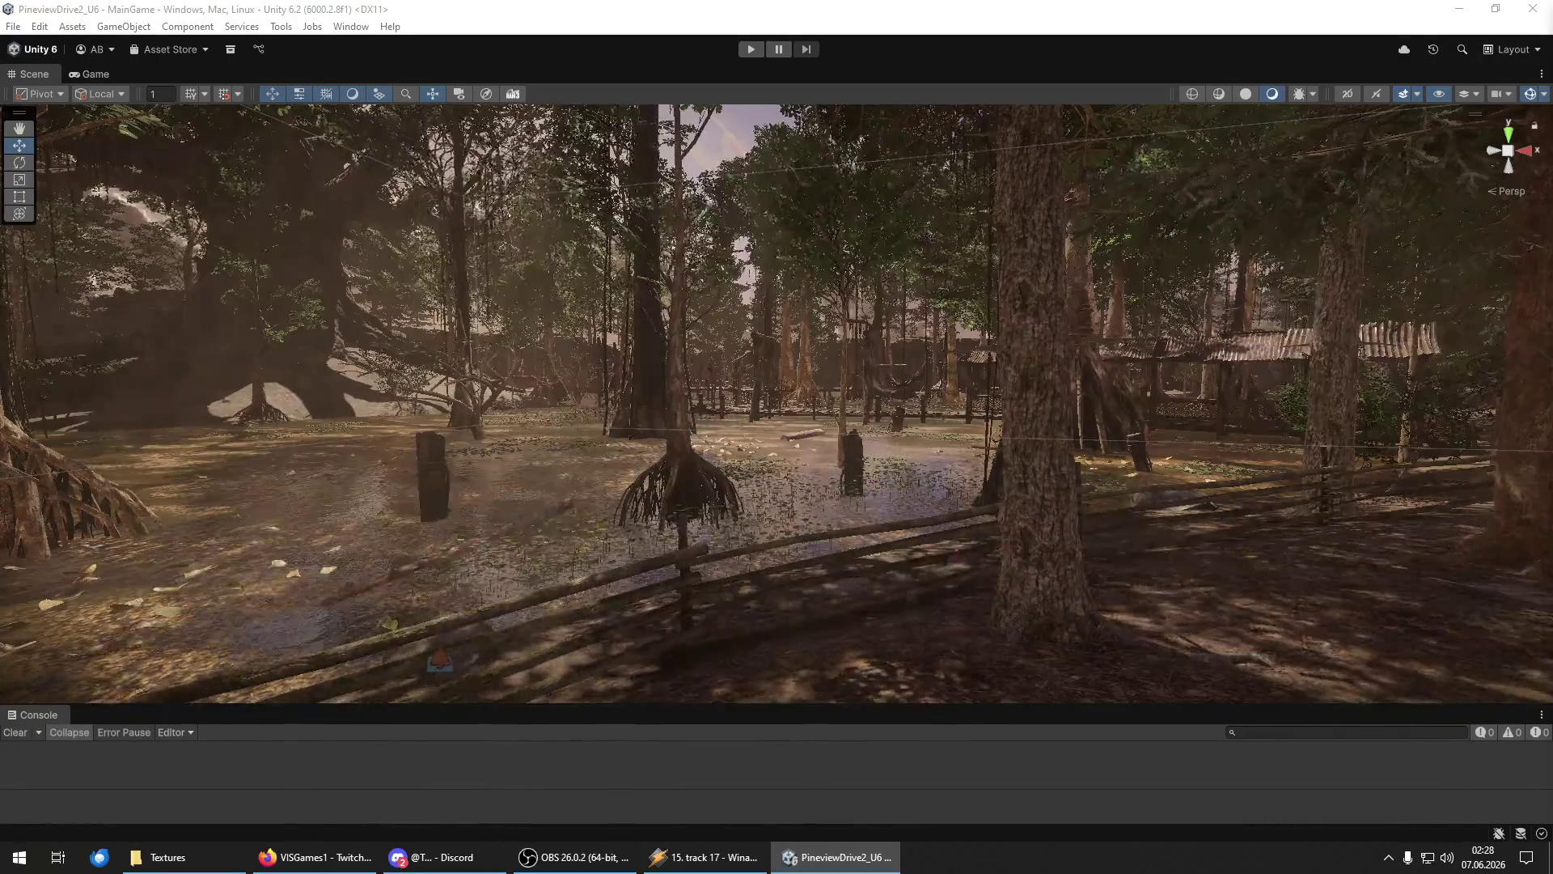
mouse_move(930, 457)
left_mouse_down()
mouse_move(894, 468)
mouse_move(981, 486)
mouse_move(1001, 506)
mouse_move(1007, 579)
left_mouse_up()
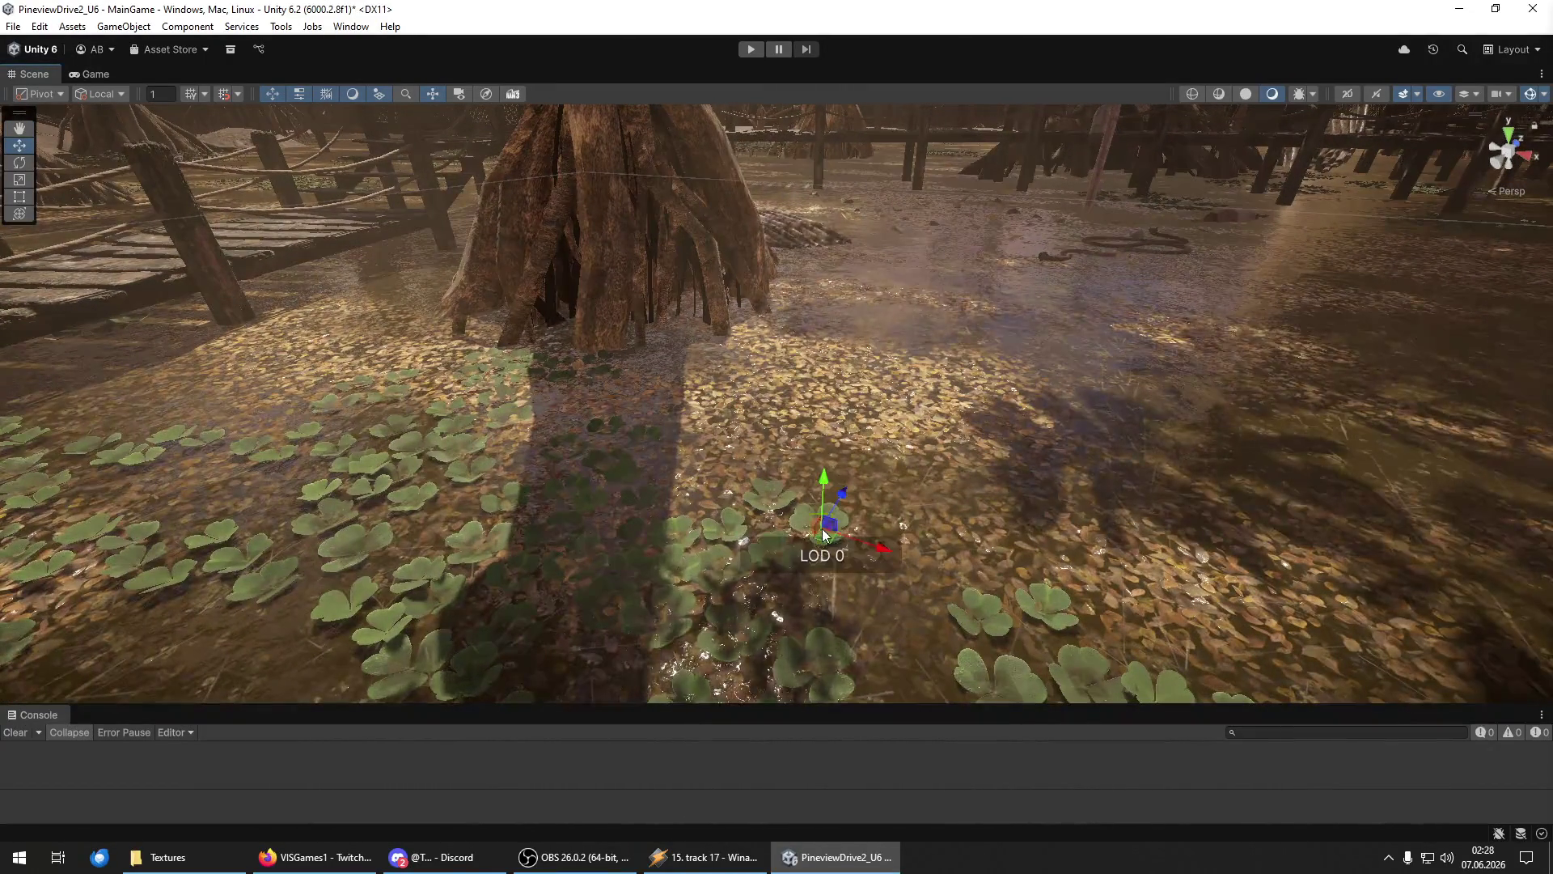
Scale the small leafy plant up to clover size and place it lower left near the hut.
mouse_move(821, 534)
left_mouse_down()
mouse_move(1032, 545)
mouse_move(1214, 528)
left_mouse_up()
key("w")
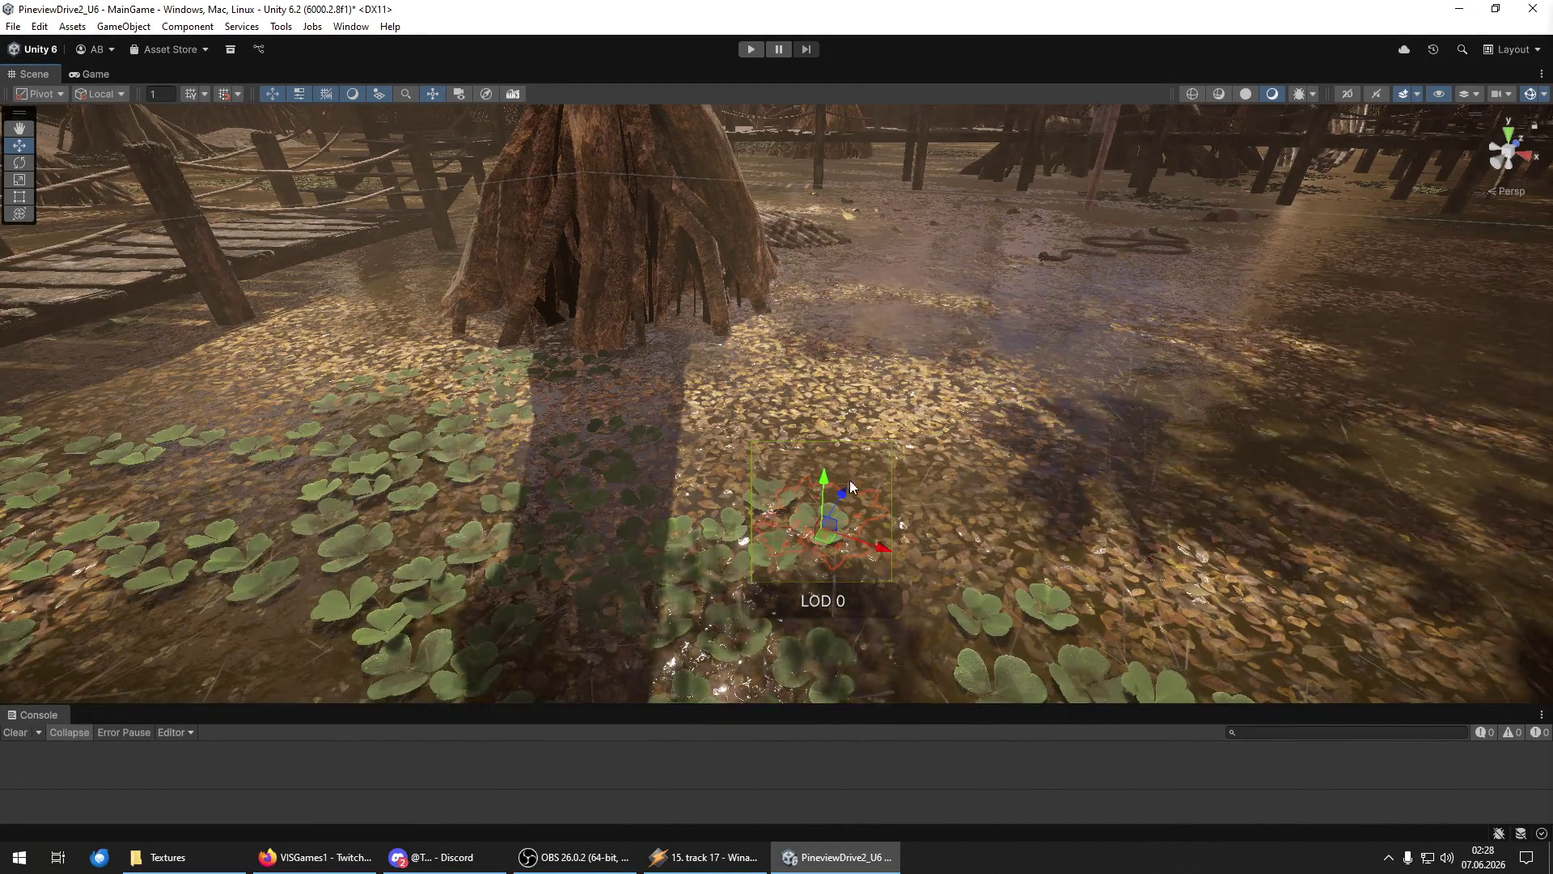
mouse_move(819, 472)
left_mouse_down()
mouse_move(833, 327)
mouse_move(781, 412)
mouse_move(763, 368)
mouse_move(958, 460)
mouse_move(933, 390)
mouse_move(1013, 269)
mouse_move(807, 366)
mouse_move(800, 343)
mouse_move(905, 346)
mouse_move(778, 385)
mouse_move(808, 371)
mouse_move(791, 493)
mouse_move(780, 482)
left_mouse_up()
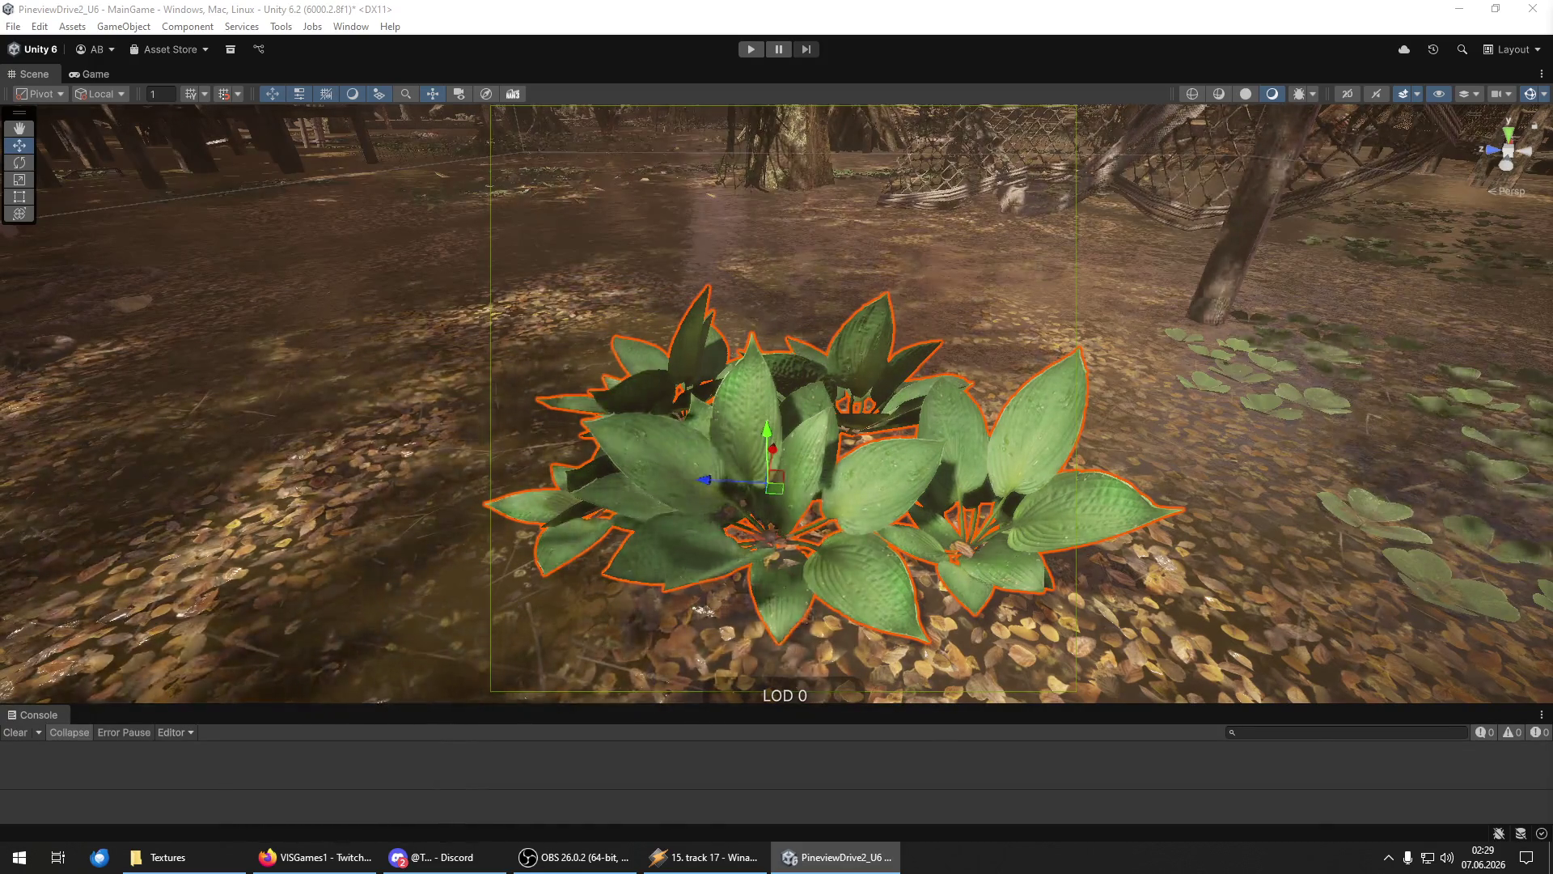
left_click_drag(772, 526, 746, 659)
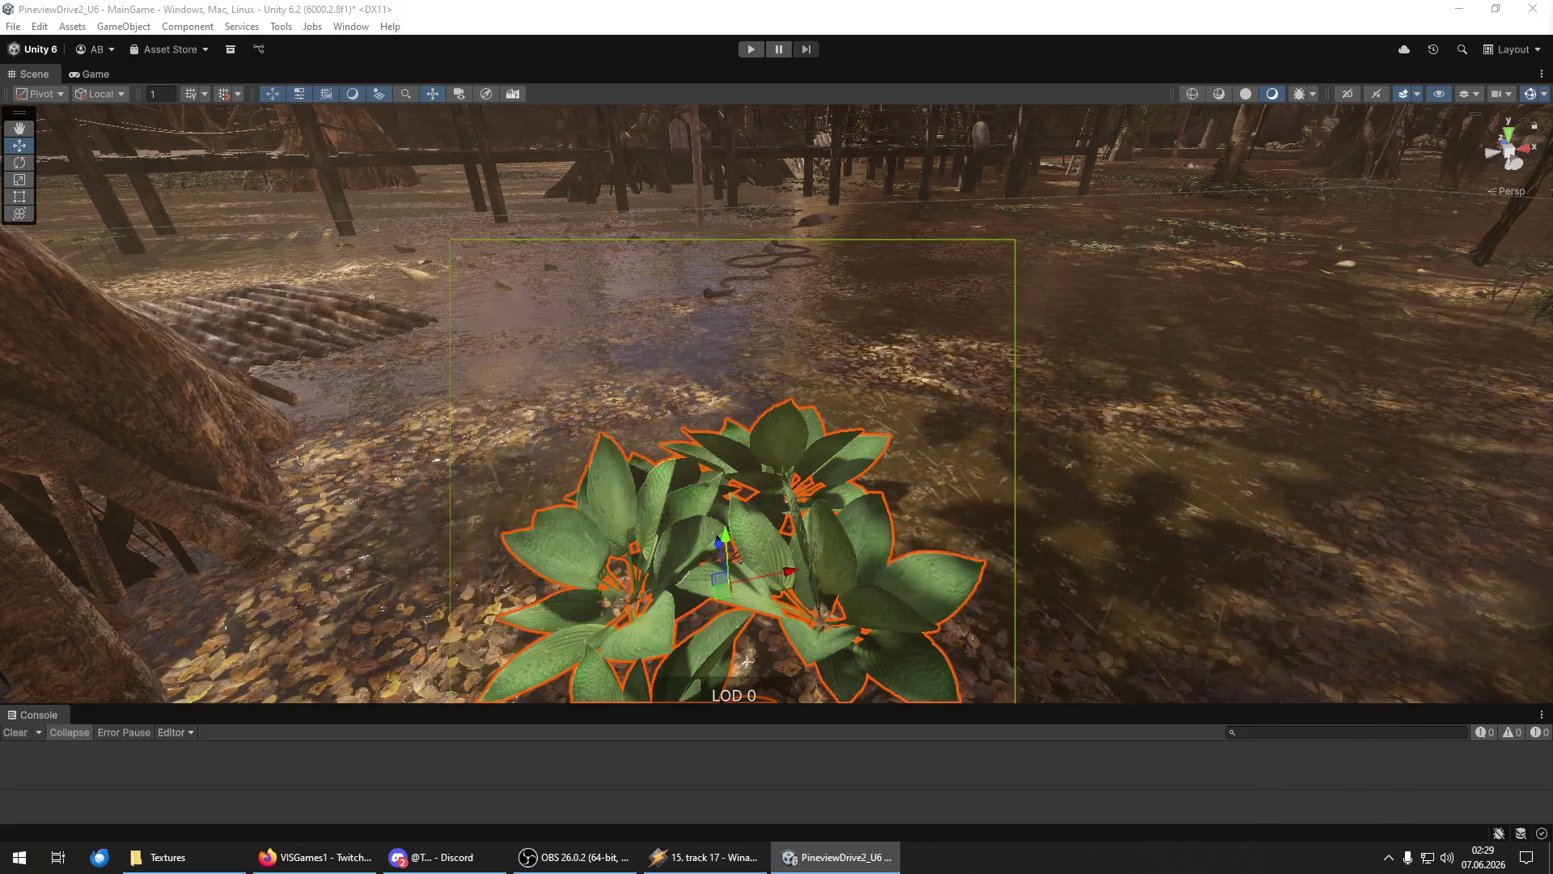
mouse_move(1134, 367)
left_mouse_down()
mouse_move(887, 445)
mouse_move(1148, 421)
mouse_move(1286, 440)
left_mouse_up()
key("f")
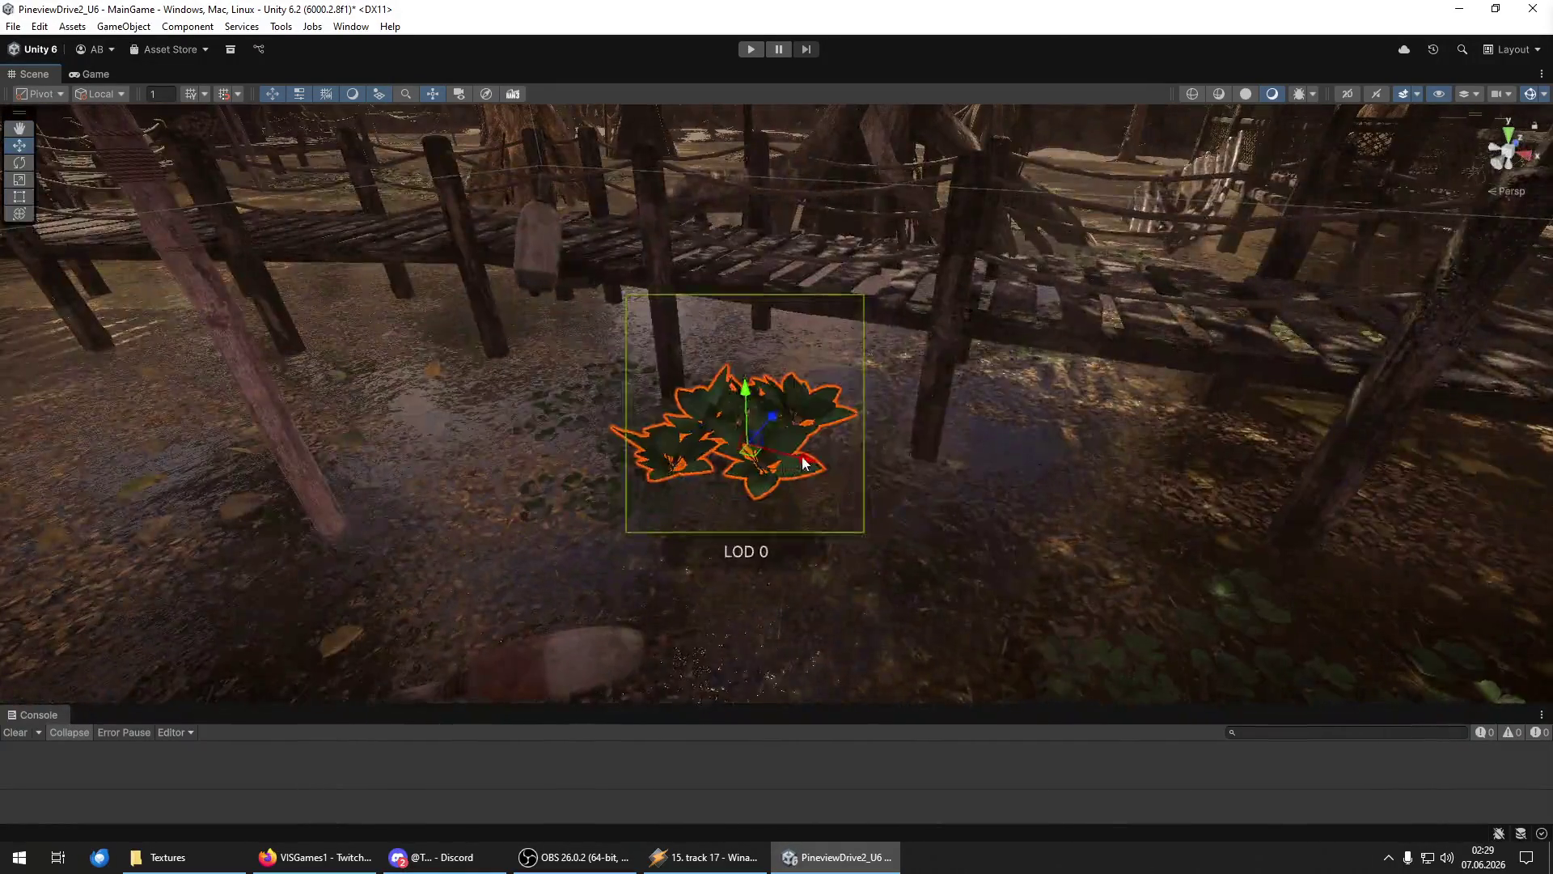
mouse_move(803, 463)
left_mouse_down()
mouse_move(846, 444)
mouse_move(1155, 503)
mouse_move(753, 296)
mouse_move(768, 267)
mouse_move(935, 305)
mouse_move(605, 419)
mouse_move(702, 279)
mouse_move(546, 619)
mouse_move(1105, 395)
mouse_move(509, 372)
mouse_move(1032, 335)
left_mouse_up()
mouse_move(857, 316)
left_mouse_down()
mouse_move(618, 387)
mouse_move(616, 248)
mouse_move(520, 322)
mouse_move(517, 461)
mouse_move(662, 521)
mouse_move(854, 534)
mouse_move(817, 544)
left_mouse_up()
Duplicate the plant and scale the copy down.
key("ctrl+d")
key("e")
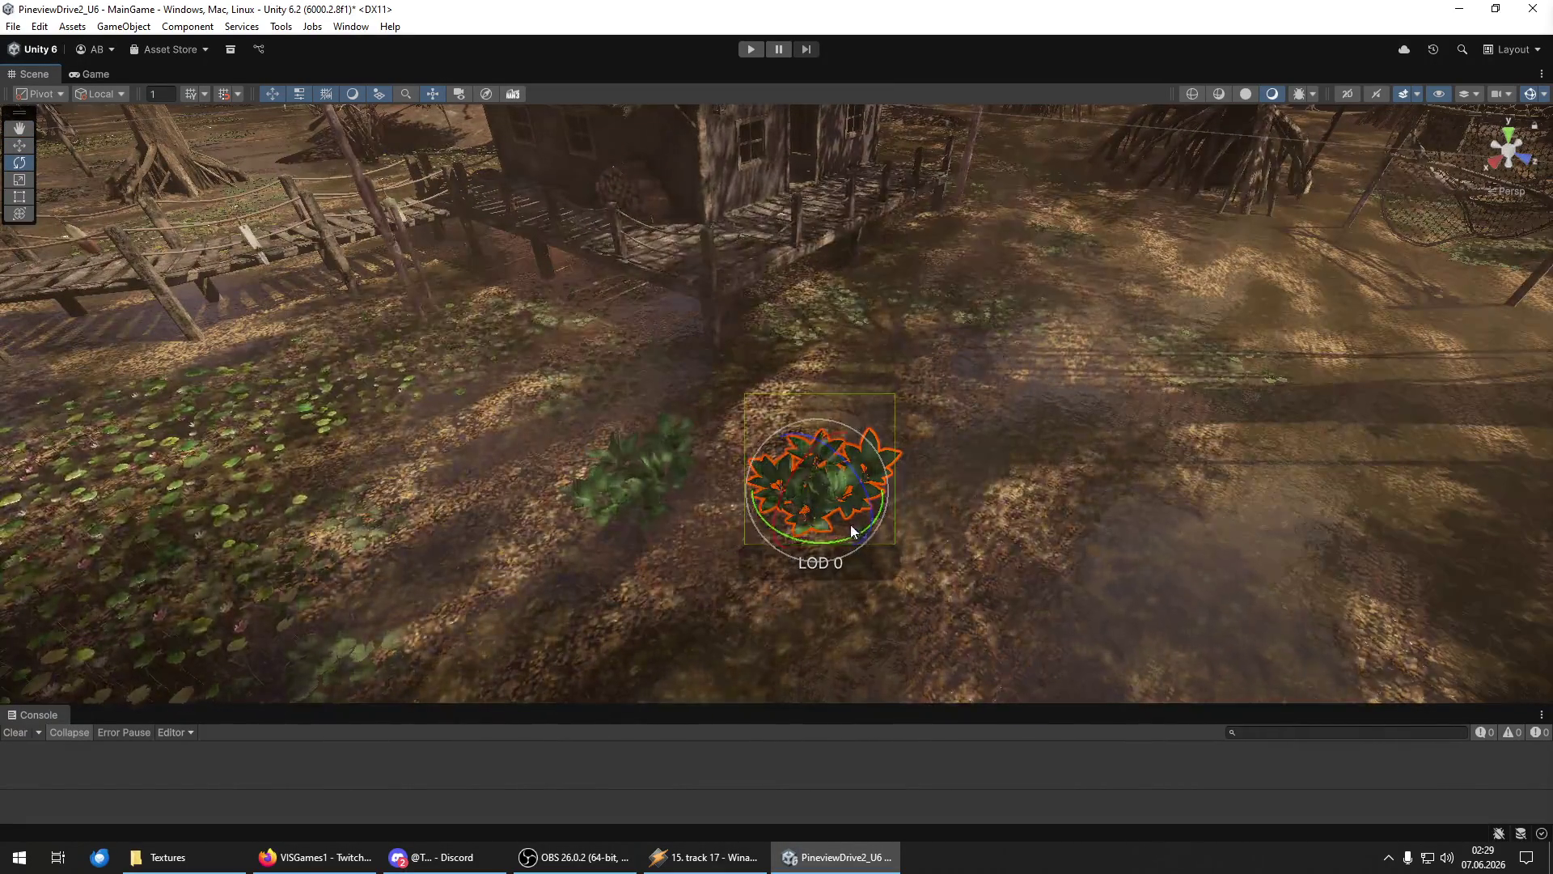
key("w")
key("y")
mouse_move(824, 483)
left_mouse_down()
mouse_move(822, 505)
mouse_move(789, 518)
mouse_move(1162, 330)
left_mouse_up()
Move the smaller copy to a spot toward the upper left and rotate it.
key("e")
key("w")
mouse_move(1046, 212)
left_mouse_down()
mouse_move(1278, 320)
mouse_move(1522, 331)
left_mouse_up()
key("e")
key("f")
key("w")
mouse_move(950, 402)
left_mouse_down()
mouse_move(697, 396)
mouse_move(830, 406)
left_mouse_up()
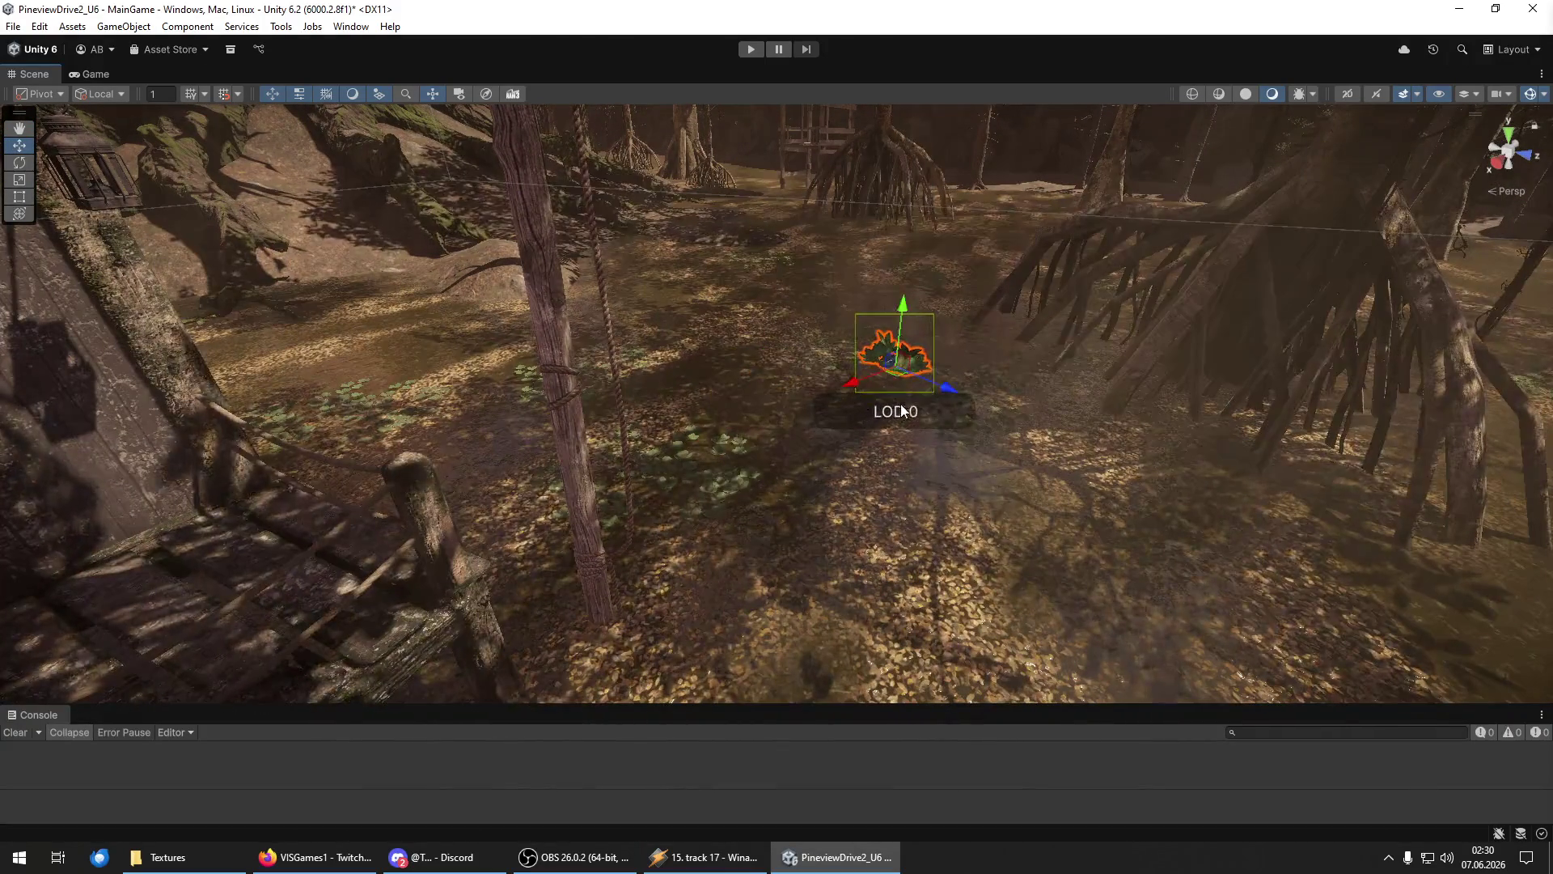
mouse_move(950, 393)
left_mouse_down()
mouse_move(703, 309)
mouse_move(530, 301)
mouse_move(670, 284)
mouse_move(466, 362)
mouse_move(468, 342)
mouse_move(358, 333)
mouse_move(680, 410)
mouse_move(864, 259)
mouse_move(809, 279)
left_mouse_up()
key("e")
Duplicate the plant again, shift the new copy left, and deselect it.
key("ctrl+d")
mouse_move(886, 390)
left_mouse_down()
mouse_move(647, 395)
mouse_move(788, 332)
mouse_move(736, 298)
mouse_move(712, 324)
mouse_move(771, 483)
mouse_move(777, 404)
mouse_move(809, 372)
mouse_move(928, 364)
left_mouse_up()
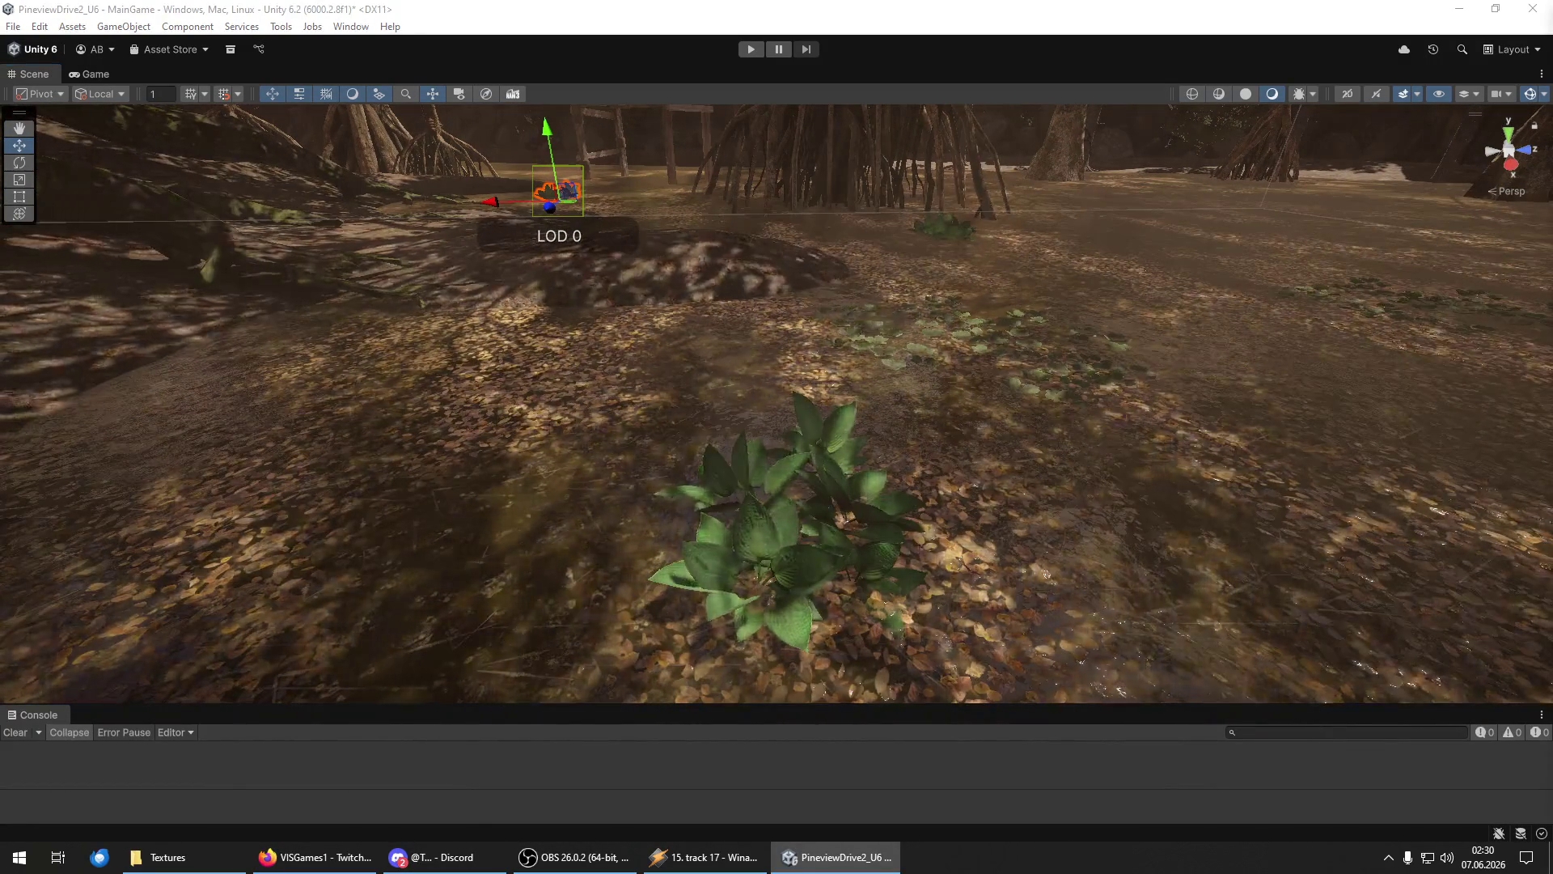
key("shift+d")
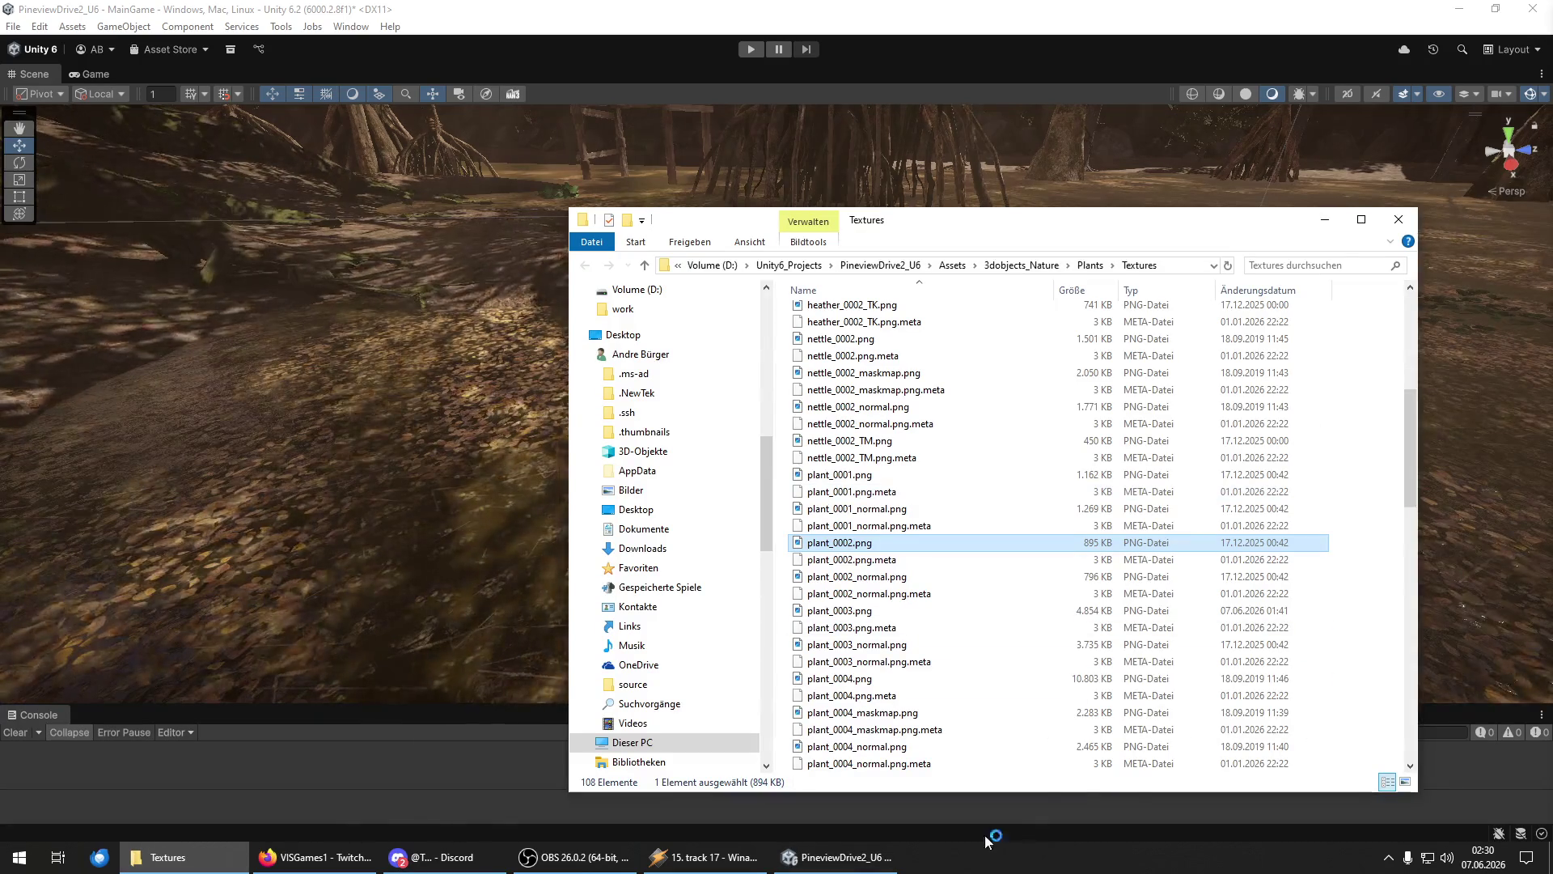
Lower the saturation of plant_0002.png by -33 with Hue/Saturation/Lightness.
key("super")
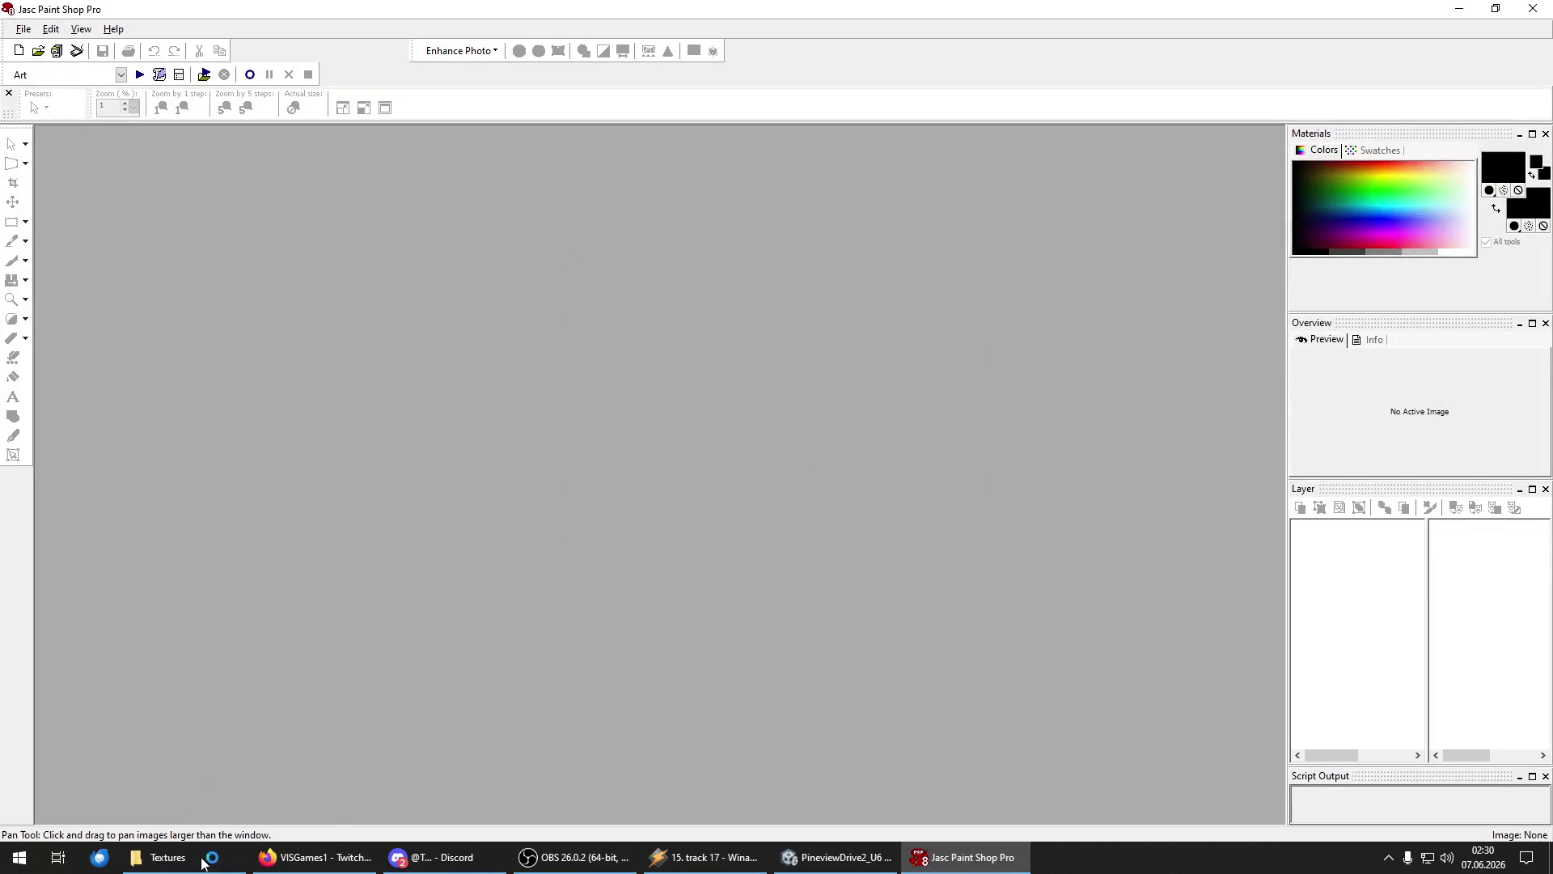
left_click(202, 862)
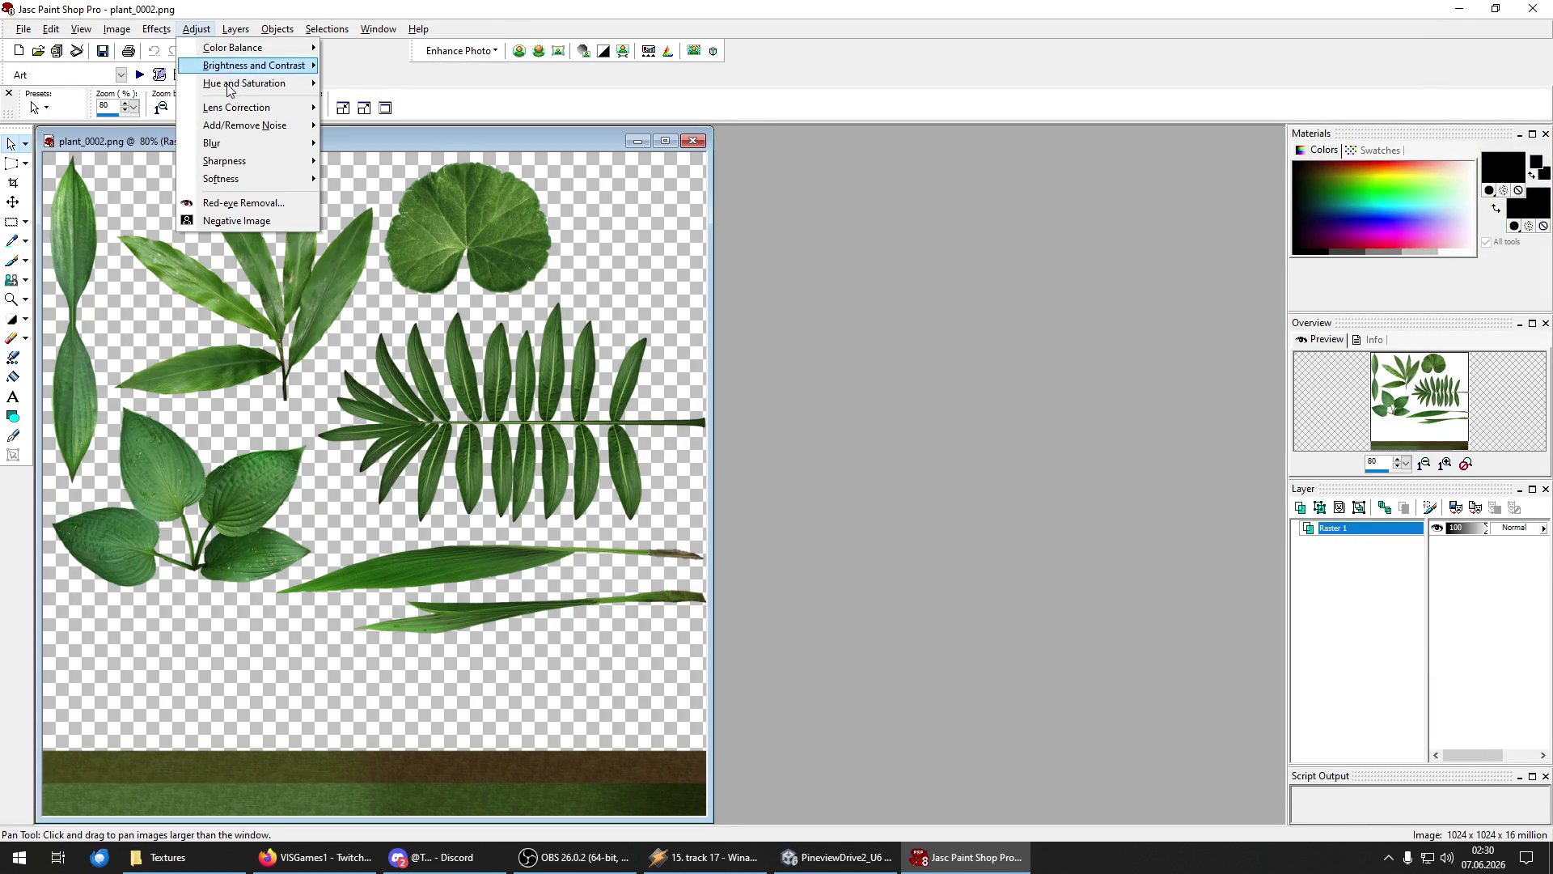
mouse_move(239, 87)
left_click(396, 128)
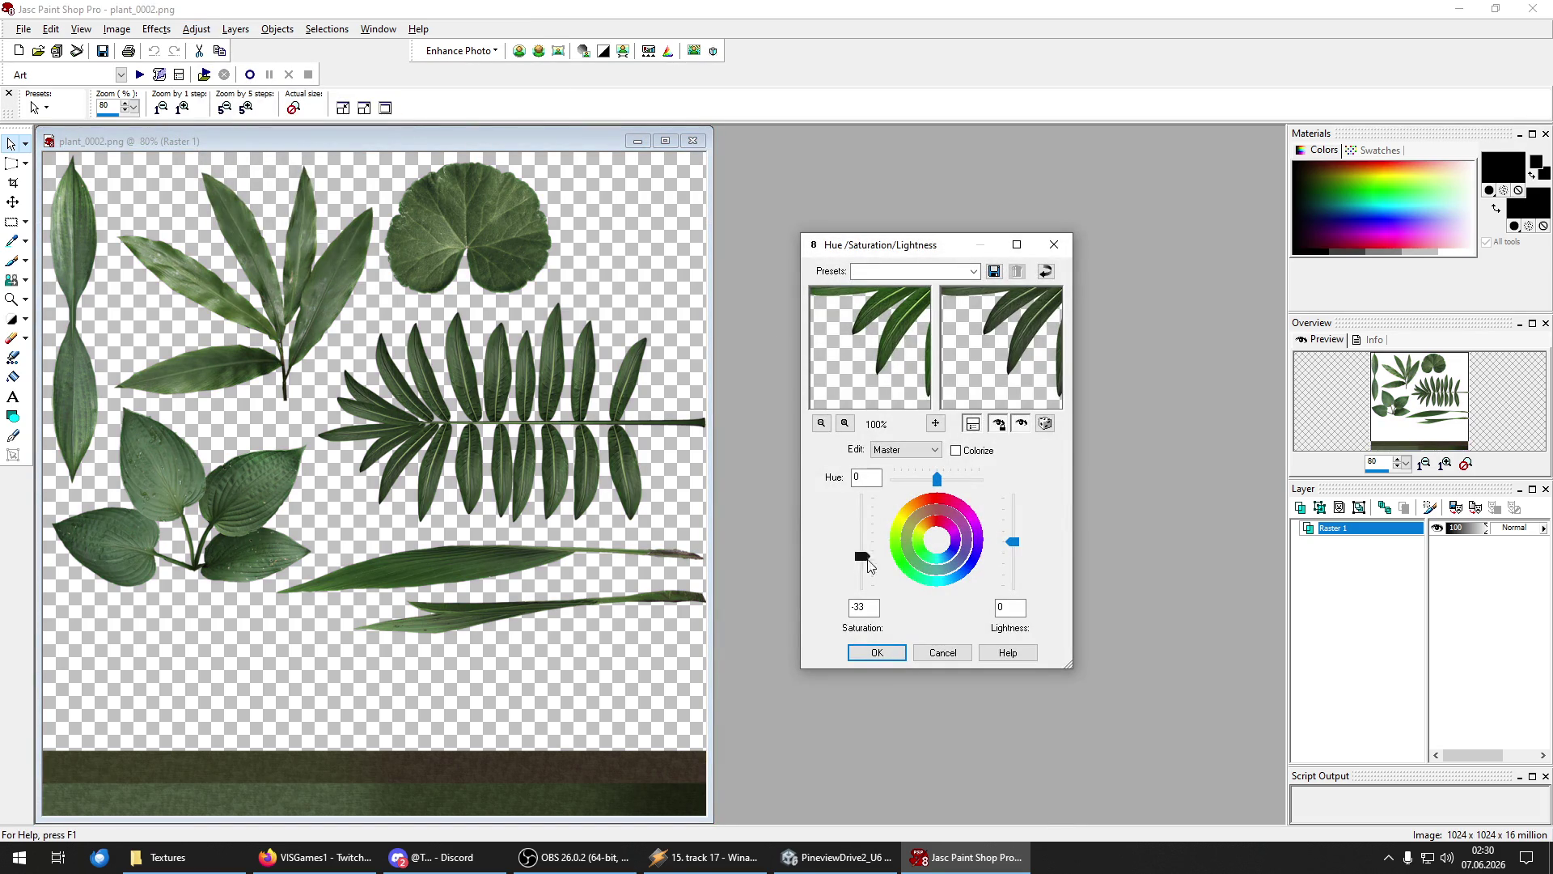
left_click(877, 653)
Save and close the edited texture, then return to the Unity scene.
key("ctrl+s")
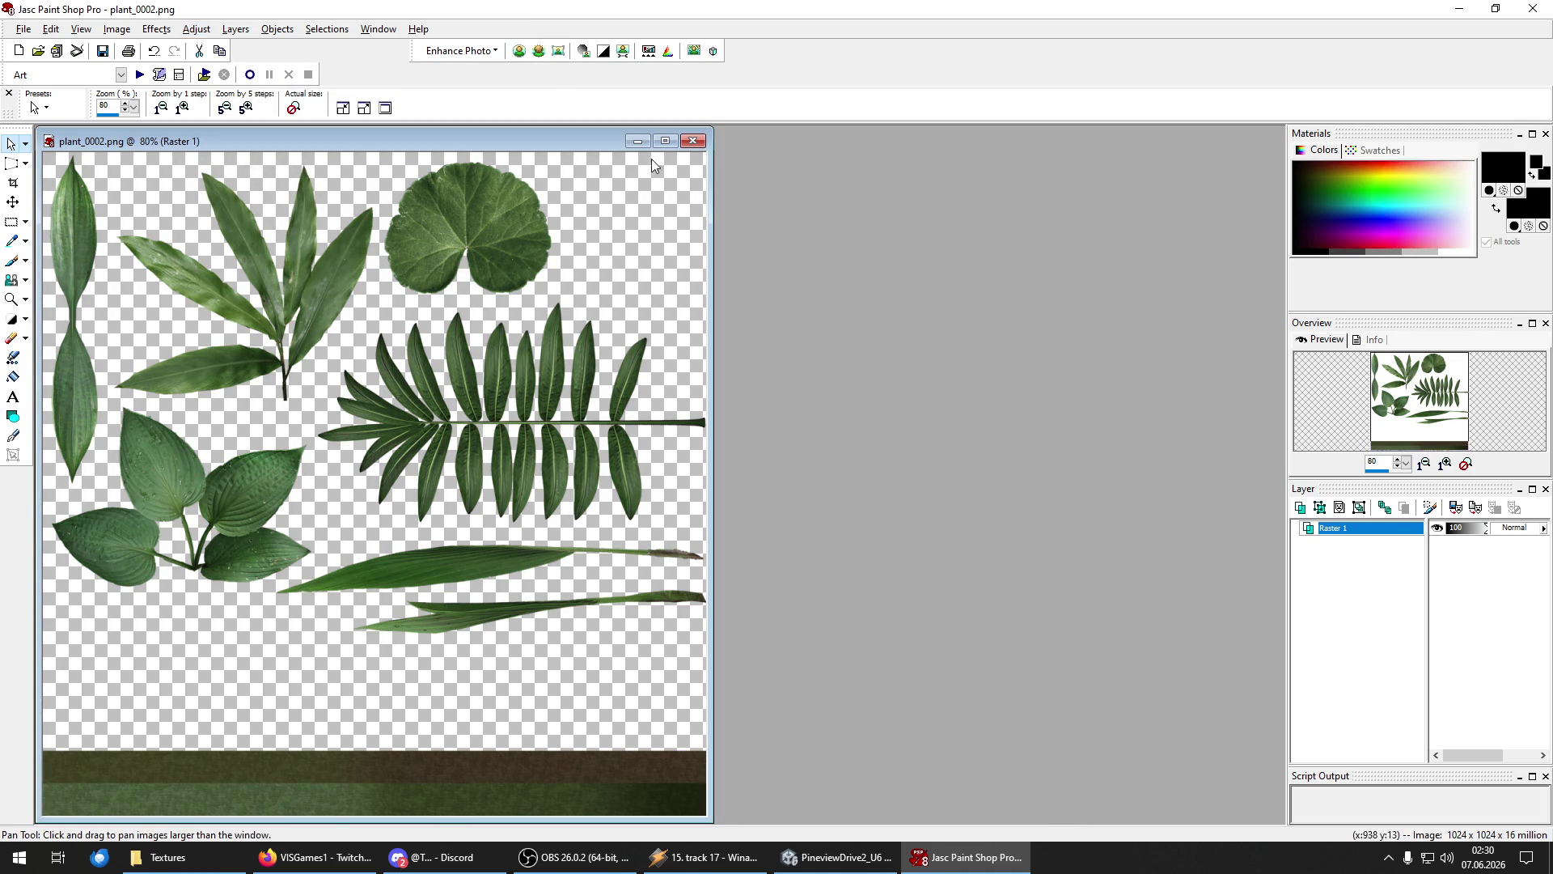
left_click(692, 141)
key("alt+Tab")
mouse_move(875, 507)
left_mouse_down()
mouse_move(565, 555)
mouse_move(529, 490)
mouse_move(693, 451)
mouse_move(596, 493)
mouse_move(246, 419)
mouse_move(243, 513)
mouse_move(240, 429)
mouse_move(529, 422)
mouse_move(513, 365)
mouse_move(354, 411)
mouse_move(101, 397)
mouse_move(138, 396)
left_mouse_up()
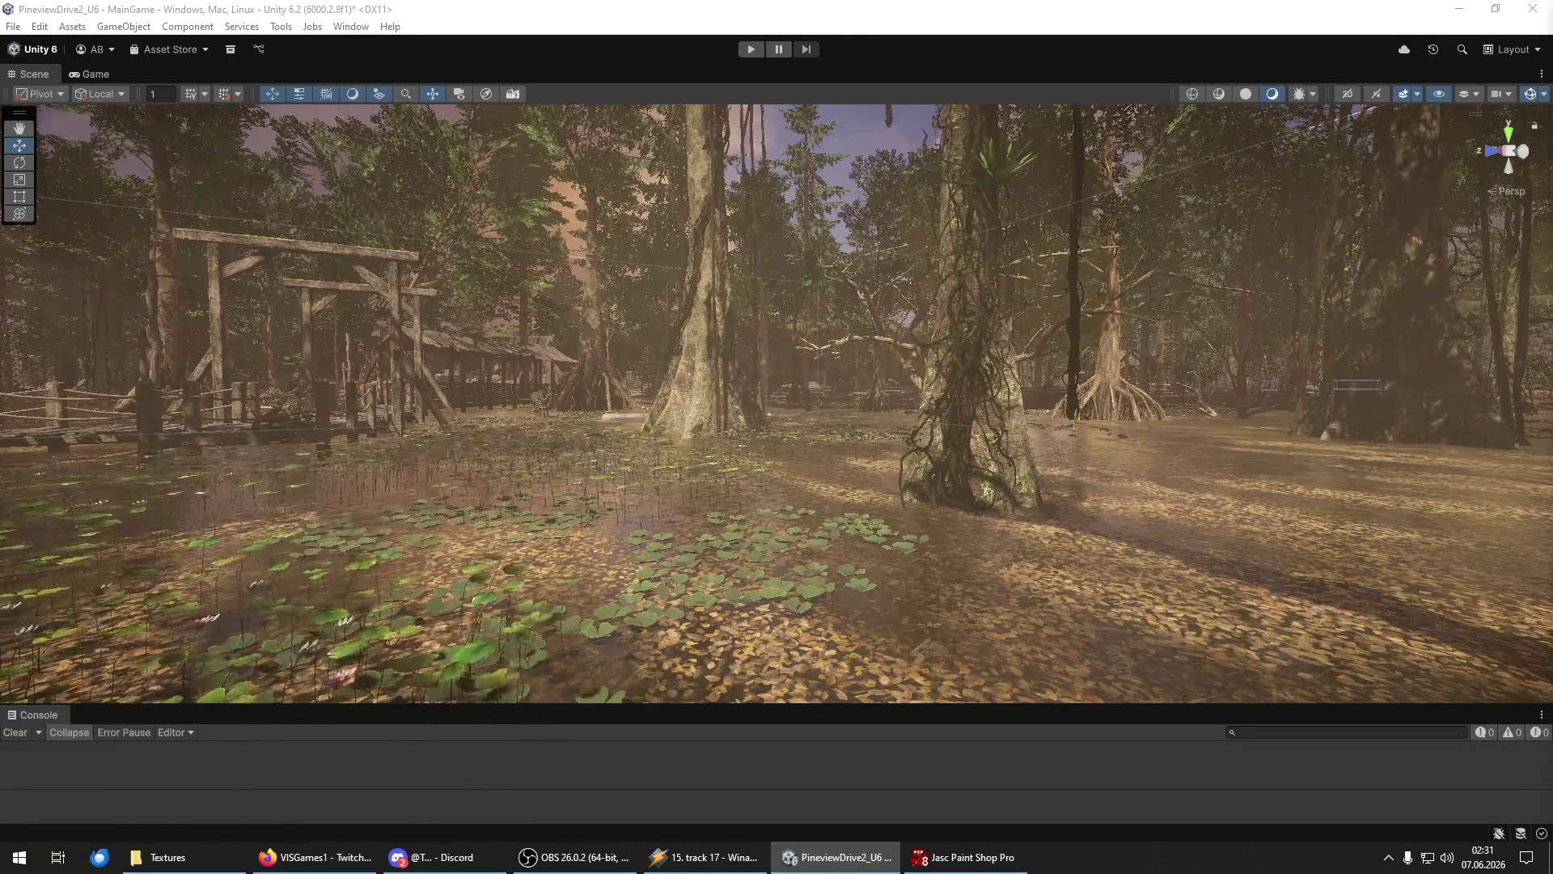
Fly to the hut, select the hanging roots, and move them left along the deck.
mouse_move(906, 526)
left_mouse_down()
mouse_move(159, 516)
mouse_move(1256, 648)
left_mouse_up()
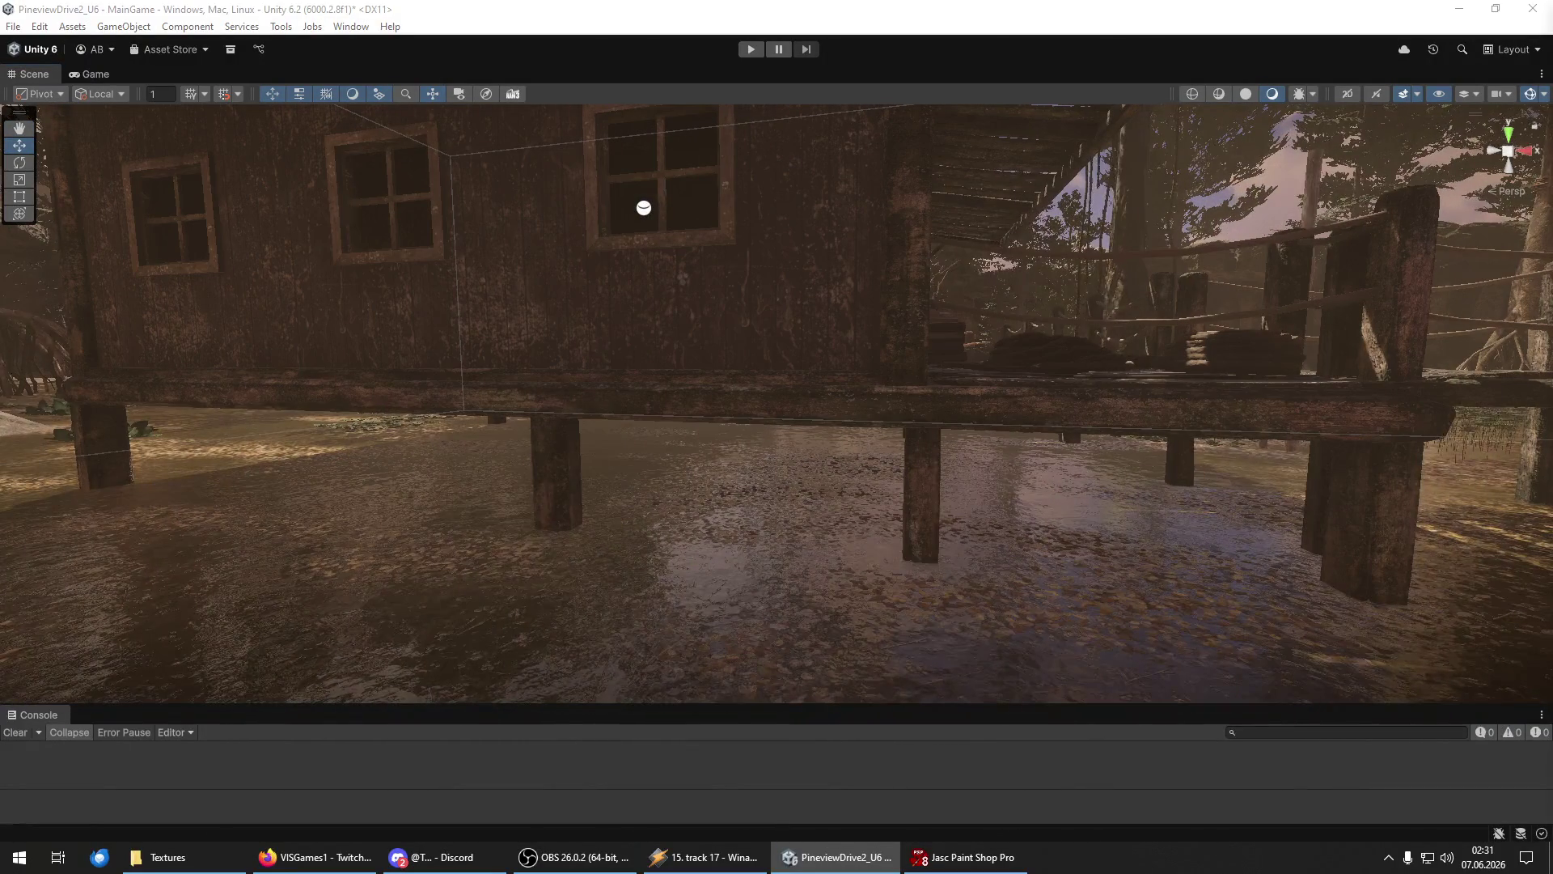
mouse_move(709, 369)
left_mouse_down()
mouse_move(752, 361)
mouse_move(662, 483)
mouse_move(834, 356)
mouse_move(544, 485)
mouse_move(869, 366)
left_mouse_up()
key("y")
mouse_move(789, 405)
left_mouse_down()
mouse_move(792, 372)
mouse_move(632, 438)
mouse_move(777, 444)
mouse_move(586, 428)
mouse_move(528, 342)
mouse_move(614, 402)
mouse_move(603, 352)
mouse_move(625, 346)
left_mouse_up()
scroll(520, 421, "up", 3)
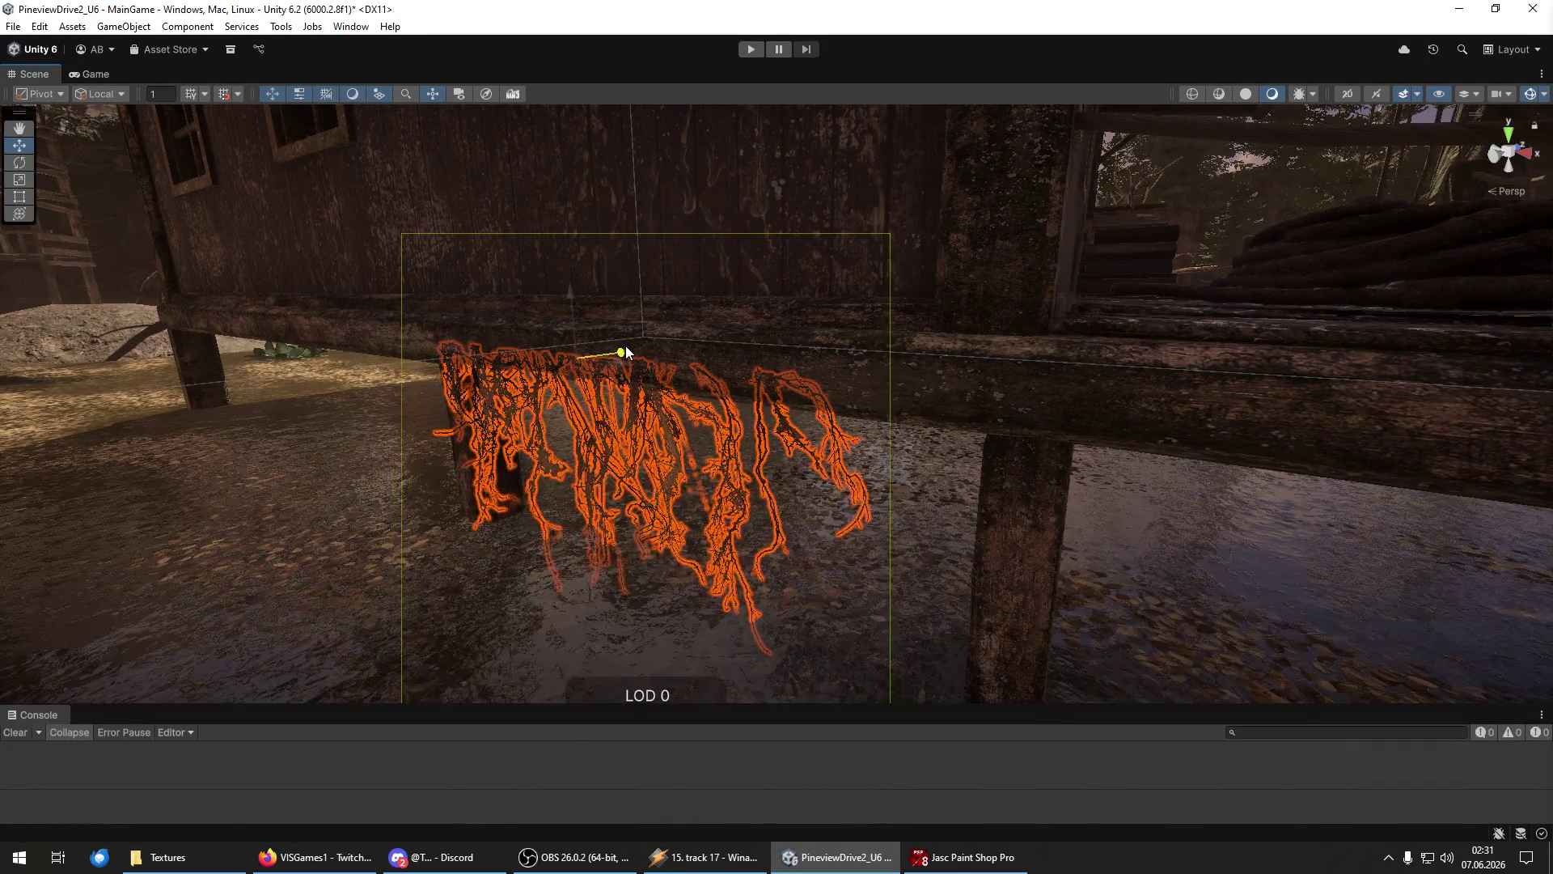
mouse_move(770, 510)
left_mouse_down()
mouse_move(708, 468)
mouse_move(788, 532)
mouse_move(1092, 538)
mouse_move(877, 492)
mouse_move(927, 419)
left_mouse_up()
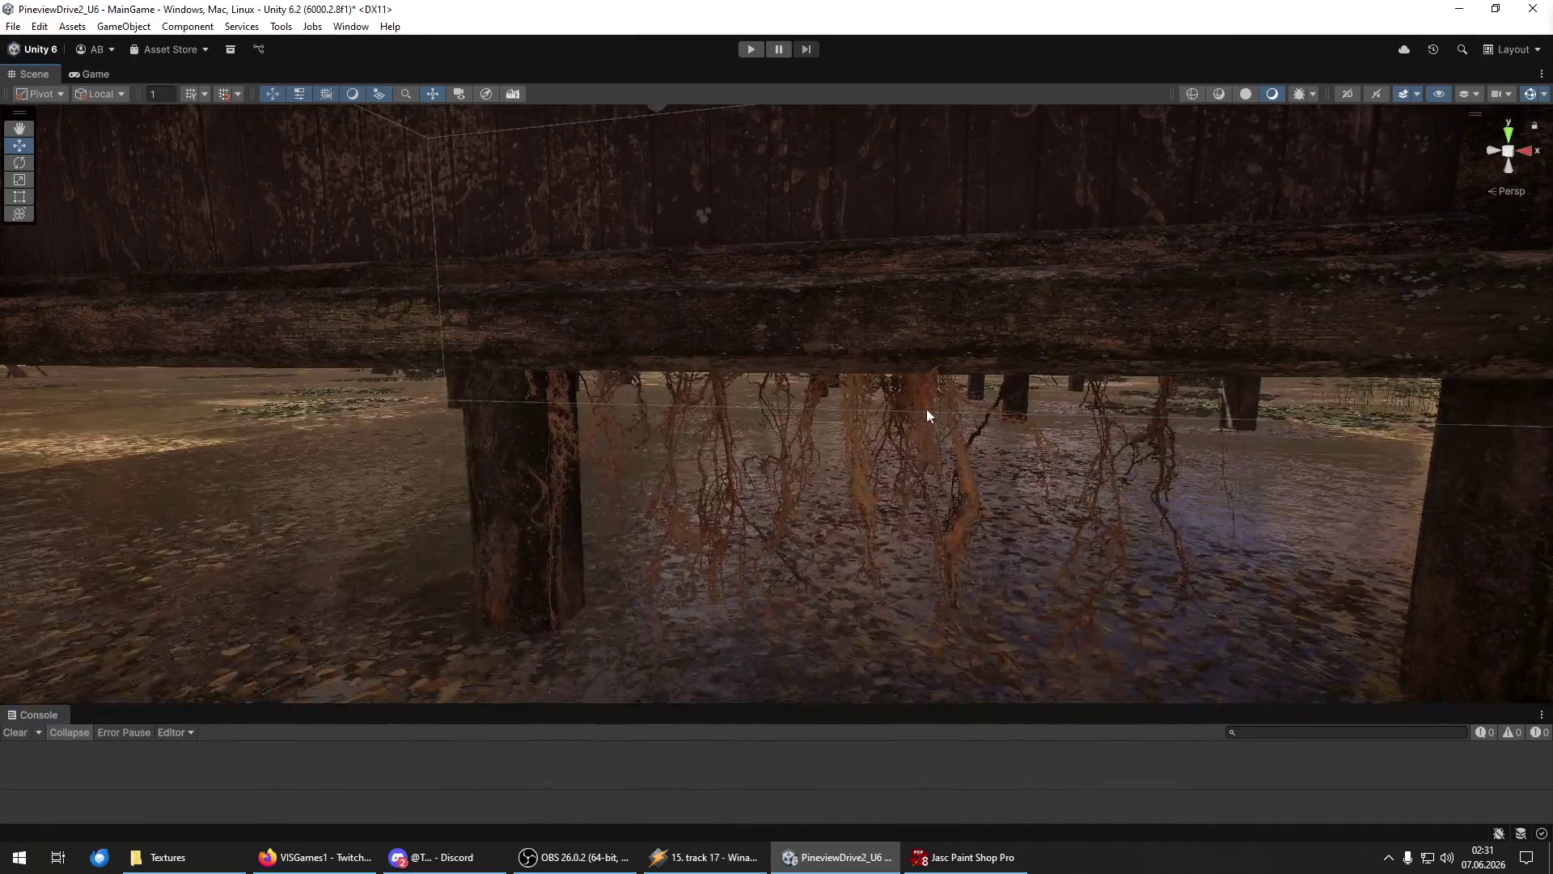
left_click(962, 551)
scroll(968, 575, "down", 10)
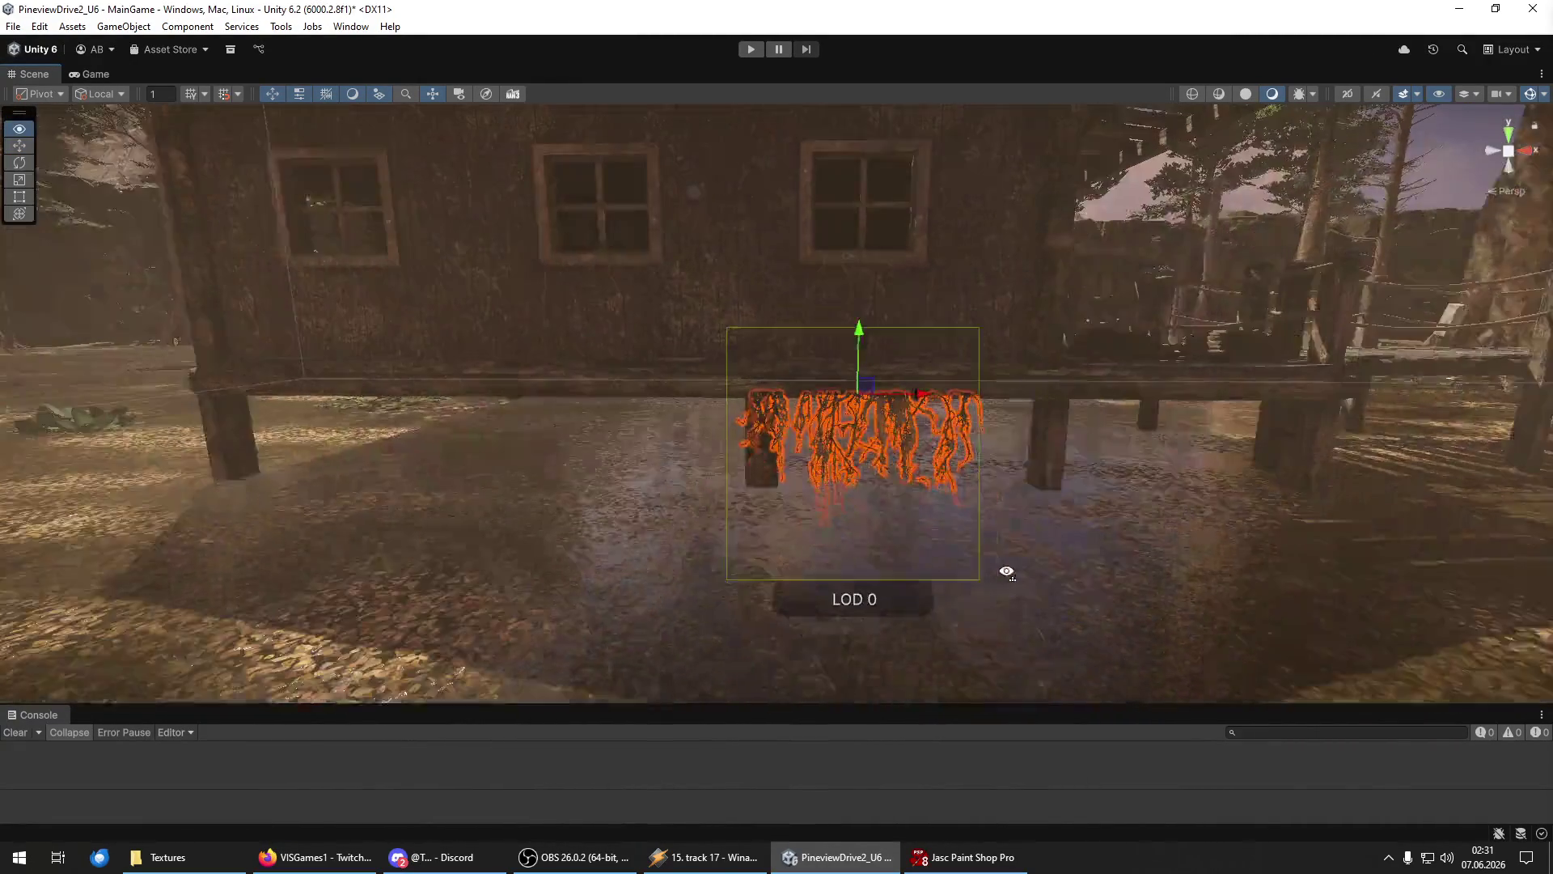
mouse_move(928, 396)
left_mouse_down()
mouse_move(787, 391)
mouse_move(730, 409)
mouse_move(728, 396)
mouse_move(534, 393)
mouse_move(547, 394)
mouse_move(235, 426)
left_mouse_up()
Scale and rotate the hanging roots under the hut's deck, then deselect them.
key("y")
key("w")
key("y")
key("e")
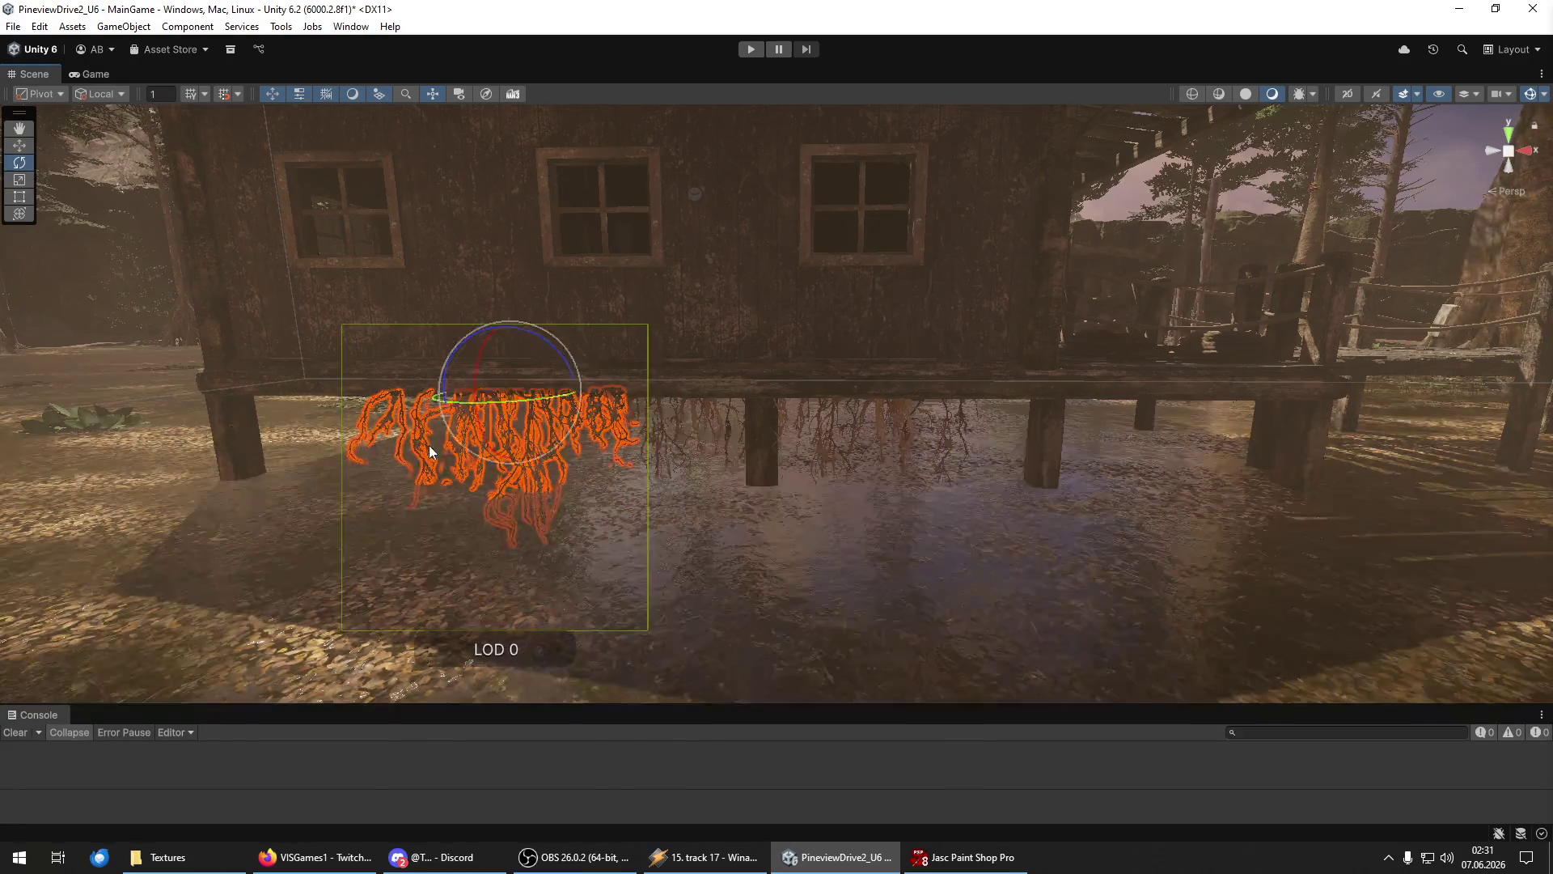
scroll(567, 412, "up", 5)
scroll(555, 410, "down", 4)
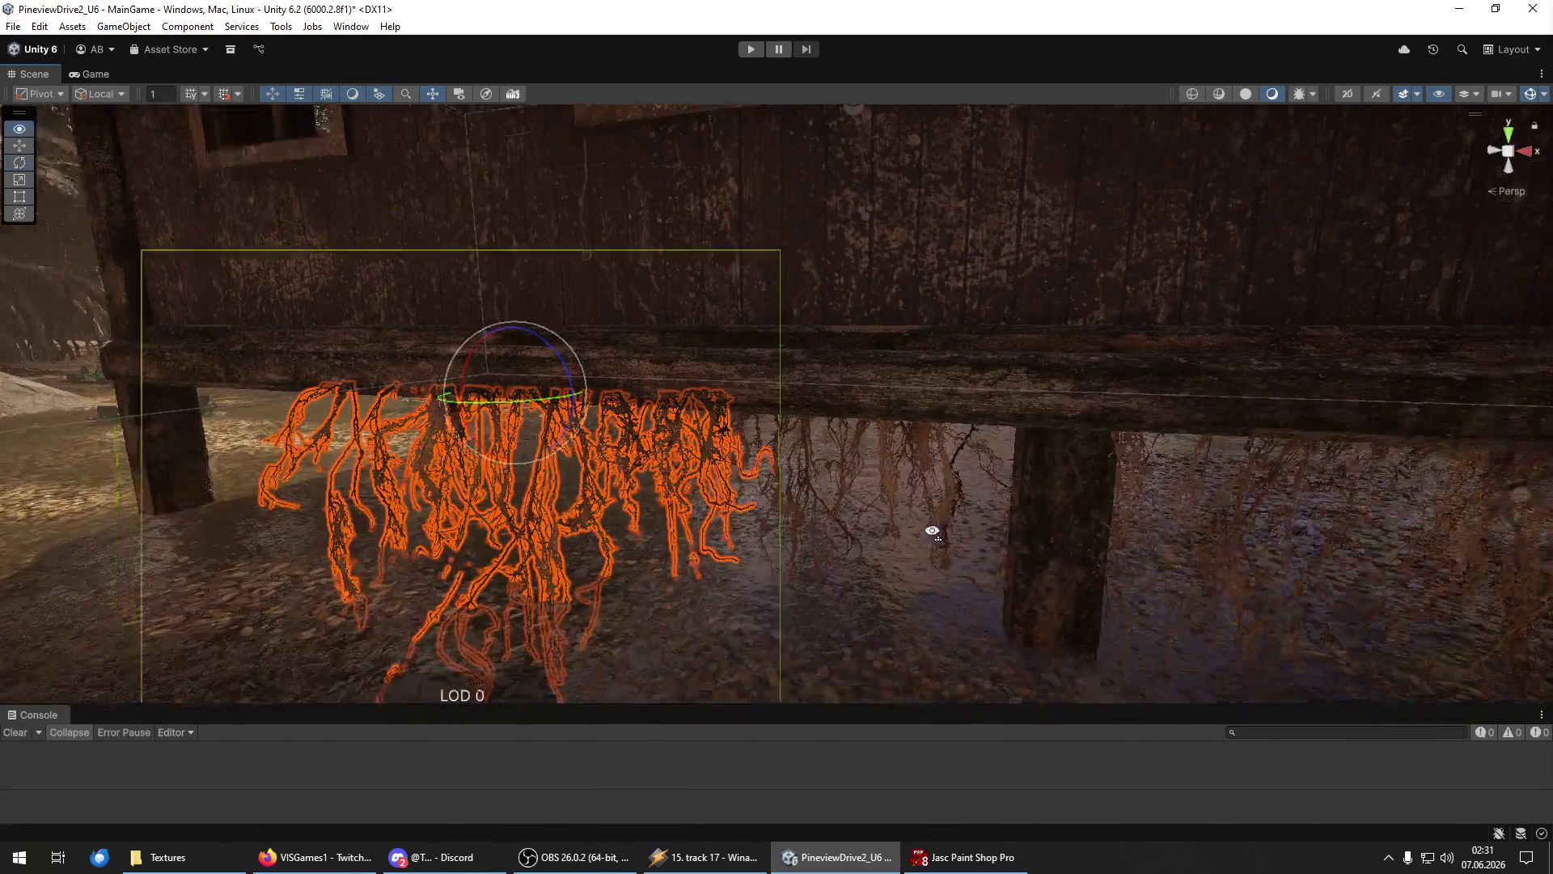
left_click(1289, 453)
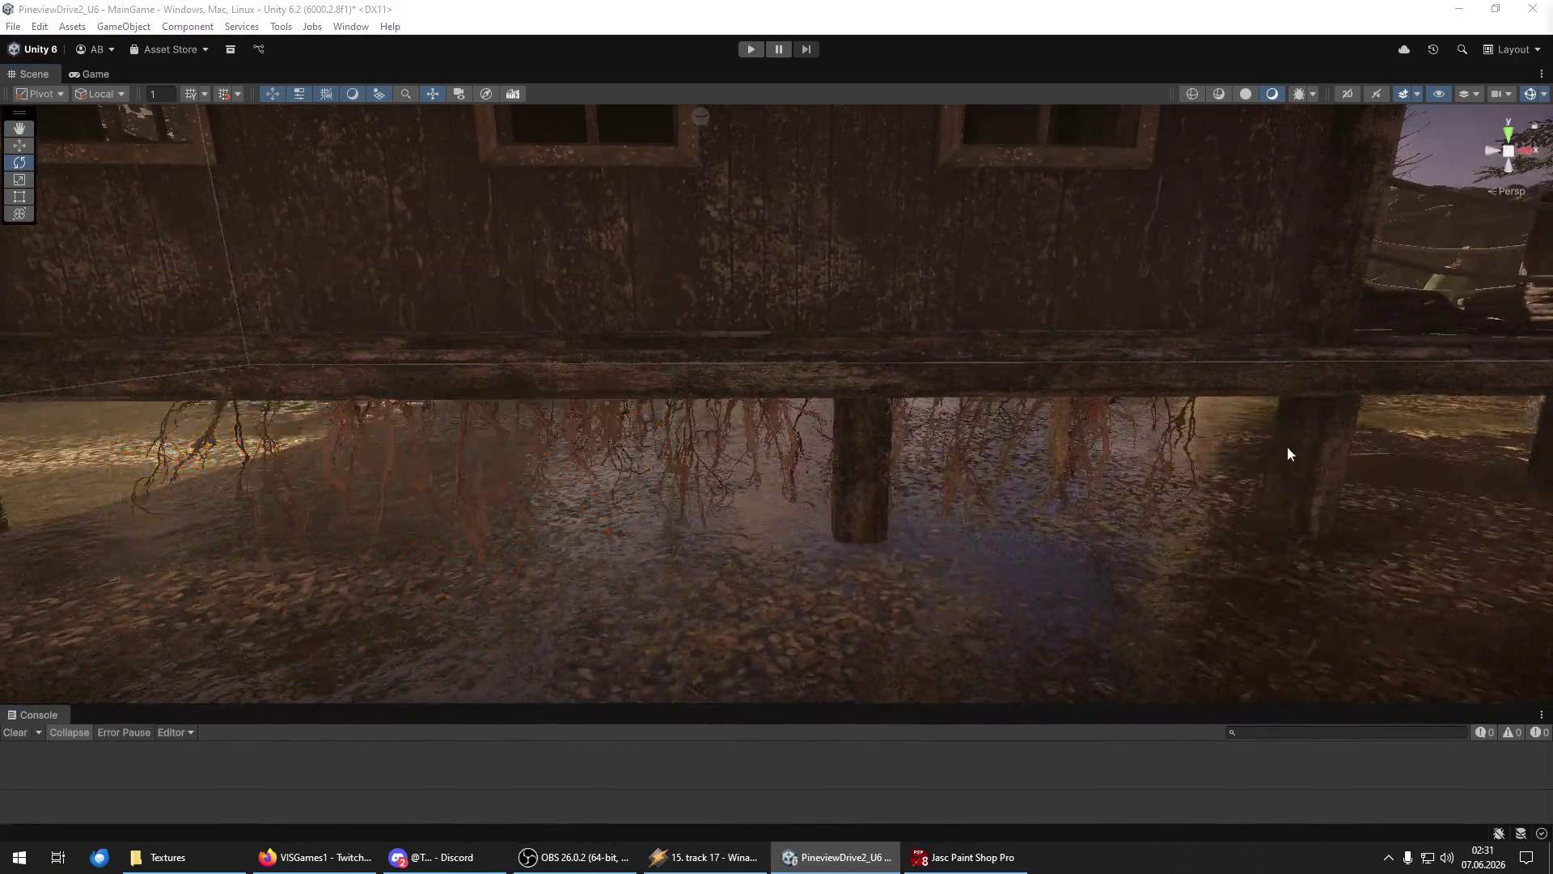
mouse_move(1289, 453)
left_mouse_down()
mouse_move(974, 250)
mouse_move(656, 506)
mouse_move(513, 496)
mouse_move(784, 544)
mouse_move(908, 540)
mouse_move(936, 521)
mouse_move(818, 520)
mouse_move(667, 422)
mouse_move(1276, 456)
mouse_move(1127, 527)
mouse_move(1128, 499)
left_mouse_up()
Delete the last hanging-roots piece so the front stilts stand bare.
left_click(643, 416)
key("w")
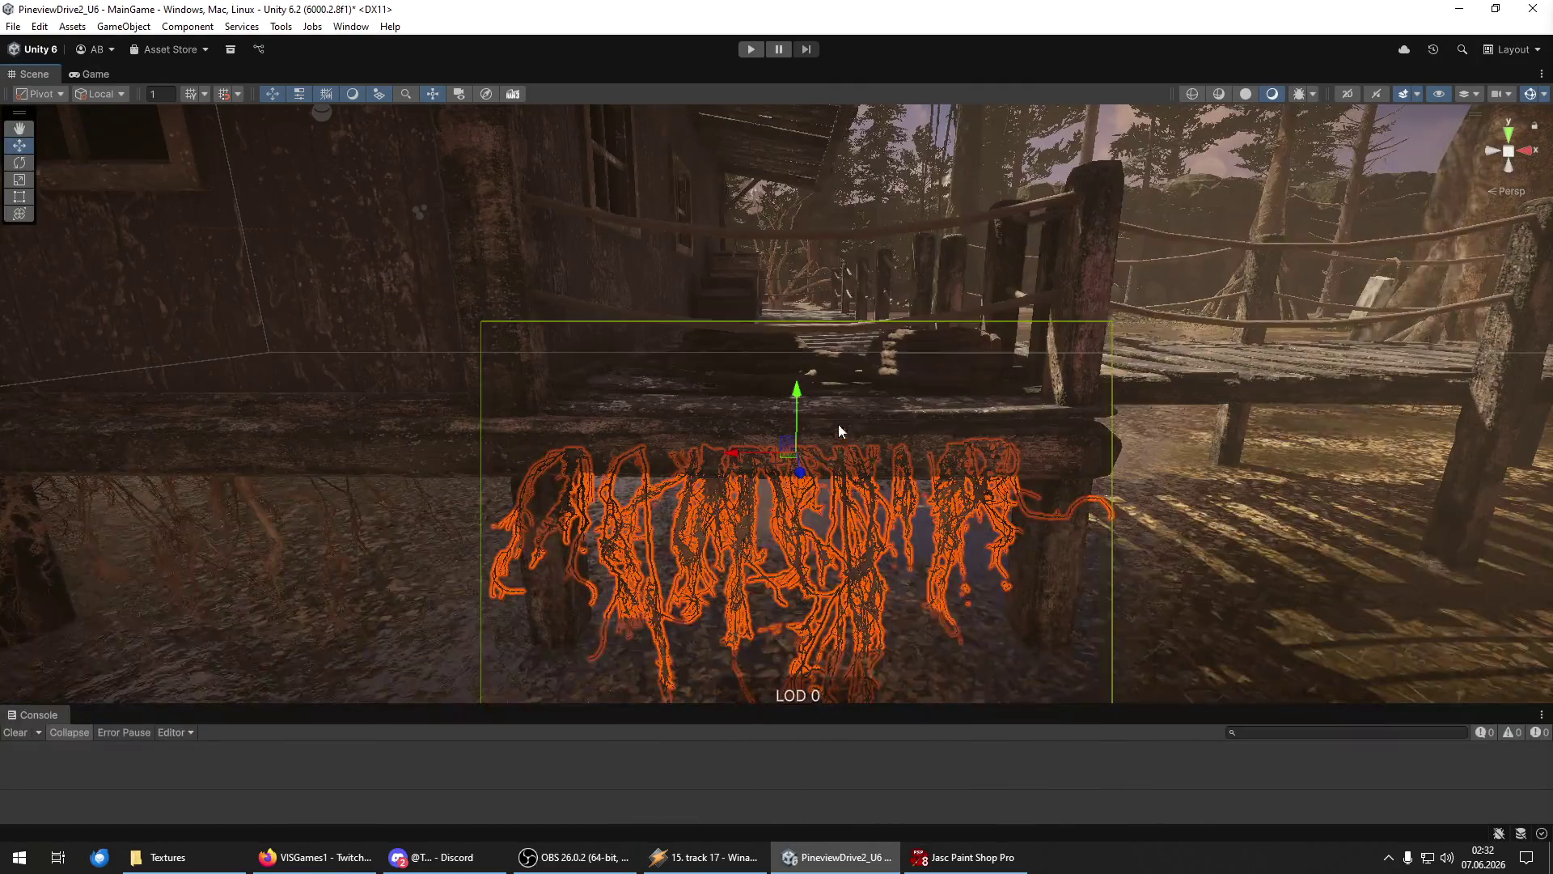
mouse_move(800, 398)
left_mouse_down()
mouse_move(818, 590)
mouse_move(686, 355)
mouse_move(804, 444)
mouse_move(408, 457)
mouse_move(793, 419)
mouse_move(821, 438)
left_mouse_up()
scroll(677, 362, "down", 5)
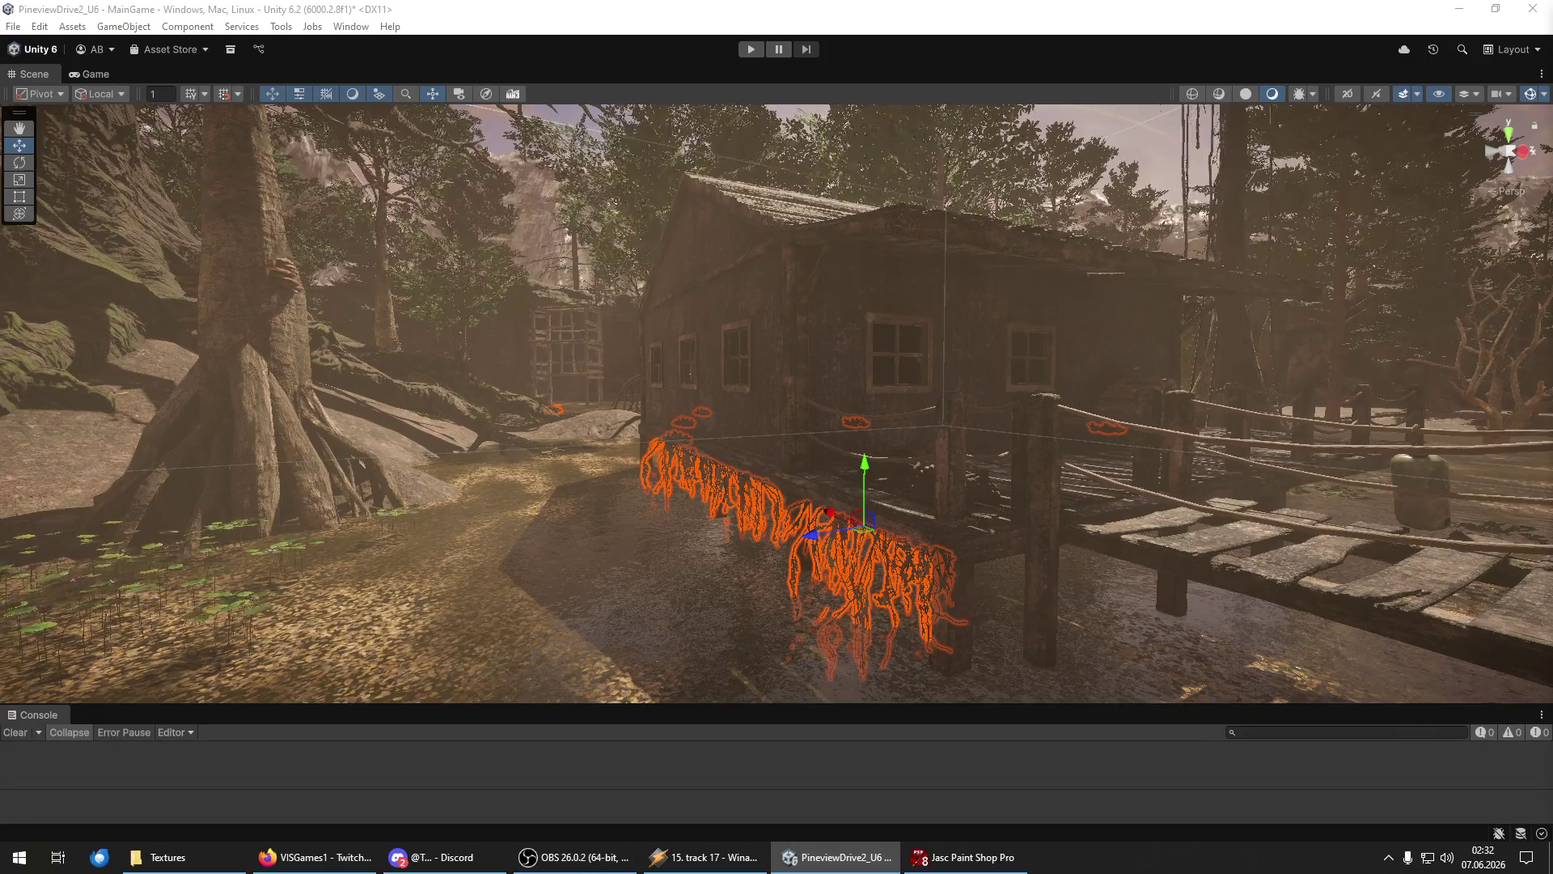
key("Delete")
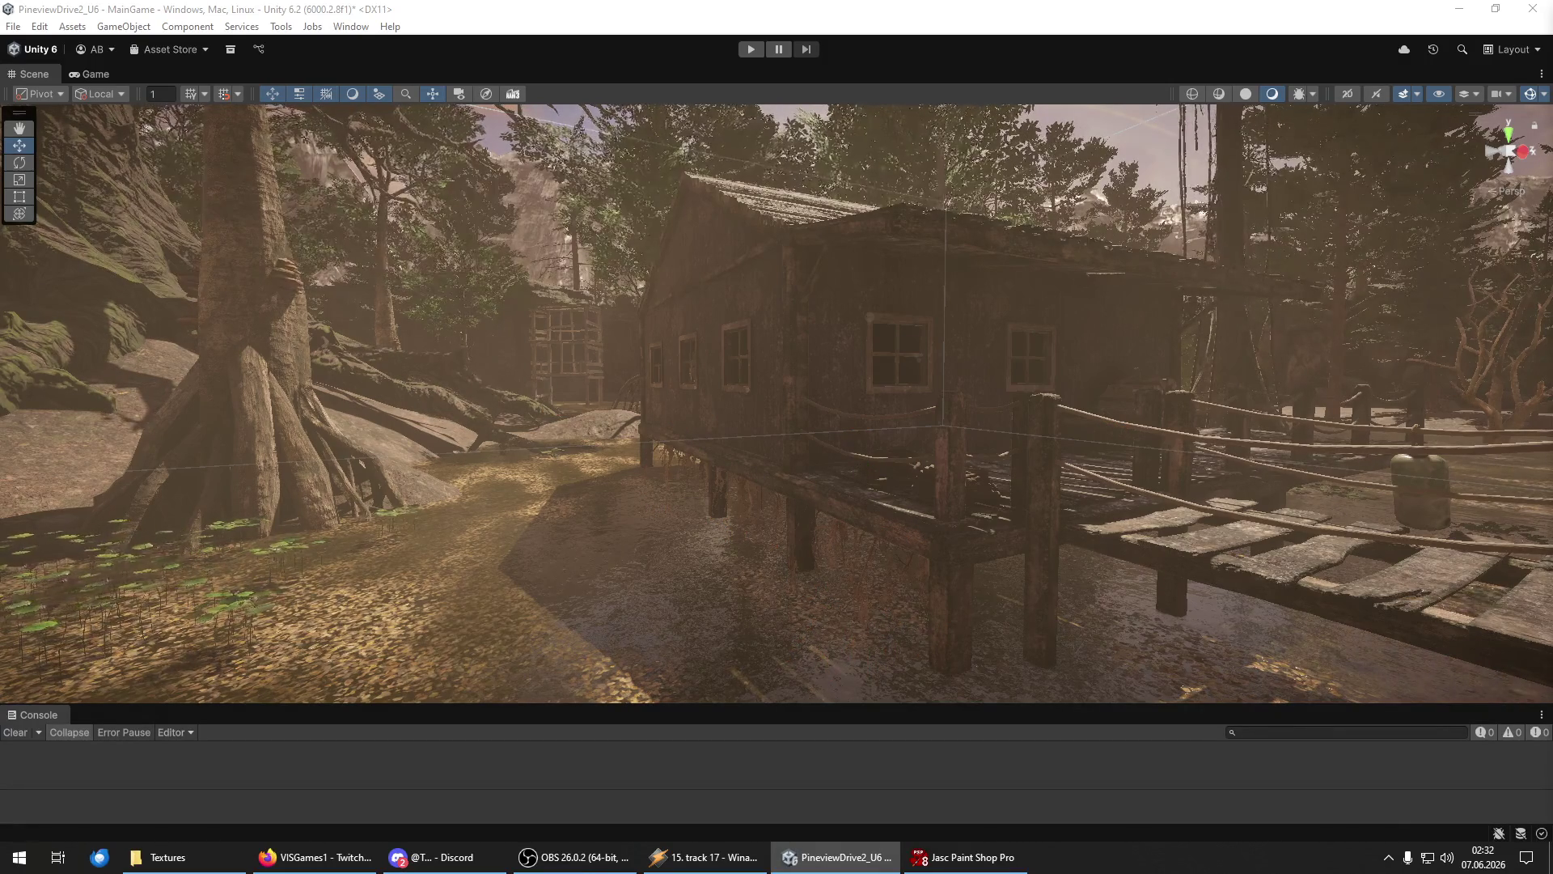
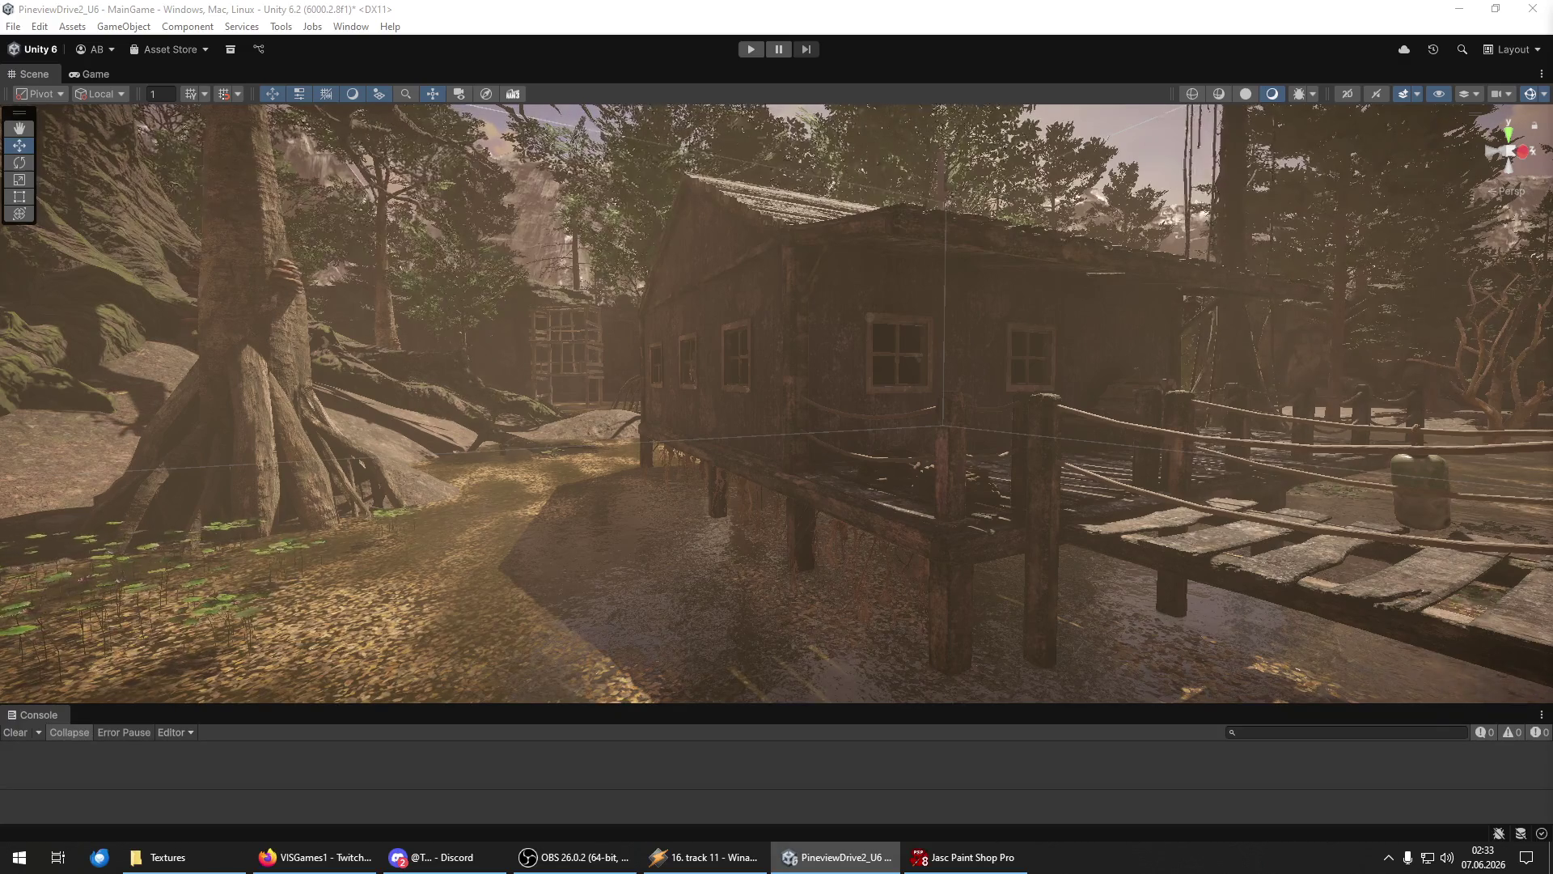
Raise the fern plant group and slide it toward the camera on the leaf-covered swamp floor.
mouse_move(1126, 579)
left_mouse_down()
mouse_move(513, 659)
mouse_move(943, 595)
mouse_move(1489, 694)
left_mouse_up()
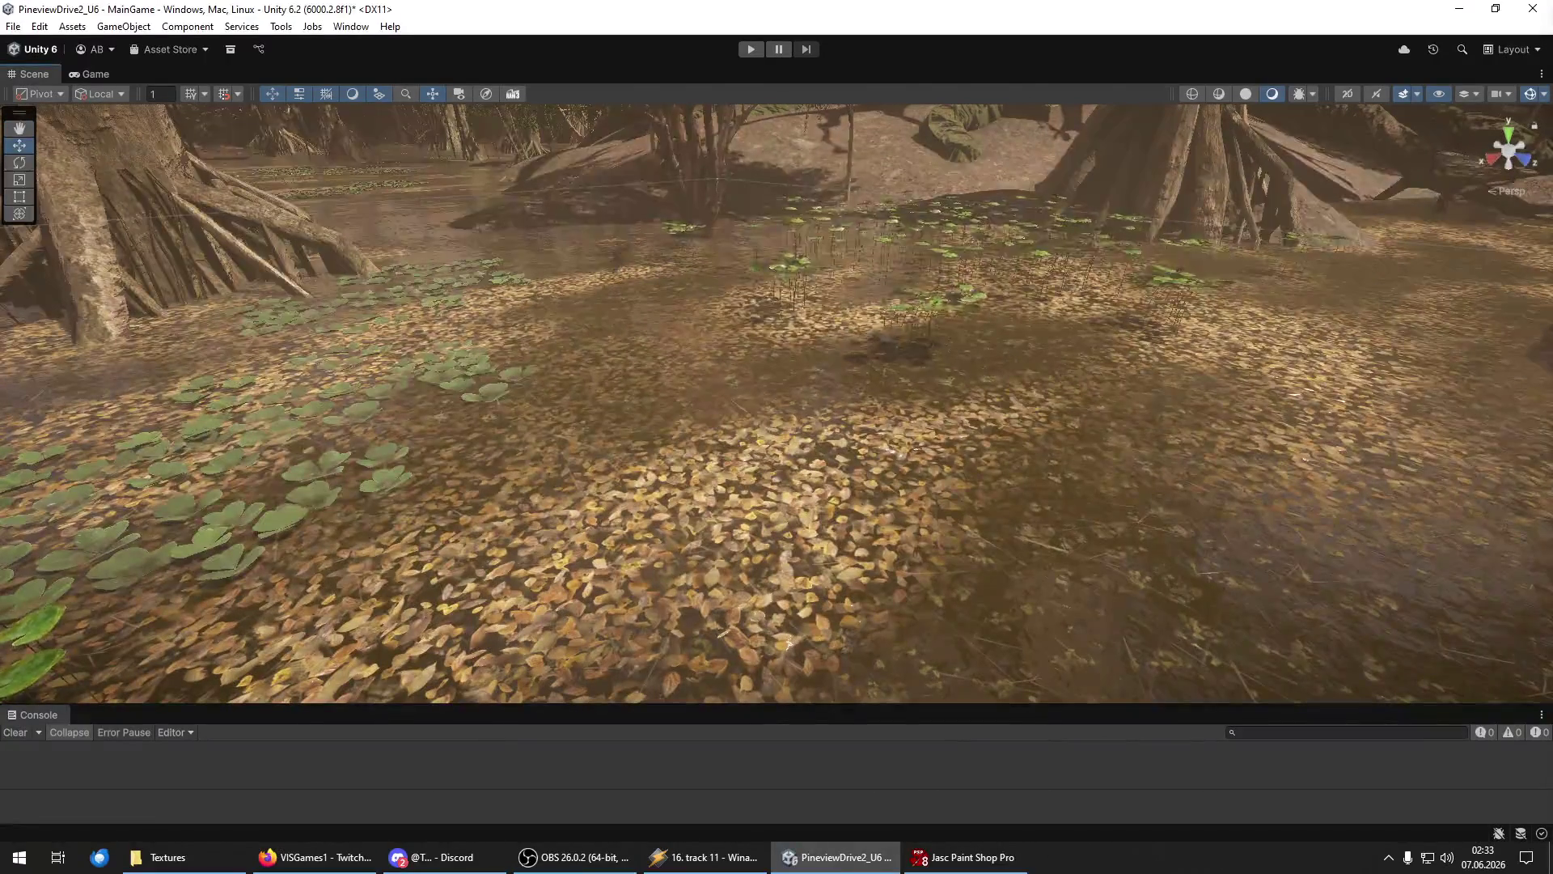
left_click(633, 553)
key("y")
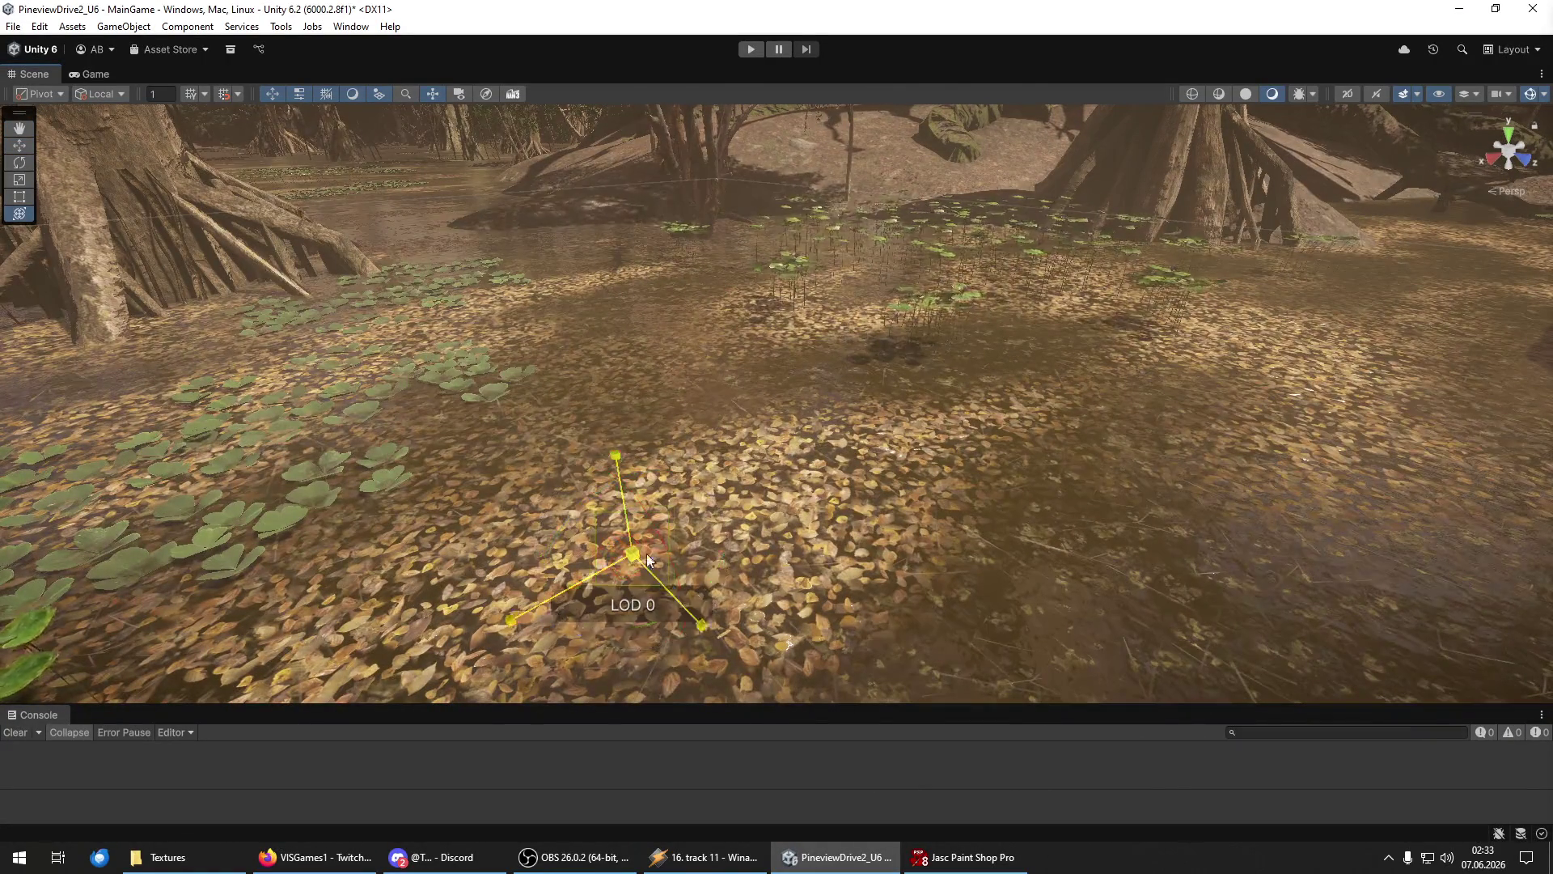
key("w")
mouse_move(623, 504)
left_mouse_down()
mouse_move(595, 420)
mouse_move(596, 349)
mouse_move(566, 293)
left_mouse_up()
left_click_drag(691, 443, 931, 605)
key("y")
key("f")
mouse_move(913, 528)
left_mouse_down()
mouse_move(843, 492)
mouse_move(856, 426)
left_mouse_up()
mouse_move(685, 204)
left_mouse_down()
mouse_move(912, 628)
mouse_move(901, 586)
mouse_move(832, 705)
mouse_move(900, 311)
mouse_move(497, 368)
mouse_move(543, 411)
mouse_move(539, 562)
left_mouse_up()
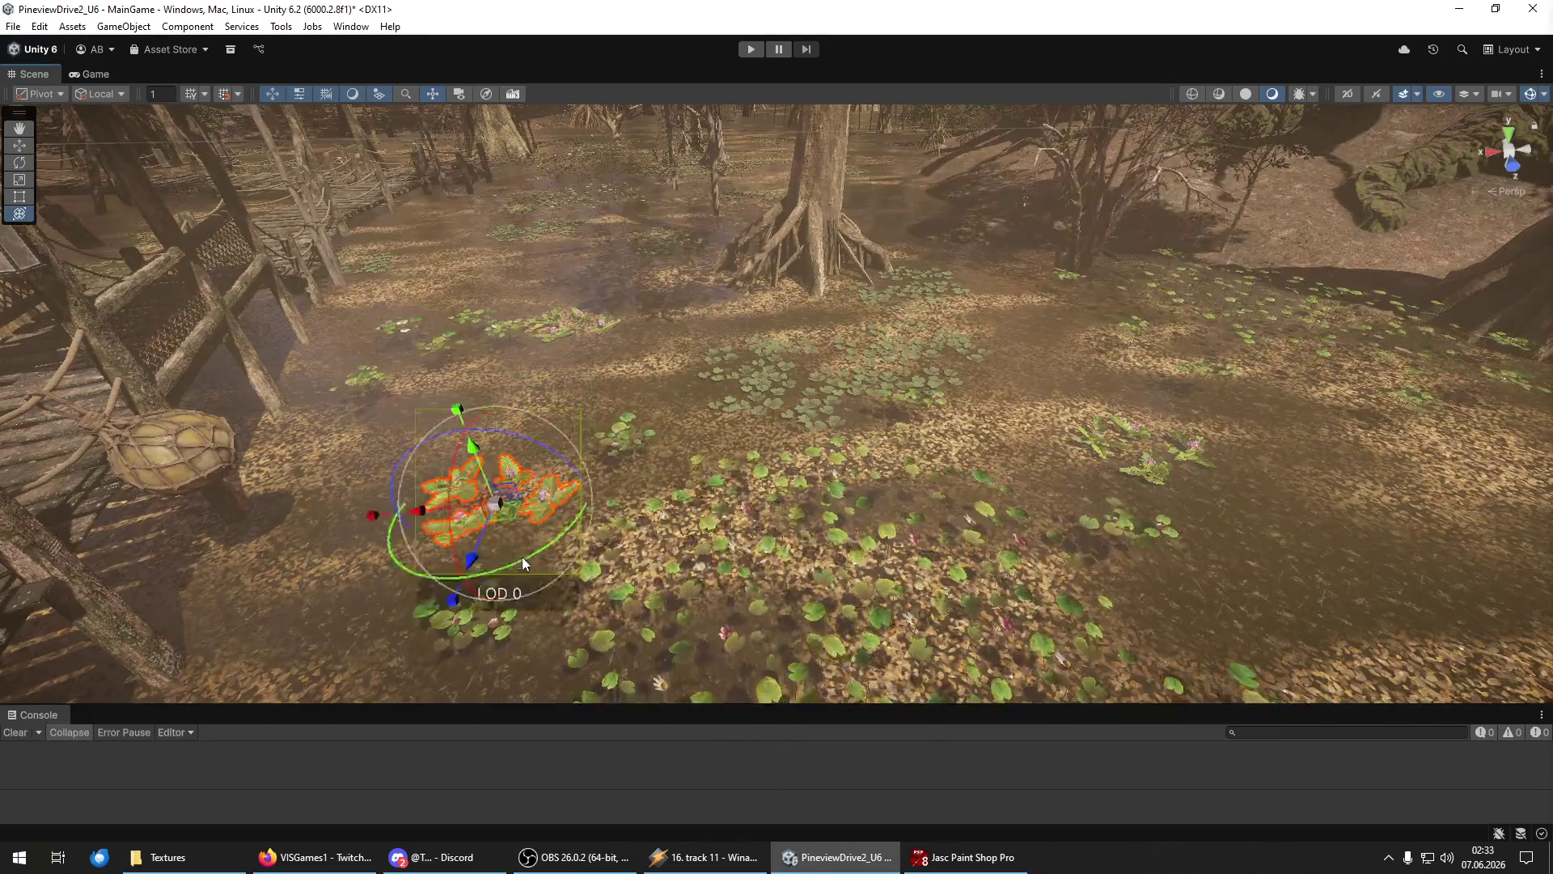
Move the fern group down-left to sit near the boardwalk stairs.
key("f")
key("e")
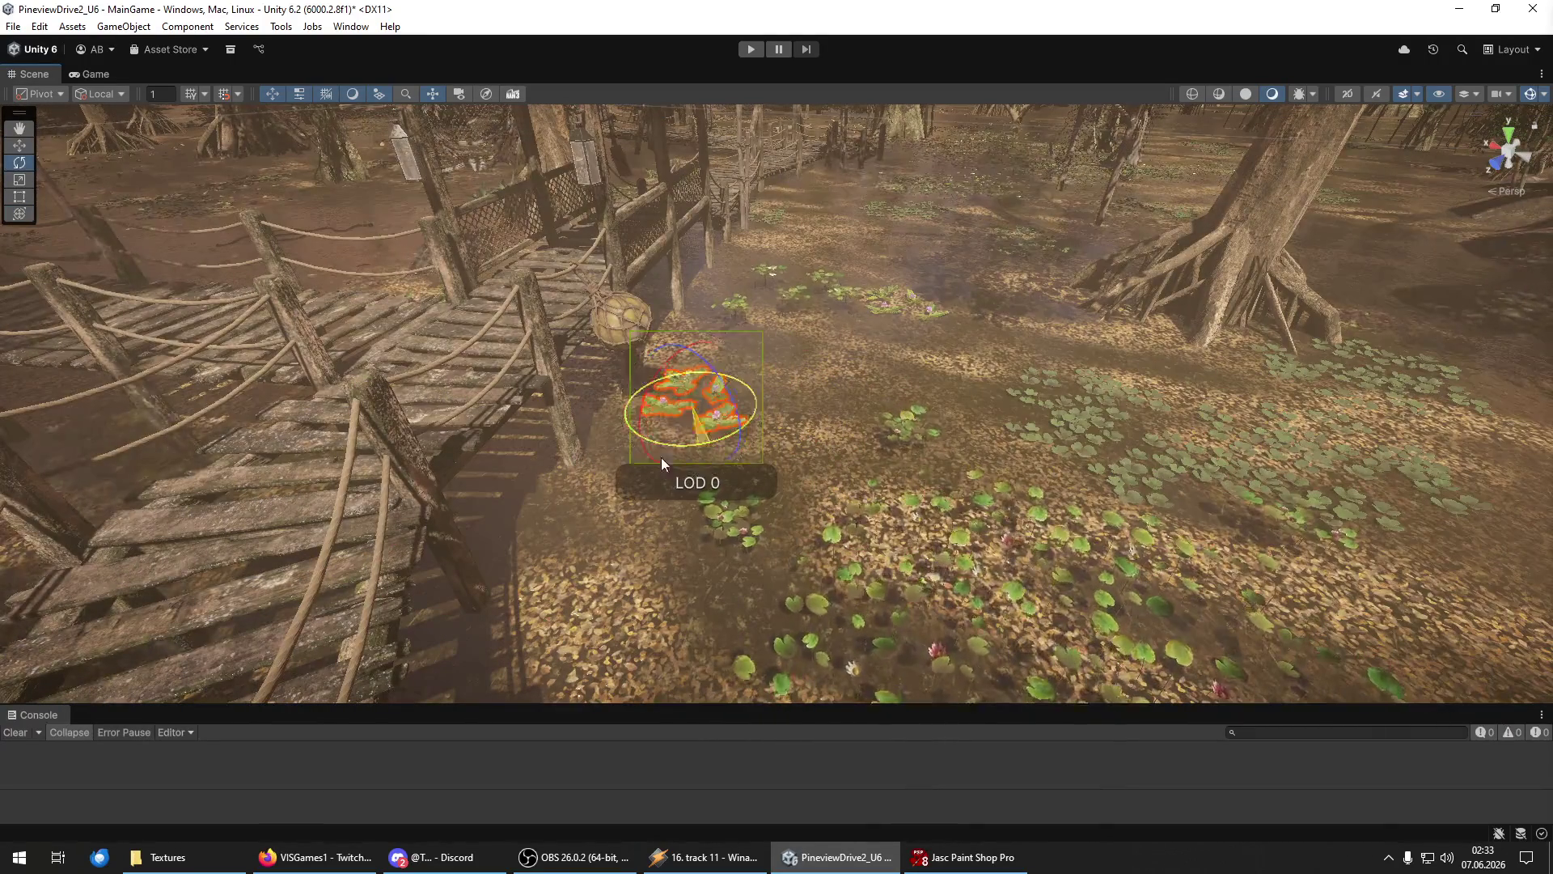
key("w")
mouse_move(695, 446)
left_mouse_down()
mouse_move(978, 402)
mouse_move(608, 611)
left_mouse_up()
key("f")
mouse_move(859, 394)
left_mouse_down()
mouse_move(807, 501)
mouse_move(335, 457)
mouse_move(443, 398)
mouse_move(504, 341)
left_mouse_up()
Duplicate the fern group, turn the copy, and place it on the ground right of the bridge.
key("ctrl+d")
left_click(489, 336)
left_click(428, 398)
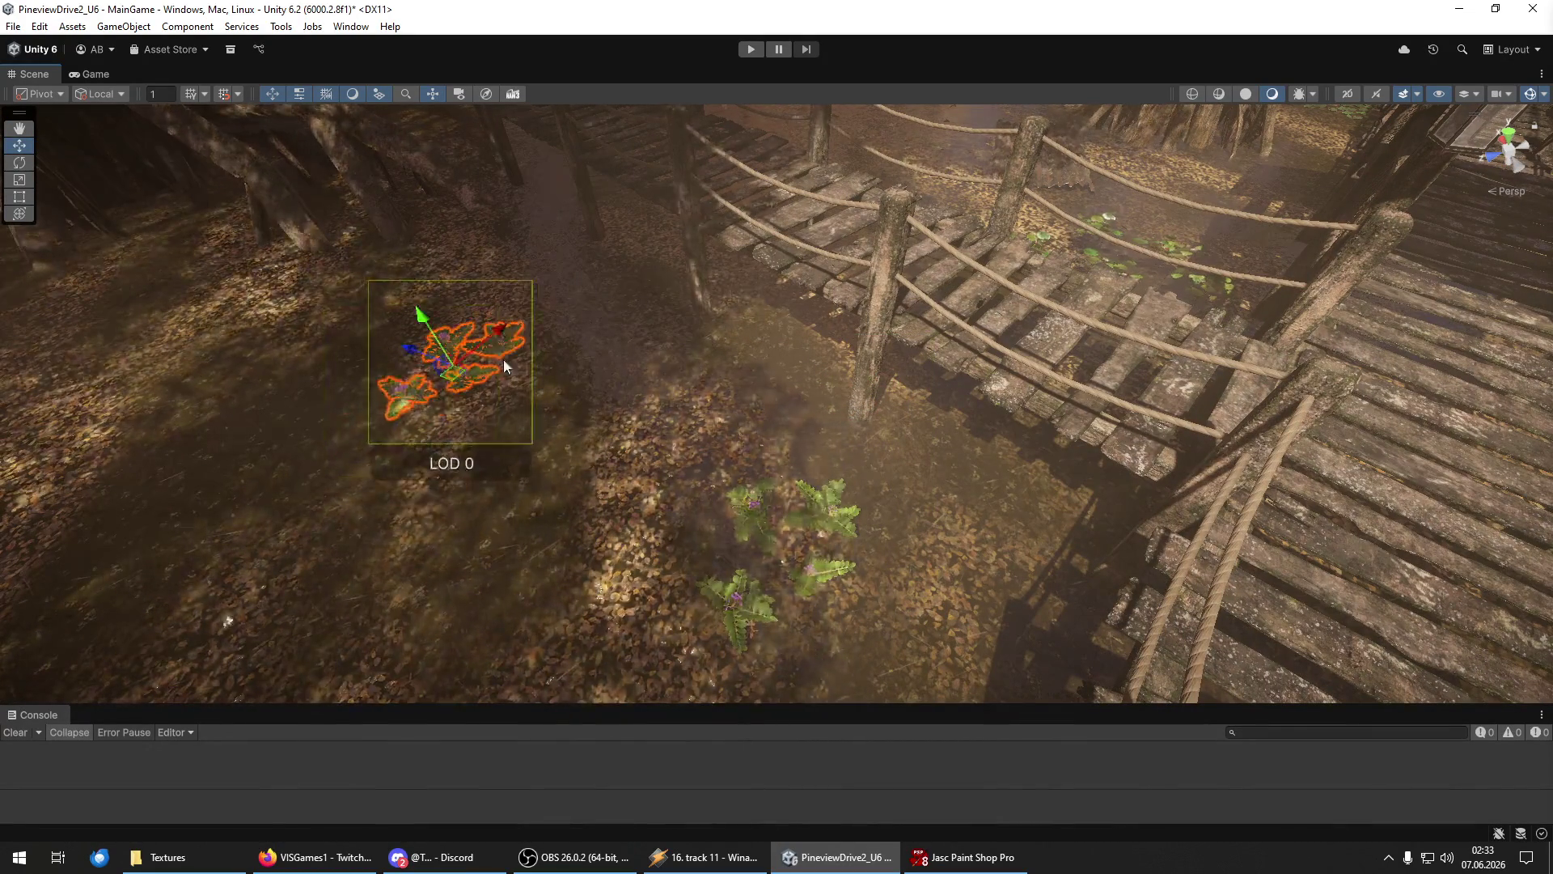
key("e")
left_click_drag(491, 410, 496, 382)
key("w")
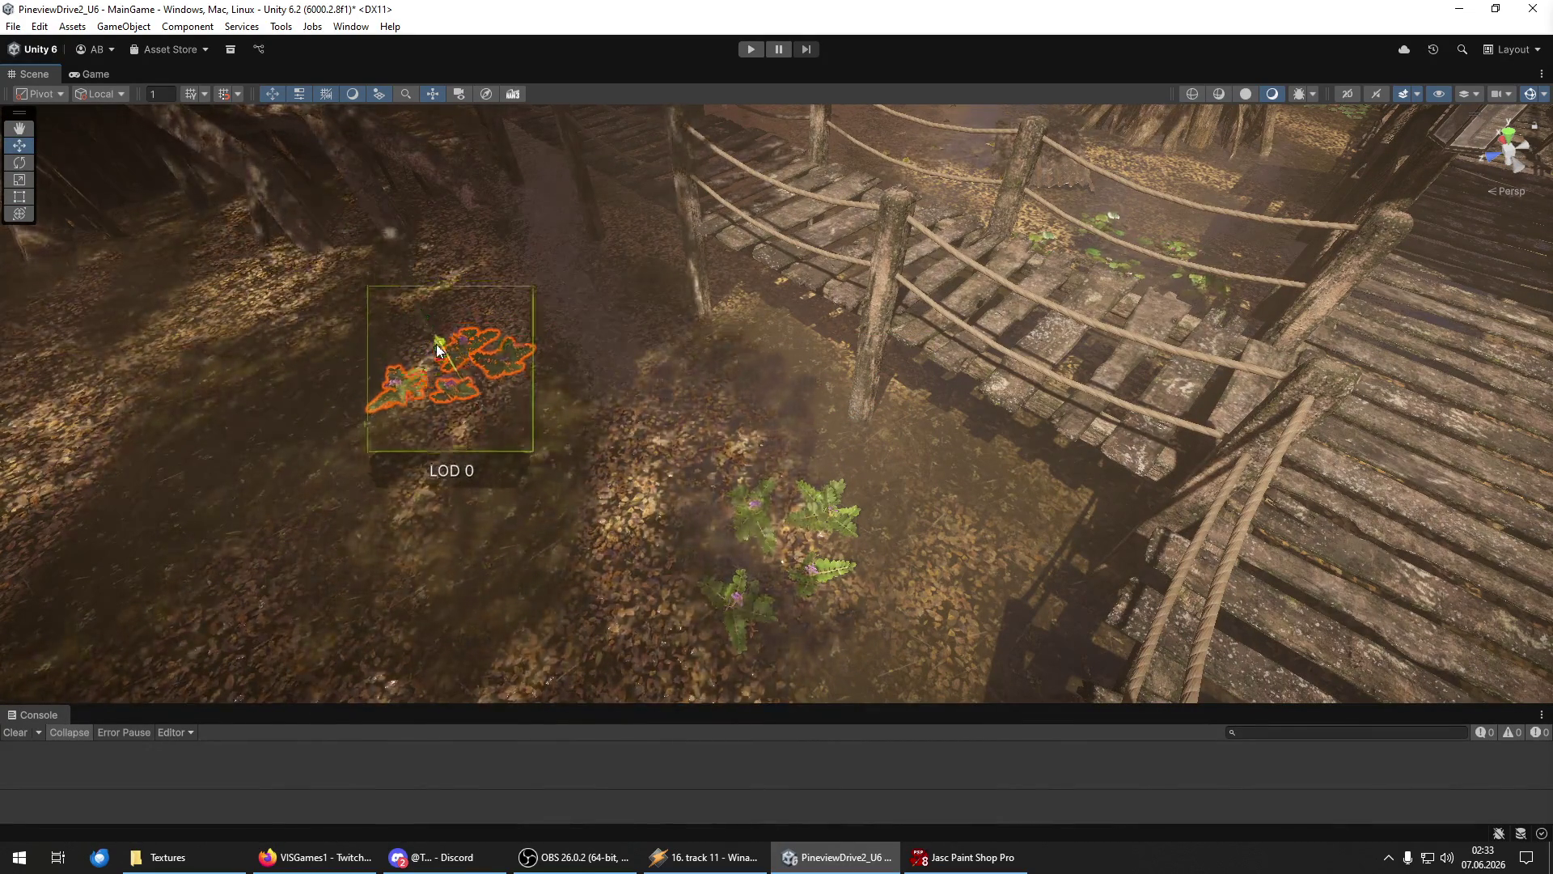
left_click_drag(436, 338, 460, 387)
key("e")
mouse_move(373, 519)
left_mouse_down()
mouse_move(701, 288)
mouse_move(671, 292)
mouse_move(632, 261)
left_mouse_up()
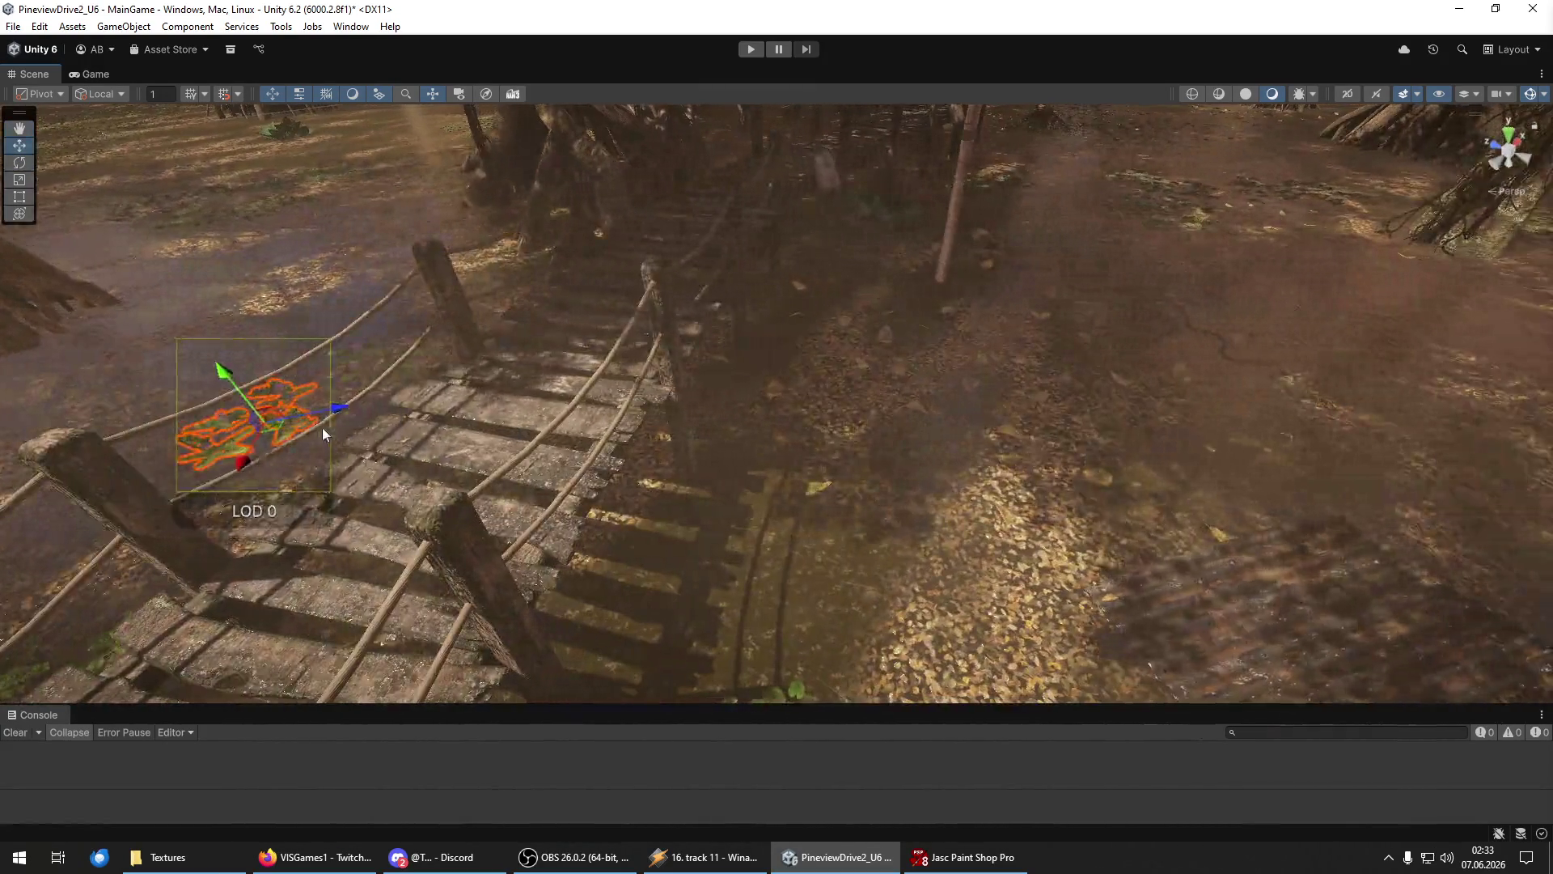
left_click_drag(322, 427, 1127, 390)
mouse_move(1121, 309)
left_mouse_down()
mouse_move(1262, 307)
mouse_move(1173, 332)
mouse_move(1197, 335)
mouse_move(987, 258)
mouse_move(909, 382)
mouse_move(863, 391)
mouse_move(1018, 455)
mouse_move(1007, 445)
mouse_move(1036, 381)
mouse_move(1020, 339)
mouse_move(890, 404)
mouse_move(726, 441)
mouse_move(850, 463)
mouse_move(841, 474)
mouse_move(1144, 568)
mouse_move(1150, 609)
mouse_move(936, 497)
mouse_move(571, 453)
mouse_move(561, 438)
mouse_move(858, 409)
mouse_move(861, 392)
mouse_move(685, 461)
mouse_move(1001, 545)
left_mouse_up()
key("w")
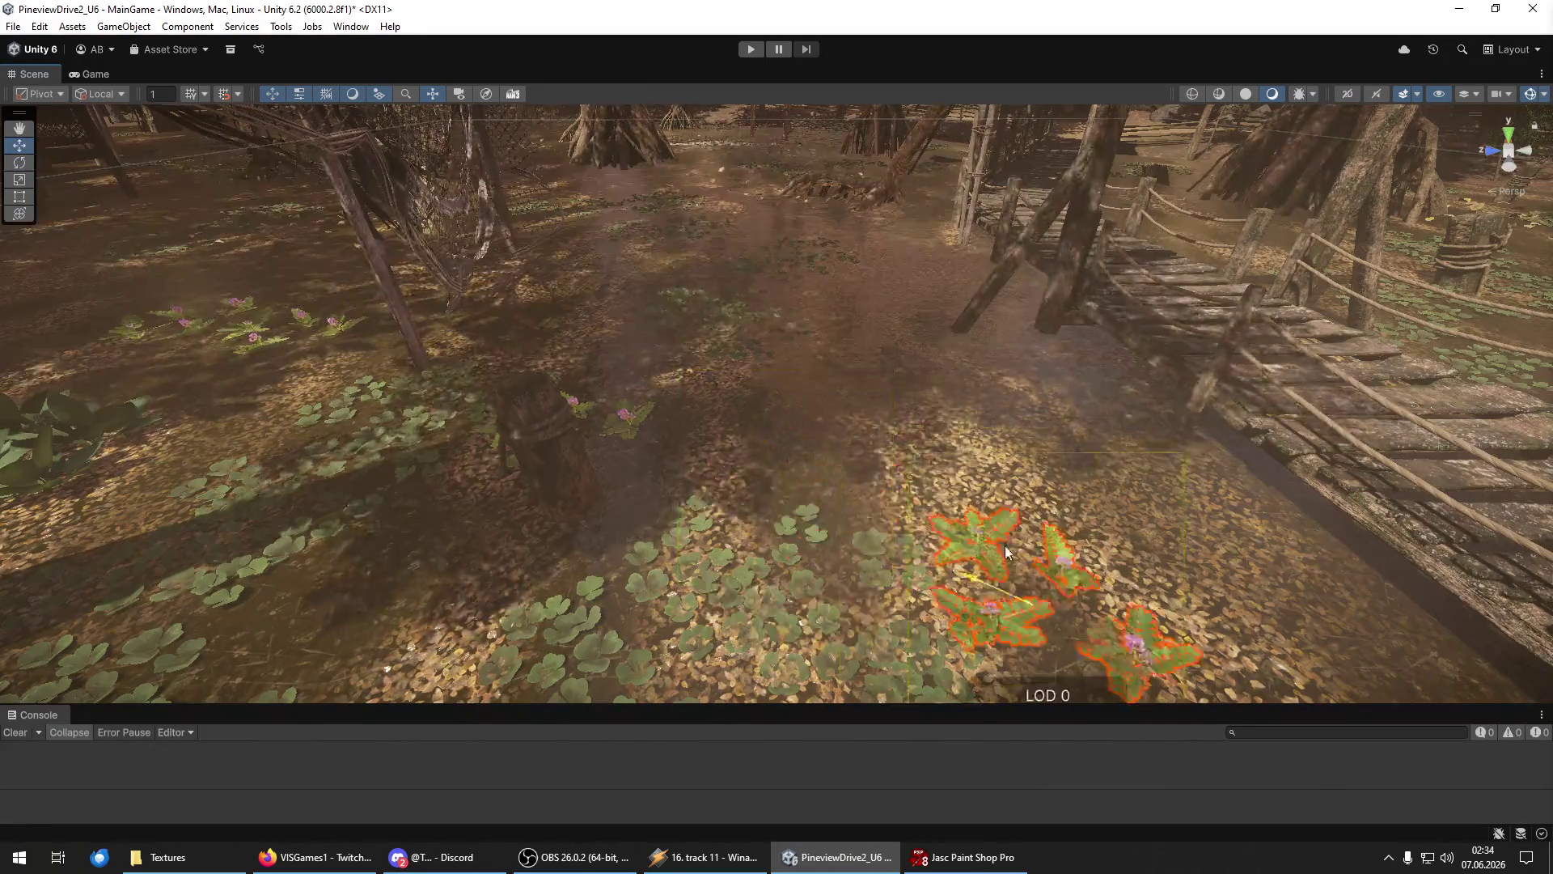
Settle the fern group beside the fallen log, undoing one misplaced move.
key("f")
mouse_move(841, 470)
left_mouse_down()
mouse_move(834, 271)
mouse_move(962, 339)
mouse_move(395, 271)
mouse_move(604, 424)
mouse_move(445, 424)
mouse_move(660, 309)
mouse_move(755, 356)
mouse_move(1177, 426)
mouse_move(1042, 513)
mouse_move(1029, 576)
mouse_move(955, 562)
left_mouse_up()
key("ctrl+z")
key("e")
key("w")
mouse_move(1002, 438)
left_mouse_down()
mouse_move(979, 388)
mouse_move(1076, 571)
left_mouse_up()
mouse_move(911, 604)
left_mouse_down()
mouse_move(1055, 535)
mouse_move(989, 502)
left_mouse_up()
key("e")
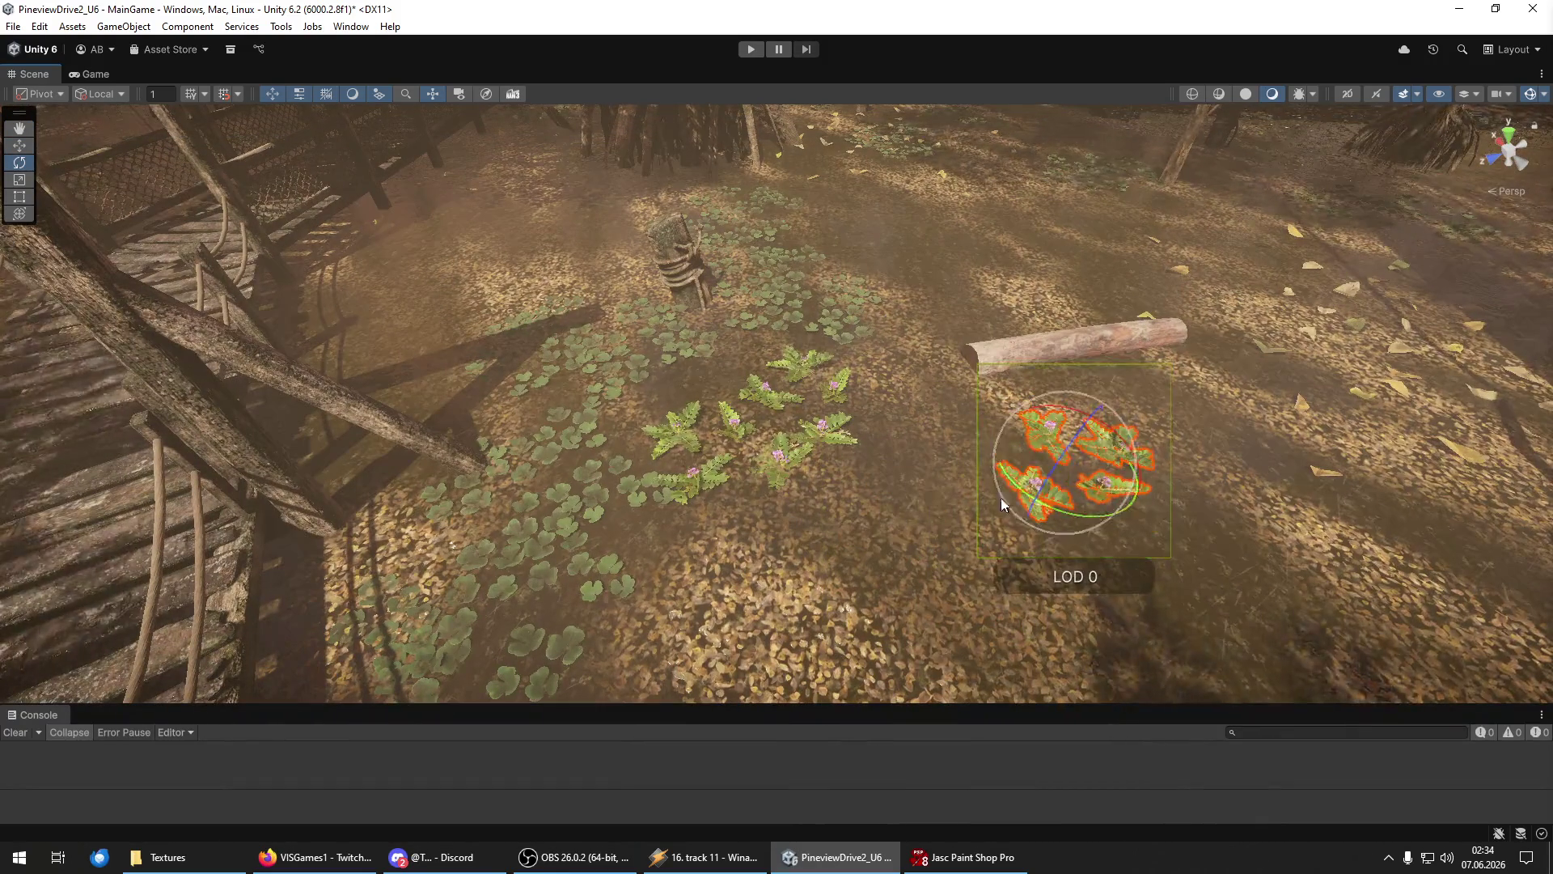
key("w")
Duplicate the fern group and slide the copy toward the raised walkway.
key("ctrl+d")
mouse_move(1064, 463)
left_mouse_down()
mouse_move(859, 350)
mouse_move(859, 331)
mouse_move(1013, 256)
mouse_move(1080, 185)
mouse_move(890, 307)
mouse_move(809, 324)
mouse_move(526, 307)
mouse_move(734, 294)
mouse_move(720, 335)
left_mouse_up()
key("f")
scroll(764, 312, "down", 5)
mouse_move(693, 183)
left_mouse_down()
mouse_move(649, 231)
mouse_move(615, 224)
mouse_move(302, 356)
mouse_move(892, 305)
left_mouse_up()
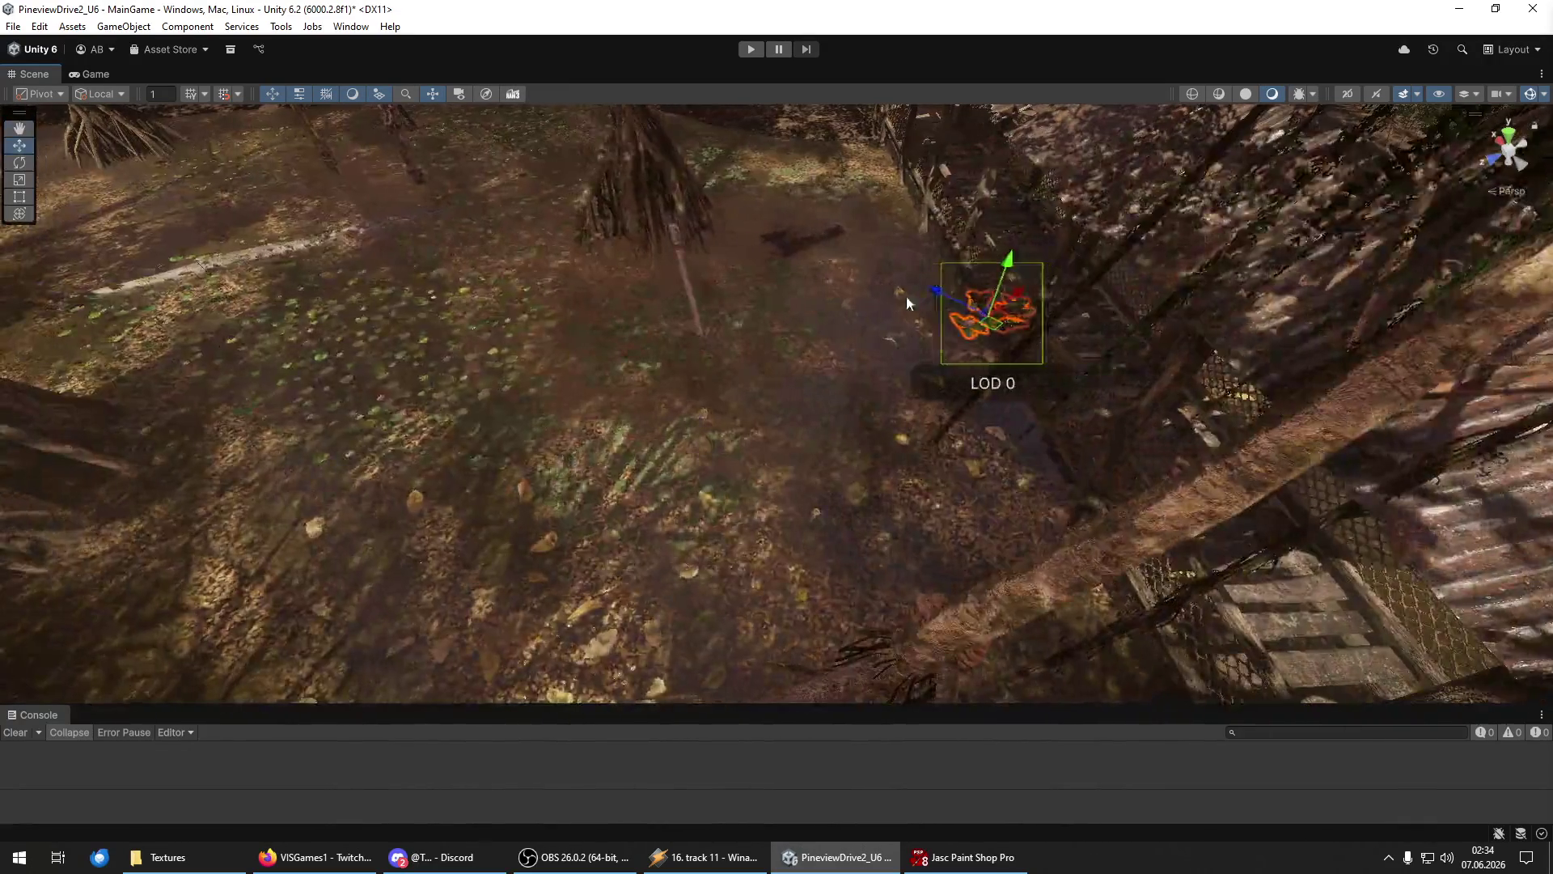
Shift the leaf plant down-left and then up-left across the forest floor.
left_click_drag(990, 322, 868, 377)
key("e")
mouse_move(781, 464)
left_mouse_down()
mouse_move(705, 365)
mouse_move(486, 328)
mouse_move(340, 623)
left_mouse_up()
key("w")
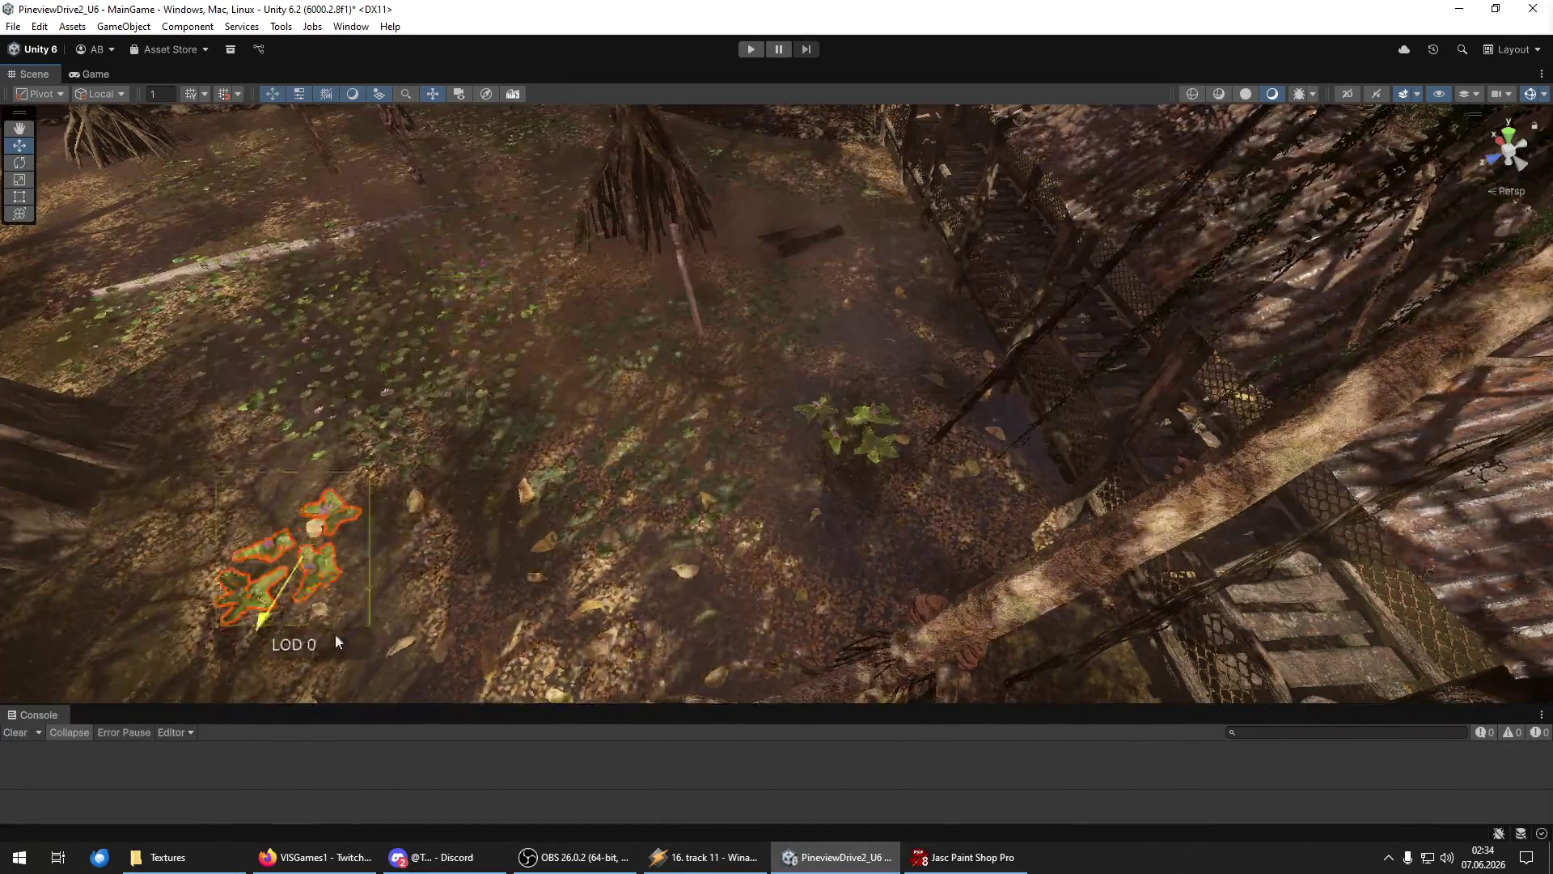
key("f")
mouse_move(662, 363)
left_mouse_down()
mouse_move(501, 476)
mouse_move(356, 305)
mouse_move(819, 344)
left_mouse_up()
key("e")
key("f")
mouse_move(889, 339)
left_mouse_down()
mouse_move(659, 410)
mouse_move(601, 158)
mouse_move(664, 292)
mouse_move(981, 277)
mouse_move(1006, 251)
mouse_move(1311, 195)
mouse_move(864, 317)
mouse_move(973, 313)
mouse_move(955, 308)
mouse_move(931, 186)
mouse_move(1121, 253)
mouse_move(976, 236)
mouse_move(773, 318)
mouse_move(964, 358)
mouse_move(1244, 271)
left_mouse_up()
Push the leaf plant back along its Z axis and turn it.
key("e")
key("w")
key("e")
key("w")
key("f")
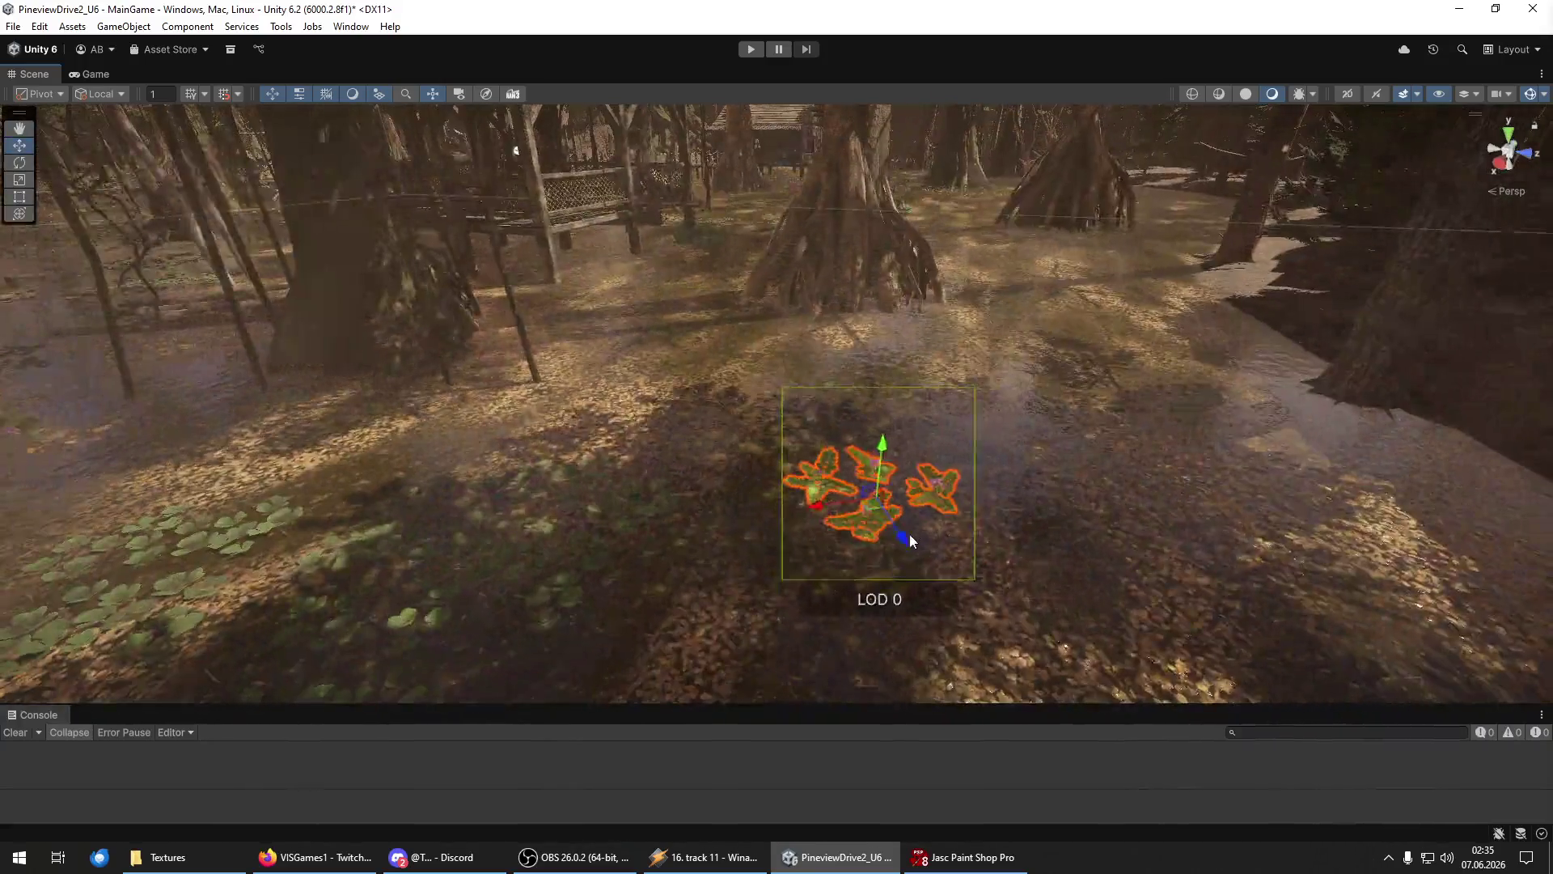
mouse_move(911, 540)
left_mouse_down()
mouse_move(847, 430)
mouse_move(956, 448)
mouse_move(1114, 308)
mouse_move(1047, 395)
mouse_move(889, 379)
mouse_move(982, 443)
left_mouse_up()
key("e")
key("w")
key("e")
left_click_drag(1047, 502, 872, 528)
Nudge the leaf plant down-right and back into its final resting spot.
key("w")
mouse_move(1018, 430)
left_mouse_down()
mouse_move(1038, 509)
mouse_move(914, 485)
mouse_move(478, 465)
mouse_move(438, 510)
left_mouse_up()
key("e")
key("w")
mouse_move(590, 436)
left_mouse_down()
mouse_move(596, 358)
mouse_move(699, 359)
mouse_move(591, 410)
left_mouse_up()
key("e")
key("w")
mouse_move(654, 329)
left_mouse_down()
mouse_move(640, 372)
mouse_move(590, 416)
mouse_move(770, 243)
mouse_move(761, 276)
mouse_move(756, 263)
mouse_move(790, 276)
left_mouse_up()
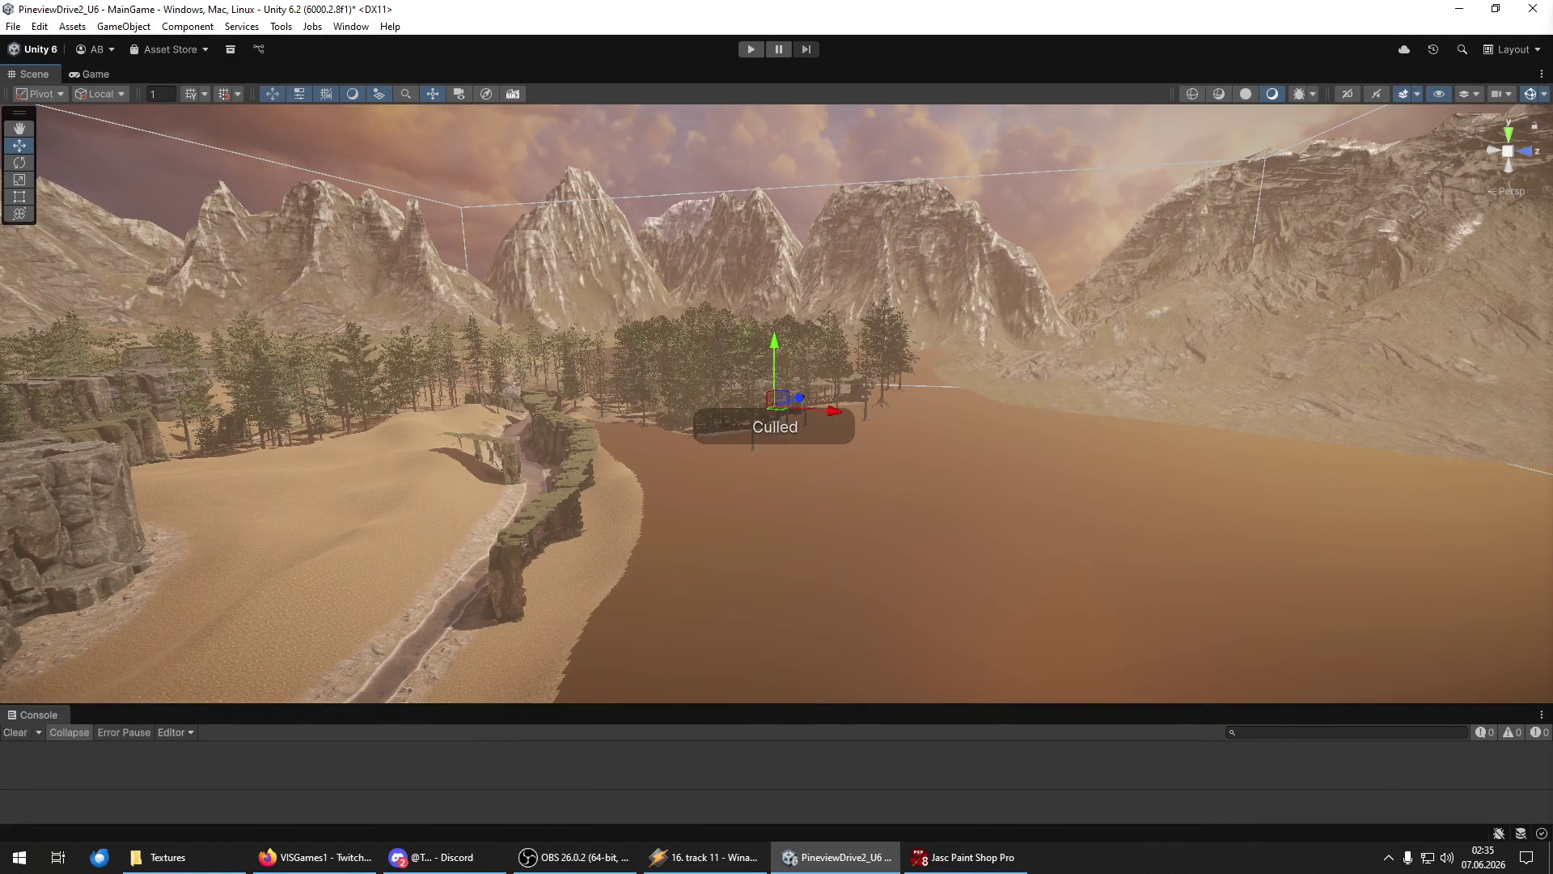
key("f")
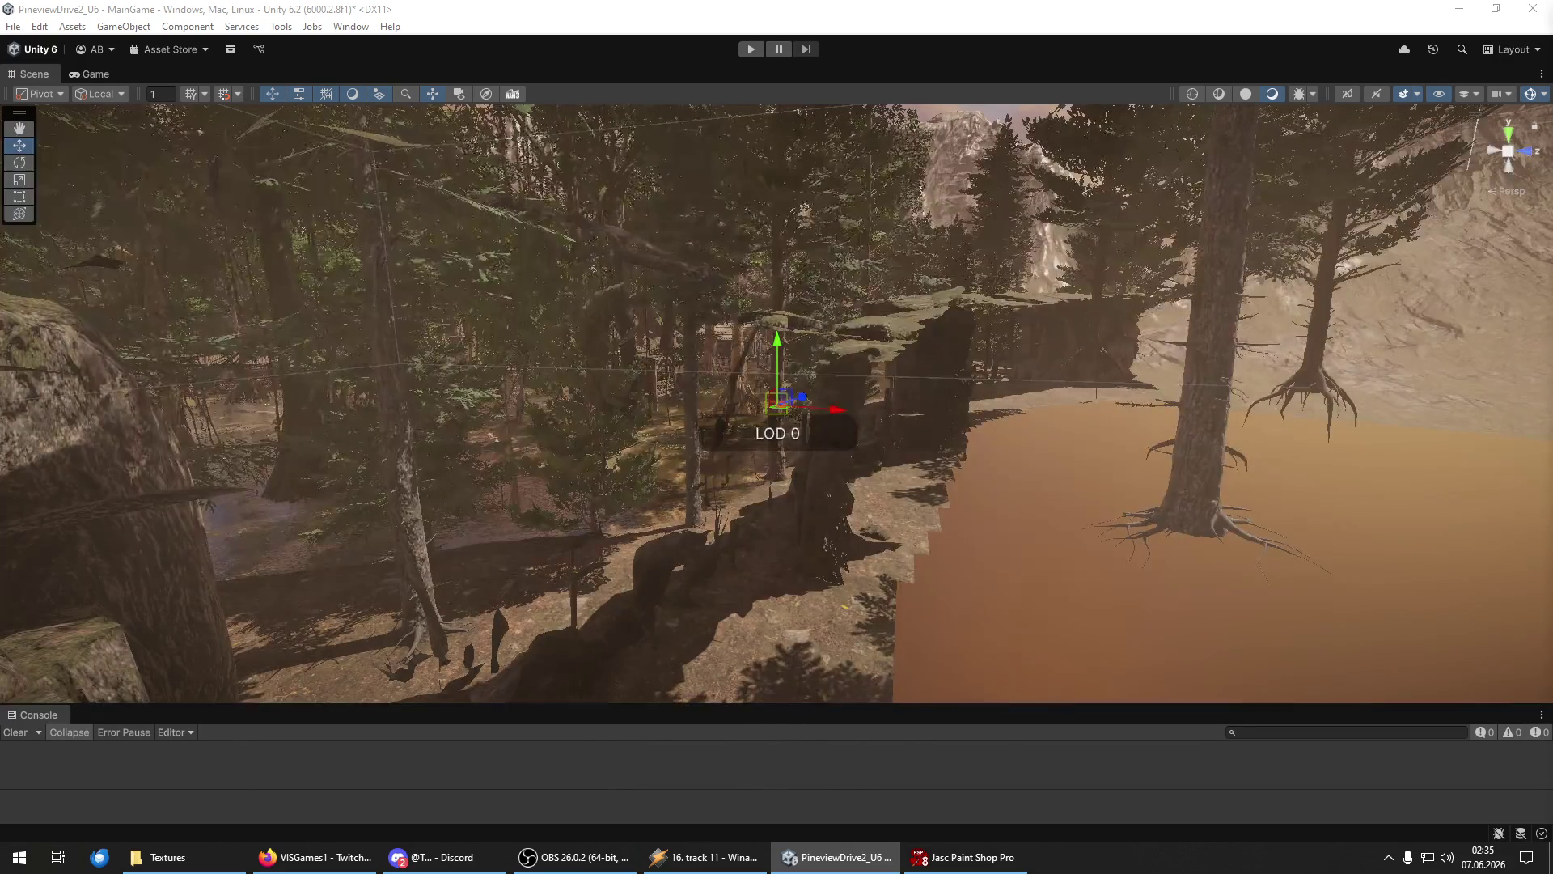
mouse_move(984, 511)
left_mouse_down()
mouse_move(837, 552)
mouse_move(855, 505)
mouse_move(922, 500)
mouse_move(812, 482)
mouse_move(870, 478)
mouse_move(362, 511)
mouse_move(399, 525)
left_mouse_up()
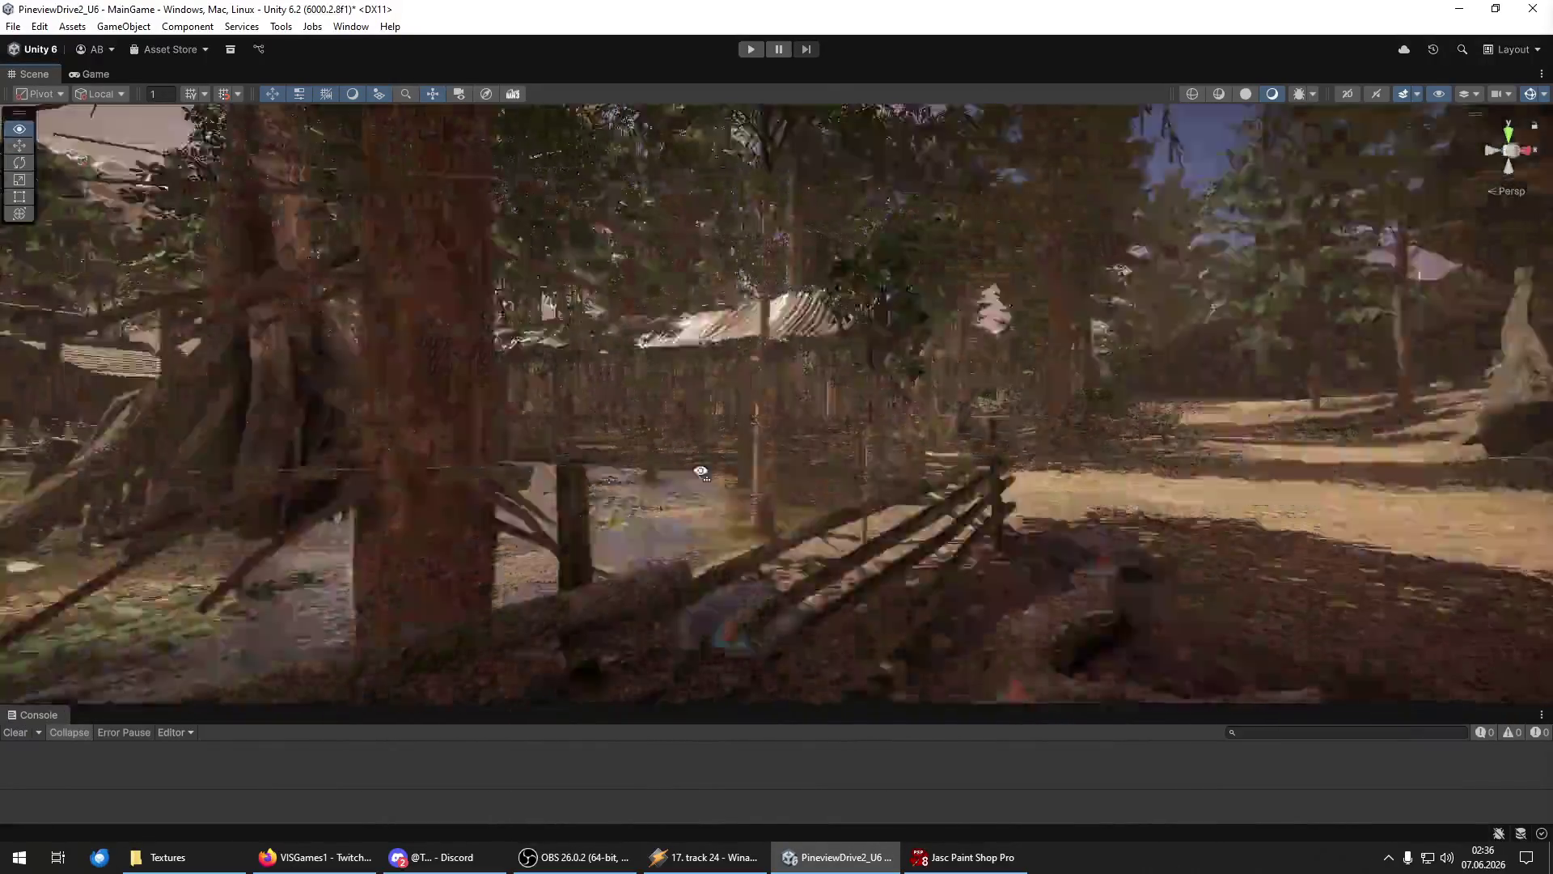
Fly through the covered bridge, rope bridge, hut and fenced clearing to review the level.
key("w")
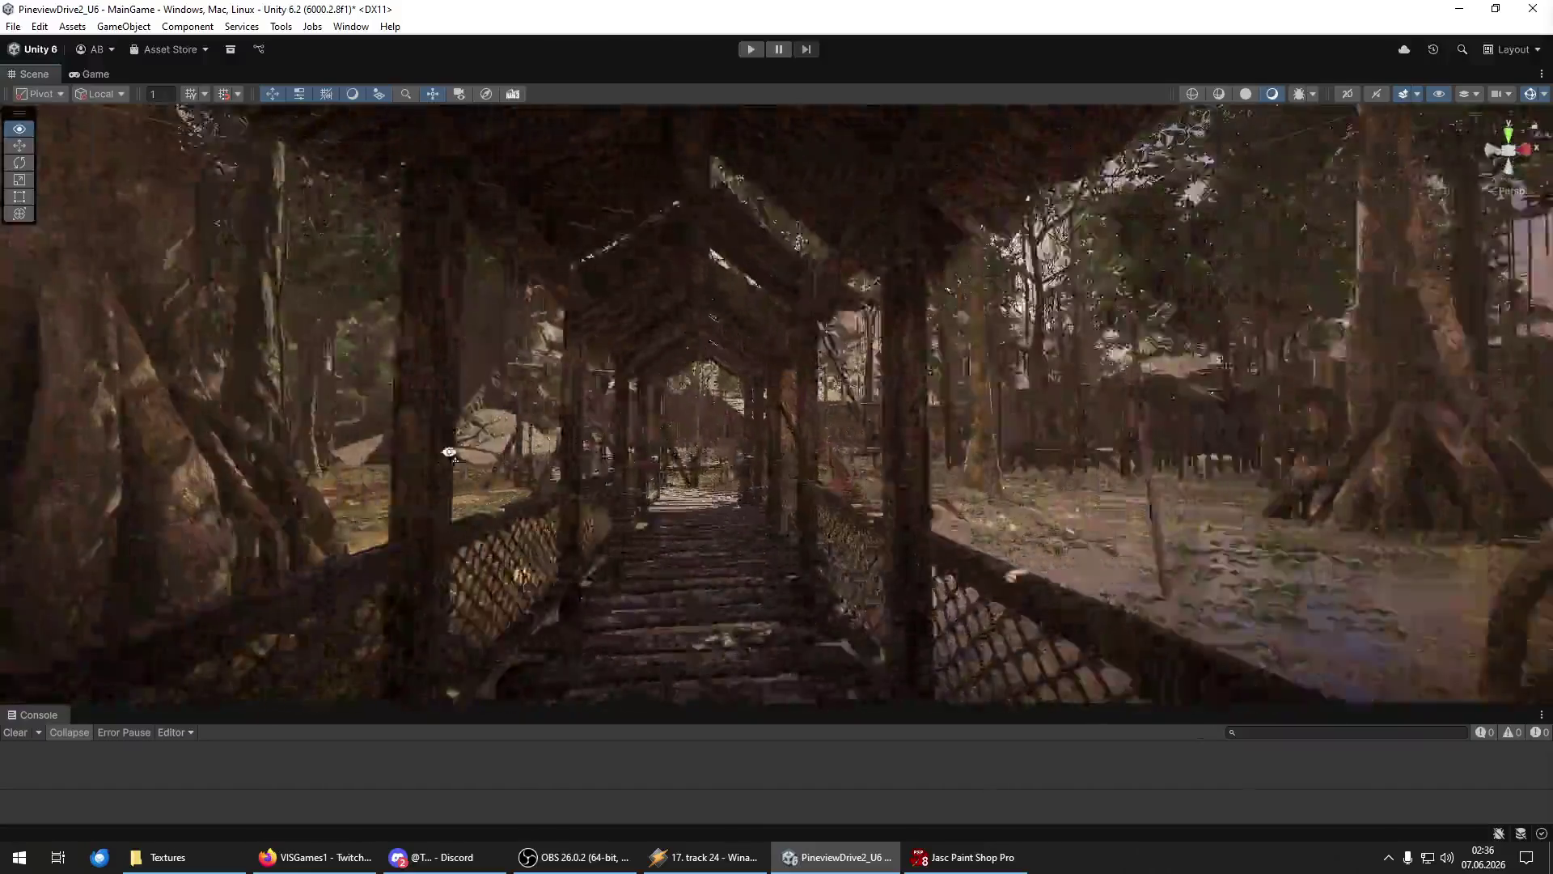
key("w")
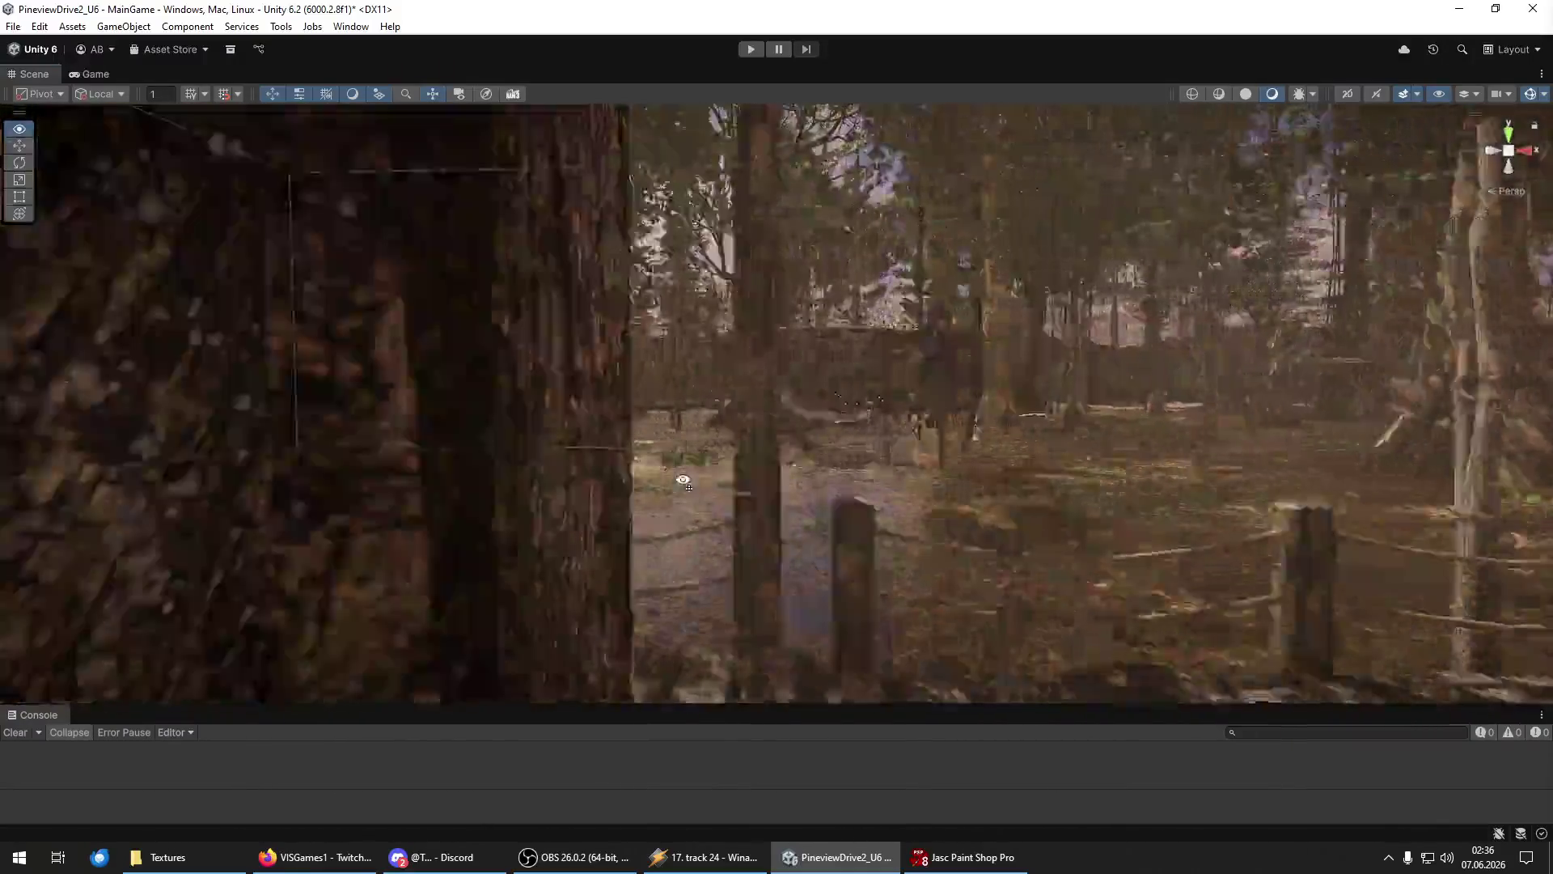
key("w")
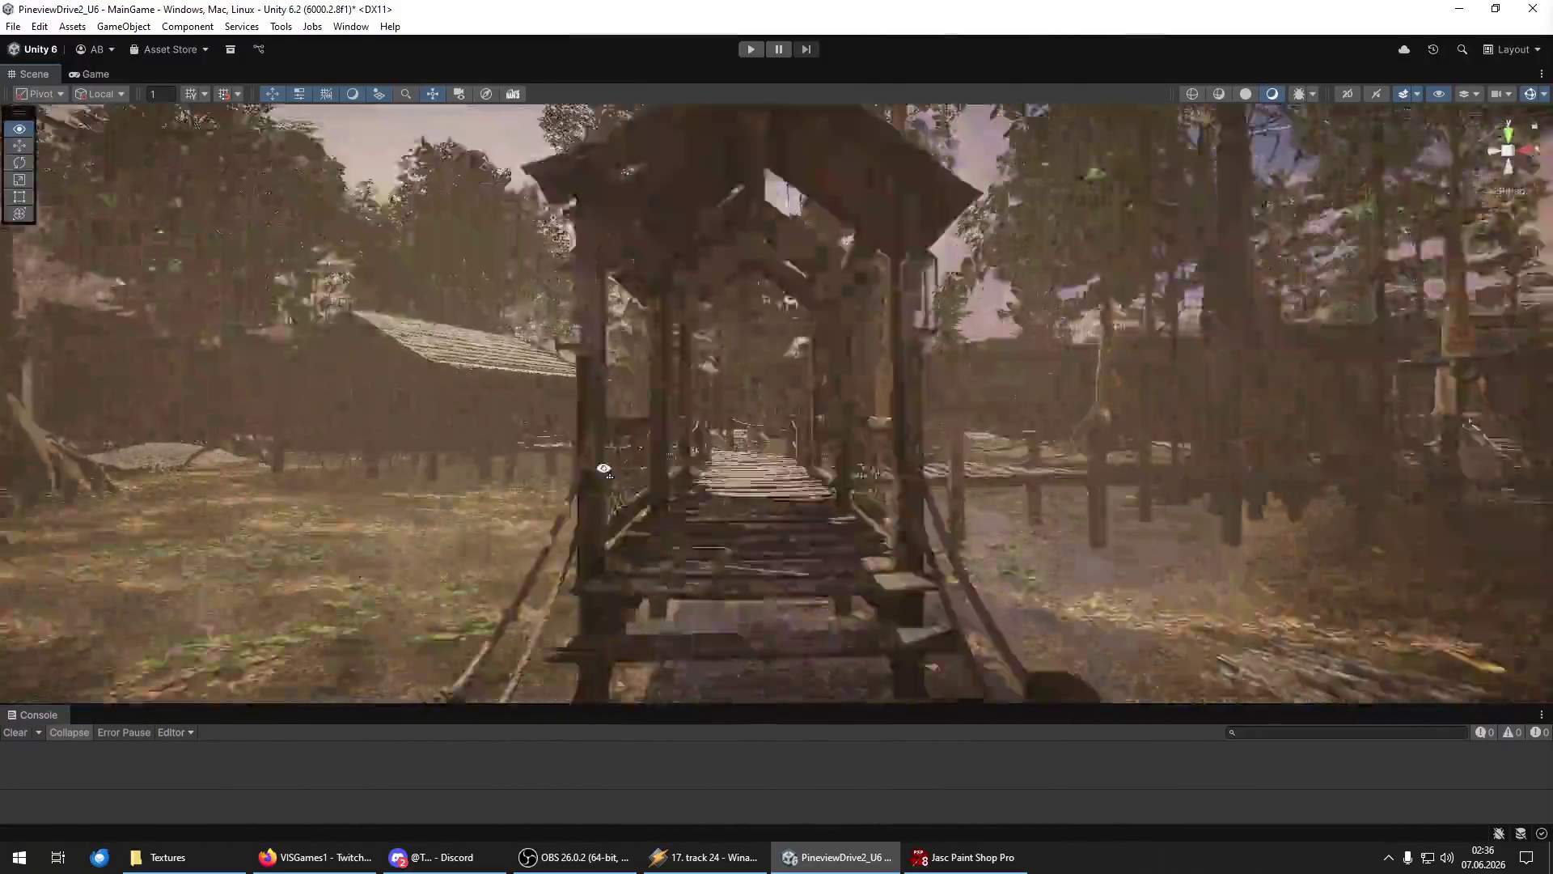
key("w")
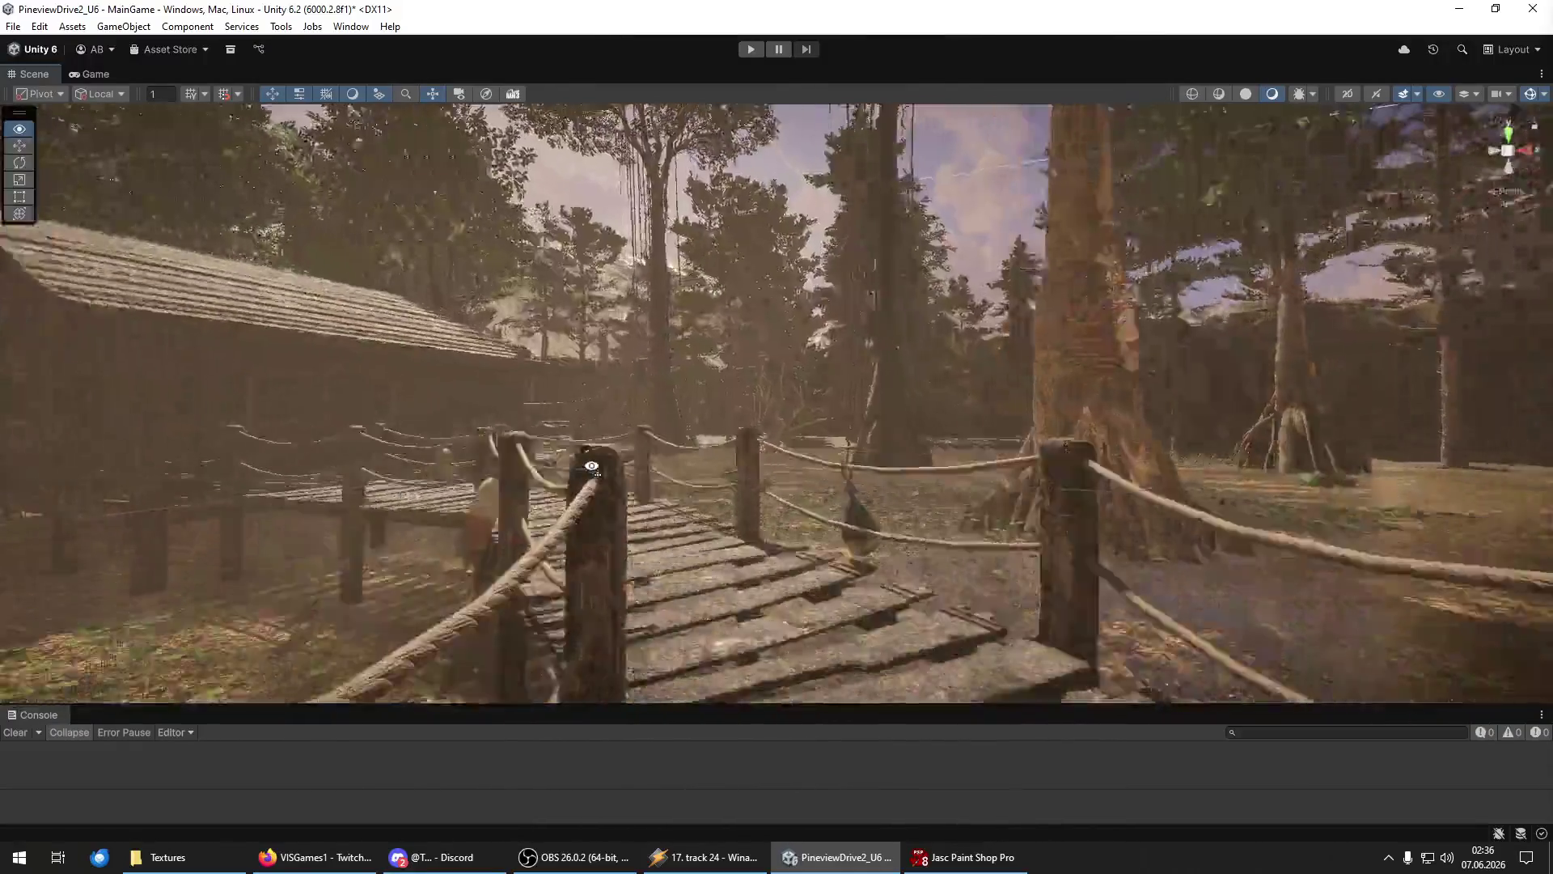
key("w")
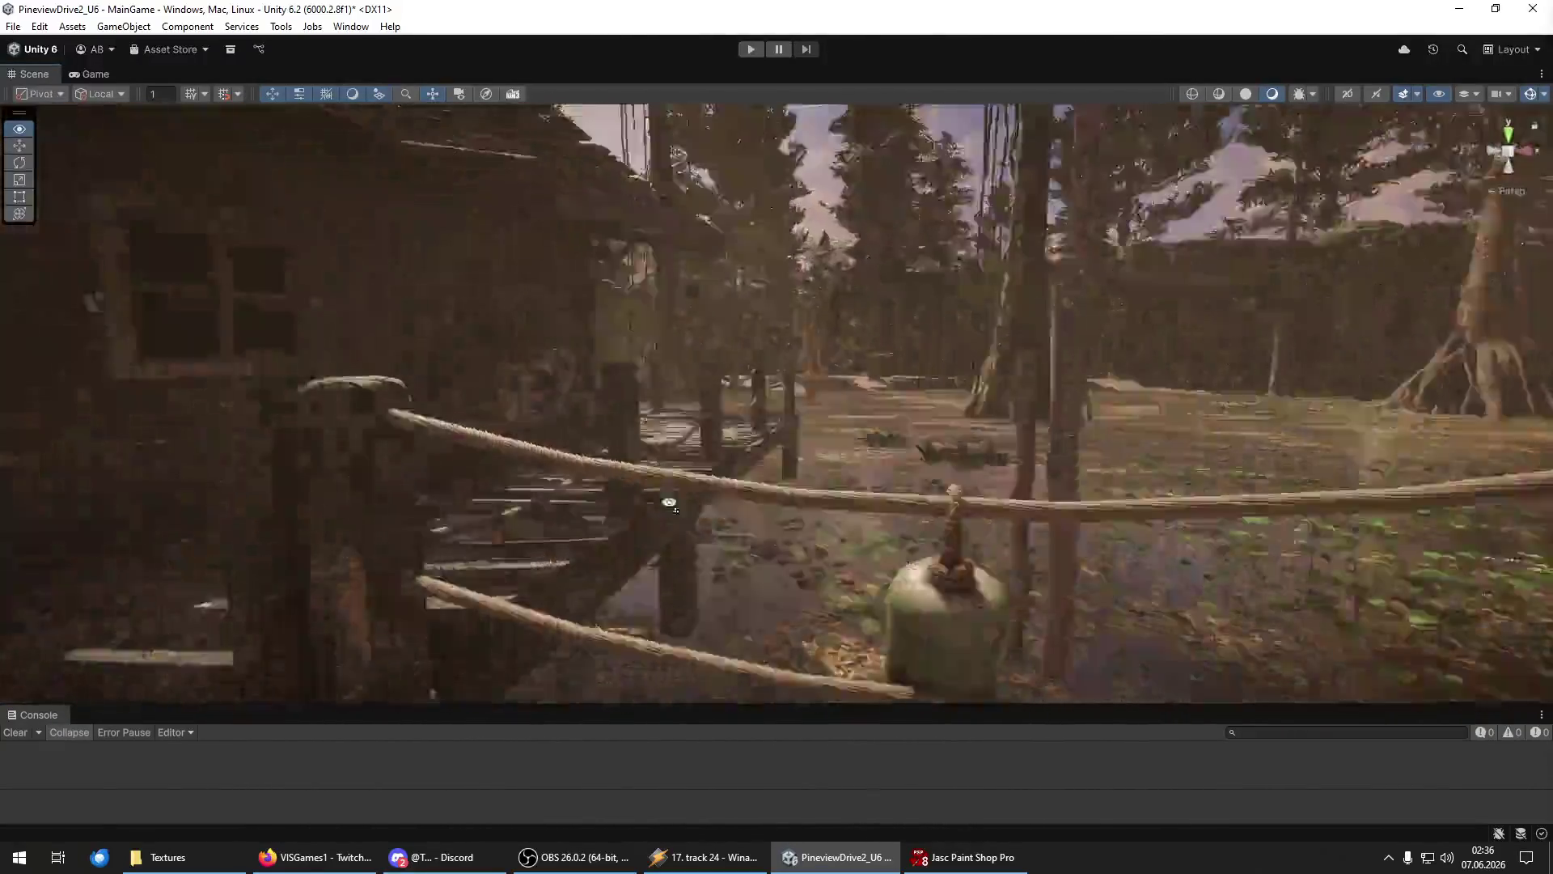
key("w")
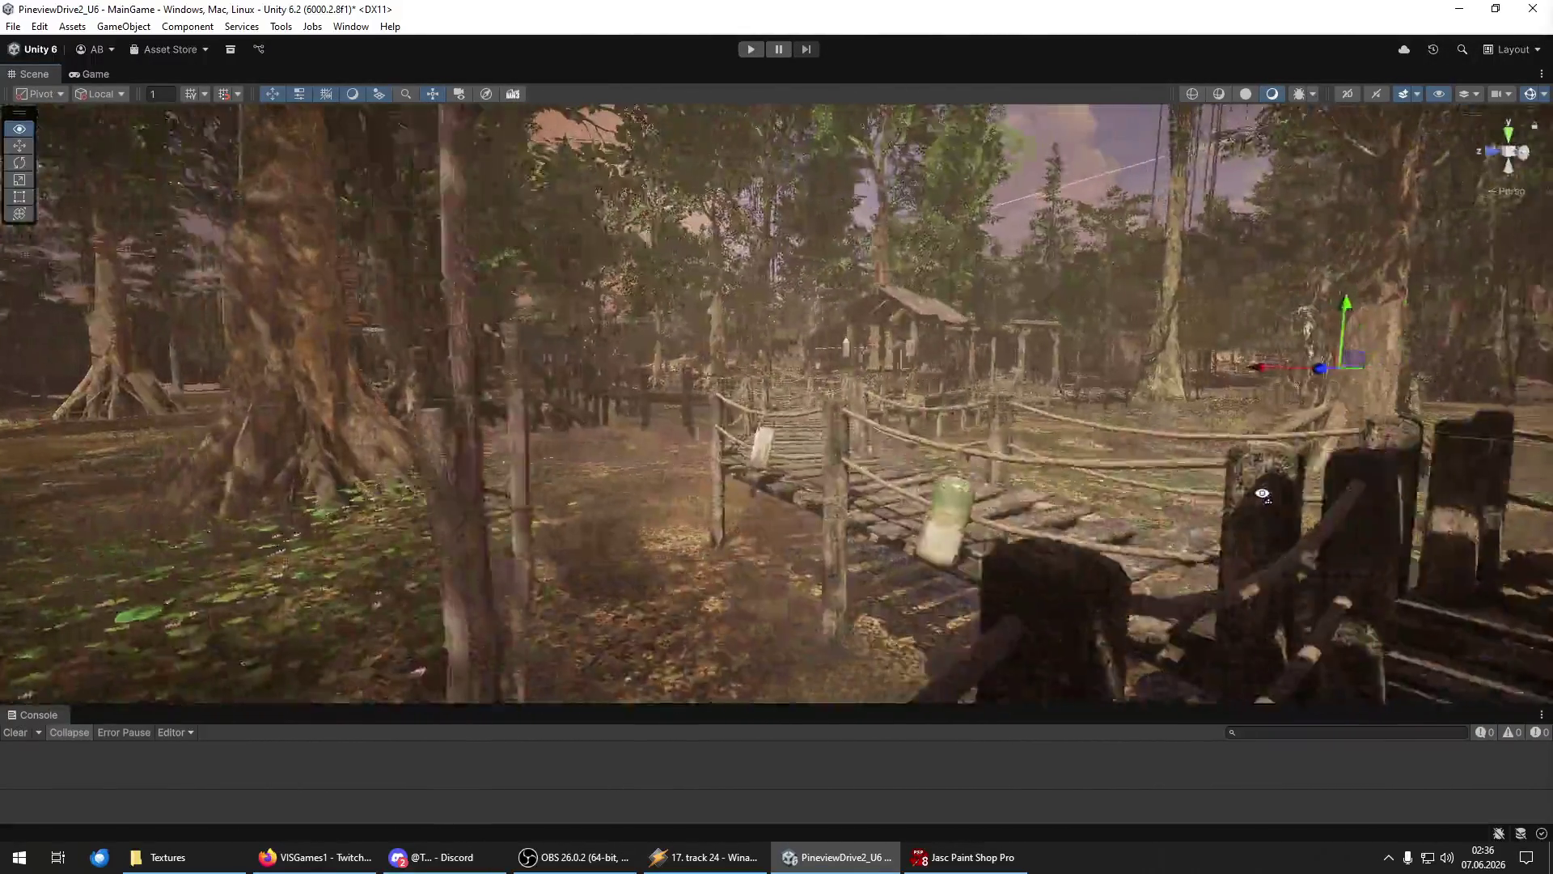
key("w")
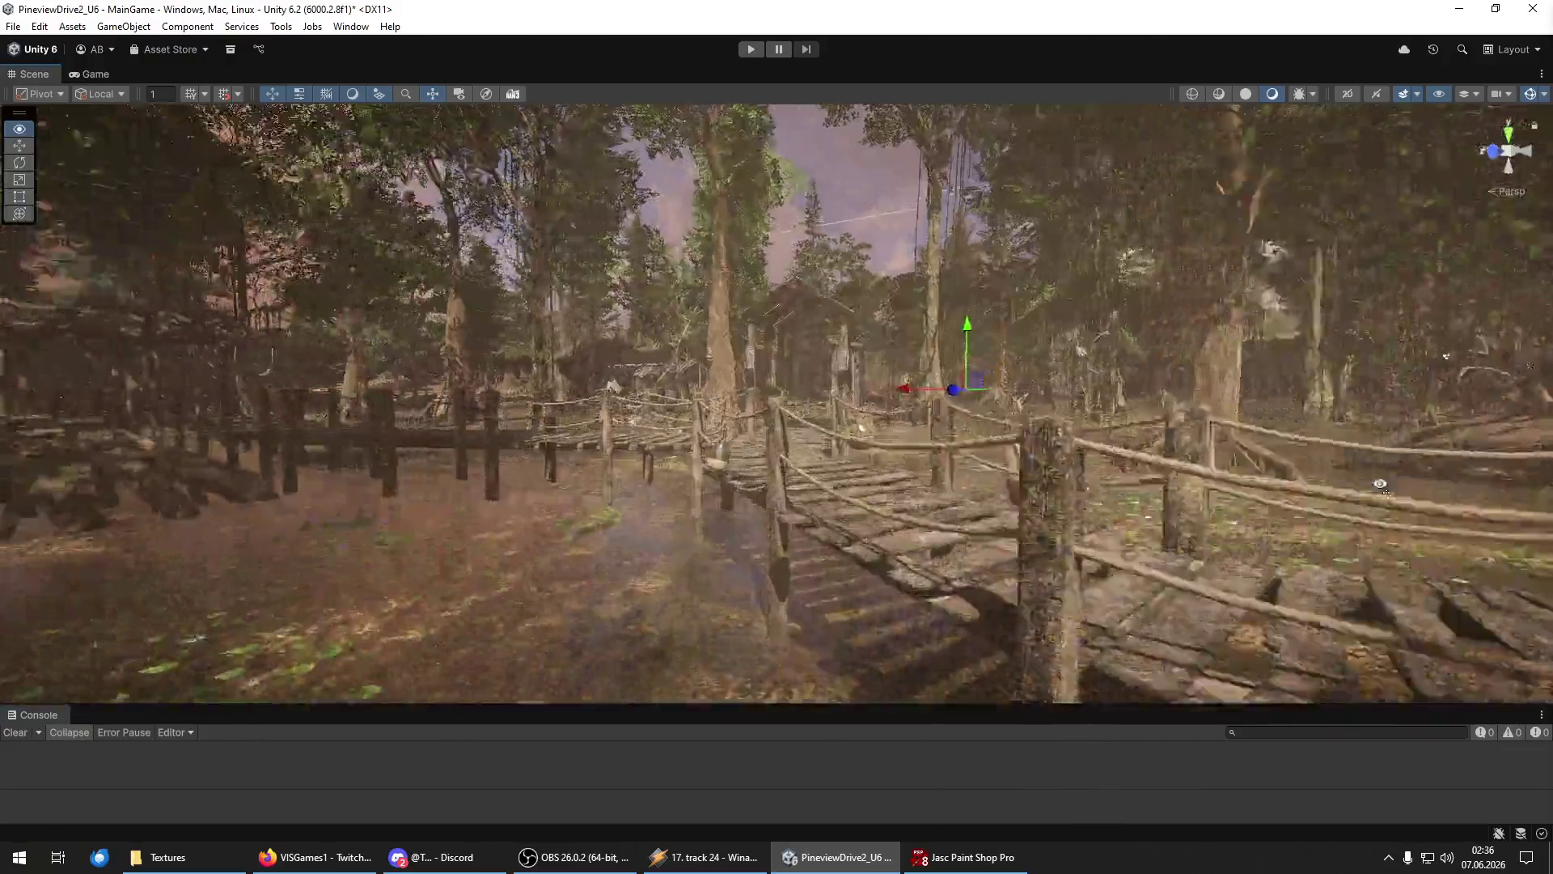
key("w")
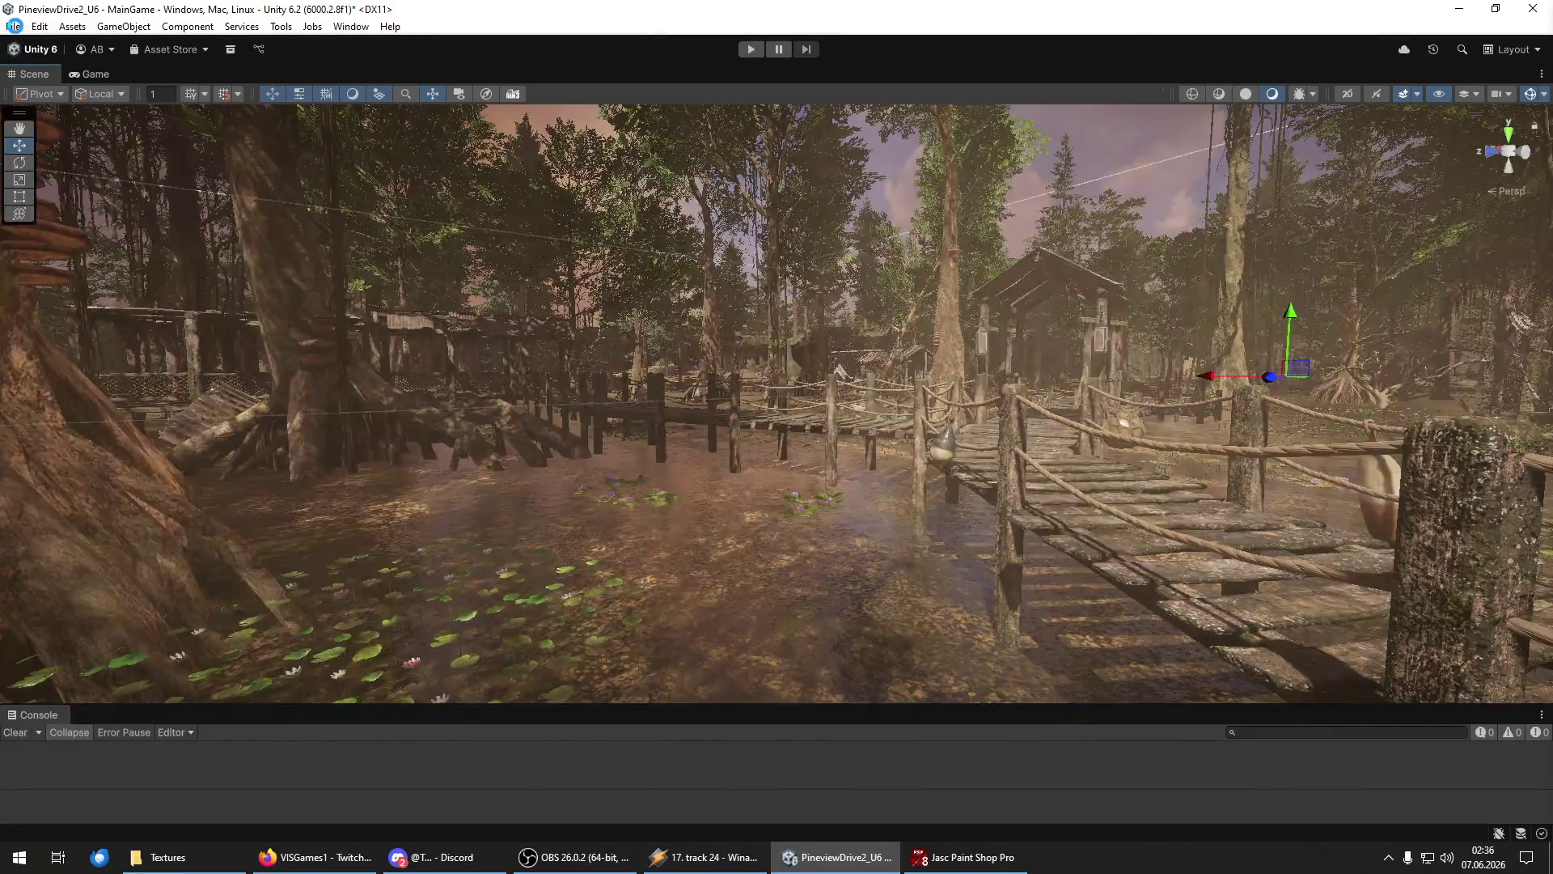
Save the MainGame scene and the whole project.
key("ctrl+s")
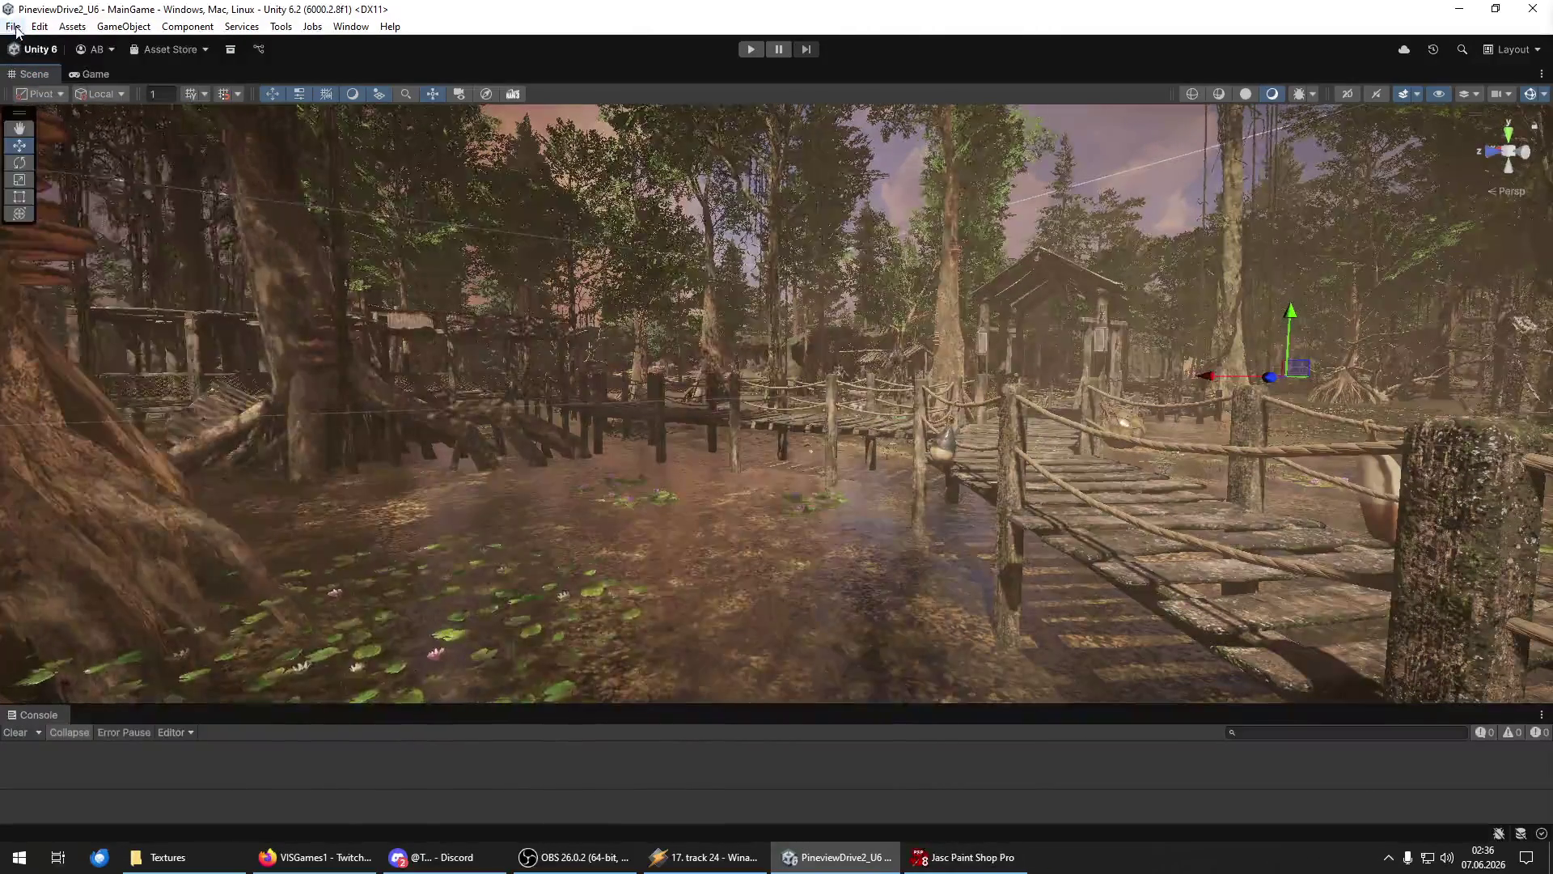
left_click(91, 210)
key("w")
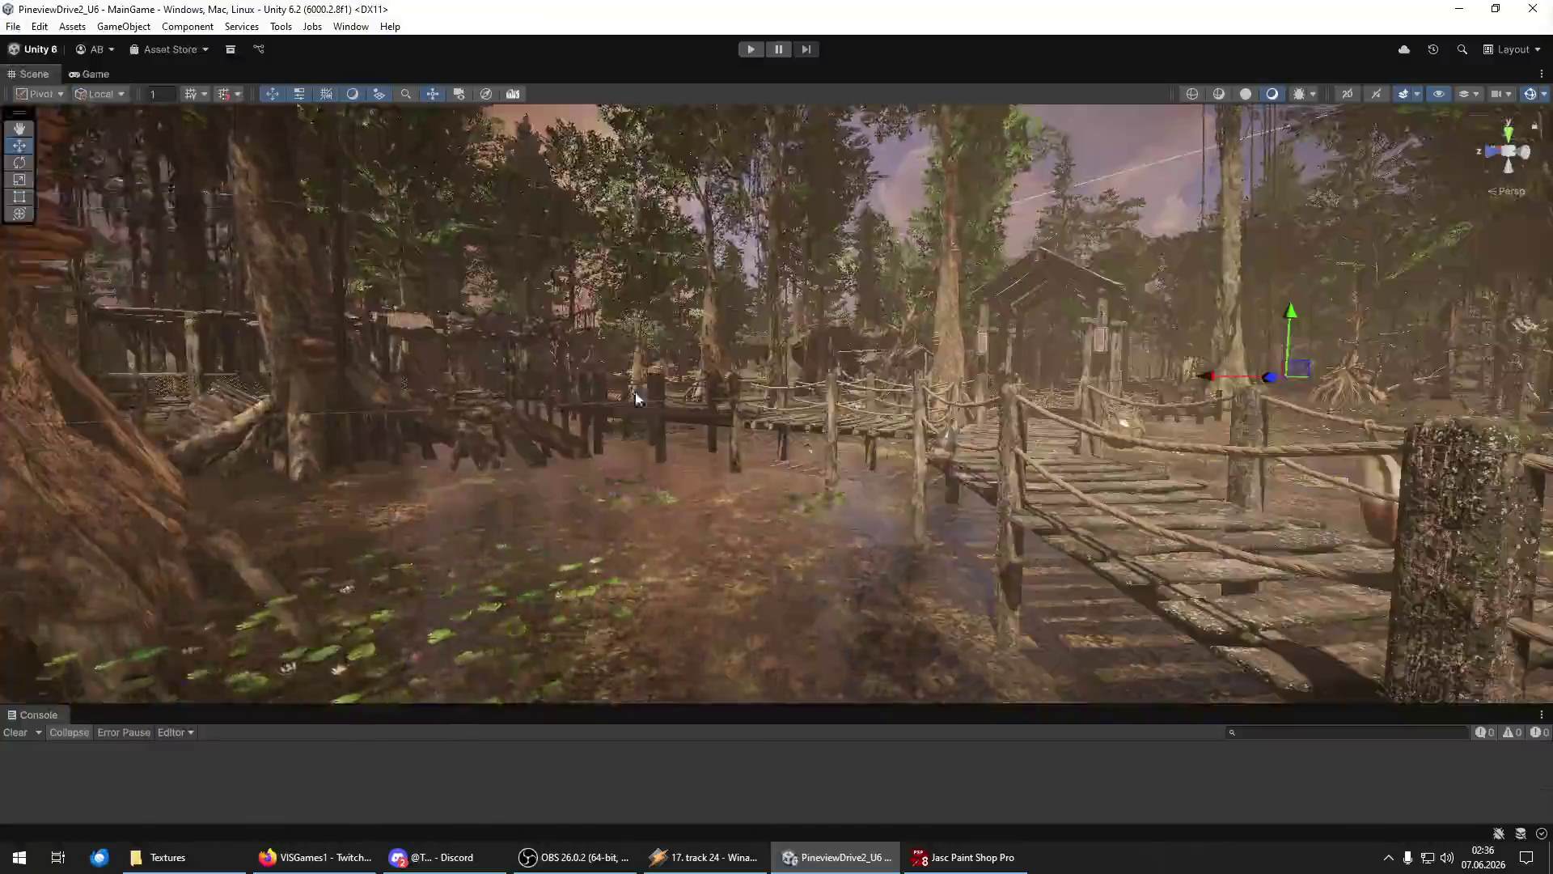